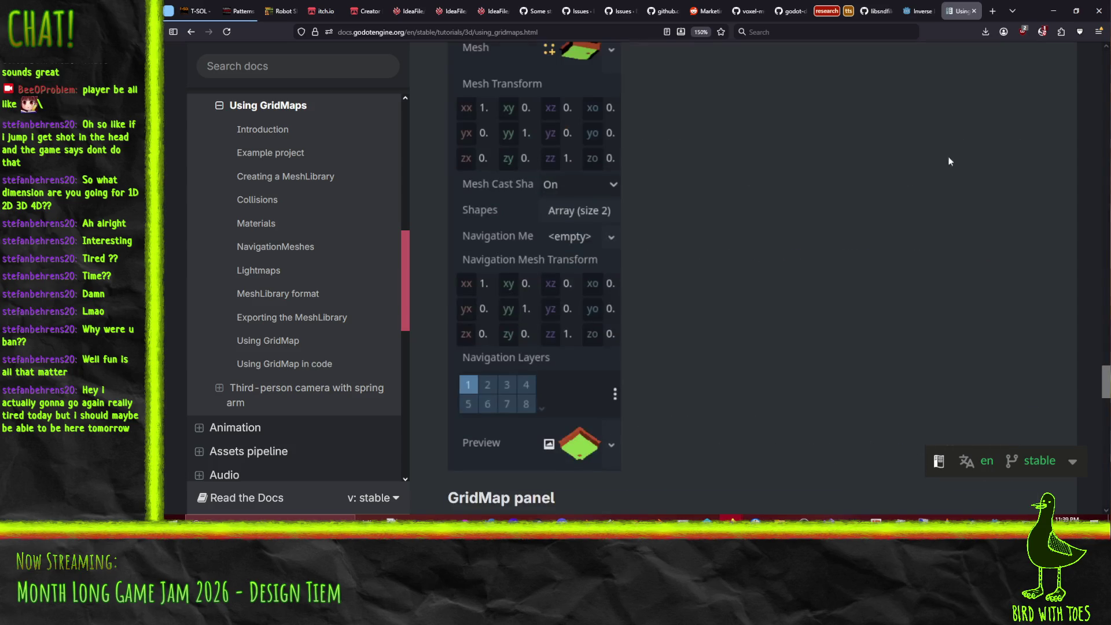
Step: Minimize Firefox's GridMaps documentation to bring the Godot editor with modular.tscn back into view
left_click(1054, 11)
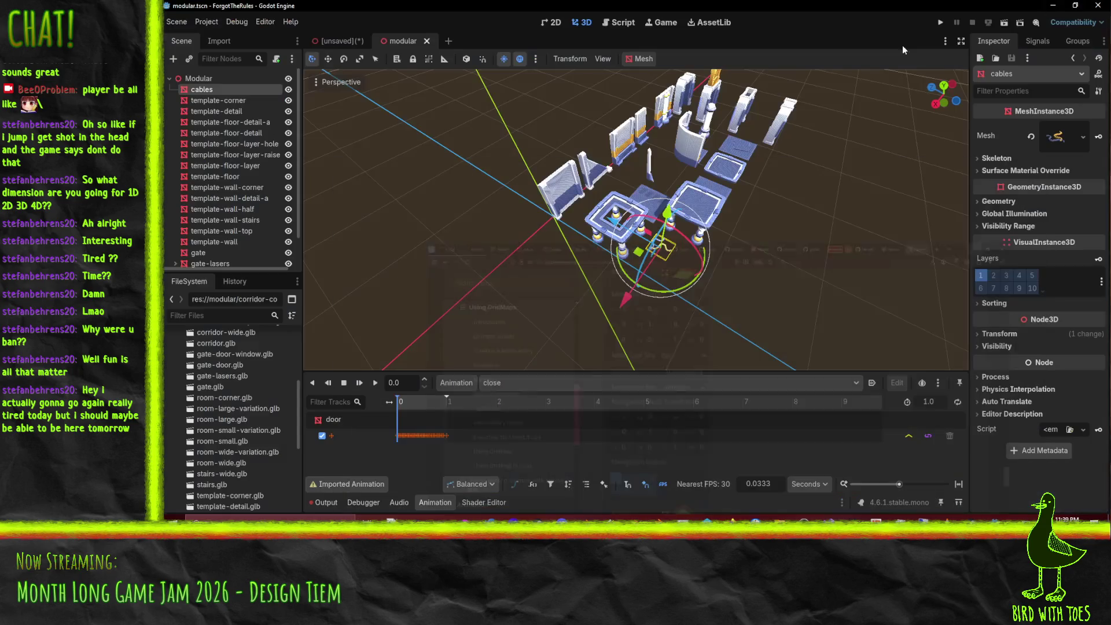
Step: Browse the scene tree, selecting gate and gate-lasers and expanding gate-lasers to see its groups
scroll(231, 173, "down", 2)
left_click(223, 232)
left_click(203, 223)
left_click(210, 234)
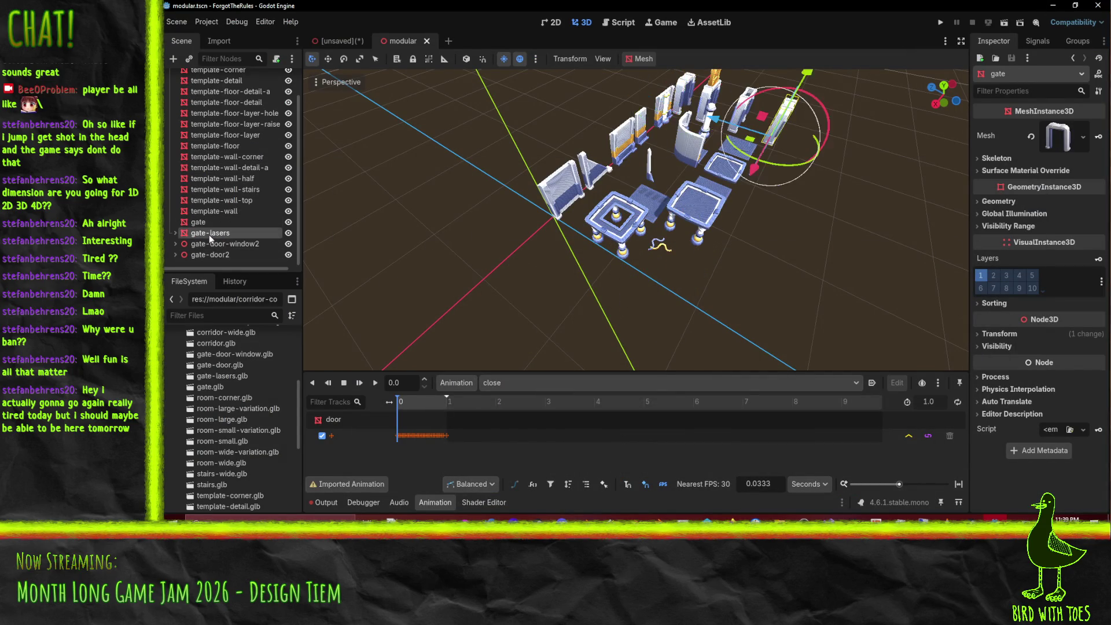
left_click(210, 244)
key("Up")
left_click(176, 233)
left_click(208, 255)
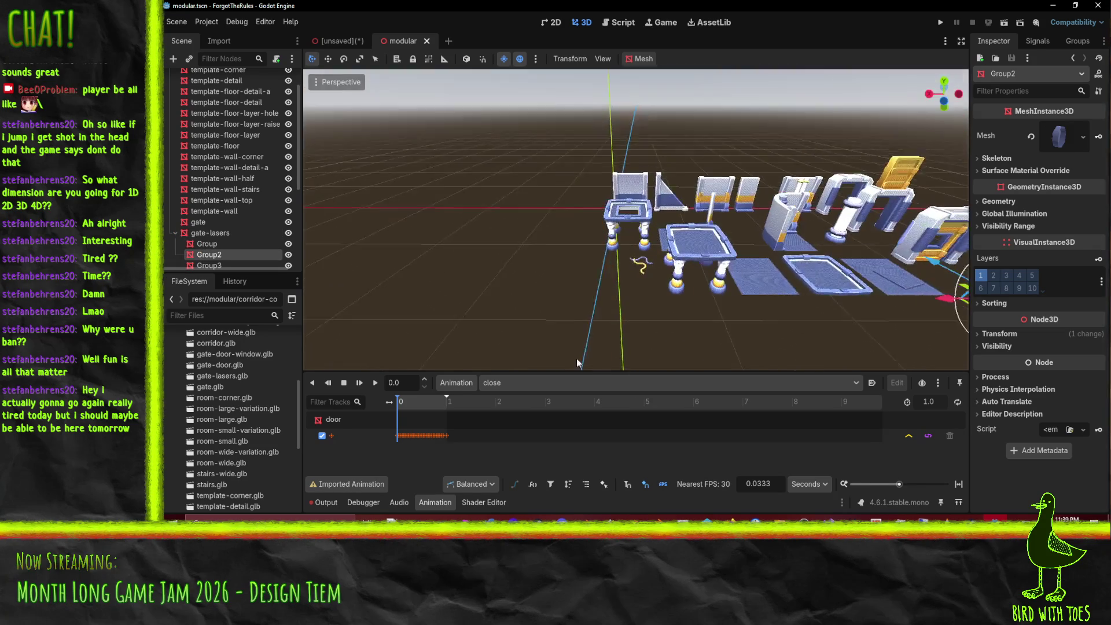
scroll(586, 361, "down", 3)
scroll(231, 237, "down", 1)
scroll(232, 238, "down", 4)
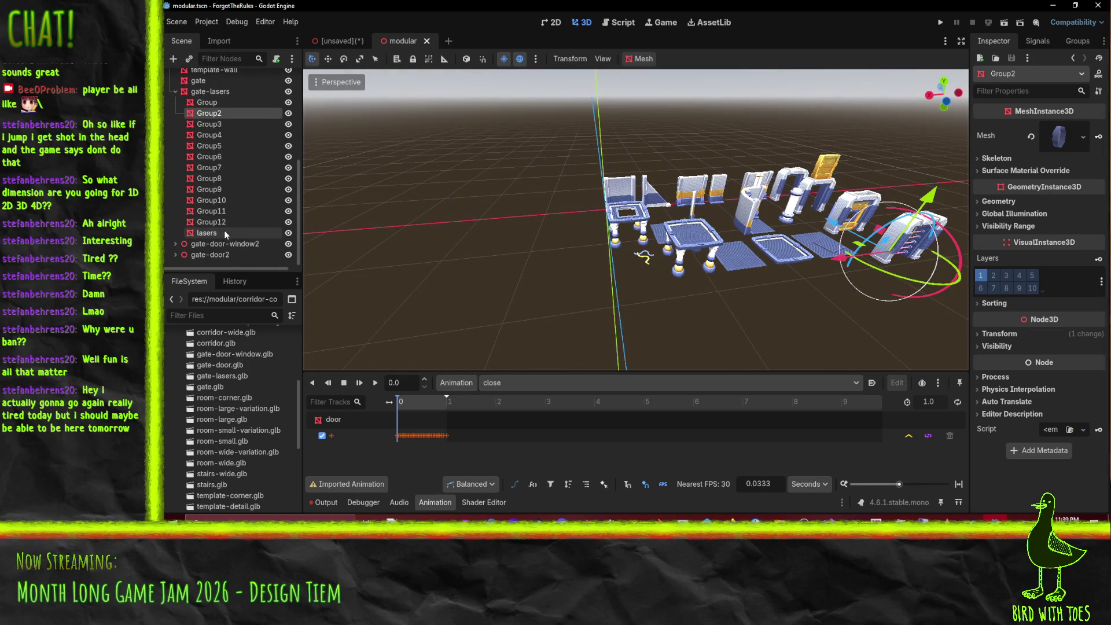
Step: Move gate-door-window and gate-door out of their gate-door-window2 and gate-door2 wrappers
left_click(175, 243)
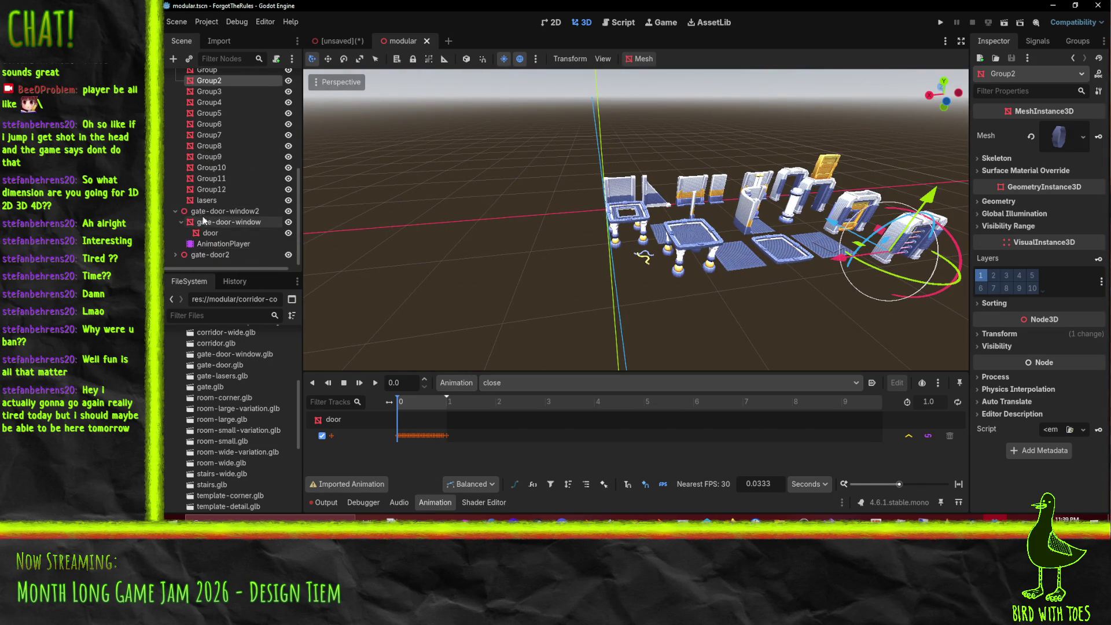
left_click(206, 224)
mouse_move(216, 244)
left_mouse_down()
mouse_move(218, 227)
mouse_move(225, 234)
left_mouse_up()
left_click(174, 254)
left_click(217, 255)
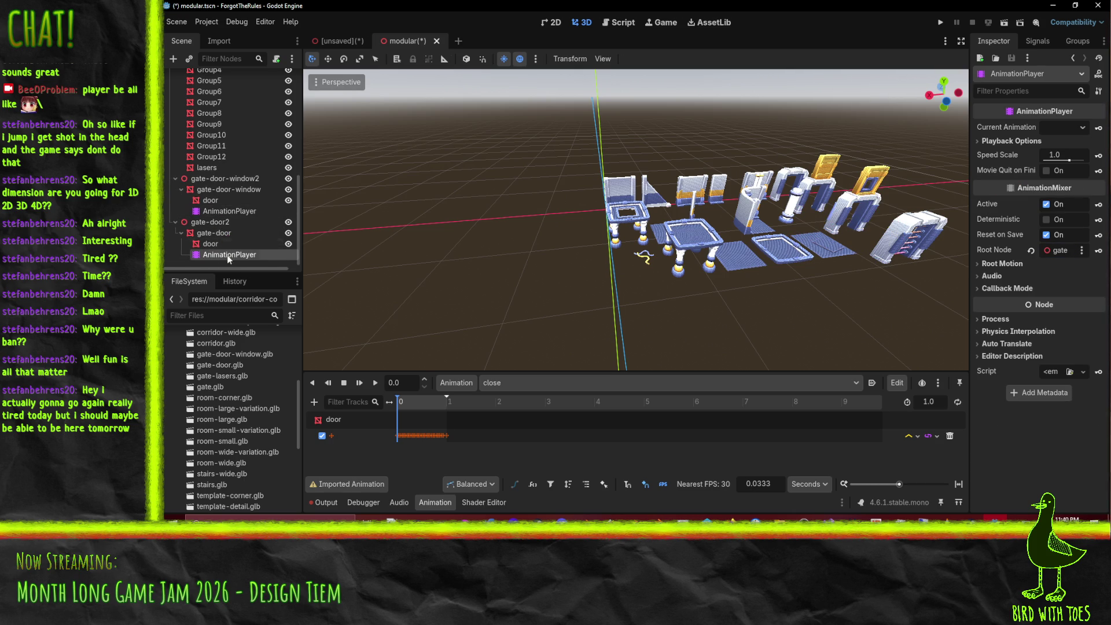
left_click(218, 190)
left_click_drag(217, 180, 217, 178)
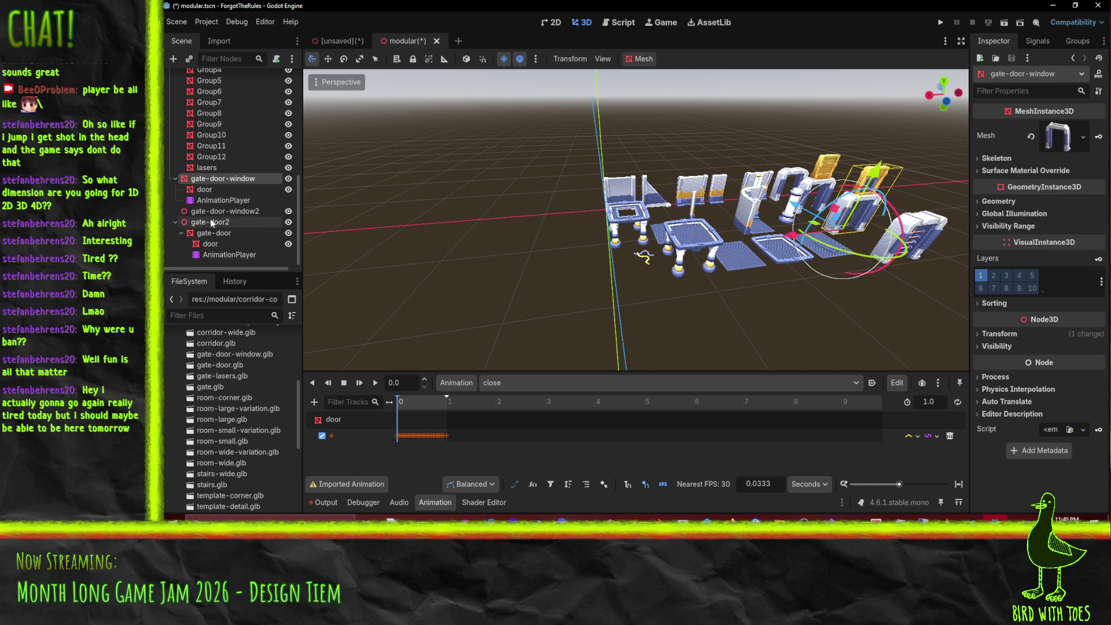
scroll(208, 197, "up", 5)
scroll(209, 201, "down", 3)
scroll(210, 201, "down", 3)
left_click_drag(213, 233, 204, 213)
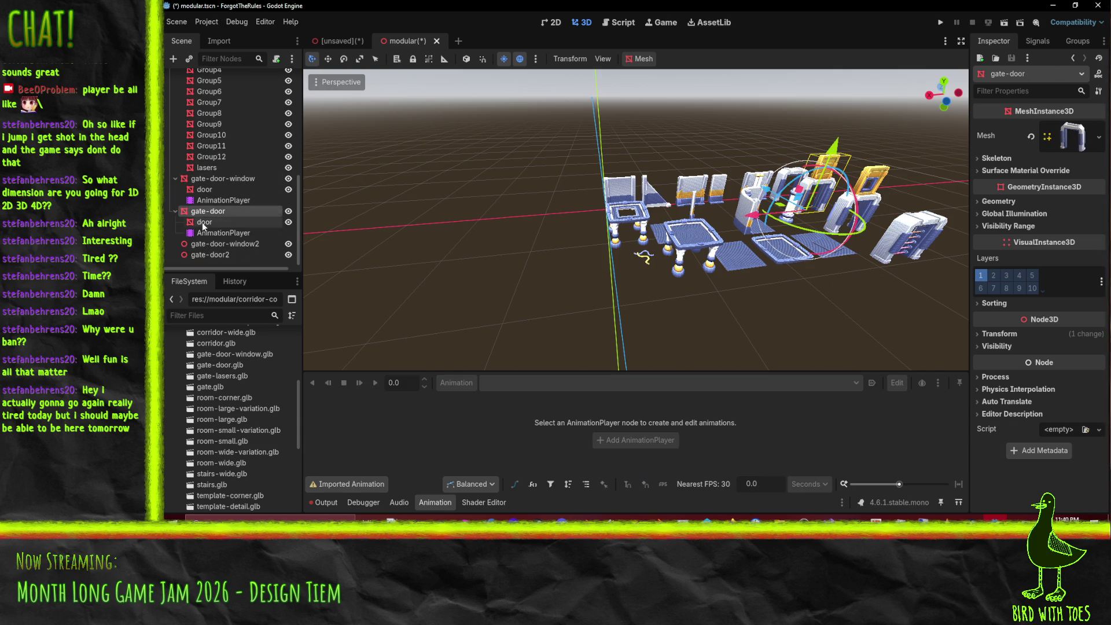
Step: Delete the empty gate-door-window2 and gate-door2 wrappers and save modular.tscn
left_click(211, 254)
key("shift+Up")
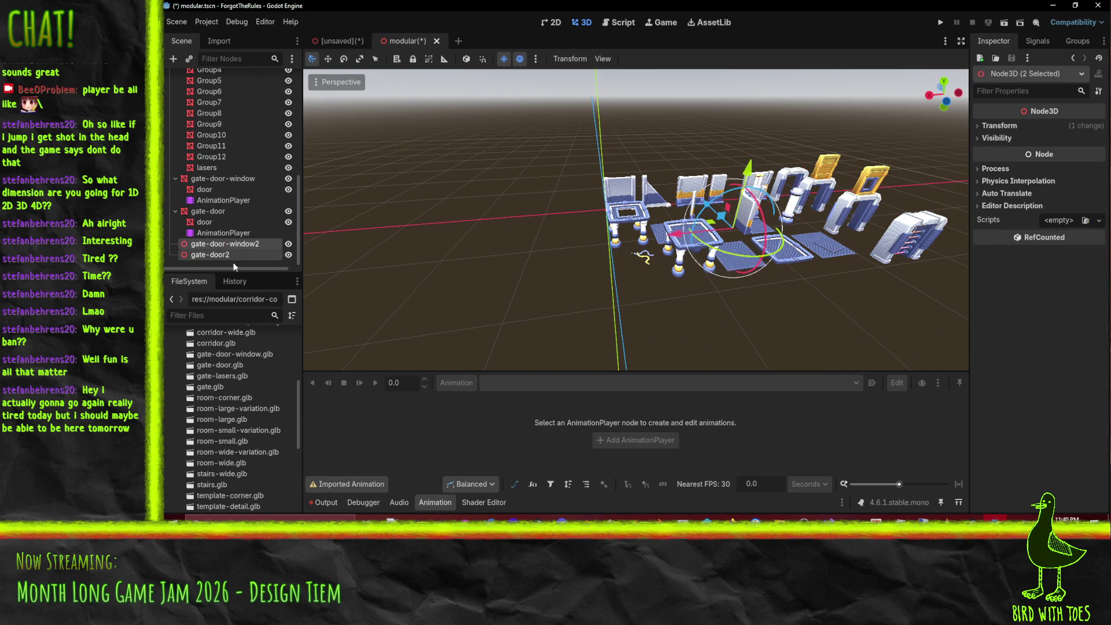
key("Delete")
key("Return")
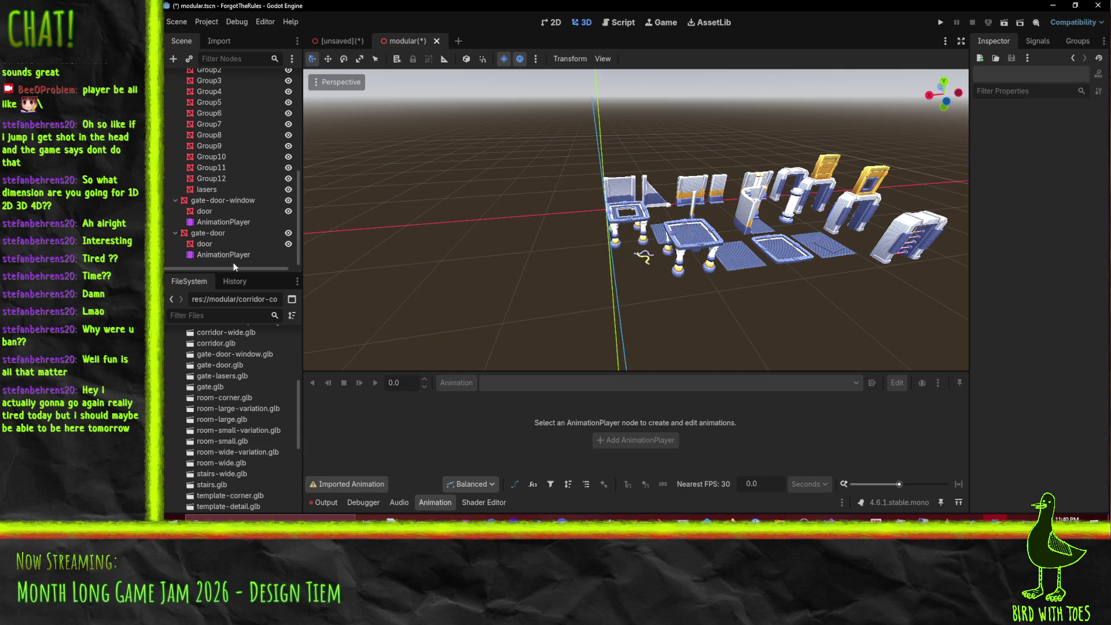
key("ctrl+s")
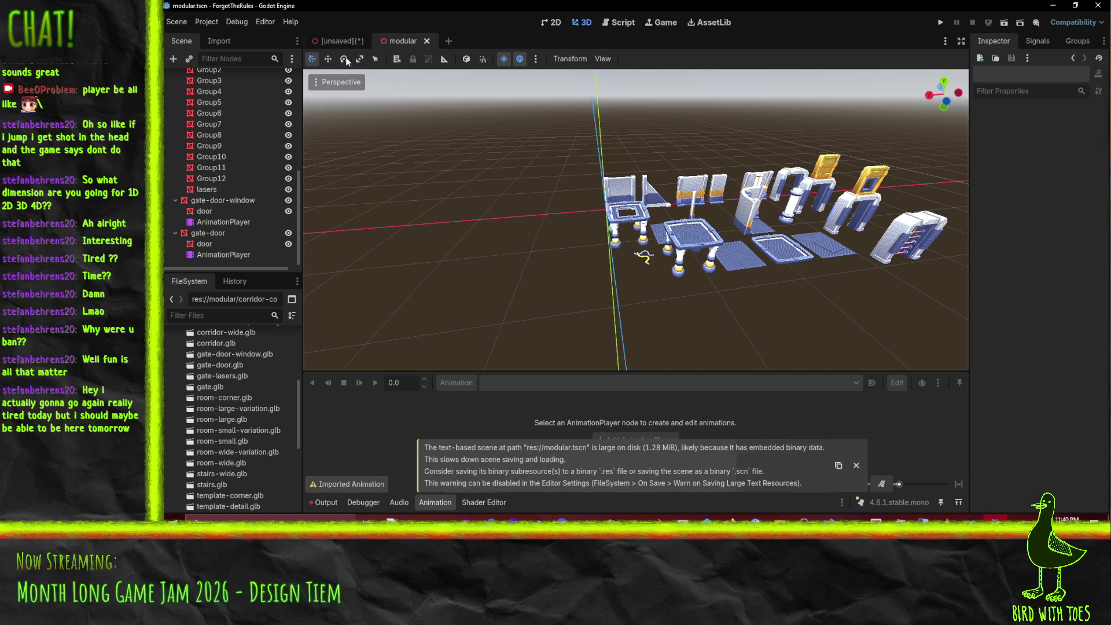
Step: Export modular.tscn as a MeshLibrary over modular.tres with Merge With Existing turned off
left_click(200, 22)
mouse_move(176, 21)
mouse_move(234, 176)
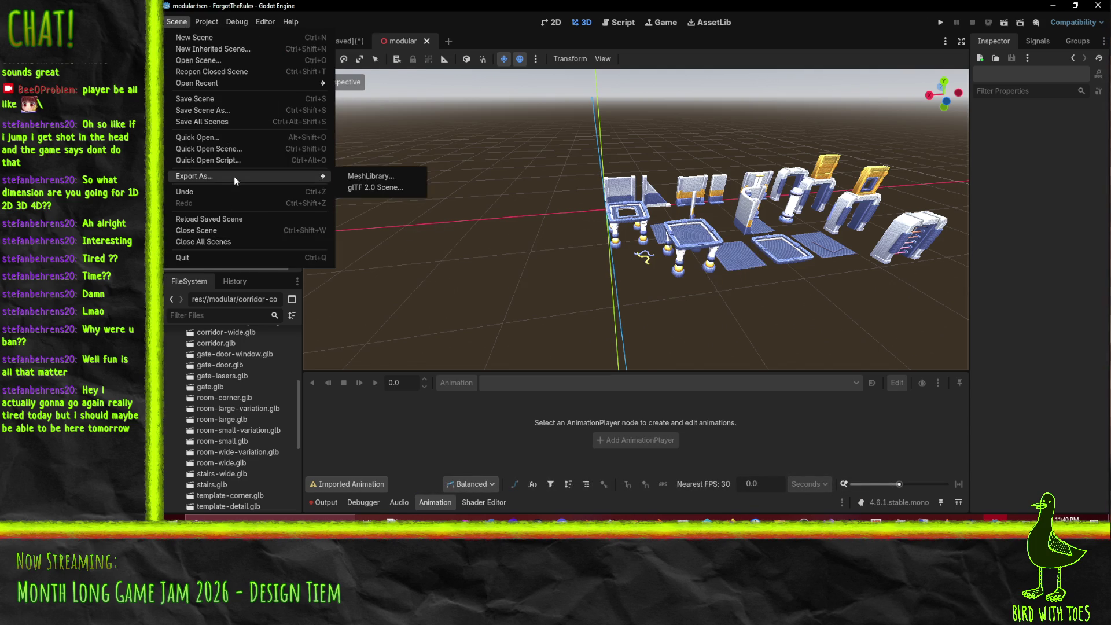
left_click(387, 177)
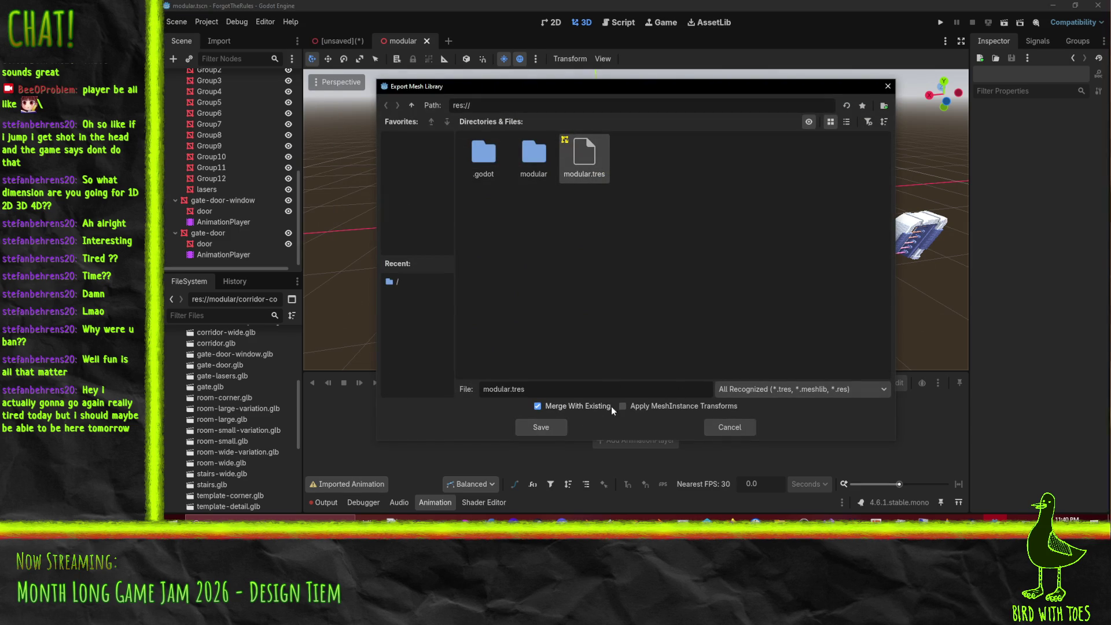
left_click(560, 405)
left_click(537, 426)
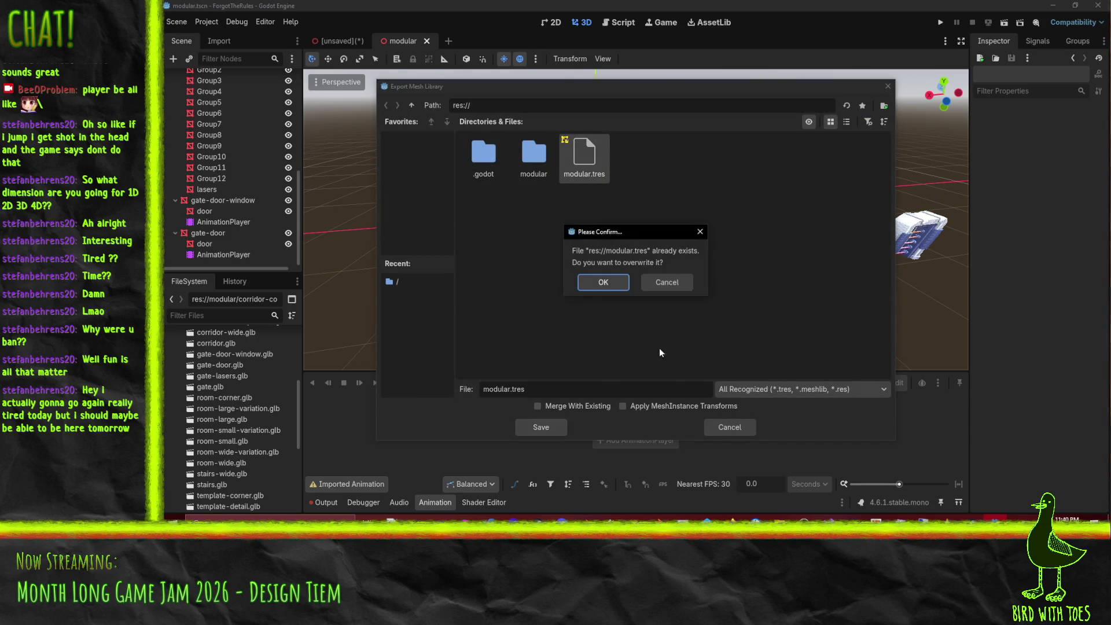
left_click(603, 283)
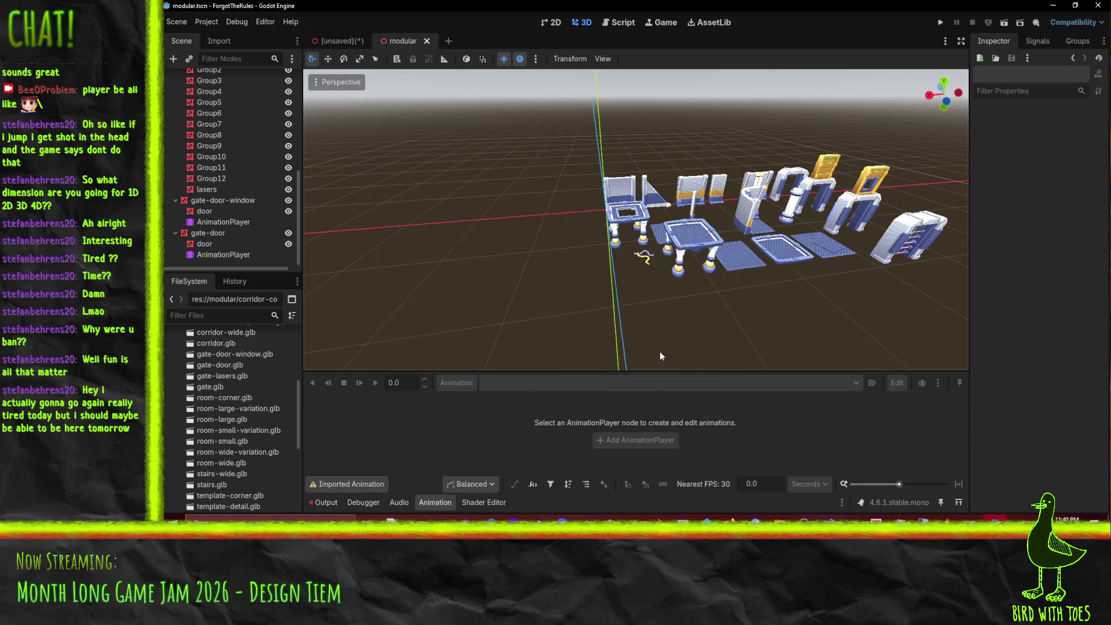
left_click(332, 39)
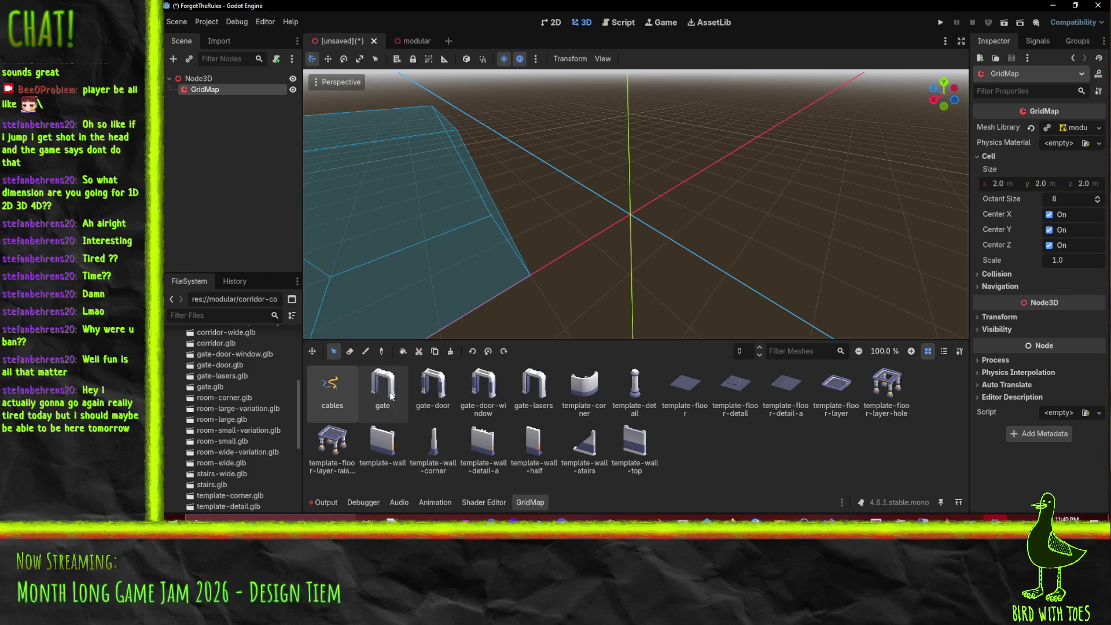
Step: Try the gate-door, template-detail and template-corner pieces in GridMap paint mode
left_click(413, 404)
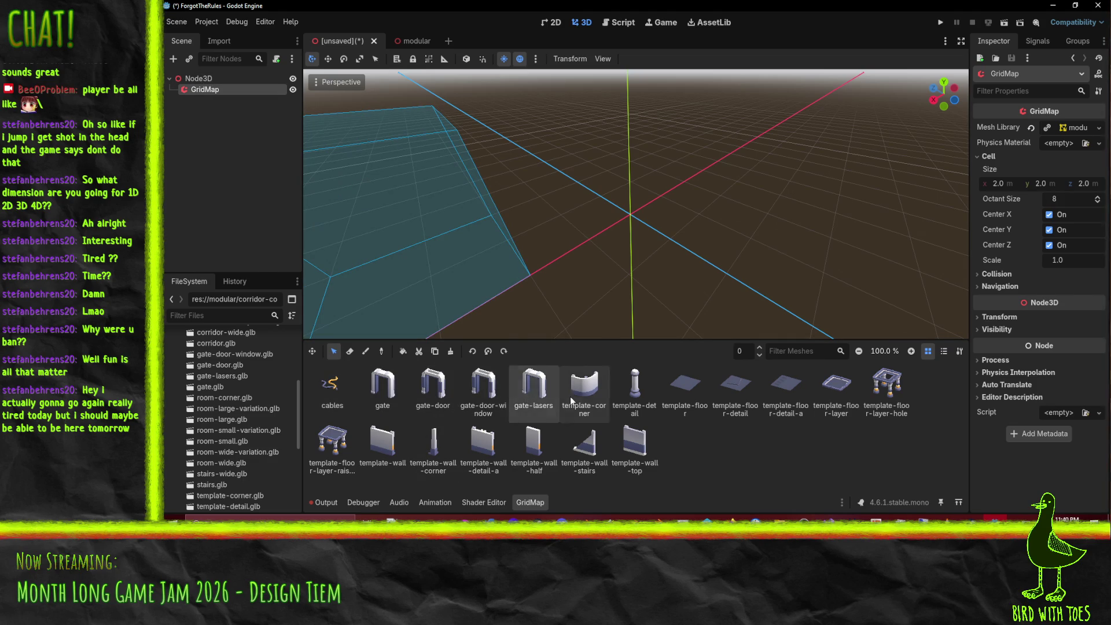
left_click(619, 407)
left_click(585, 385)
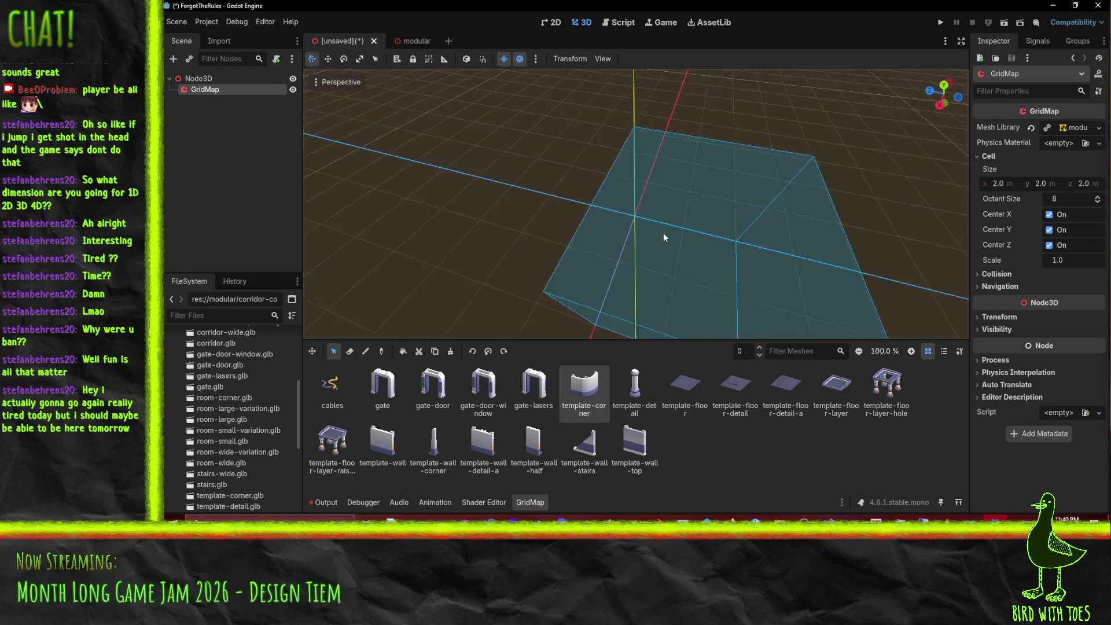
mouse_move(715, 237)
left_mouse_down()
mouse_move(797, 221)
mouse_move(729, 234)
left_mouse_up()
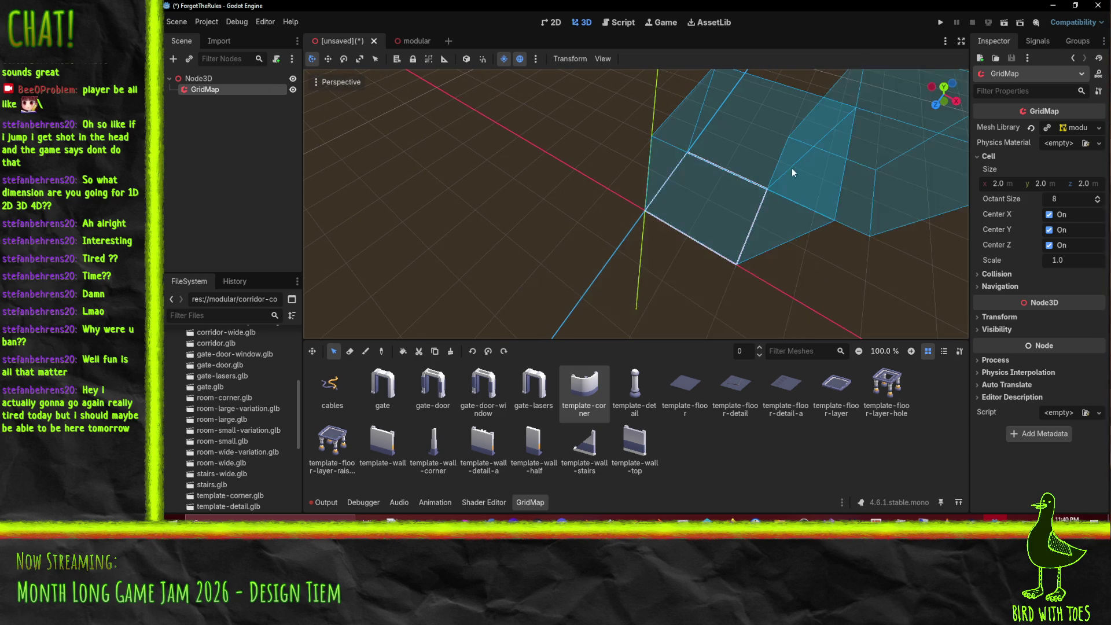
left_click(364, 353)
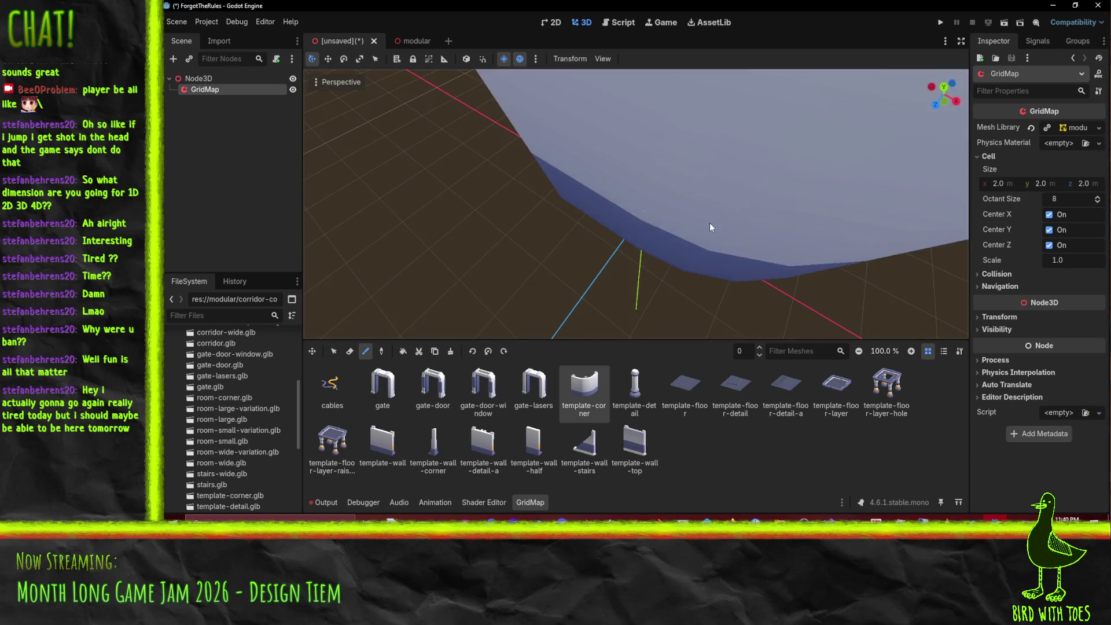
scroll(723, 213, "down", 3)
mouse_move(723, 210)
left_mouse_down()
mouse_move(559, 162)
mouse_move(495, 179)
left_mouse_up()
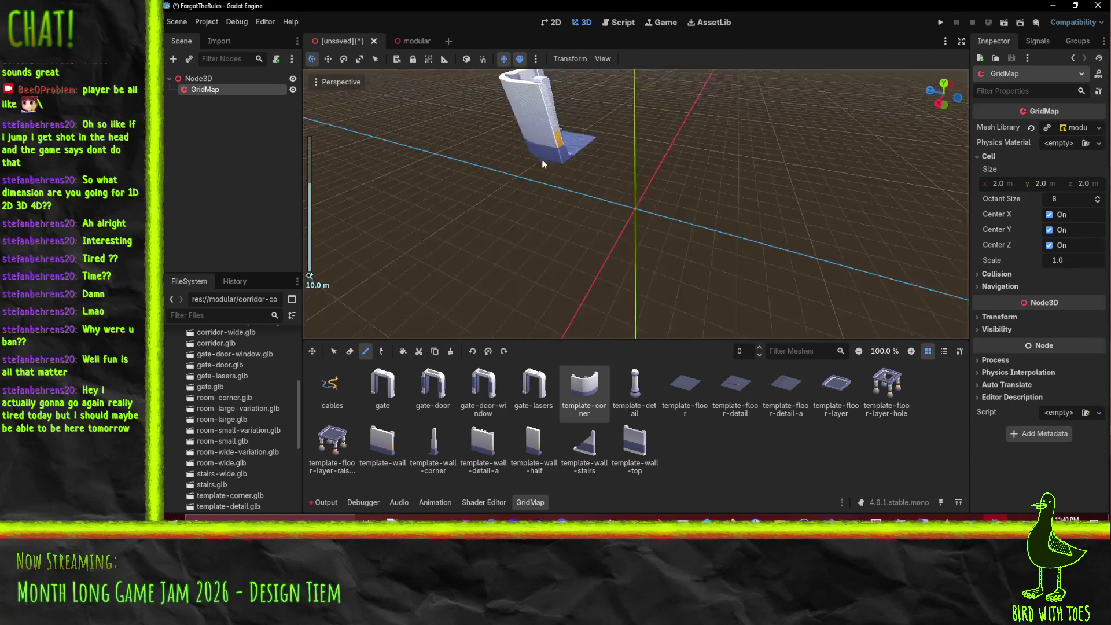
key("a")
key("a")
key("a")
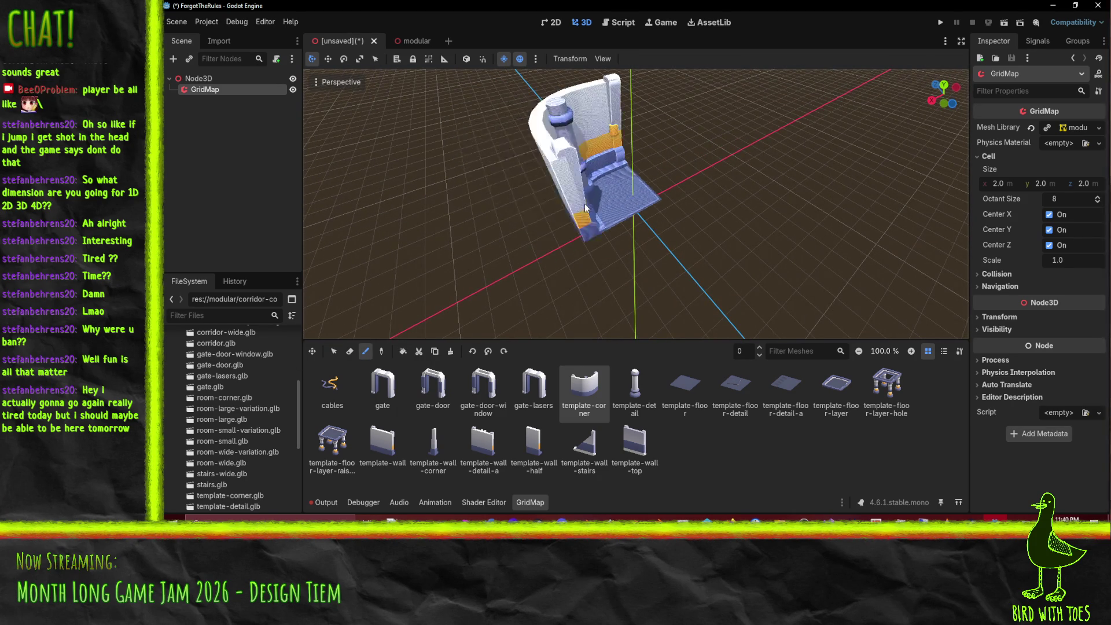
left_click(619, 408)
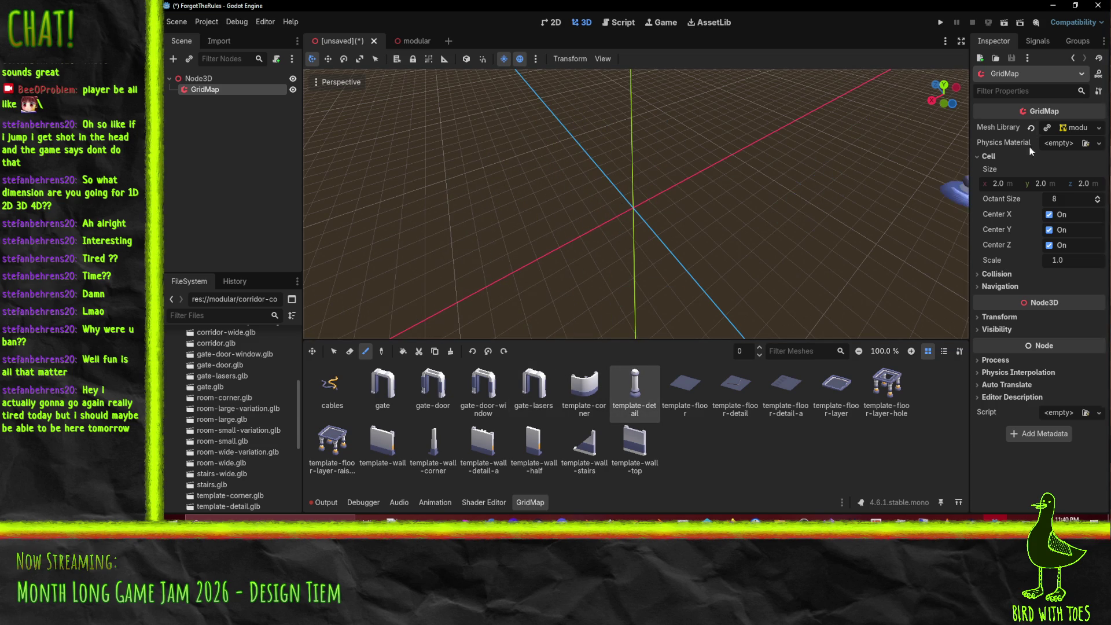
Step: Set the GridMap cell size X to 4 and preview the gate piece from a low angle
left_click(1006, 184)
type("4")
key("Return")
key("Return")
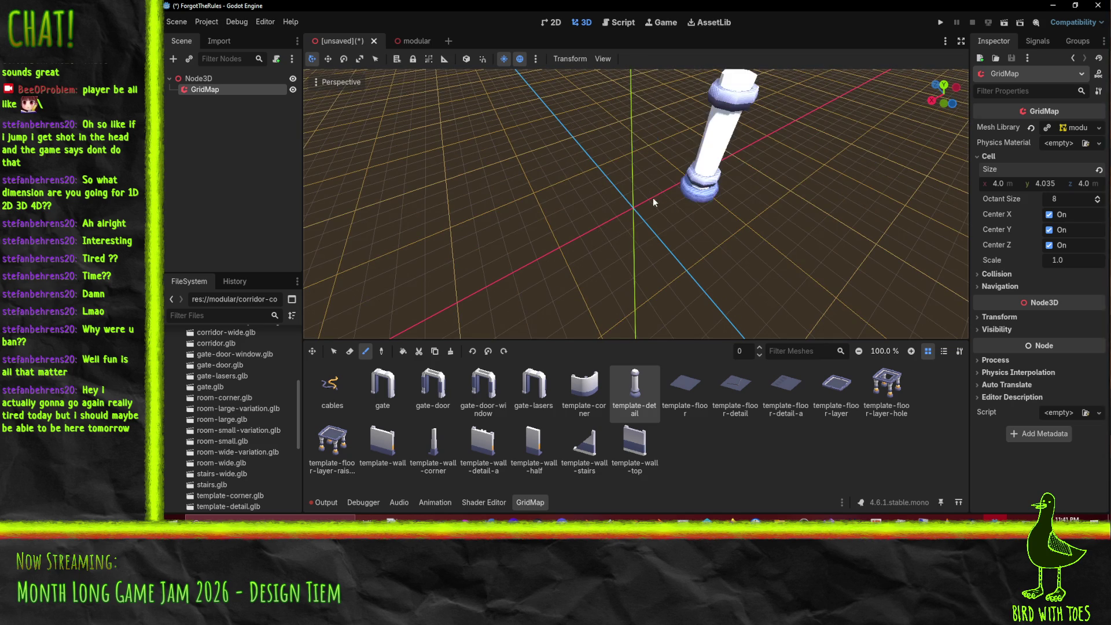
left_click(383, 385)
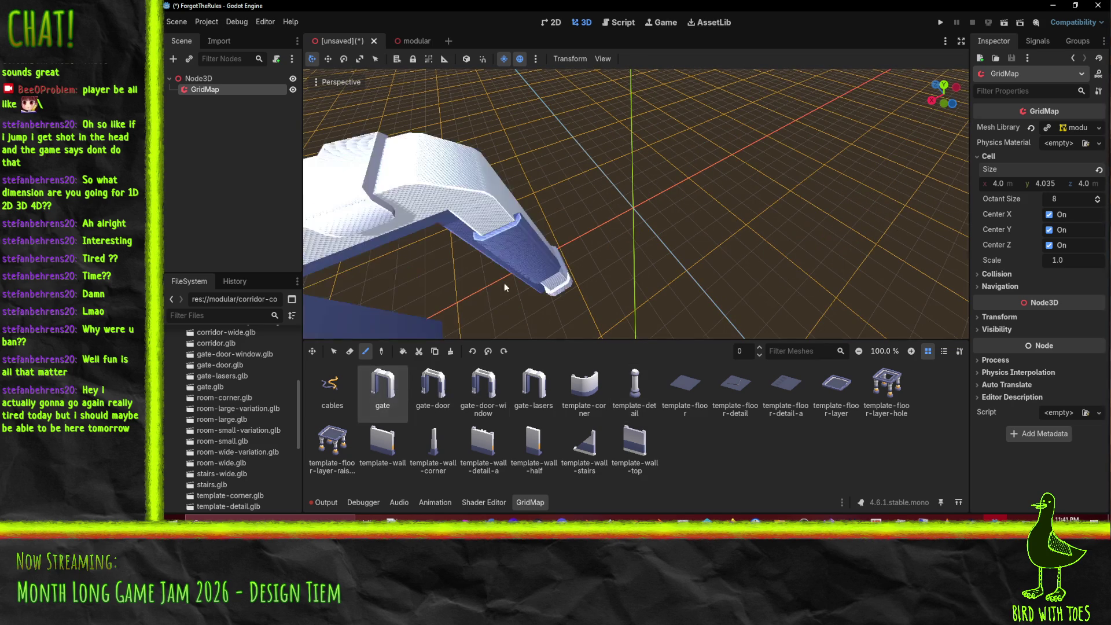
mouse_move(599, 203)
left_mouse_down()
mouse_move(645, 237)
mouse_move(568, 228)
mouse_move(550, 265)
left_mouse_up()
scroll(550, 265, "down", 5)
scroll(648, 213, "up", 8)
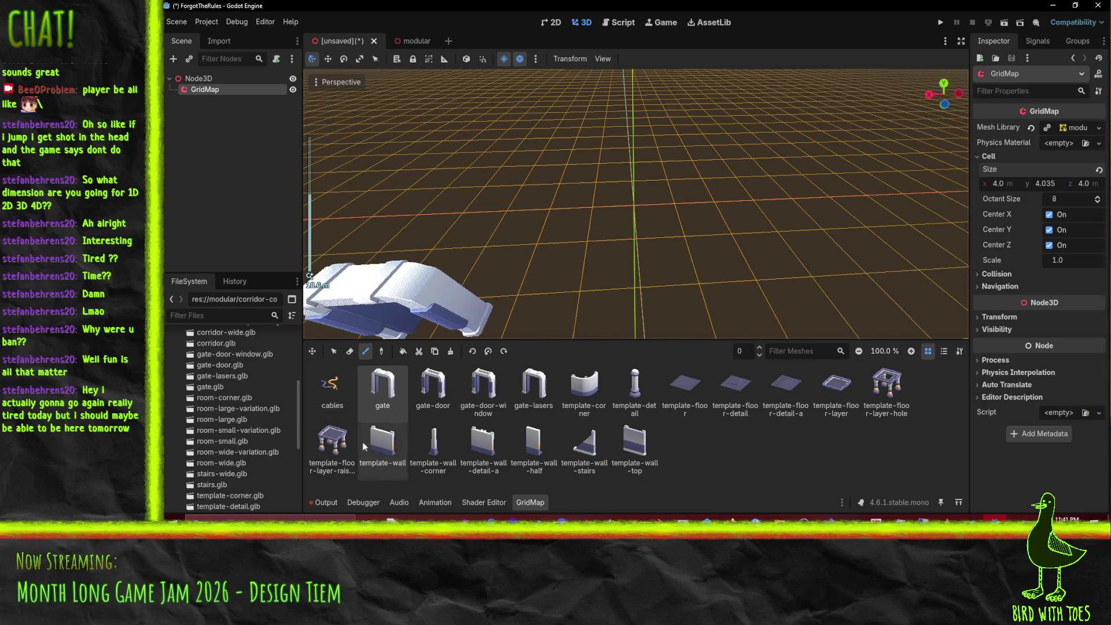
Step: Paint a raised floor tile into the gap and round the cell height to 4.0 m
left_click(332, 443)
mouse_move(696, 220)
left_mouse_down()
mouse_move(730, 228)
mouse_move(757, 203)
mouse_move(676, 220)
mouse_move(690, 200)
mouse_move(747, 223)
mouse_move(664, 234)
mouse_move(723, 208)
mouse_move(732, 165)
mouse_move(614, 237)
mouse_move(585, 237)
mouse_move(502, 198)
left_mouse_up()
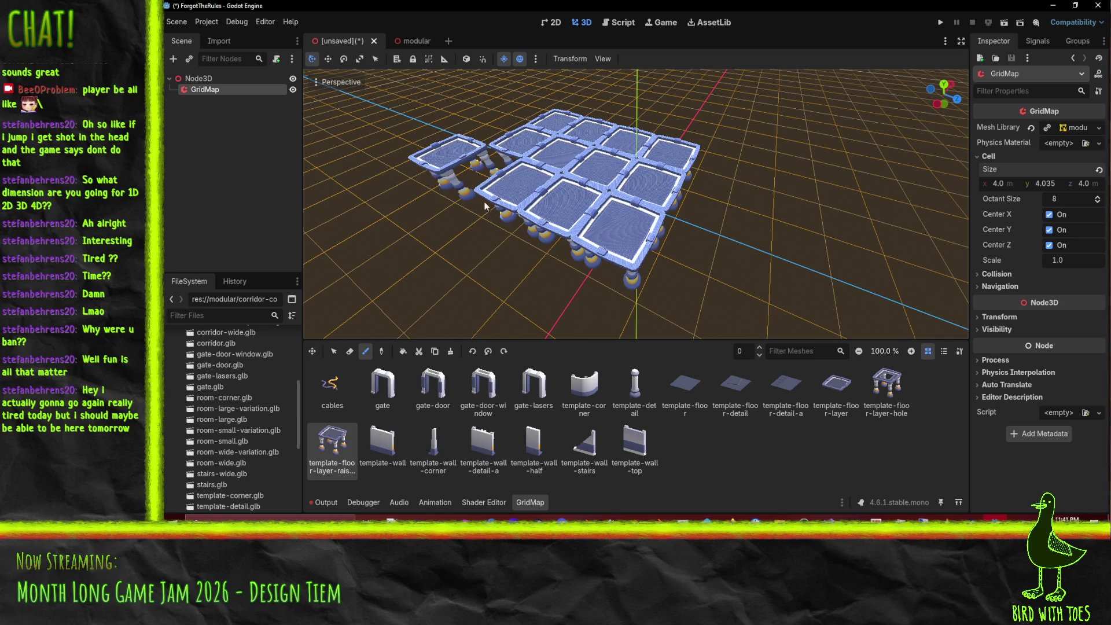
left_click(504, 218)
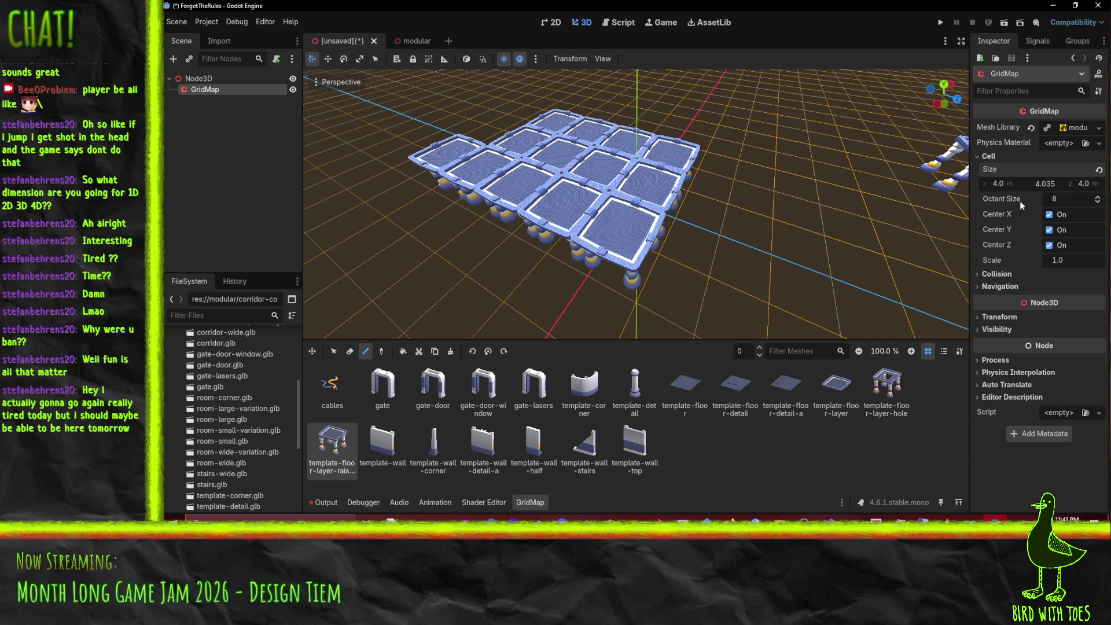
key("BackSpace")
key("BackSpace")
key("Return")
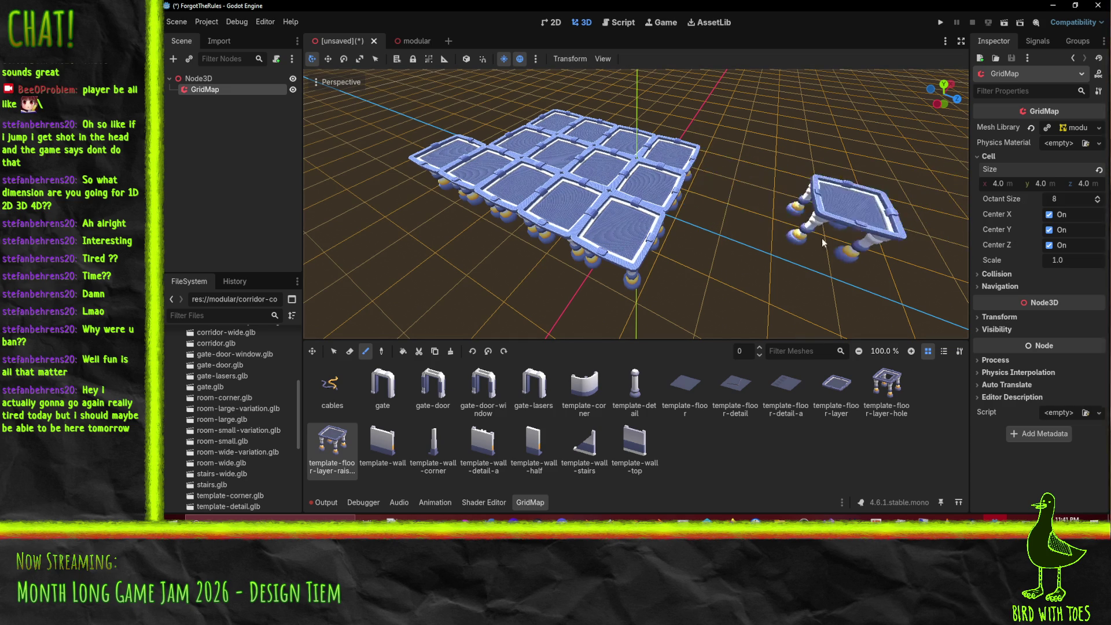
Step: Turn off GridMap cell centering on X, Y and Z and view the tiles from low
left_click(1049, 215)
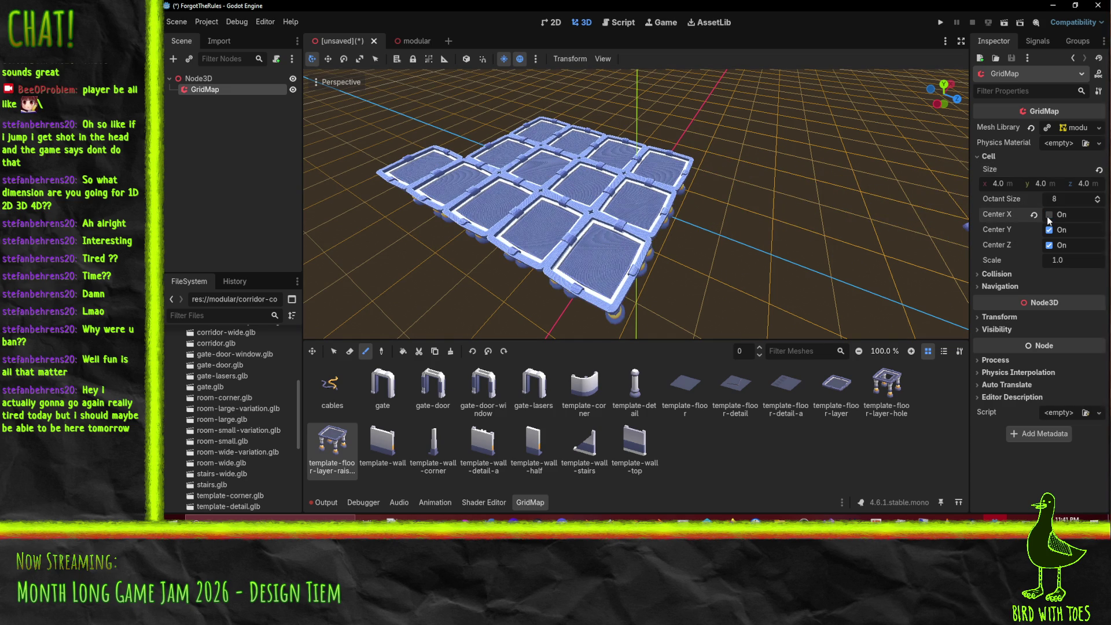
left_click(1049, 230)
left_click(1049, 244)
mouse_move(938, 238)
left_mouse_down()
mouse_move(740, 190)
mouse_move(739, 261)
mouse_move(794, 254)
mouse_move(621, 268)
mouse_move(787, 235)
left_mouse_up()
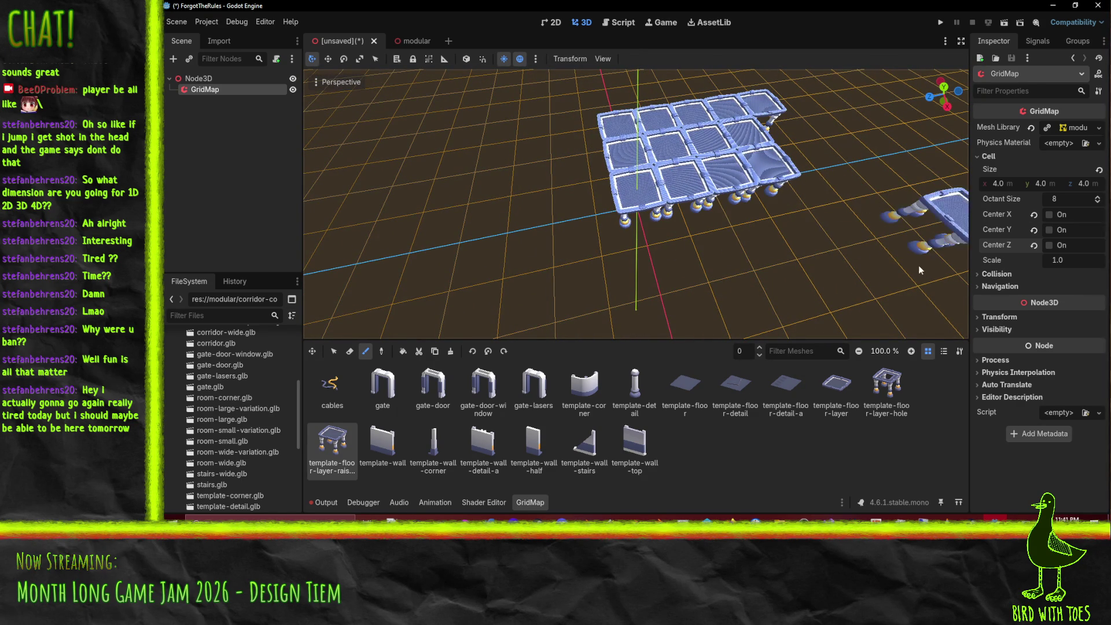
mouse_move(814, 246)
left_mouse_down()
mouse_move(758, 114)
mouse_move(809, 119)
mouse_move(837, 175)
mouse_move(714, 232)
mouse_move(659, 223)
mouse_move(628, 185)
left_mouse_up()
Step: Paint detail pillars, cover them with a large template-floor patch, then enable Center X
left_click(629, 398)
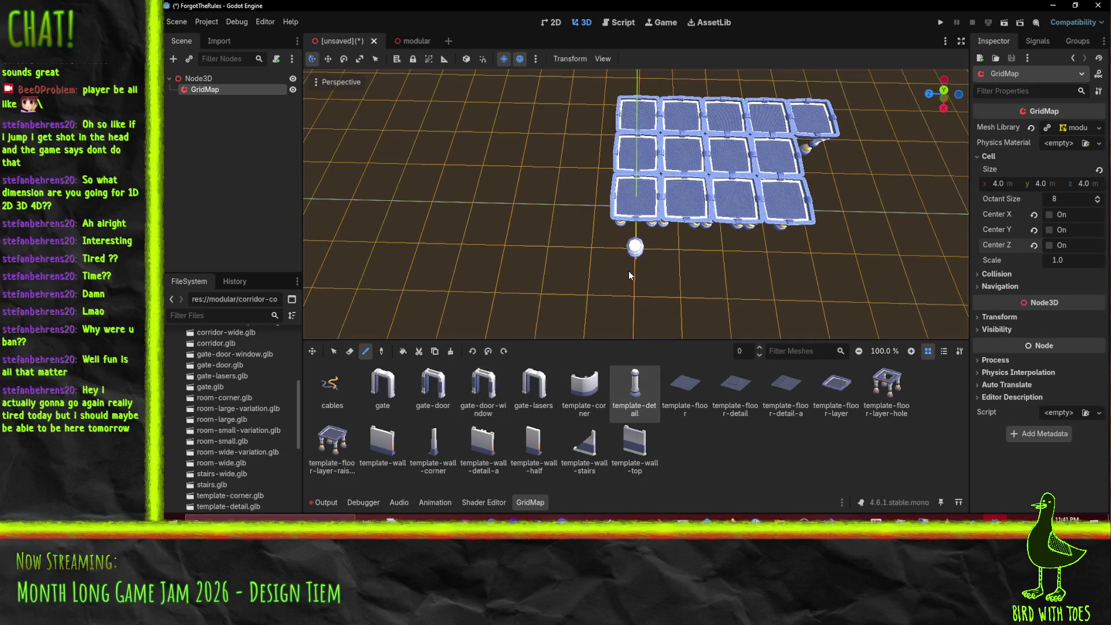
mouse_move(644, 197)
left_mouse_down()
mouse_move(797, 117)
mouse_move(676, 192)
left_mouse_up()
mouse_move(598, 194)
left_mouse_down()
mouse_move(643, 145)
mouse_move(666, 185)
mouse_move(688, 160)
mouse_move(629, 81)
mouse_move(724, 95)
left_mouse_up()
left_click(685, 385)
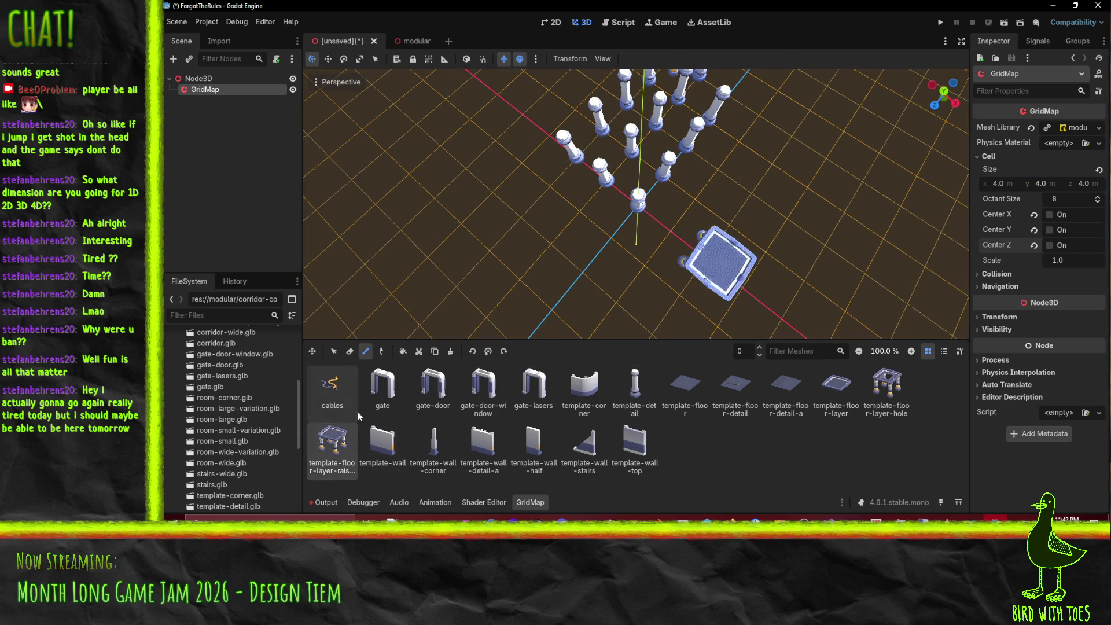
mouse_move(673, 223)
left_mouse_down()
mouse_move(649, 243)
mouse_move(660, 197)
left_mouse_up()
mouse_move(694, 122)
left_mouse_down()
mouse_move(625, 162)
mouse_move(579, 127)
mouse_move(650, 164)
left_mouse_up()
scroll(745, 163, "down", 3)
scroll(745, 163, "down", 2)
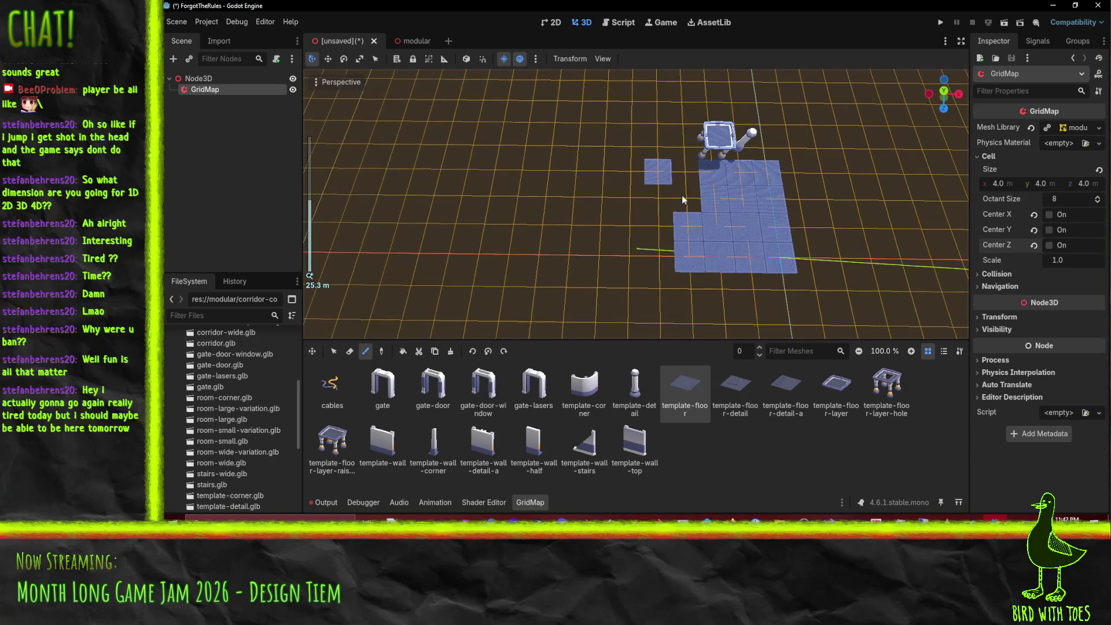
mouse_move(696, 211)
left_mouse_down()
mouse_move(683, 152)
mouse_move(636, 209)
mouse_move(630, 172)
mouse_move(617, 263)
left_mouse_up()
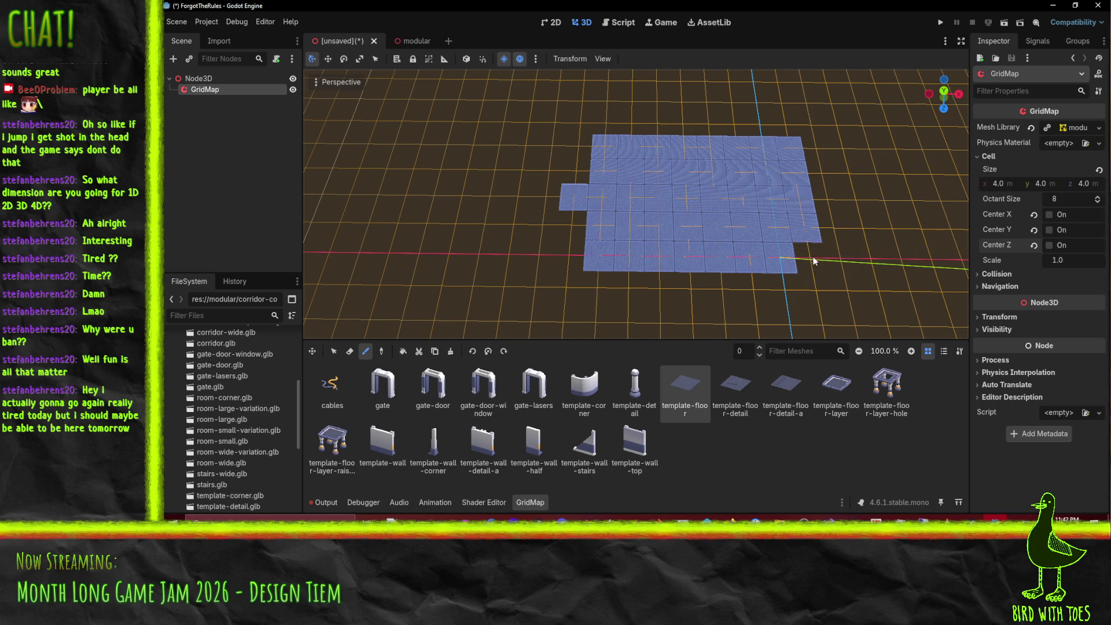
mouse_move(816, 272)
left_mouse_down()
mouse_move(801, 256)
mouse_move(960, 206)
left_mouse_up()
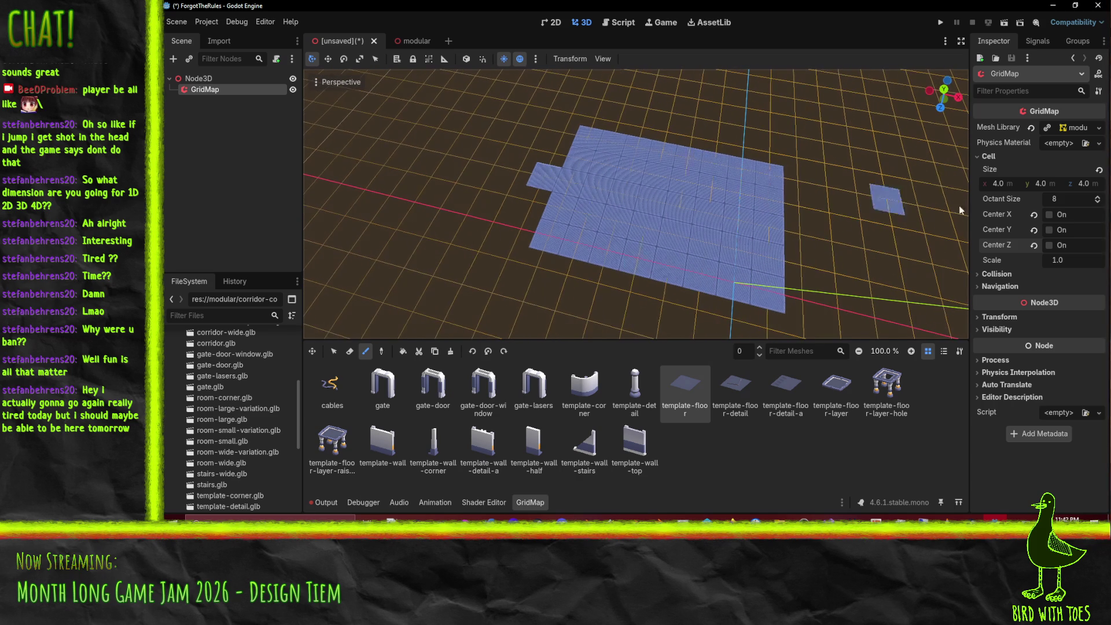
left_click(1049, 214)
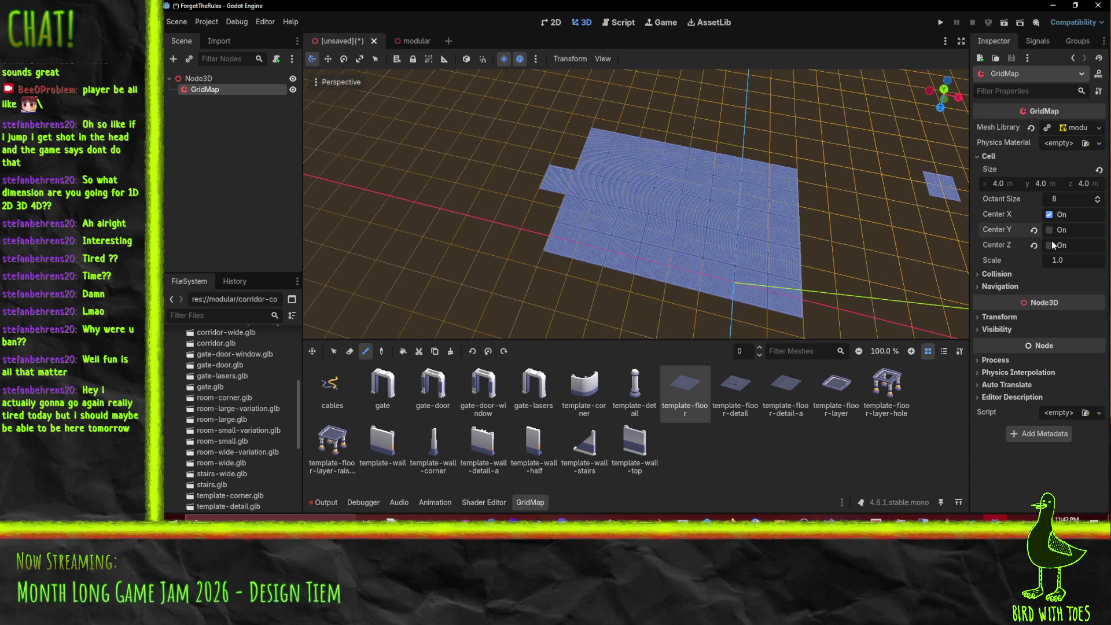
Step: Enable Center Z and place two template-corner pieces along the floor's lower edge
left_click(1050, 245)
left_click_drag(832, 263, 581, 207)
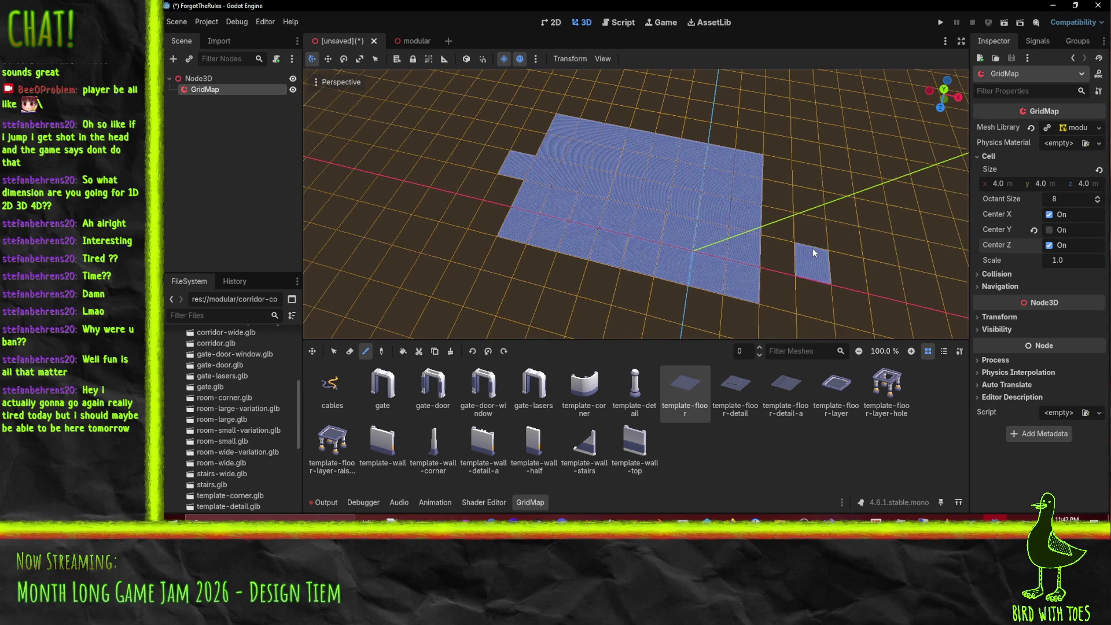
left_click(584, 386)
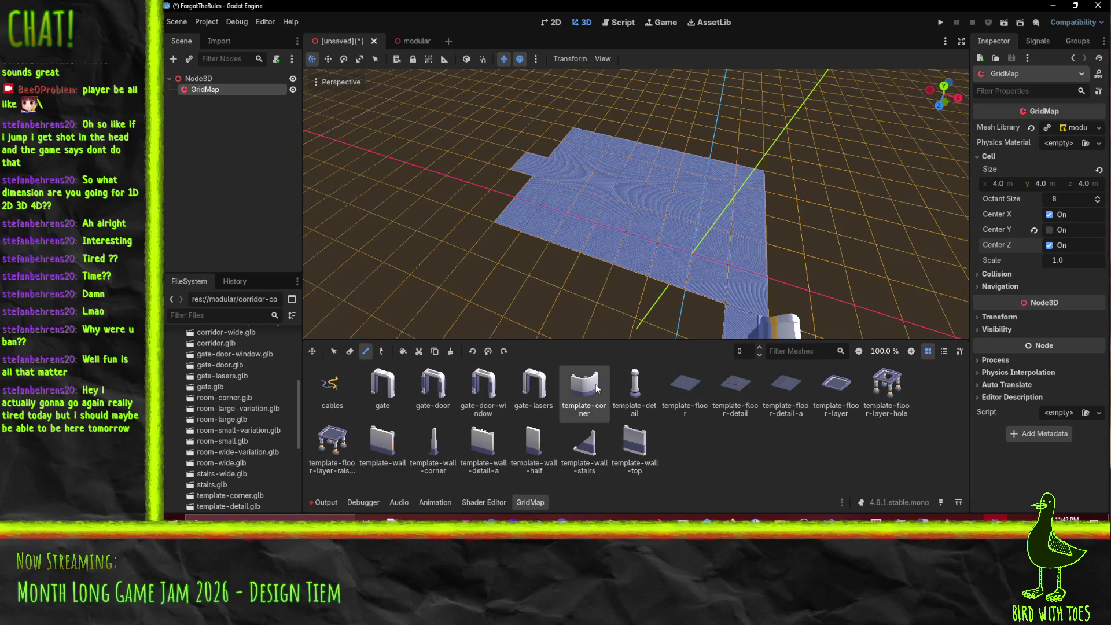
left_click(767, 293)
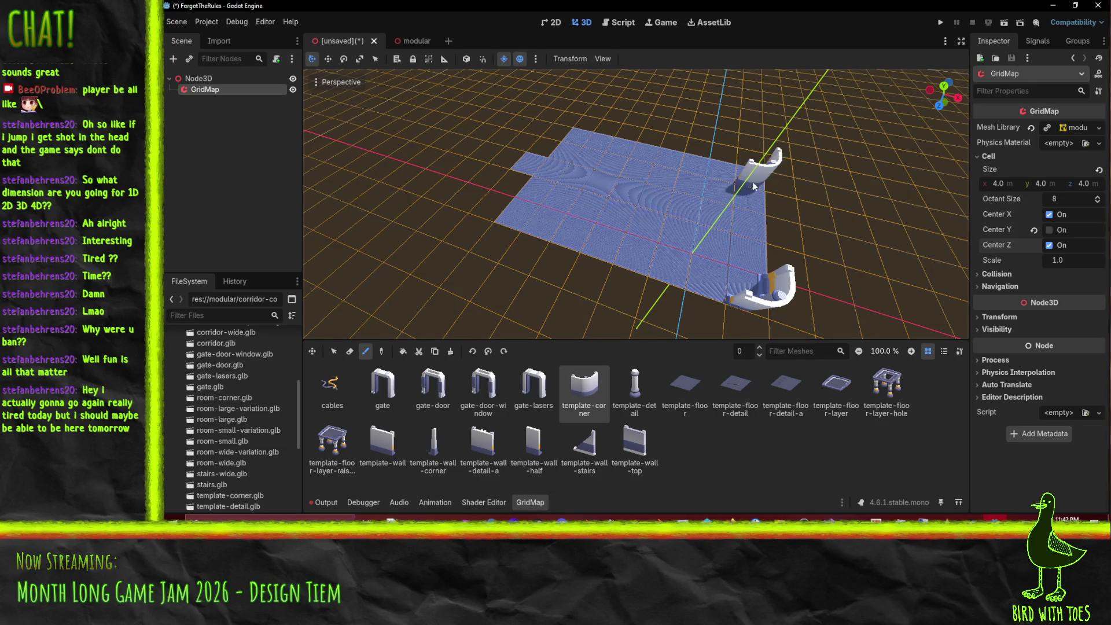
left_click(712, 313)
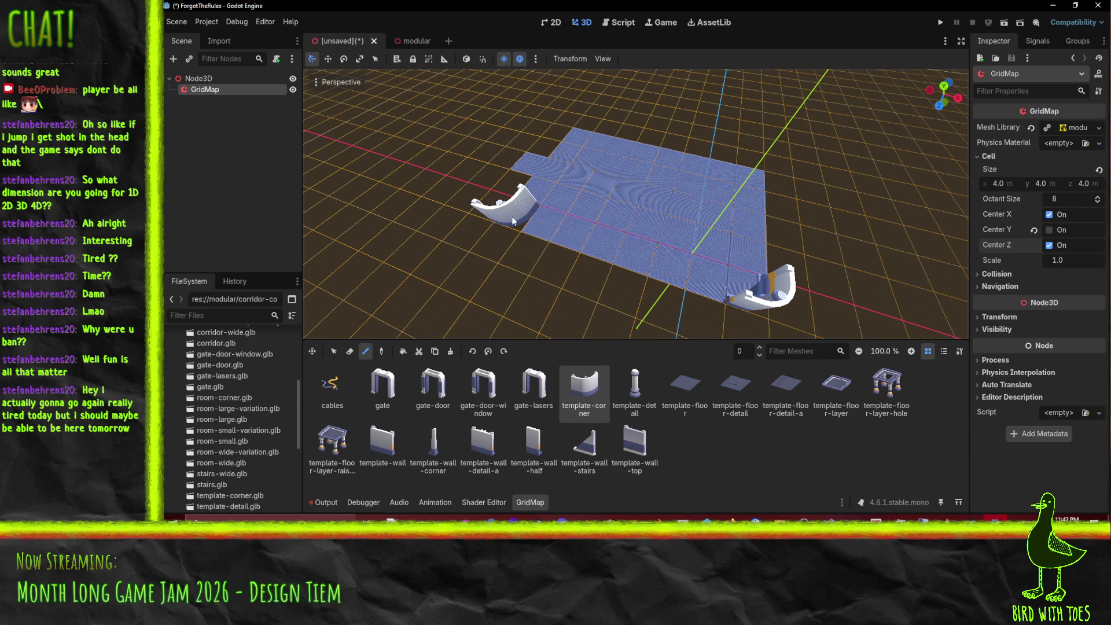
Step: Rotate the template-corner cursor in steps until the piece stands upright
mouse_move(513, 220)
left_mouse_down()
mouse_move(740, 163)
mouse_move(707, 184)
left_mouse_up()
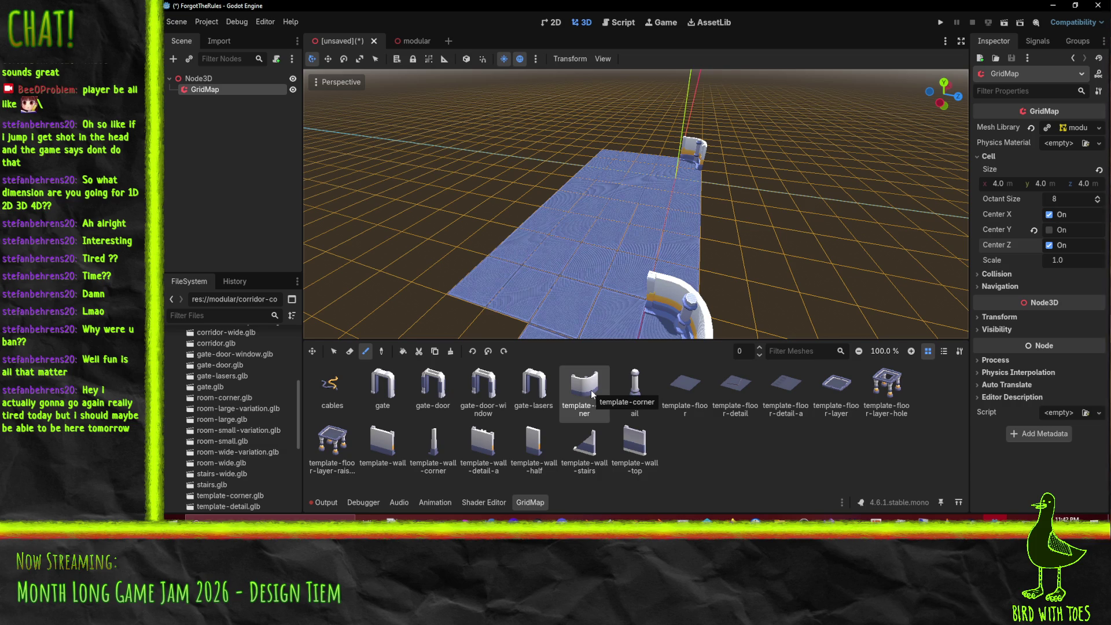
left_click(472, 352)
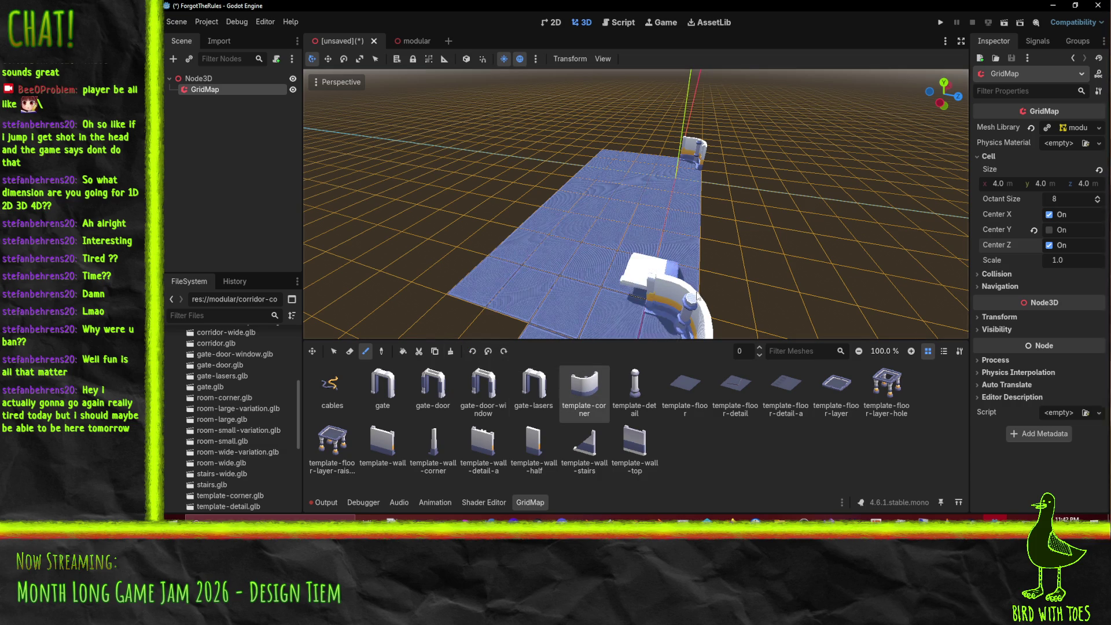
scroll(694, 295, "down", 2)
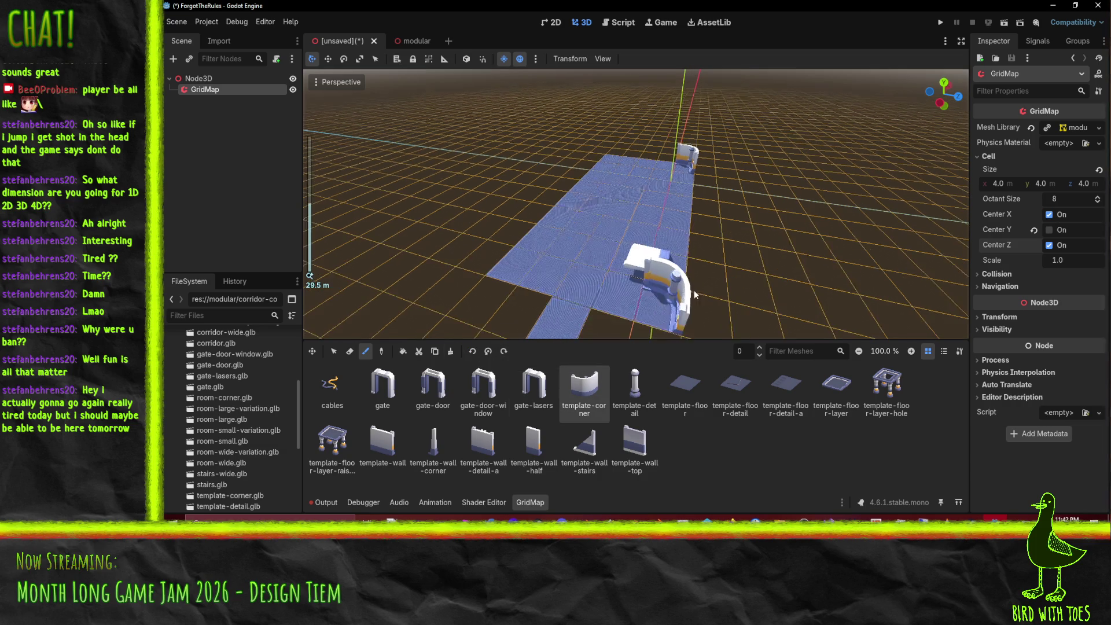
left_click(473, 351)
left_click(473, 351)
left_click(473, 352)
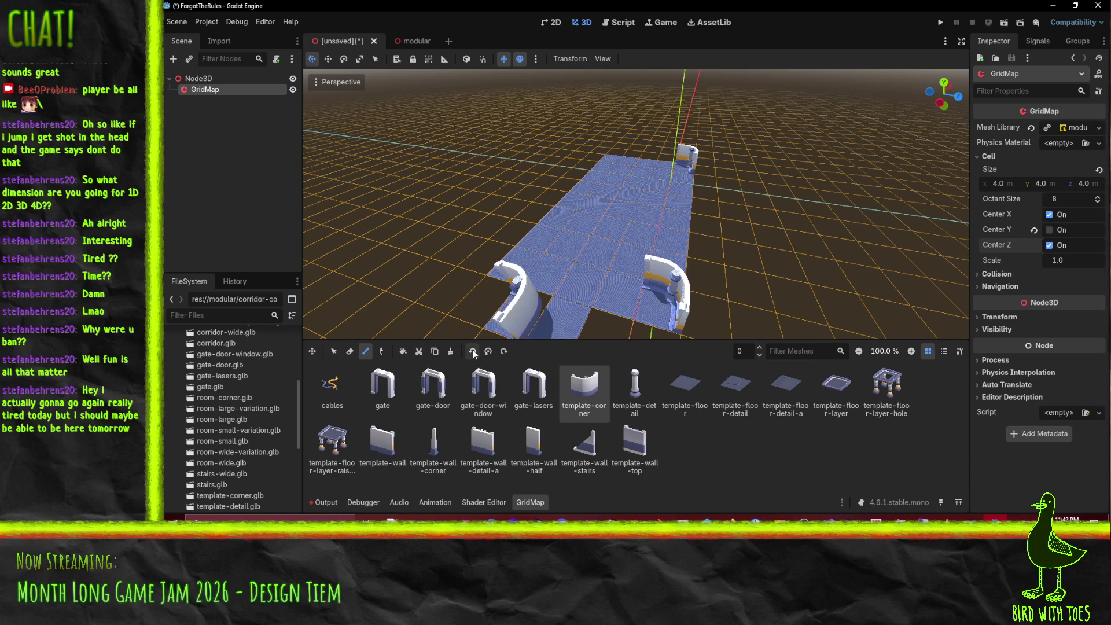
Step: Turn the corner around Z to face the edge, and place corners at the right and near-left edges
left_click(503, 352)
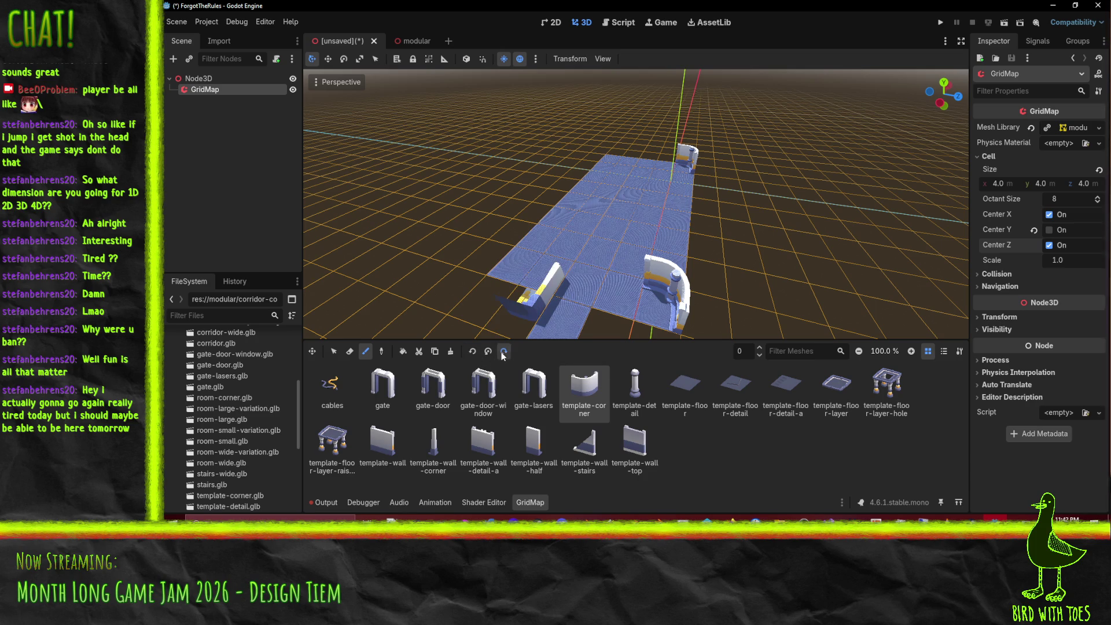
left_click(503, 352)
left_click(503, 352)
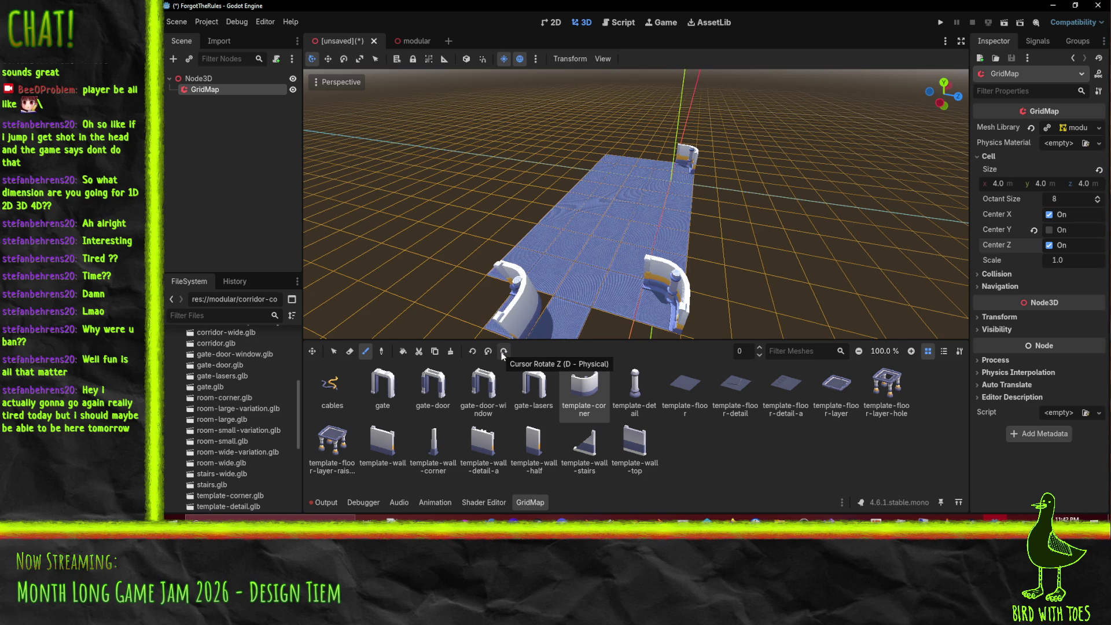
left_click(488, 351)
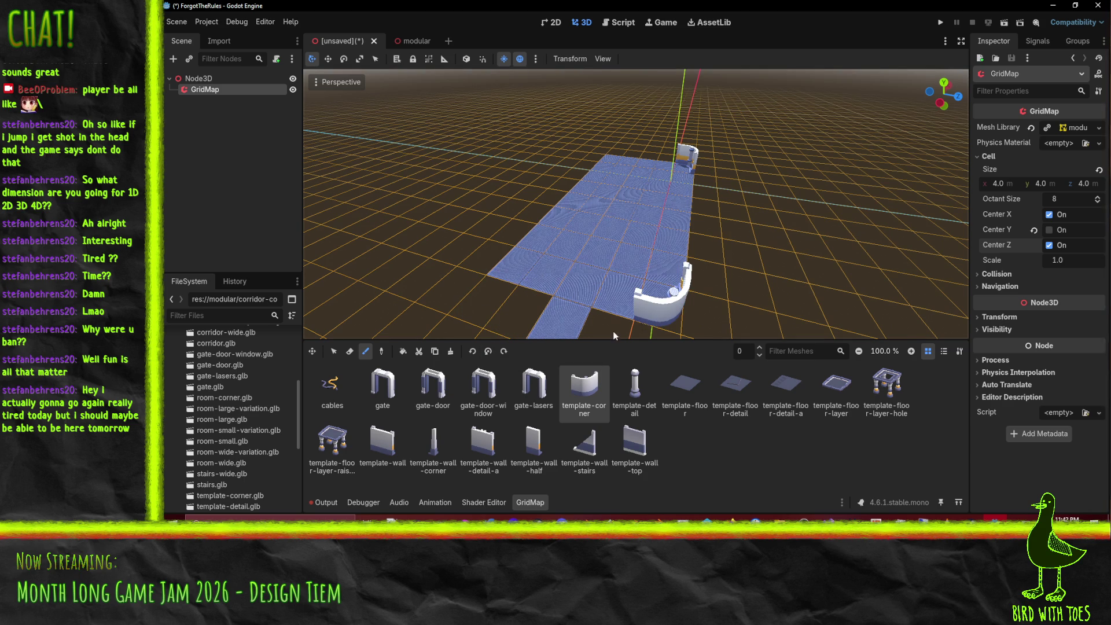
left_click(639, 326)
left_click(558, 266)
left_click_drag(558, 266, 650, 298)
Step: Place a corner at the left edge, and try template-wall-detail-a and gate-door-window at the near corner
left_click(501, 239)
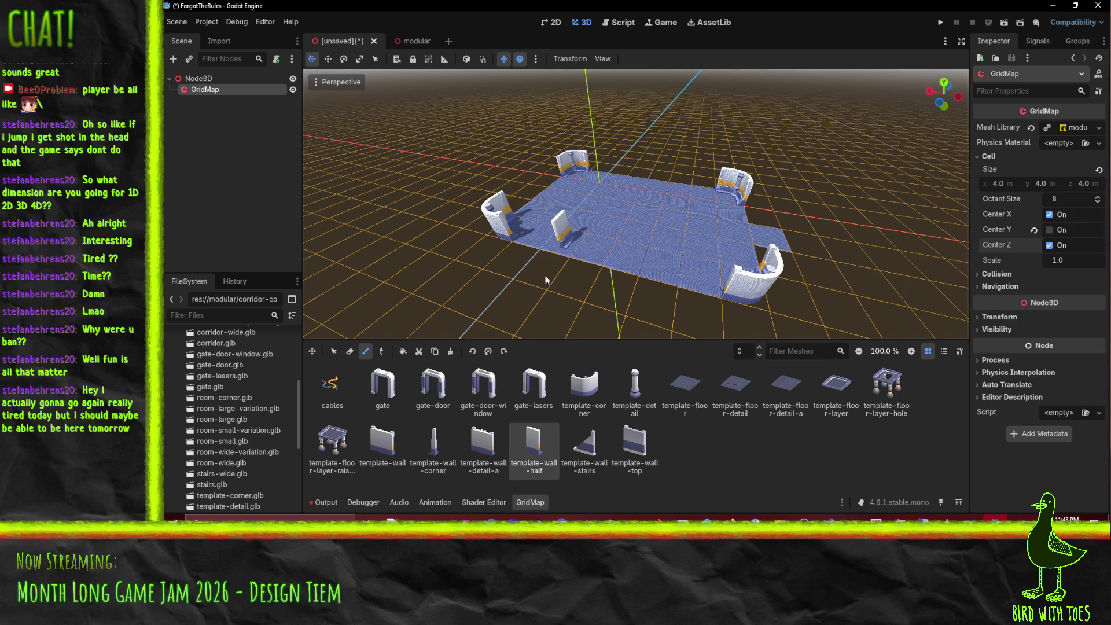
left_click(483, 443)
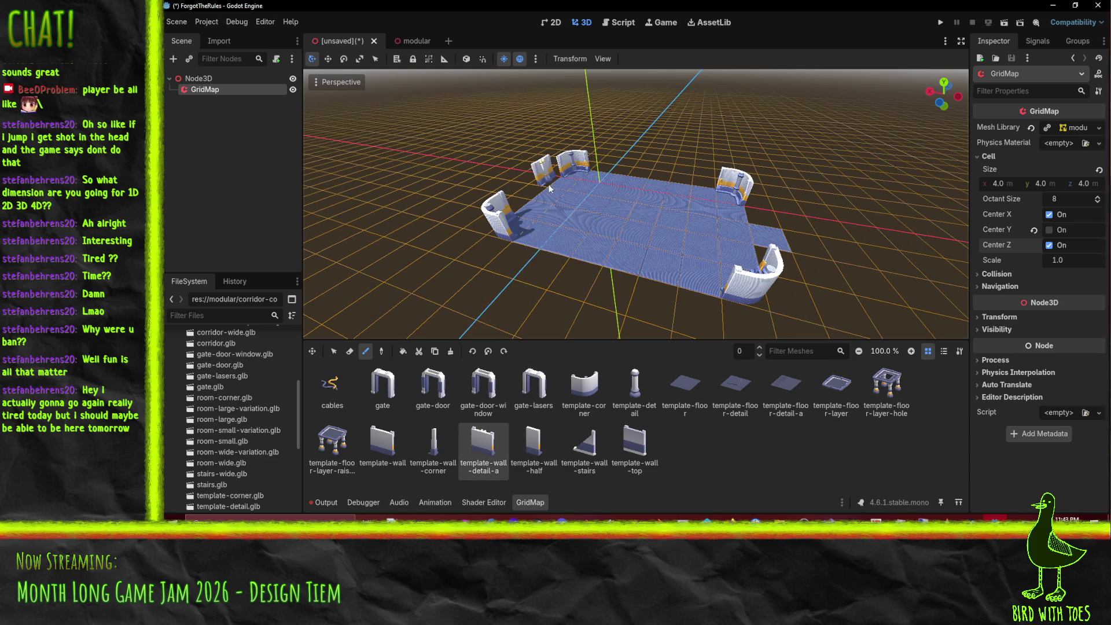
left_click_drag(543, 196, 556, 281)
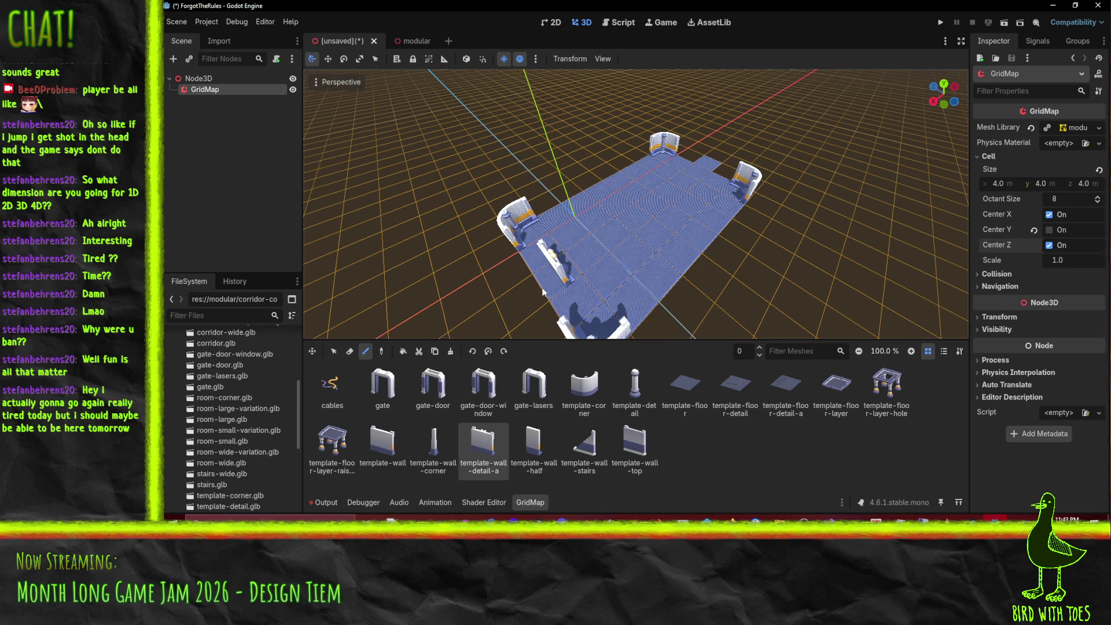
left_click(483, 385)
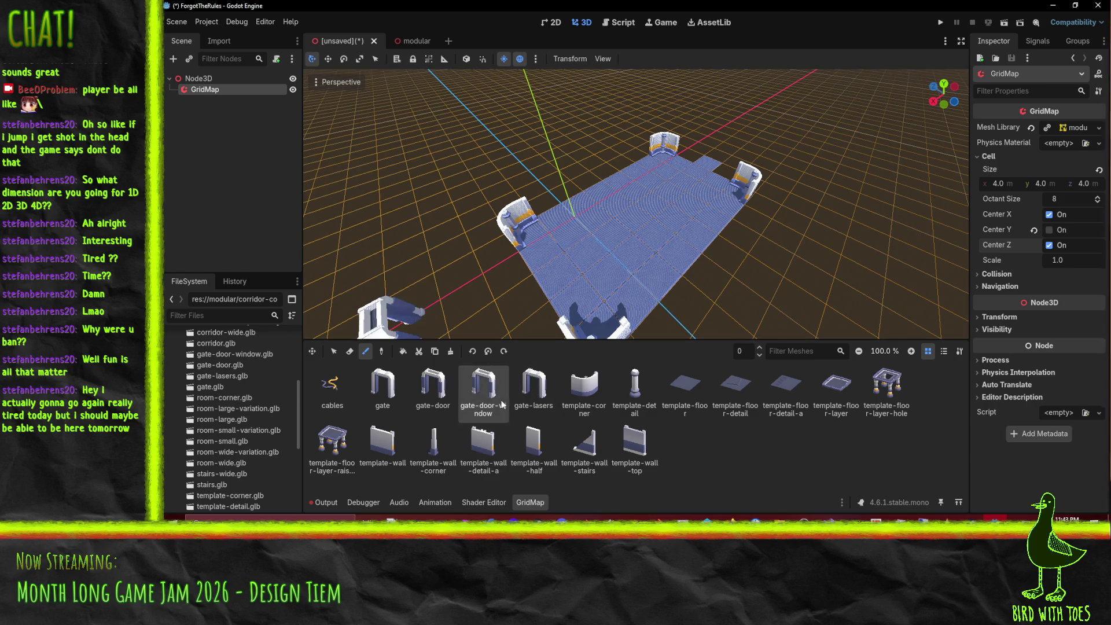
mouse_move(645, 193)
left_mouse_down()
mouse_move(653, 213)
mouse_move(579, 225)
left_mouse_up()
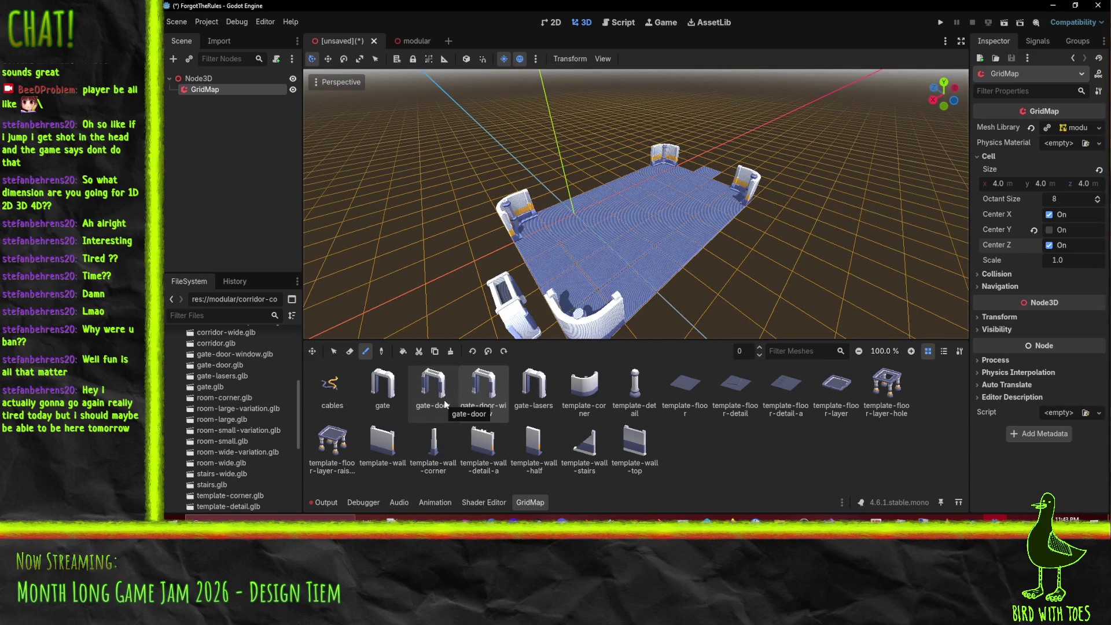
key("s")
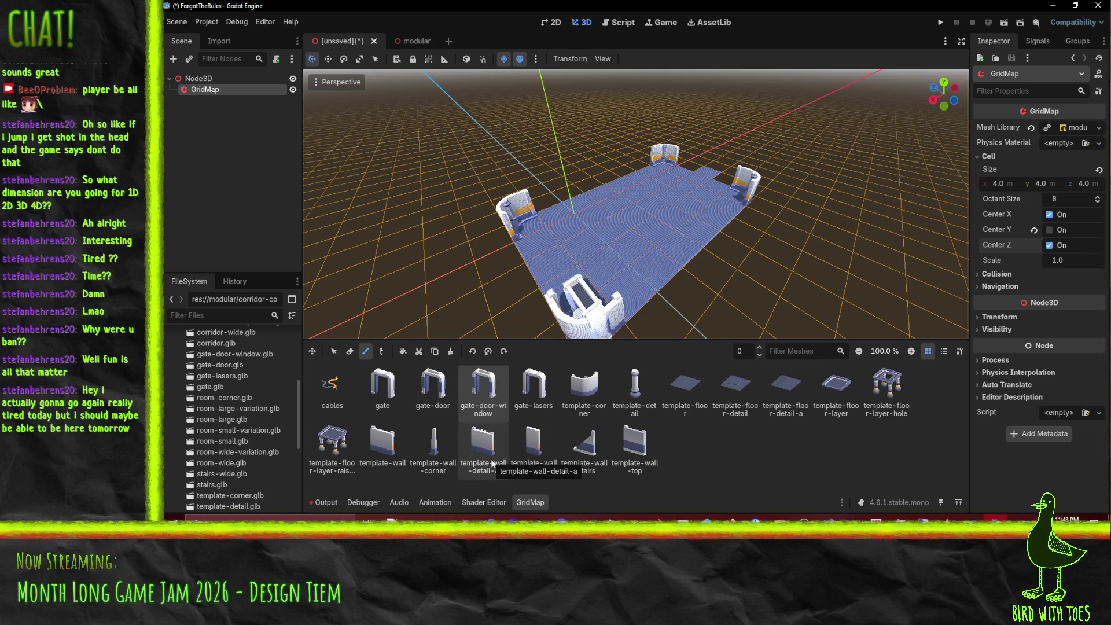
left_click(492, 463)
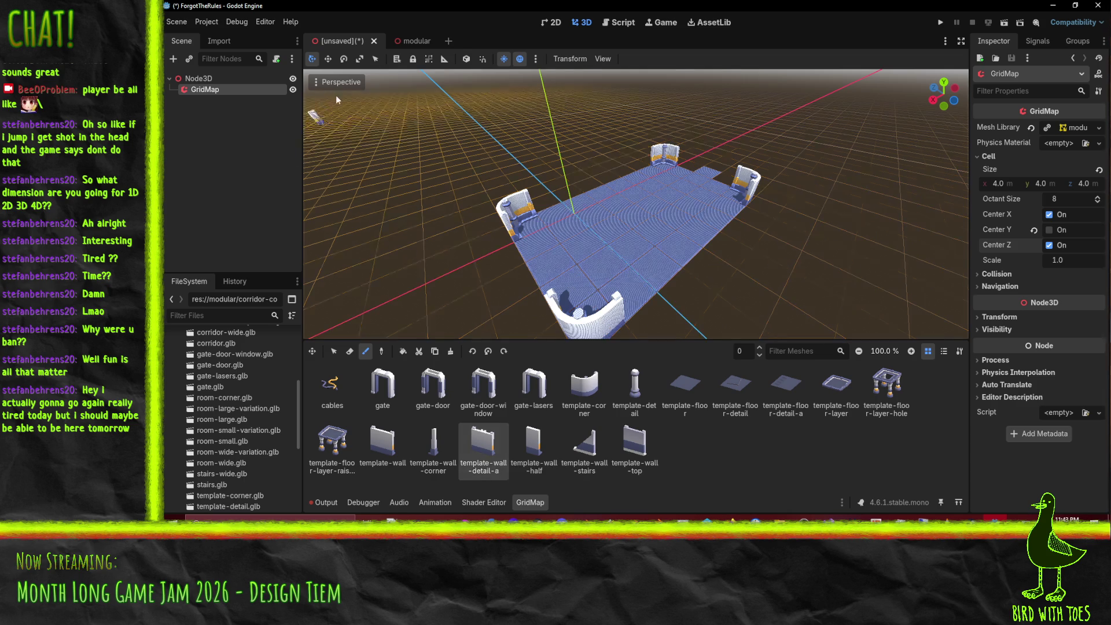
left_click(415, 39)
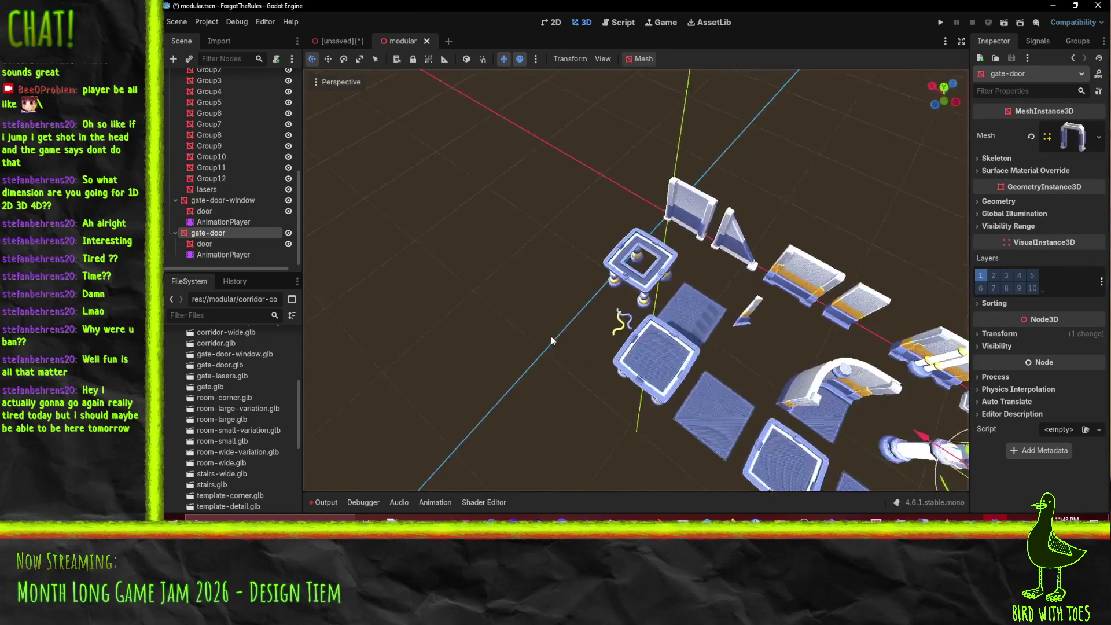
Step: Give the template-wall-top mesh a custom AABB sized 4 × 4 × 4 m
left_click(521, 312)
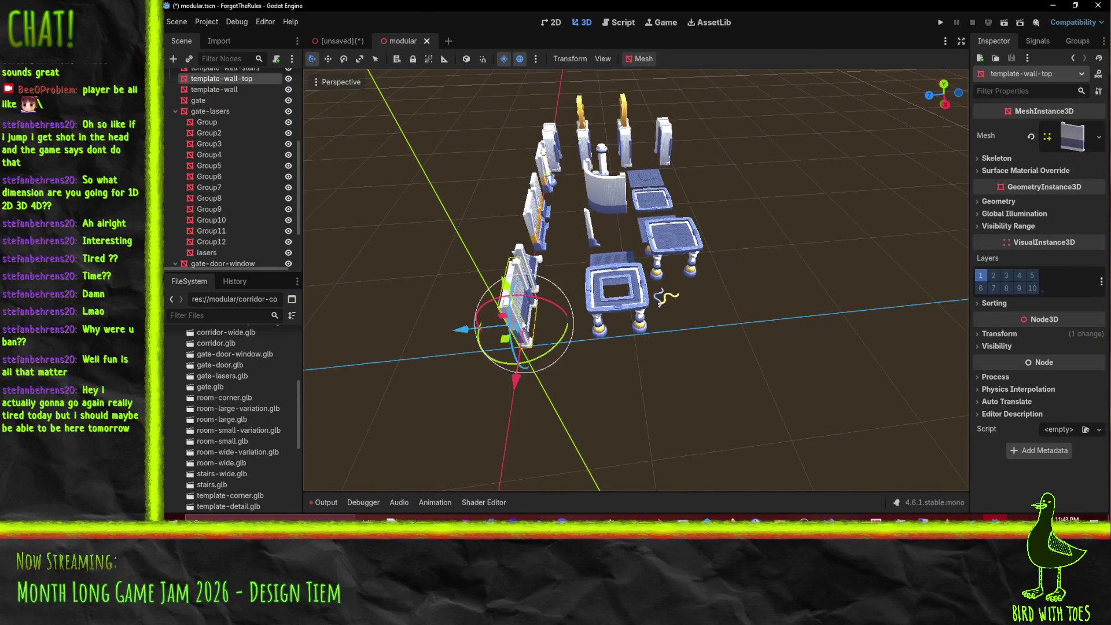
left_click(1027, 202)
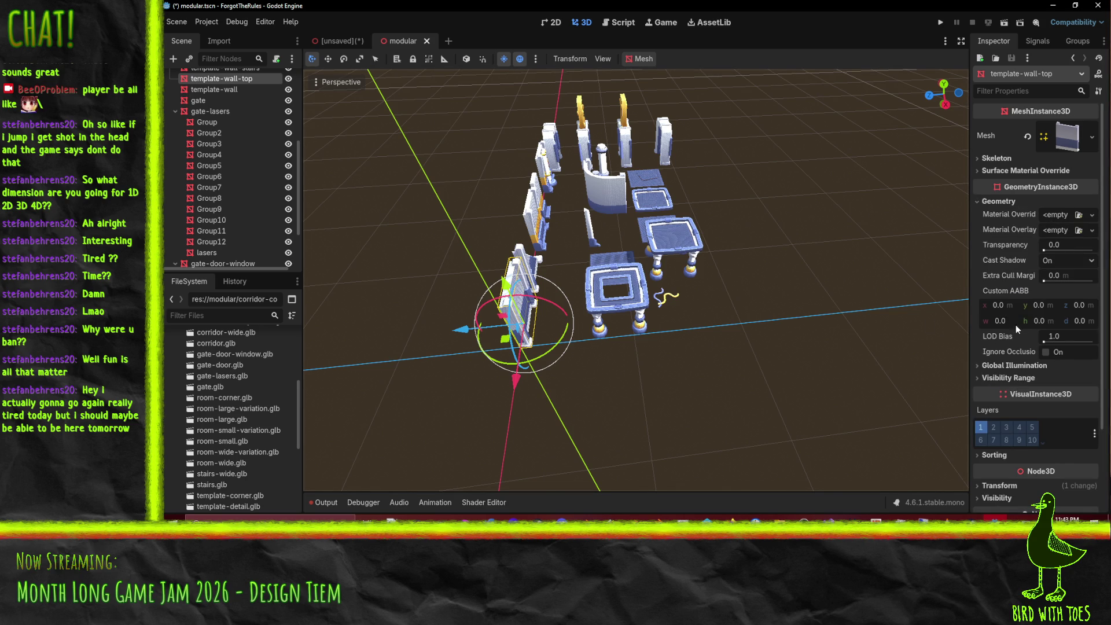
mouse_move(920, 338)
left_mouse_down()
mouse_move(696, 335)
mouse_move(693, 321)
left_mouse_up()
left_click(1047, 323)
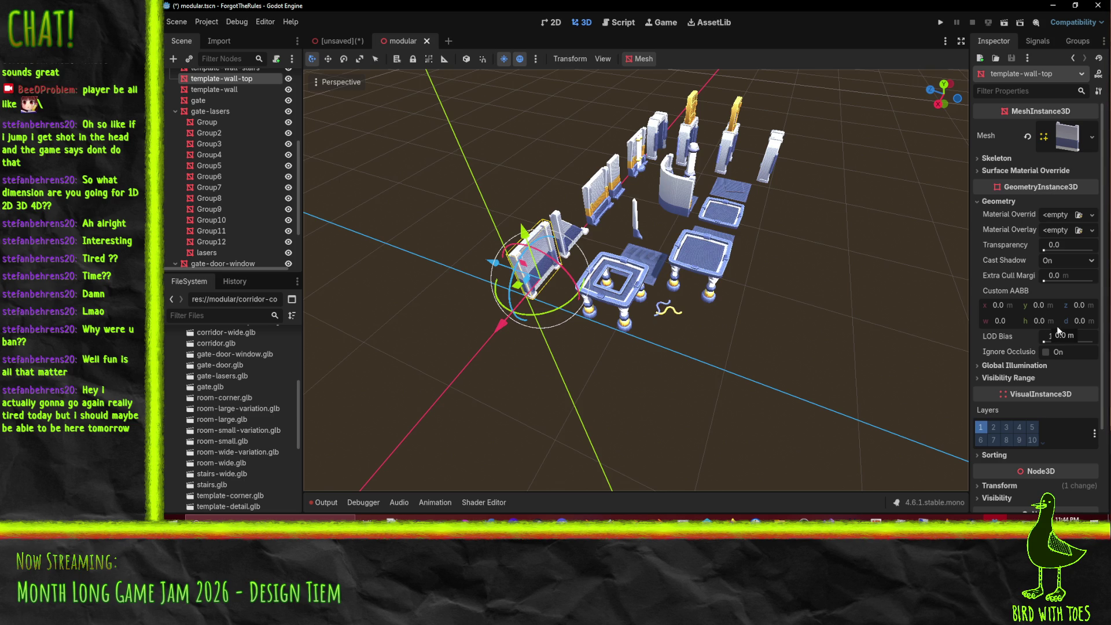
left_click(1012, 322)
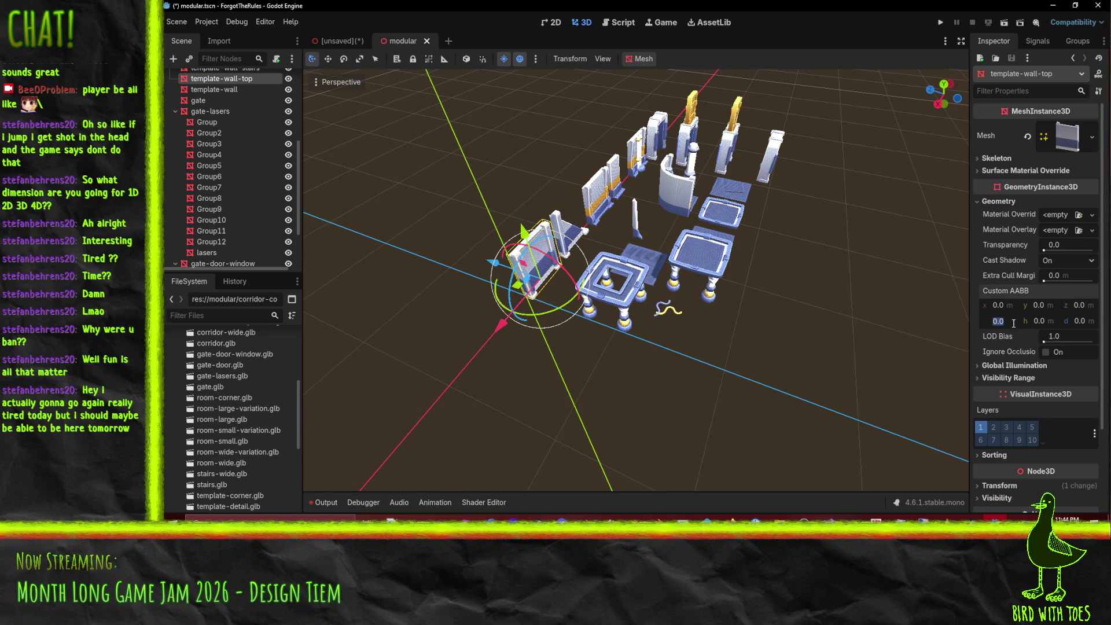
type("4")
left_click(1042, 322)
type("4")
left_click(1080, 322)
type("4")
left_click(1047, 320)
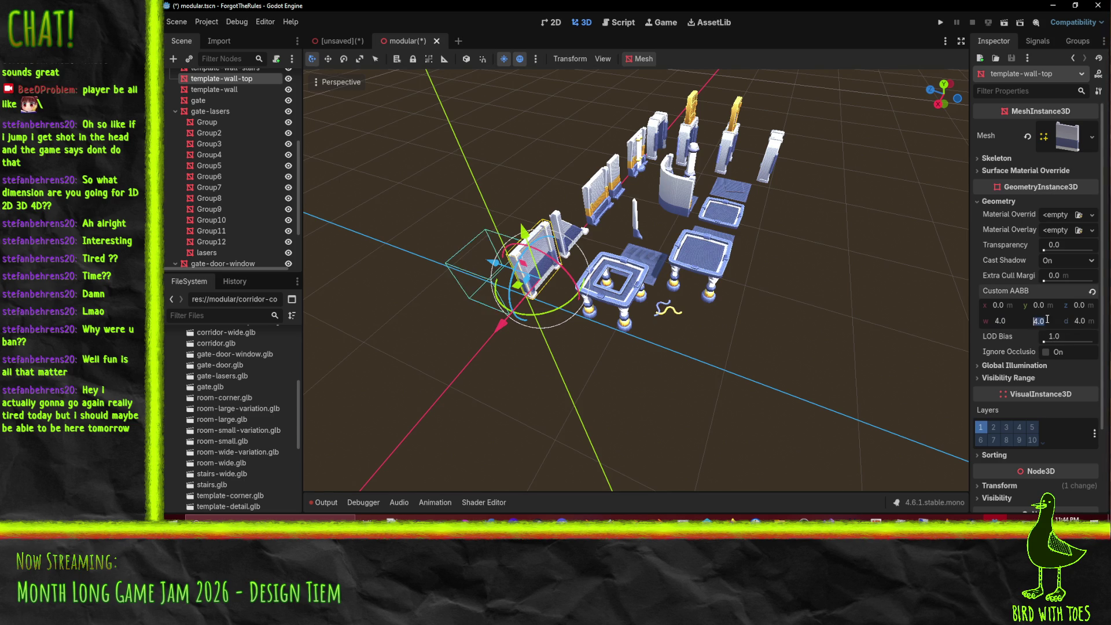
Step: Move the custom AABB's position to -2, 0, -4 and save modular.tscn
mouse_move(763, 356)
left_mouse_down()
mouse_move(718, 360)
mouse_move(747, 359)
mouse_move(735, 359)
left_mouse_up()
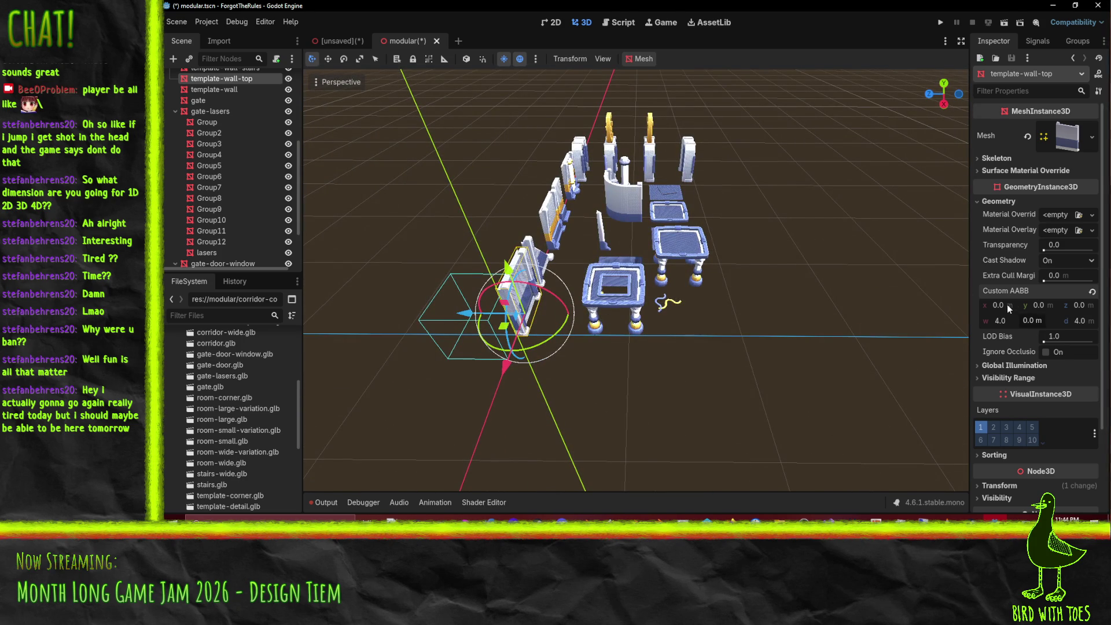
left_click_drag(688, 331, 776, 334)
mouse_move(1002, 307)
left_mouse_down()
mouse_move(980, 306)
mouse_move(1076, 308)
mouse_move(1059, 308)
left_mouse_up()
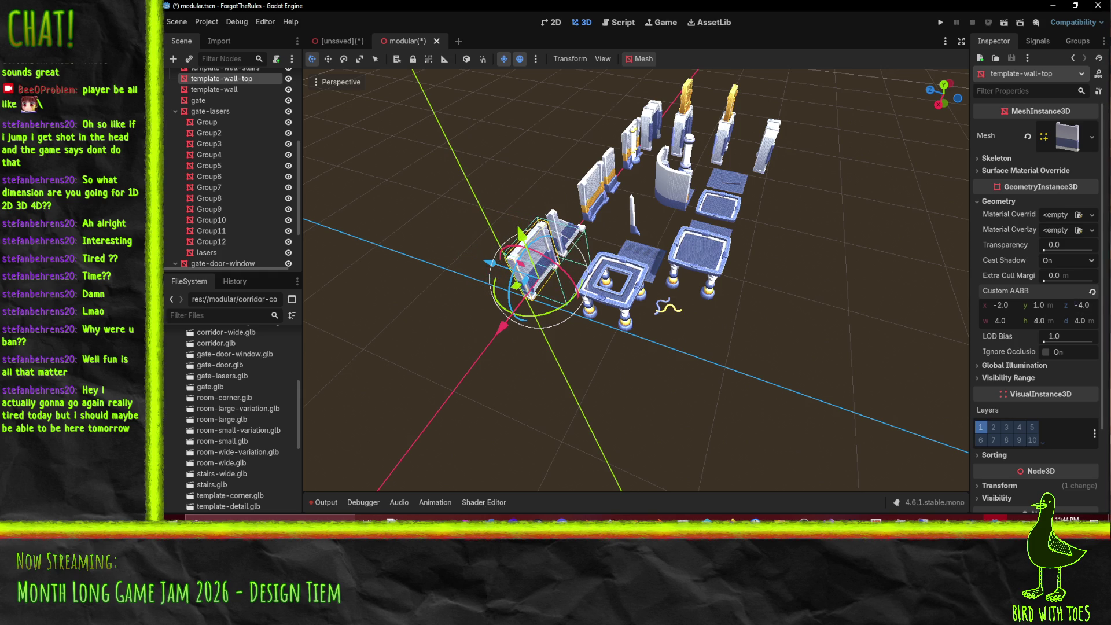
mouse_move(637, 335)
left_mouse_down()
mouse_move(751, 244)
mouse_move(821, 214)
mouse_move(832, 251)
left_mouse_up()
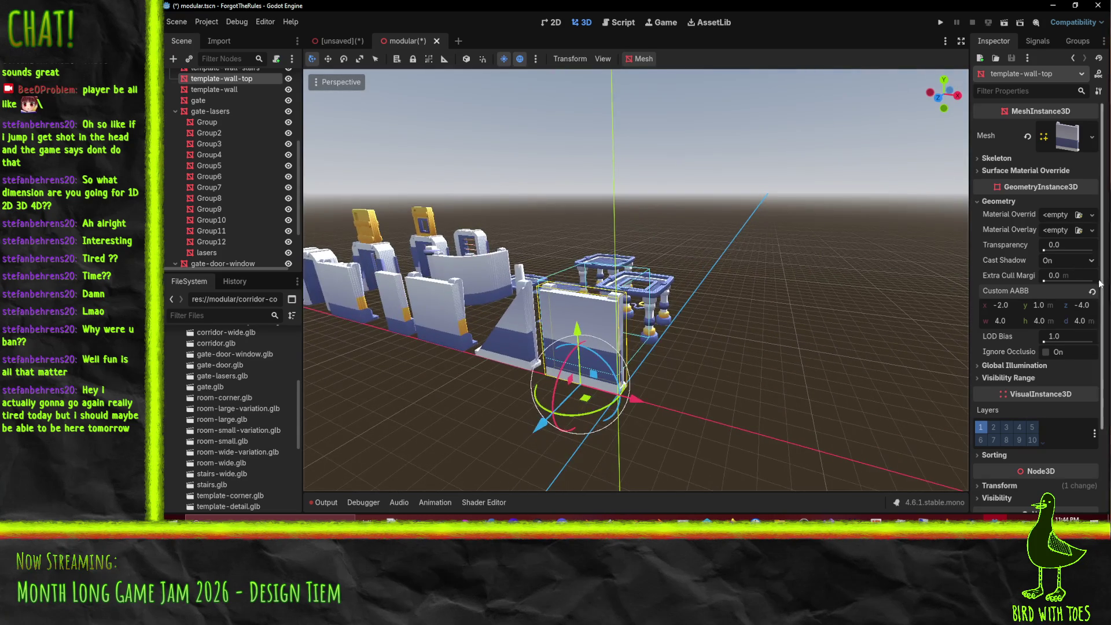
mouse_move(720, 321)
left_mouse_down()
mouse_move(799, 348)
mouse_move(652, 314)
mouse_move(678, 313)
left_mouse_up()
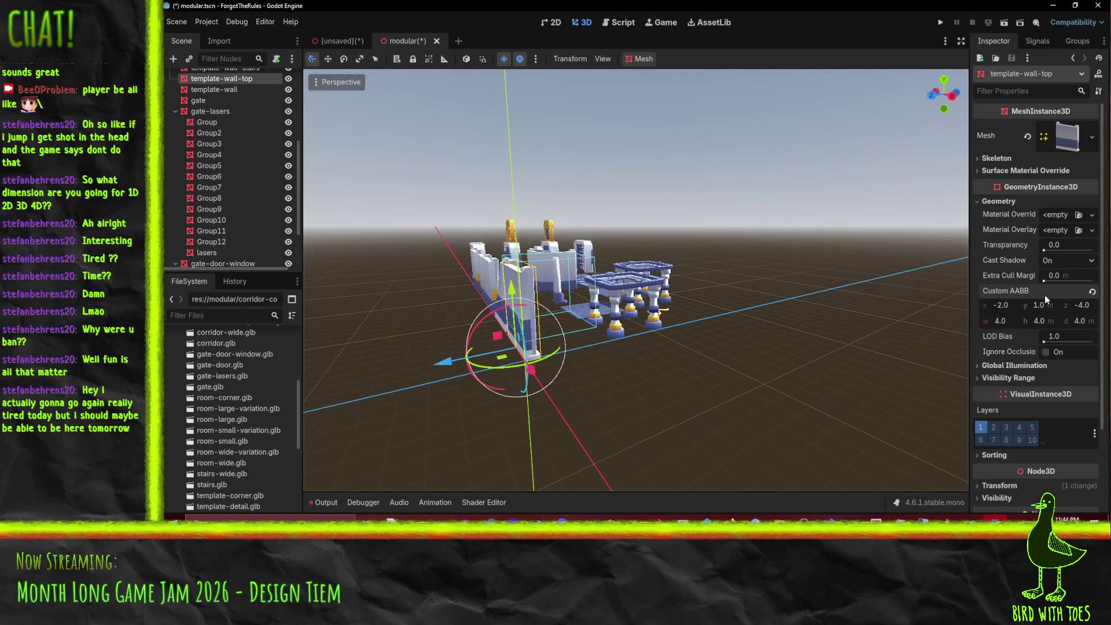
left_click_drag(1039, 305, 1004, 306)
mouse_move(752, 347)
left_mouse_down()
mouse_move(524, 368)
mouse_move(637, 365)
left_mouse_up()
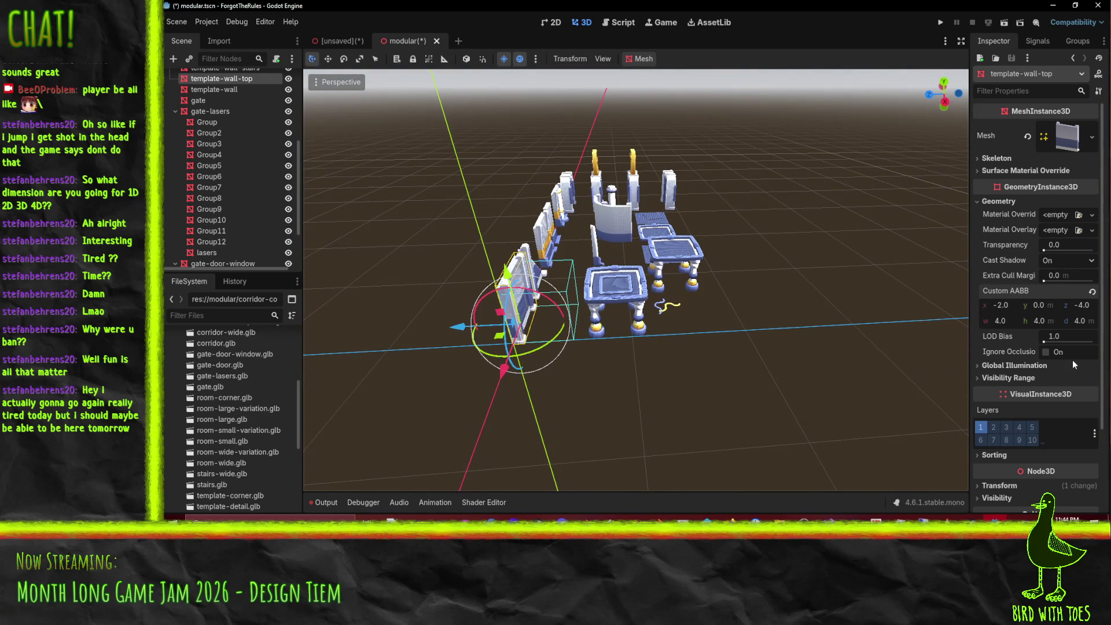
key("ctrl+s")
left_click_drag(807, 311, 720, 306)
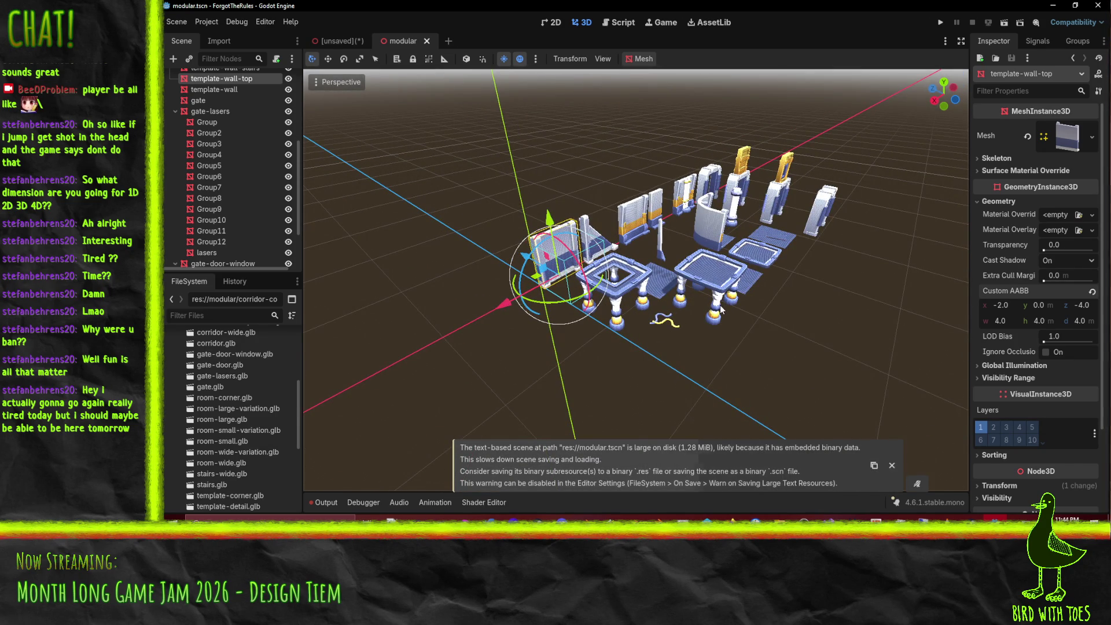
Step: Re-export the pieces as a MeshLibrary, overwriting modular.tres
left_click(171, 23)
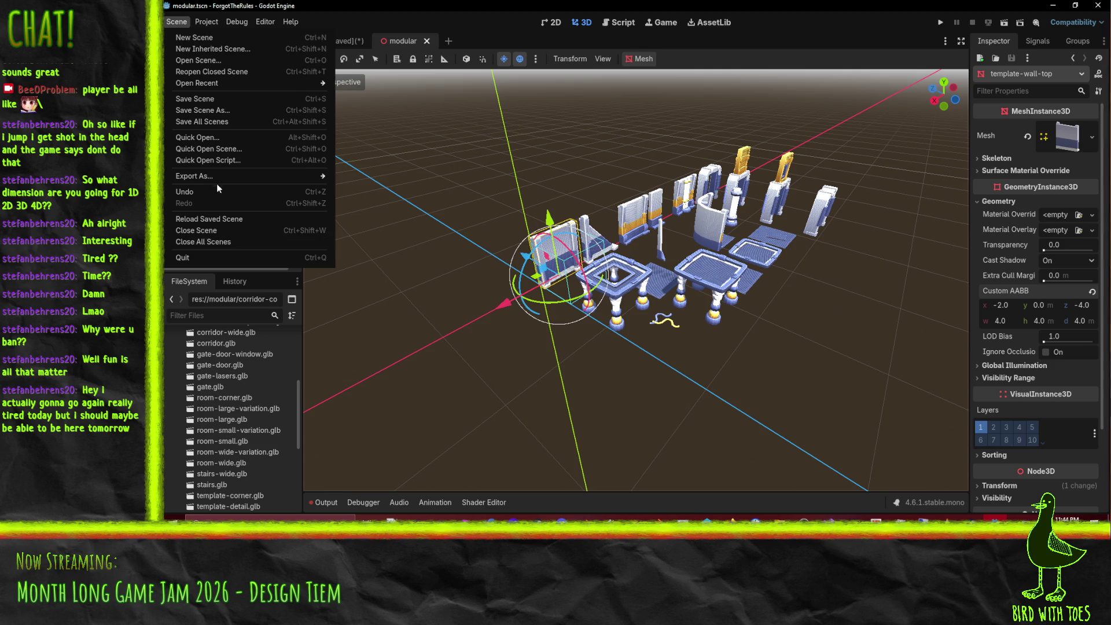
mouse_move(299, 182)
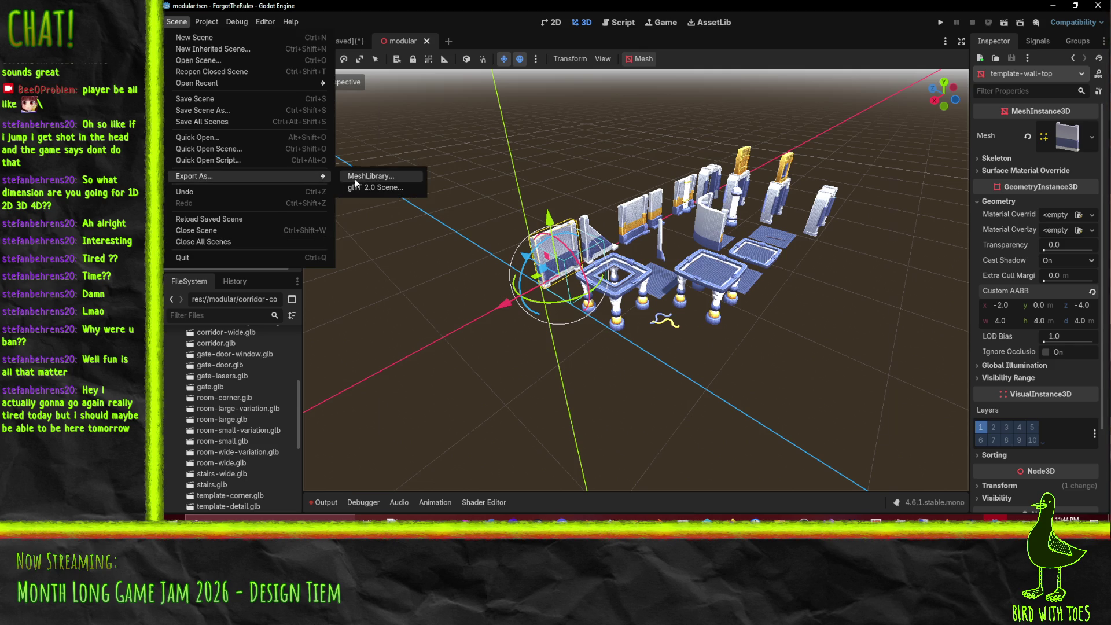
left_click(355, 179)
left_click(547, 422)
left_click(604, 284)
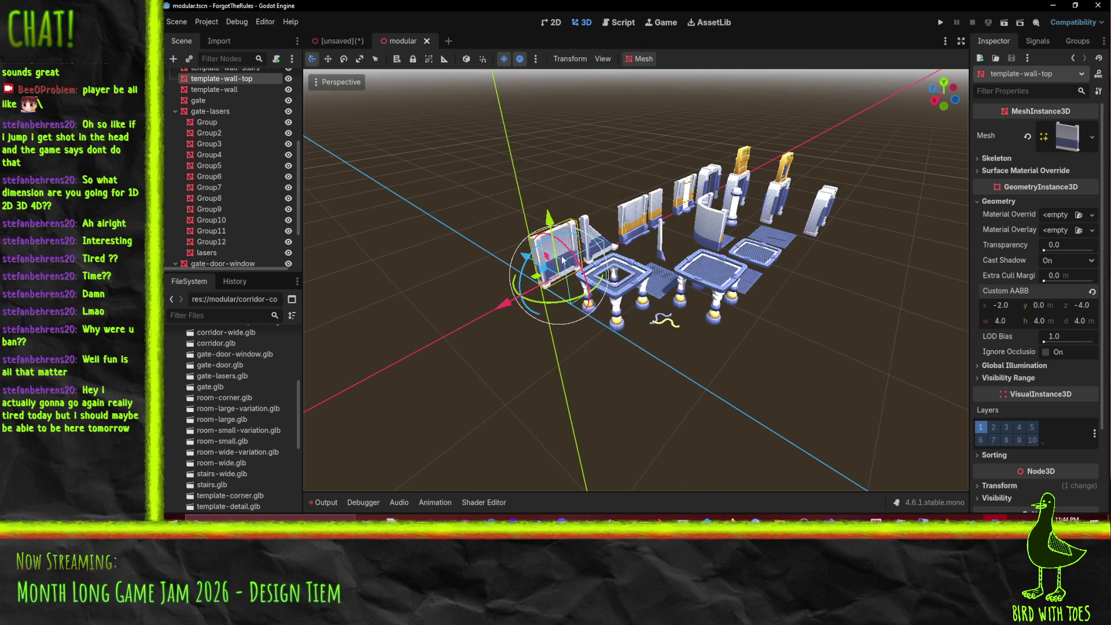
Step: Select template-wall-top in the GridMap scene's palette, then go back to modular.tscn
left_click(337, 39)
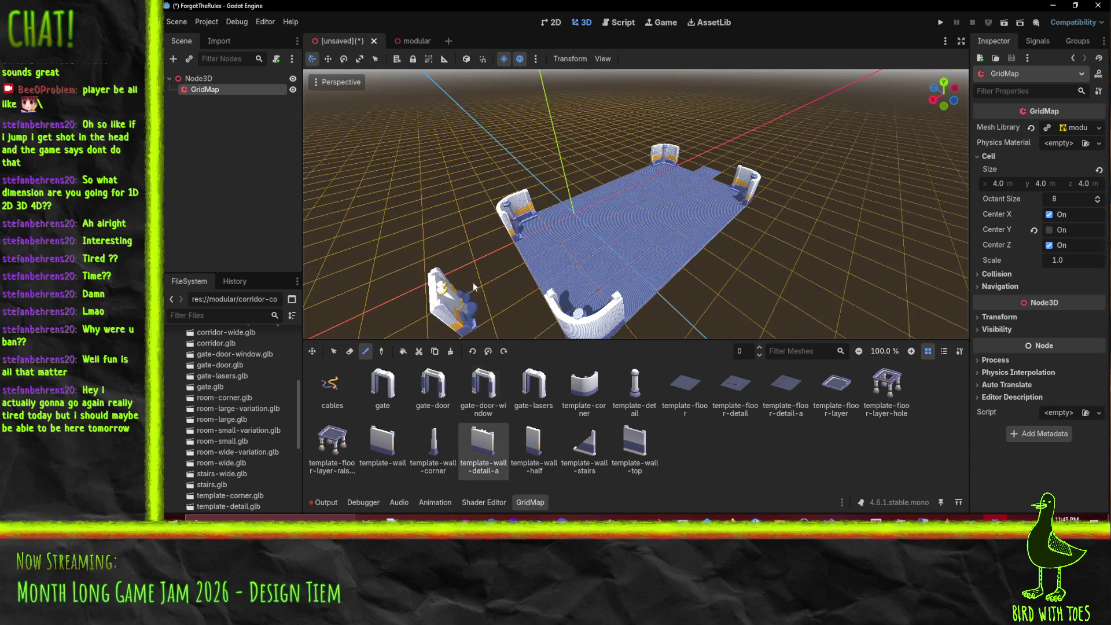
left_click(408, 40)
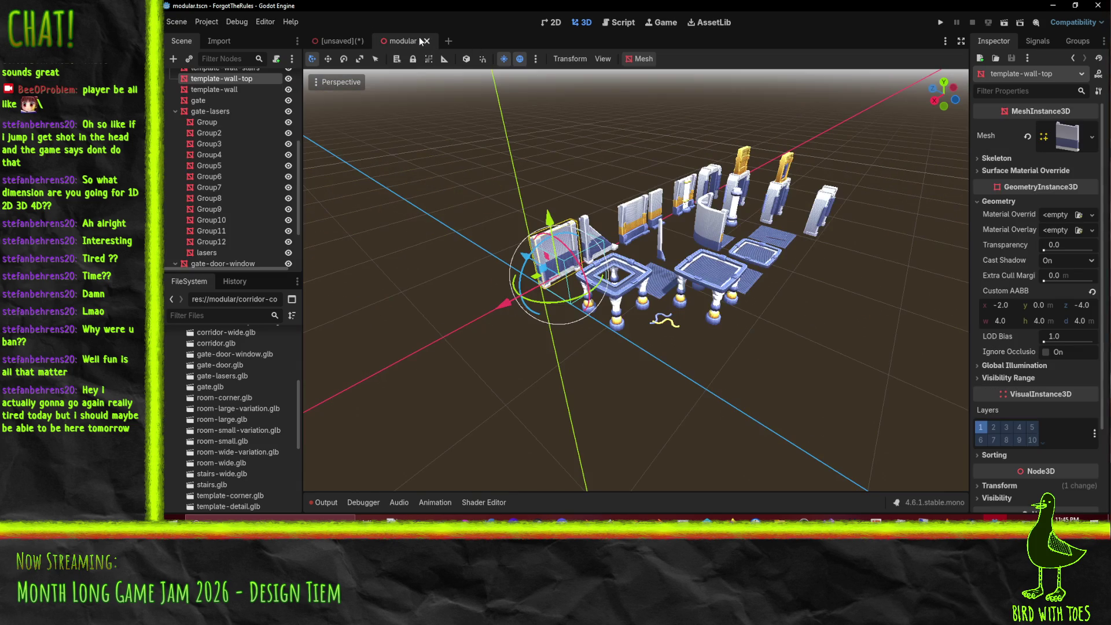
left_click(341, 41)
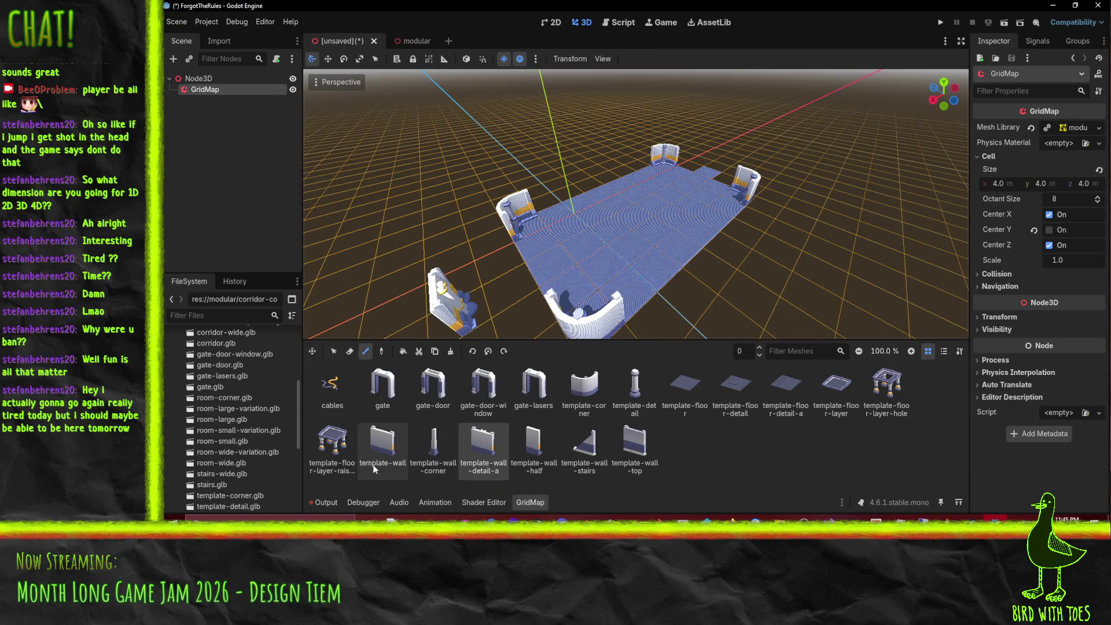
left_click(635, 446)
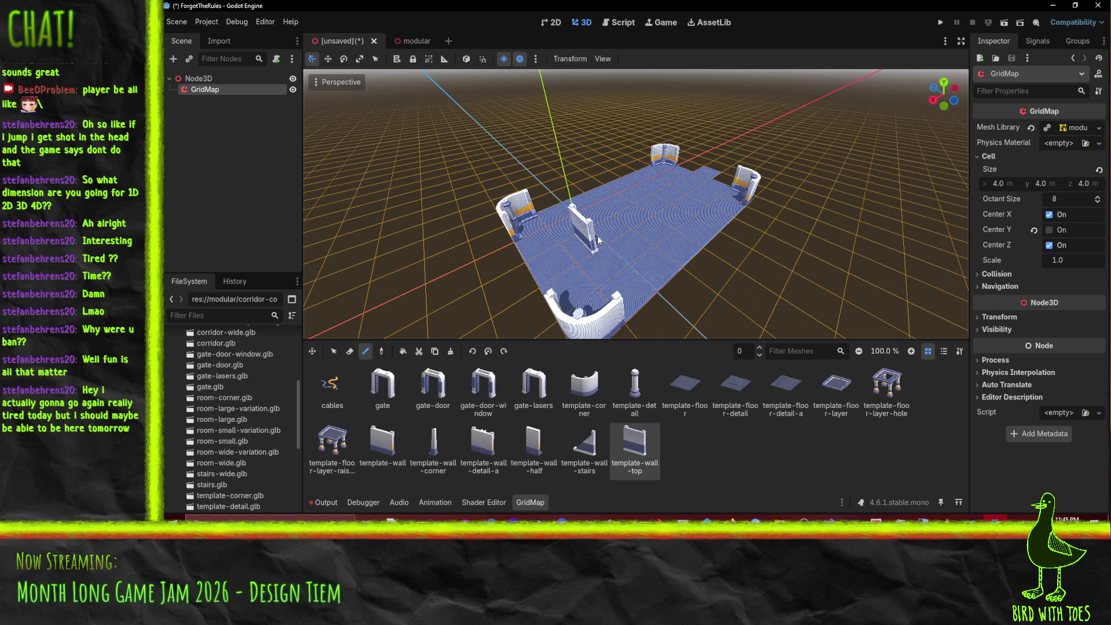
left_click(403, 41)
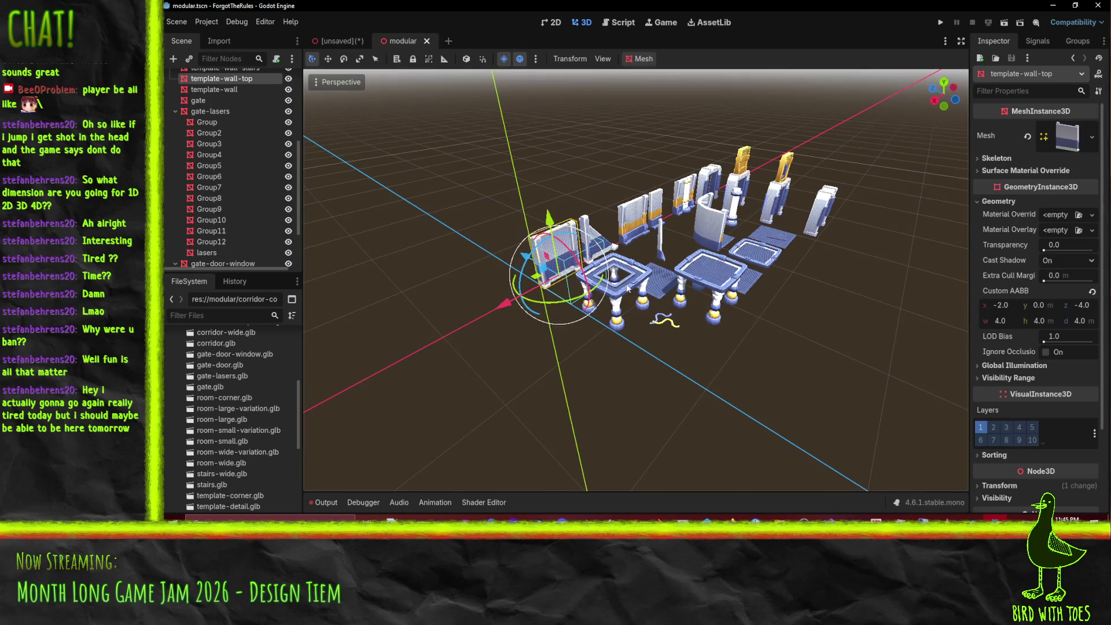
Step: Expand the template-wall-top mesh resource's properties in the Inspector
left_click_drag(615, 291, 659, 304)
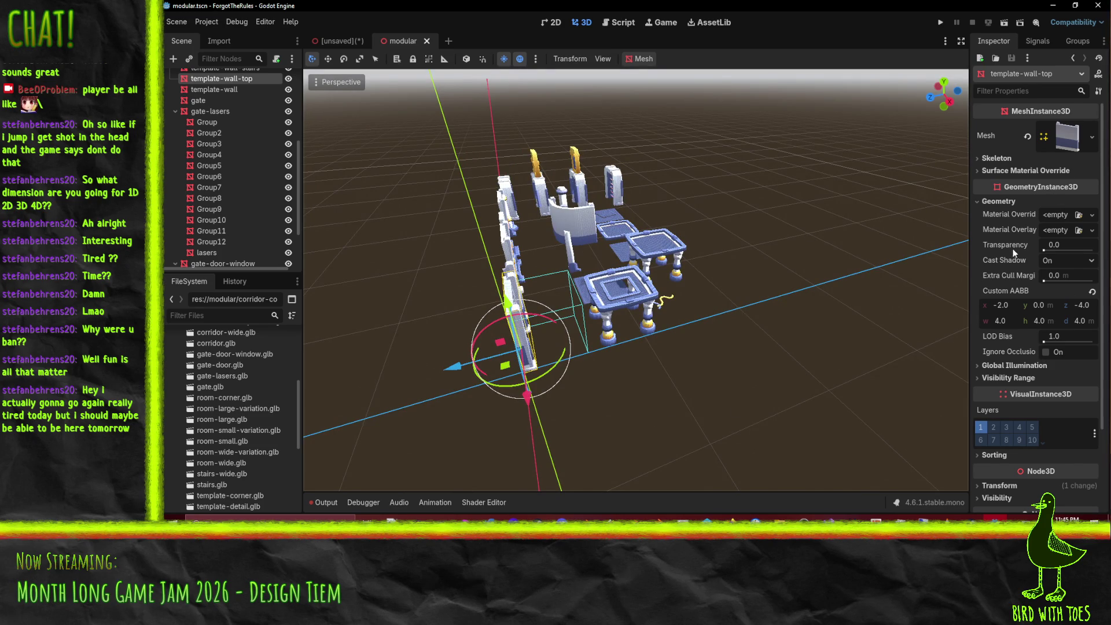
left_click(1051, 214)
left_click(1051, 215)
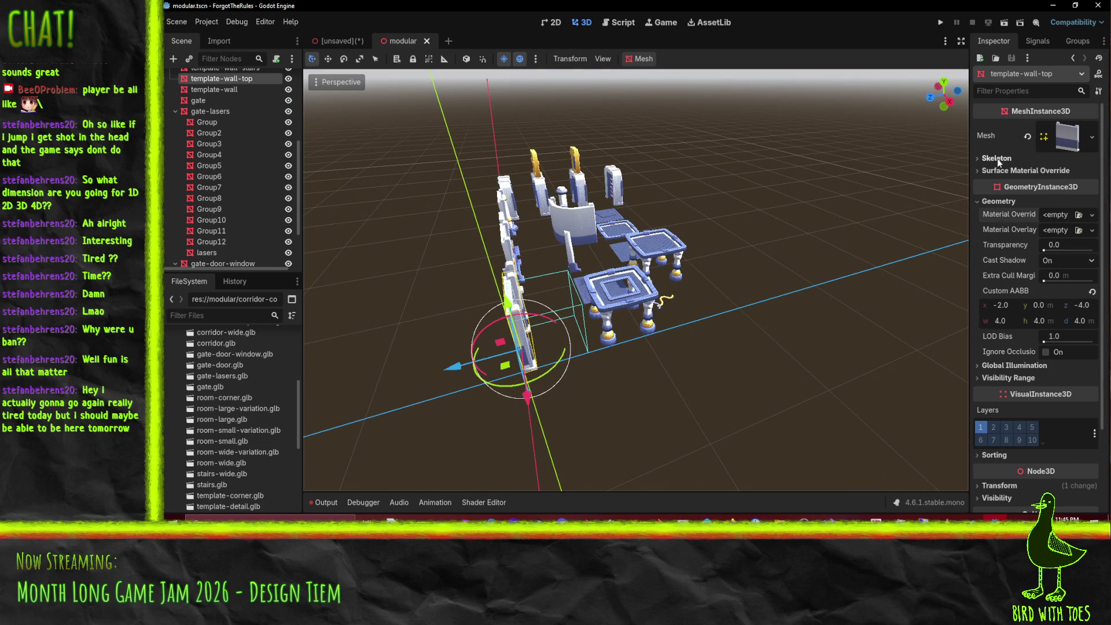
left_click(1068, 139)
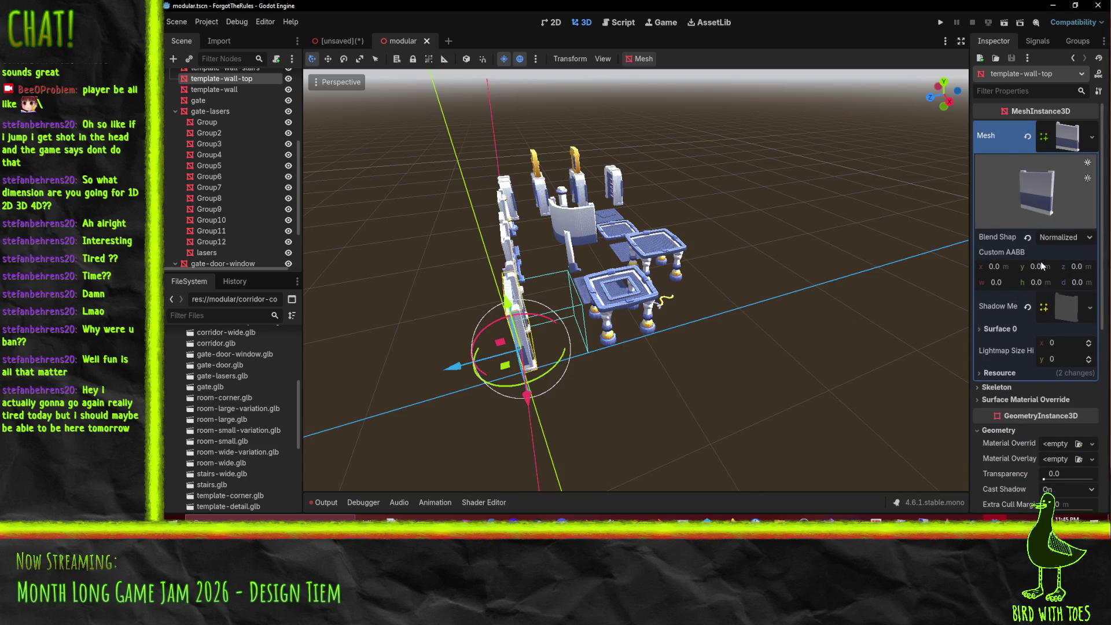
scroll(1040, 262, "down", 1)
scroll(1036, 375, "down", 1)
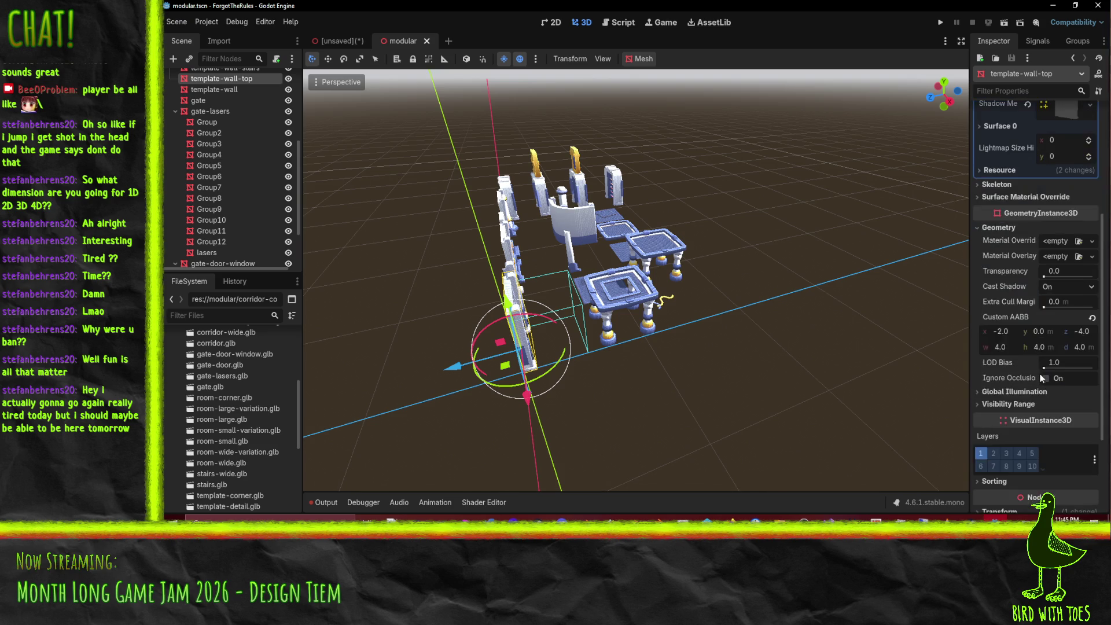
scroll(1019, 359, "up", 1)
scroll(1017, 358, "down", 2)
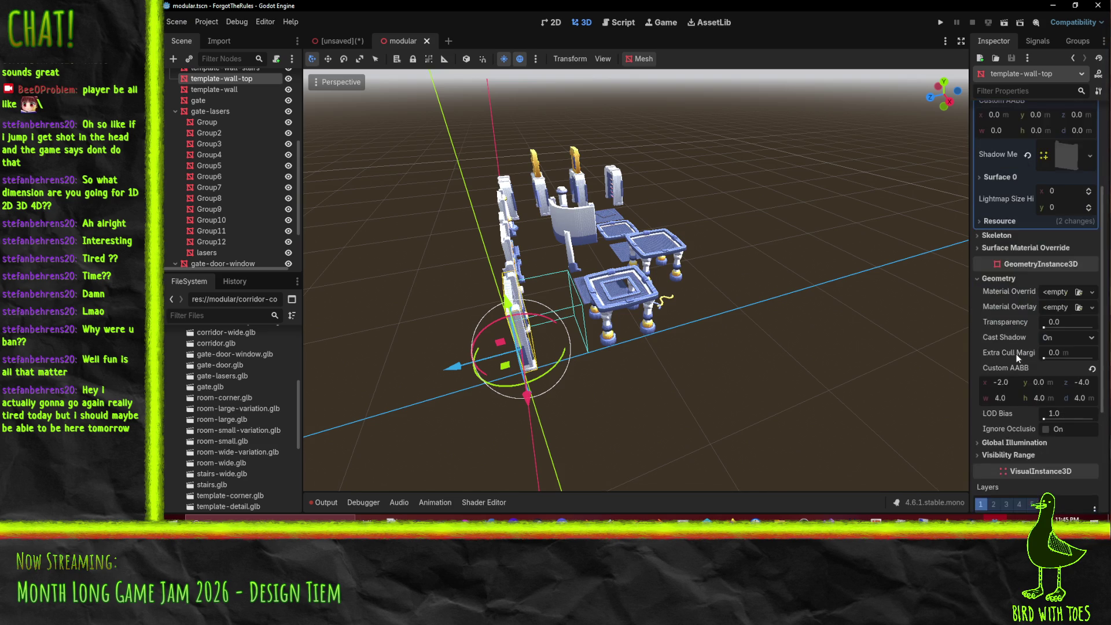
scroll(1017, 358, "up", 2)
Step: Set the mesh Custom AABB to x -2, y 0, z -4, size 4×4×4, and save modular.tscn
left_click(995, 217)
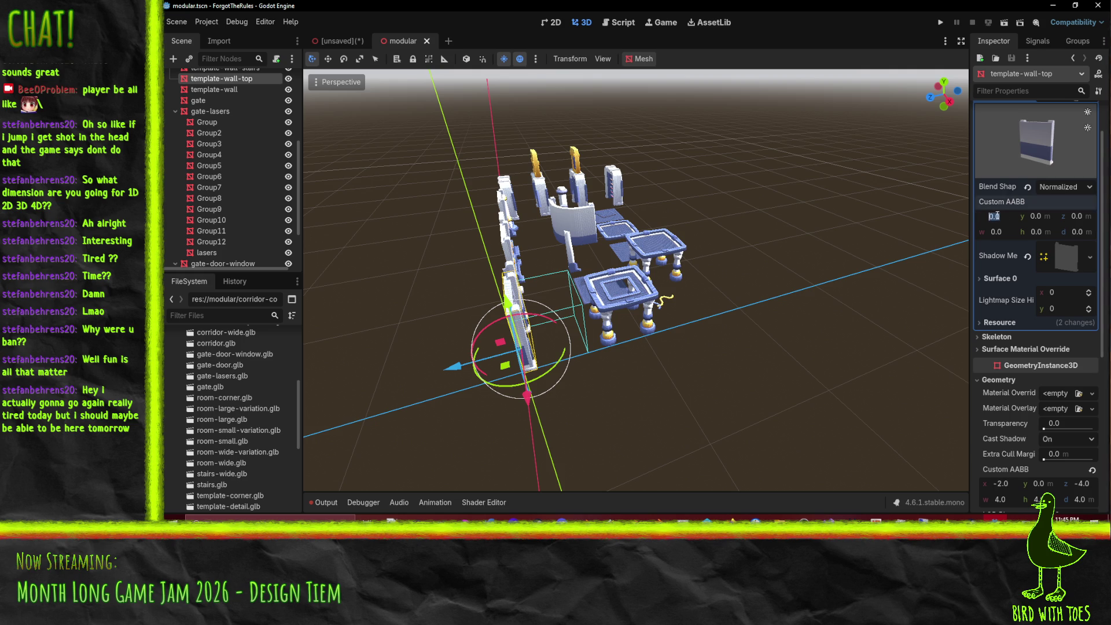
type("-2")
left_click(1009, 230)
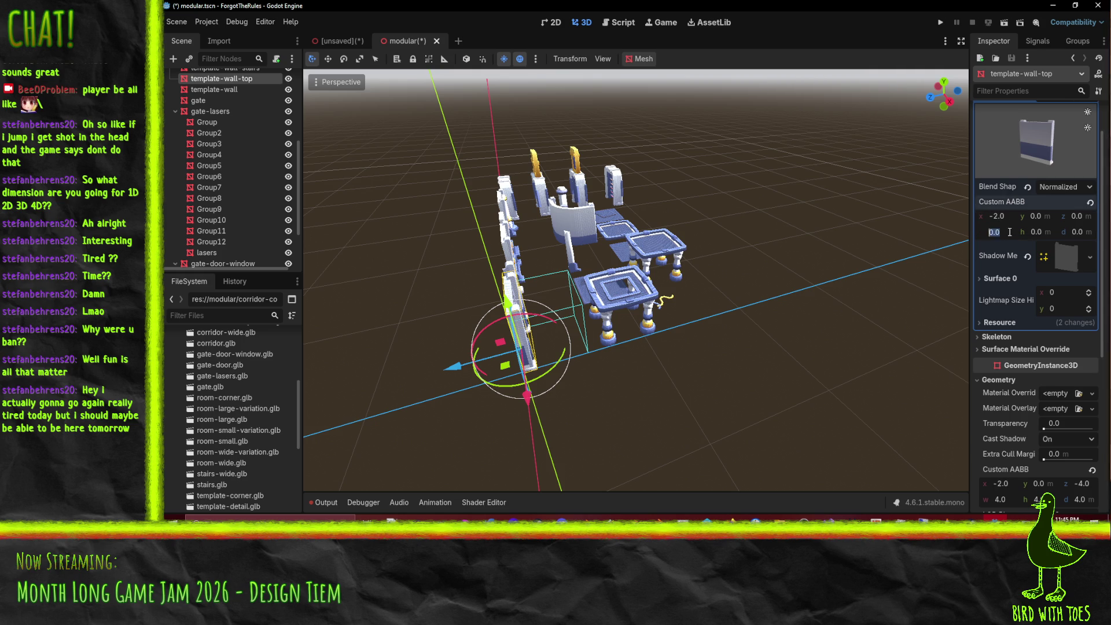
scroll(1011, 232, "down", 1)
left_click(1077, 167)
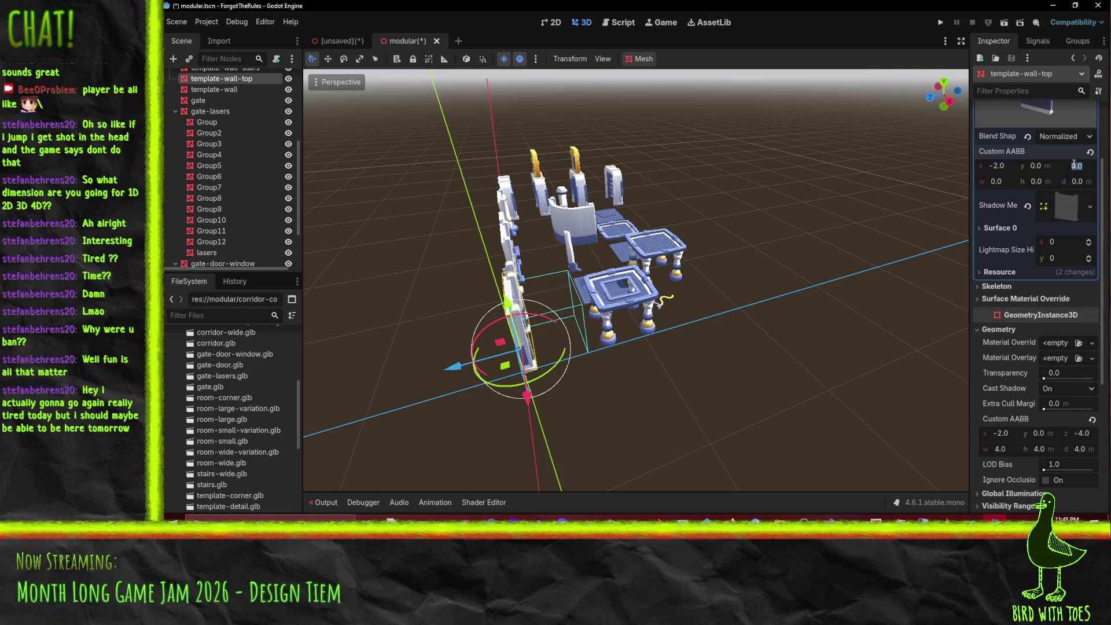
type("-4")
key("Tab")
type("4")
left_click(1036, 182)
type("4")
key("Tab")
type("4")
key("Return")
key("ctrl+s")
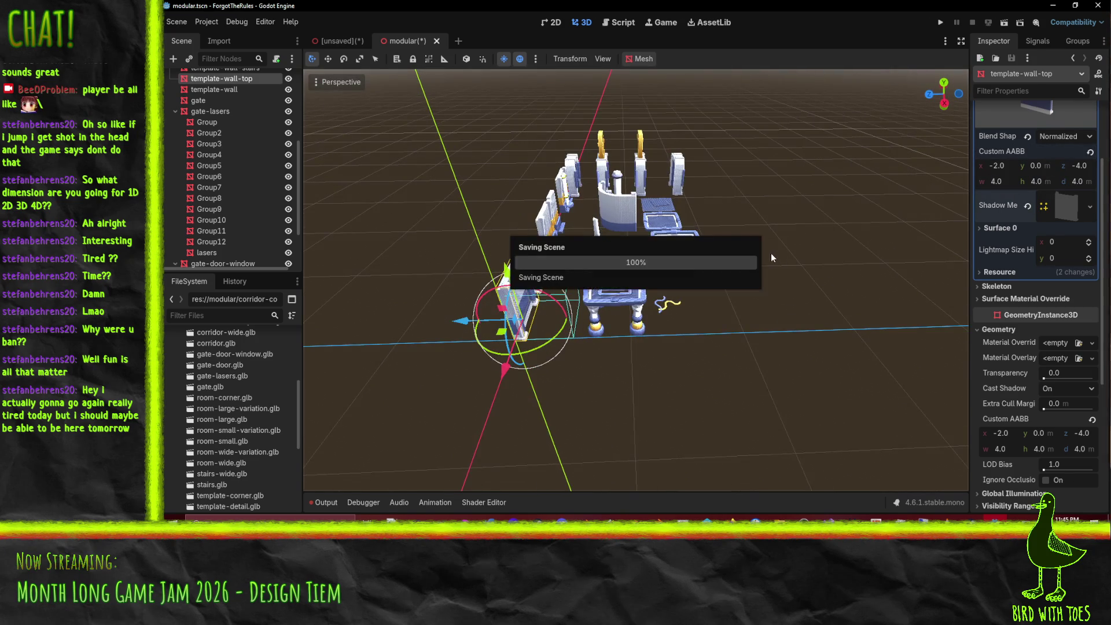
Step: Export the scene as a MeshLibrary, overwriting modular.tres
left_click(183, 23)
mouse_move(218, 169)
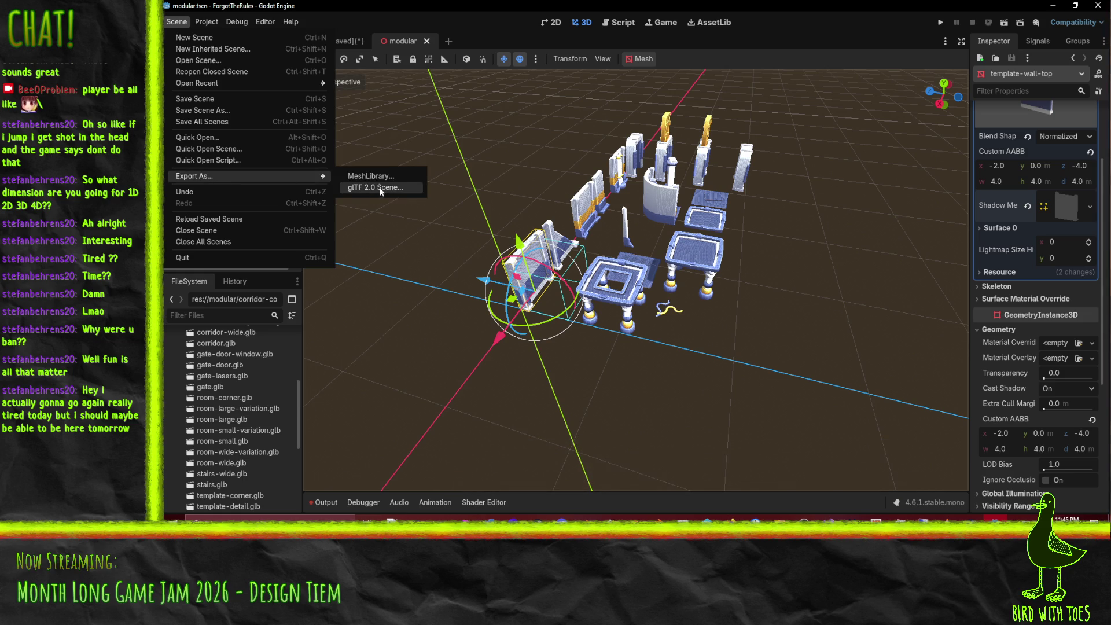
left_click(371, 176)
left_click(540, 427)
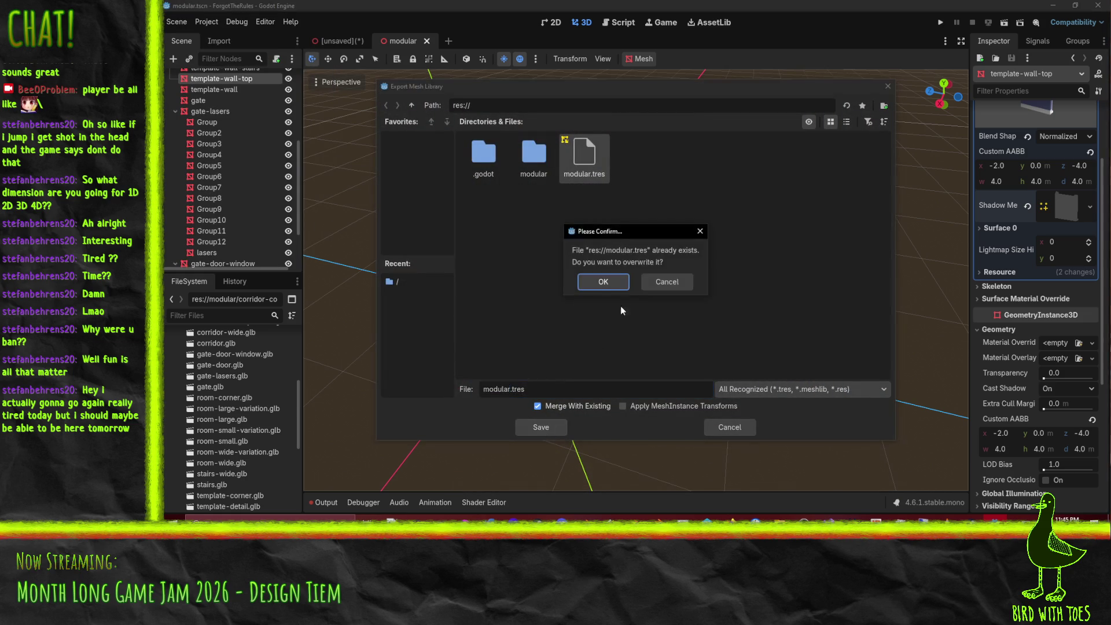
left_click(609, 281)
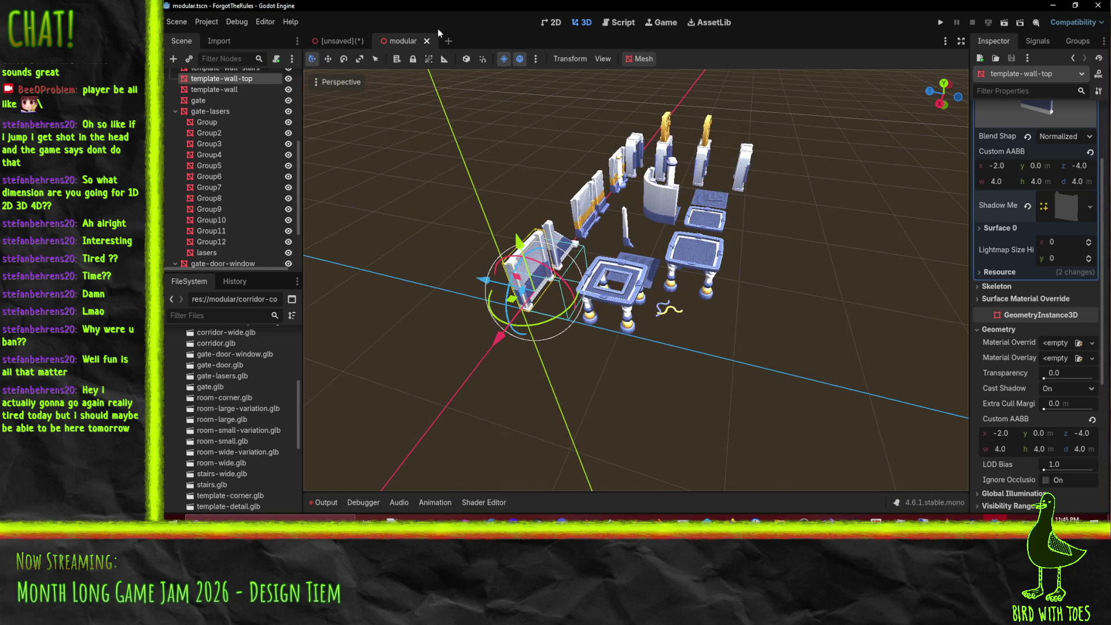
Step: Return to the unsaved GridMap scene and select template-wall-top in the palette
left_click(341, 44)
left_click(414, 42)
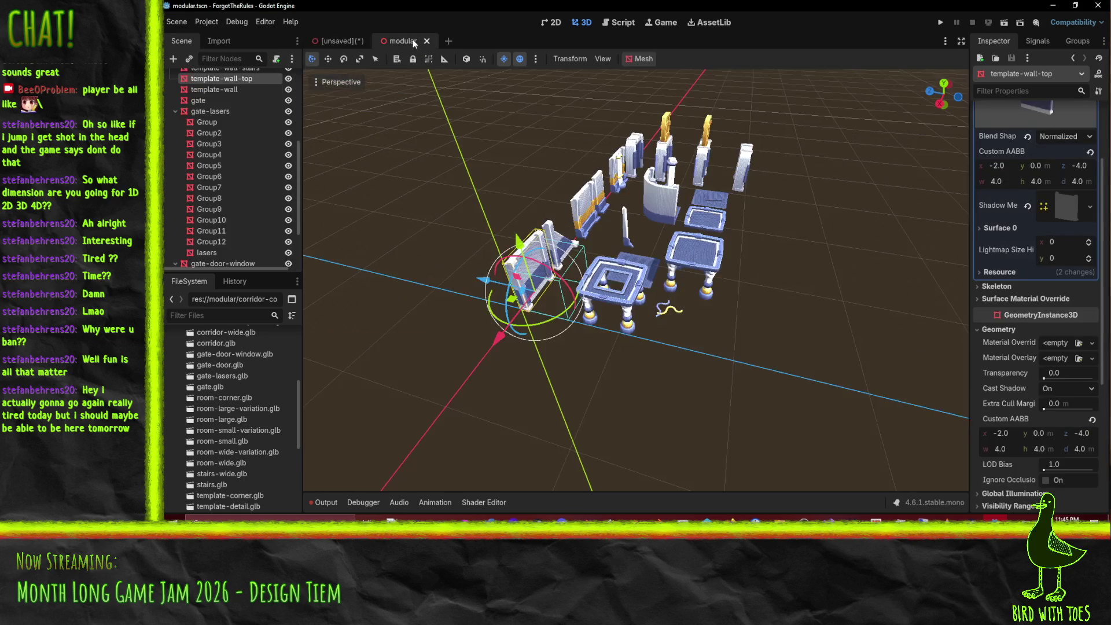
left_click(340, 40)
left_click(635, 446)
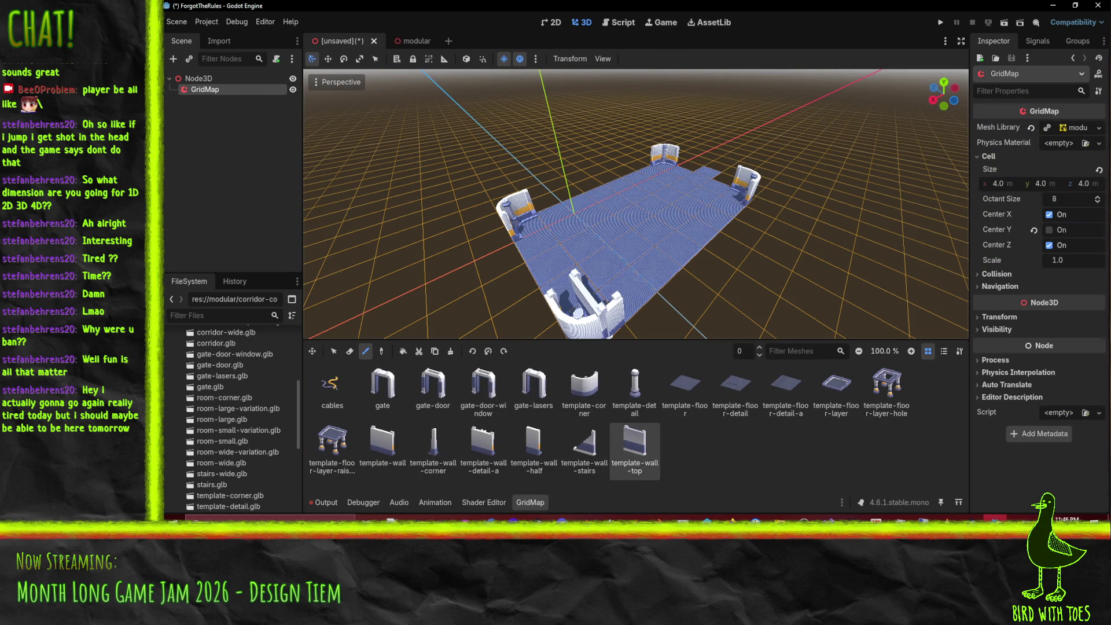
Step: Bring up the Using GridMaps documentation page and scroll through it
mouse_move(730, 518)
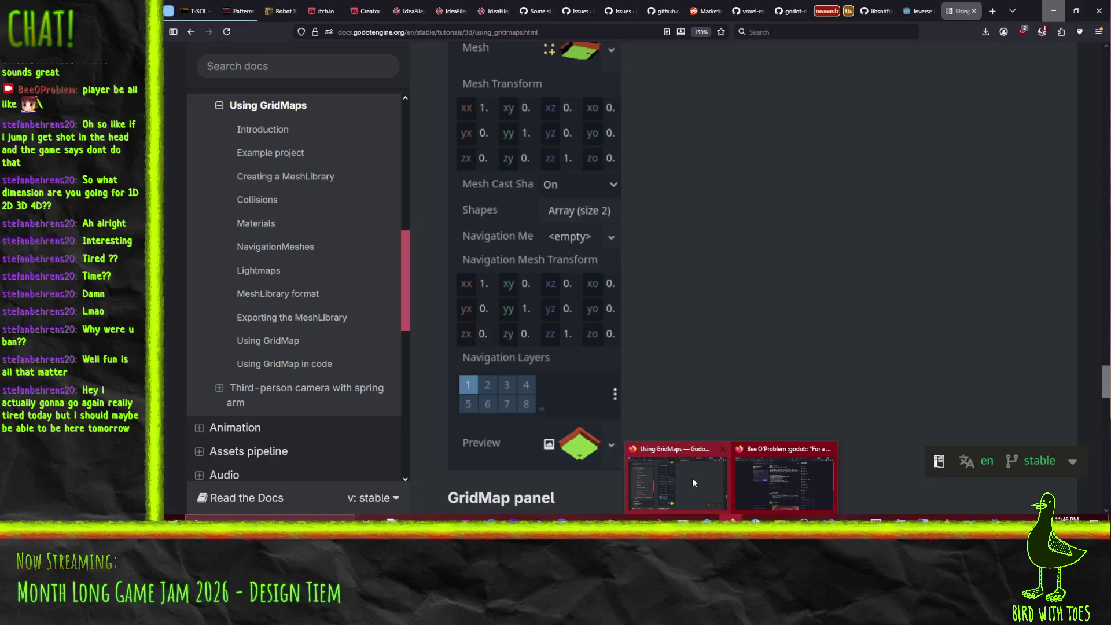
left_click(692, 478)
scroll(709, 347, "down", 5)
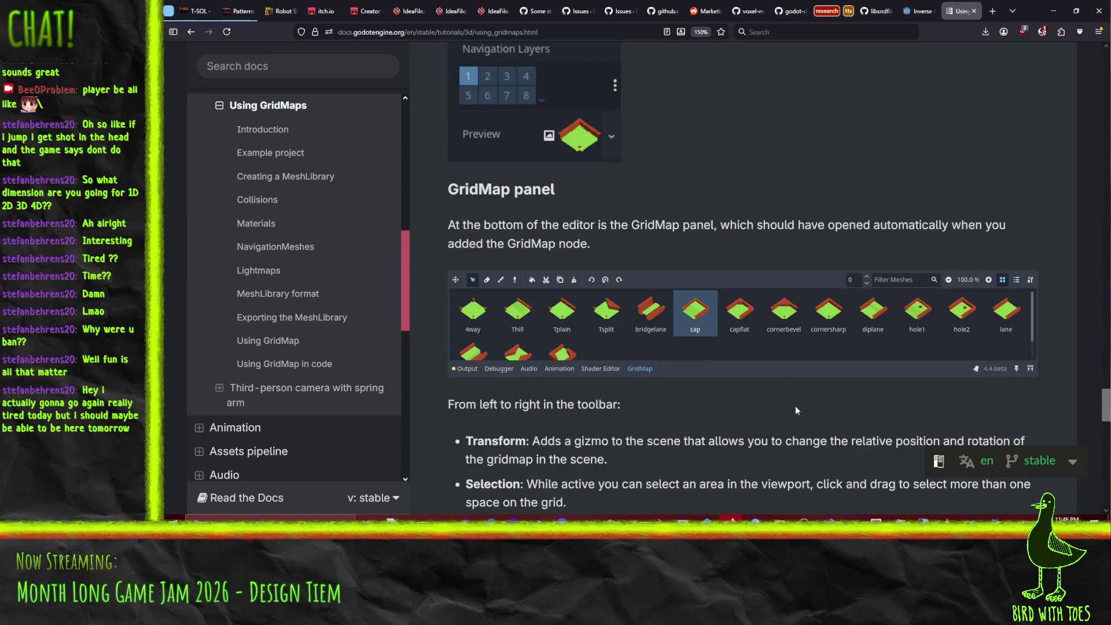
scroll(770, 412, "down", 10)
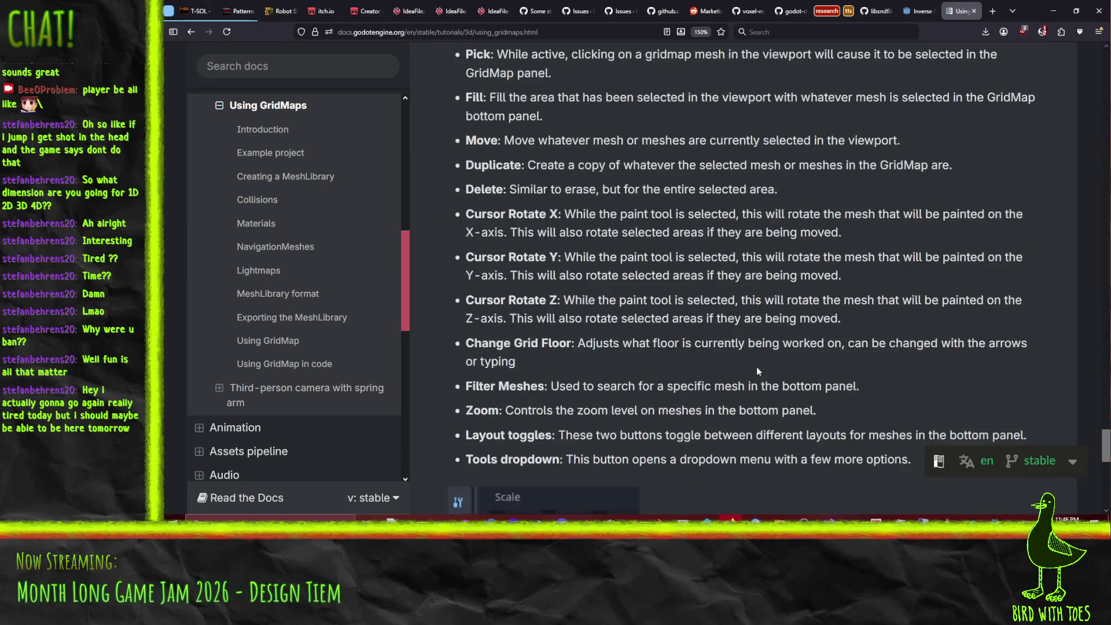
scroll(755, 363, "down", 5)
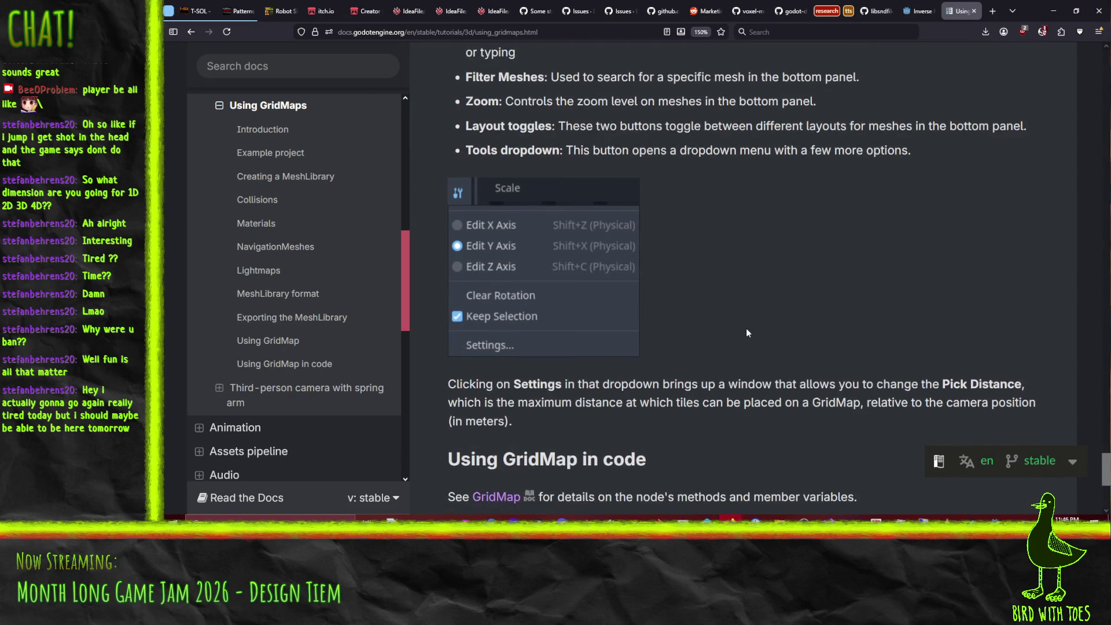
scroll(746, 329, "down", 3)
scroll(752, 324, "up", 15)
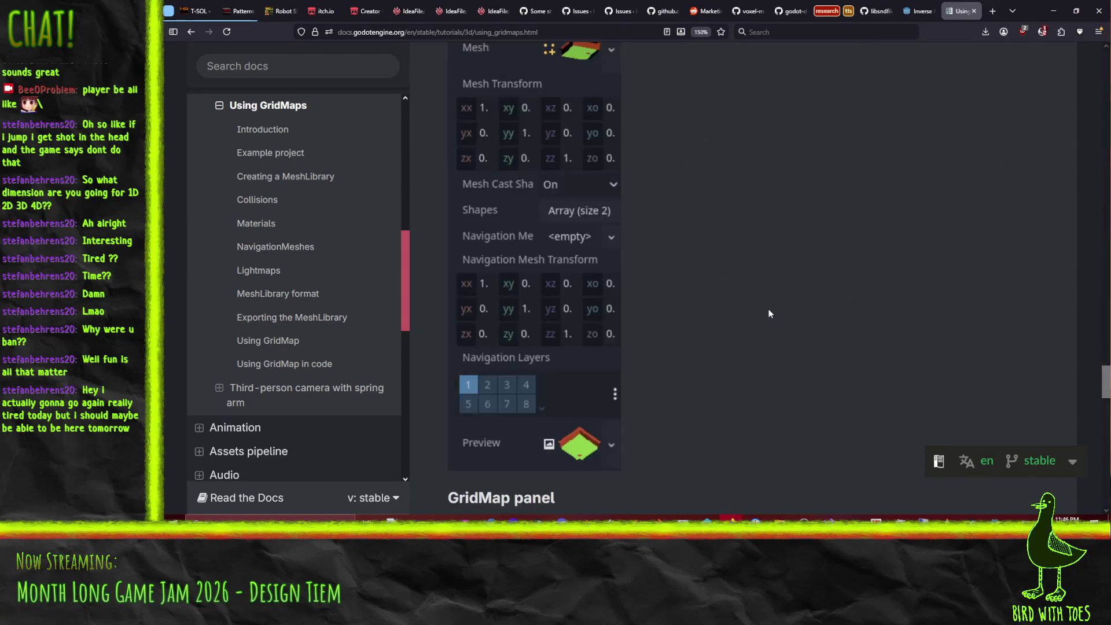
scroll(767, 312, "down", 10)
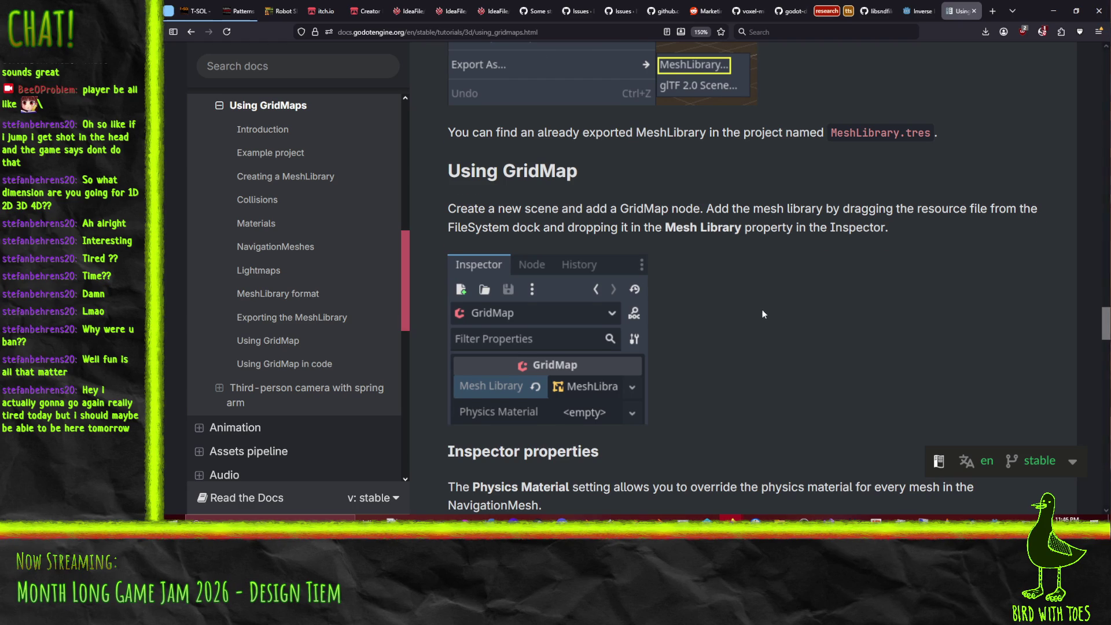
Step: Scroll back up to the MeshLibrary intro section, then minimize the browser
scroll(760, 309, "up", 10)
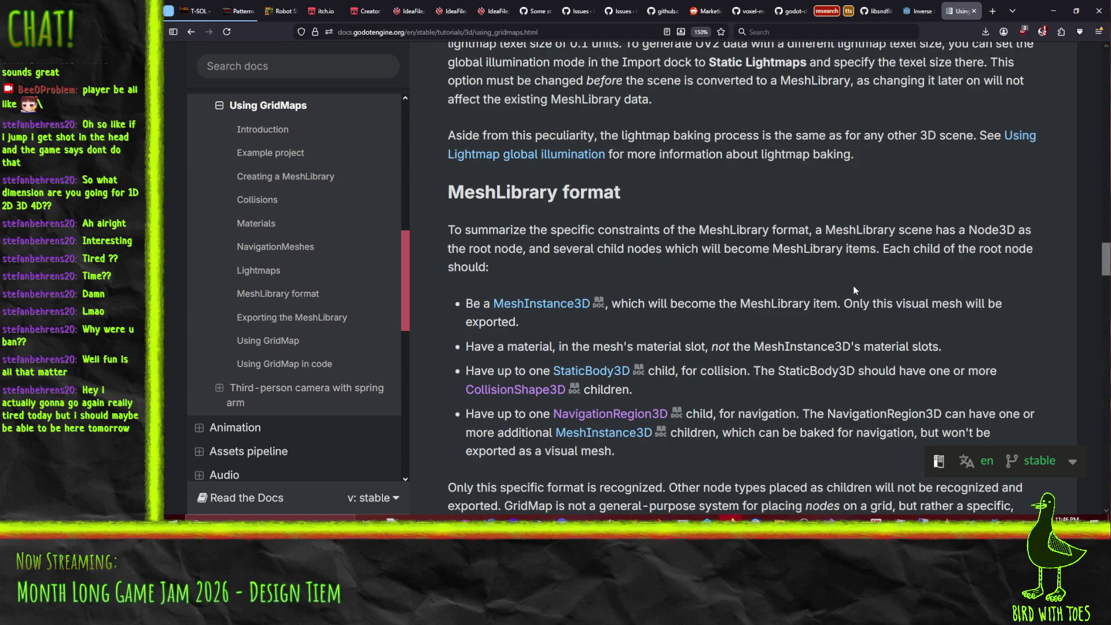
scroll(833, 320, "up", 3)
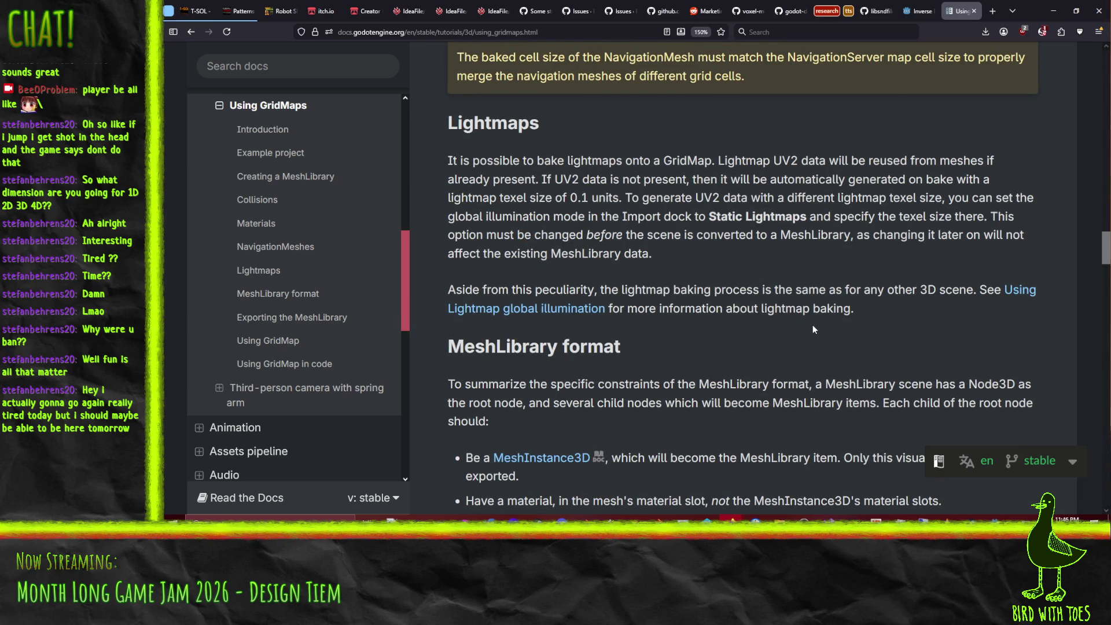
scroll(814, 324, "up", 6)
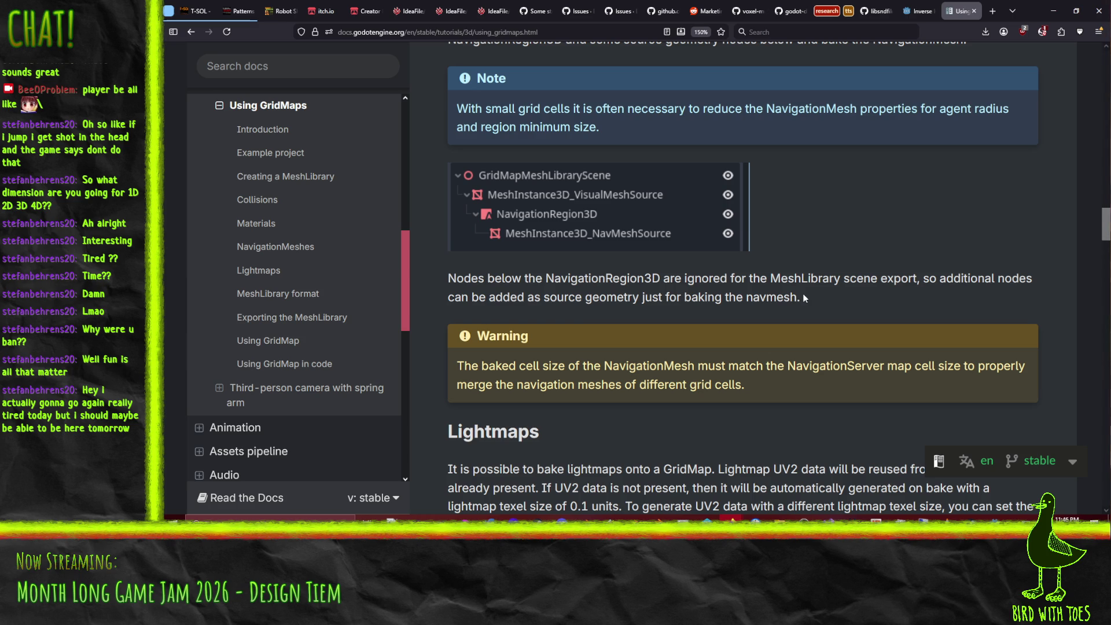
scroll(793, 309, "up", 10)
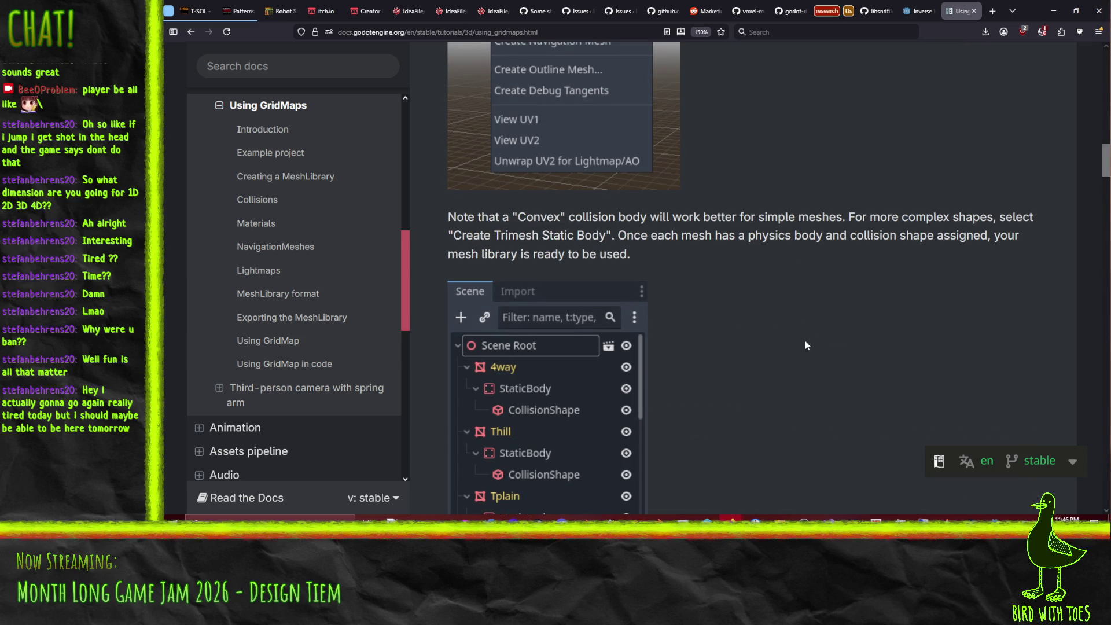
scroll(806, 346, "up", 3)
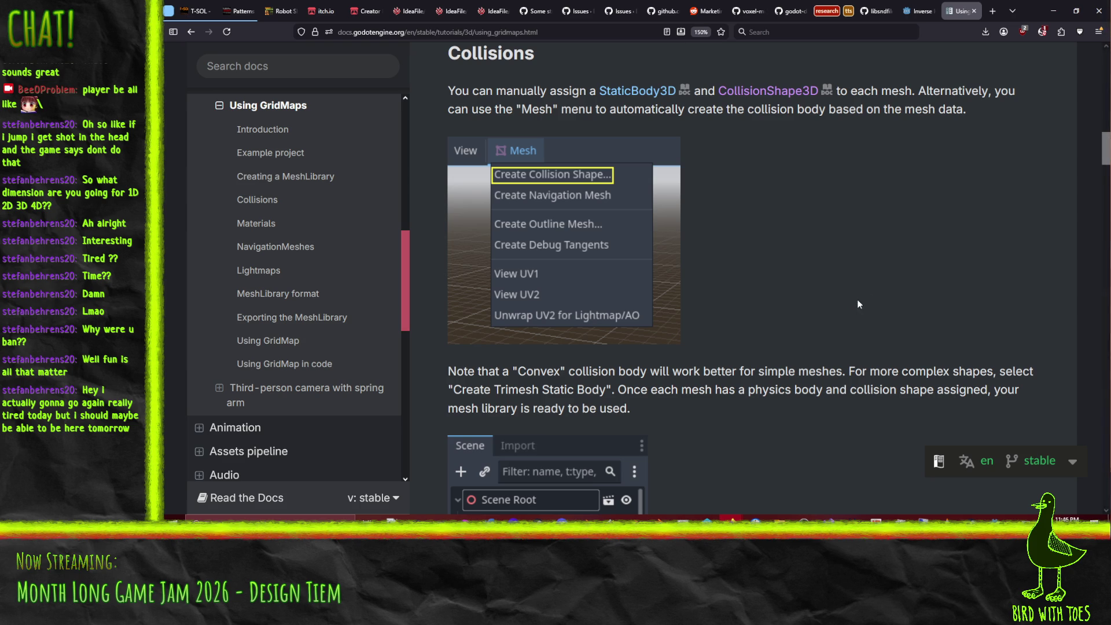
scroll(858, 304, "up", 12)
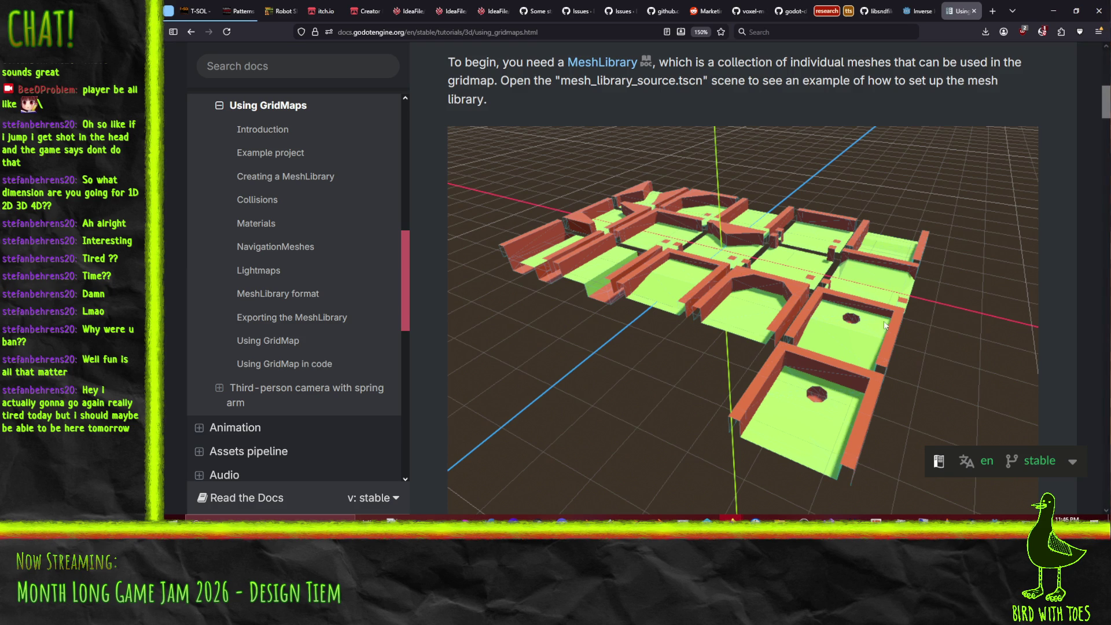
left_click(1053, 11)
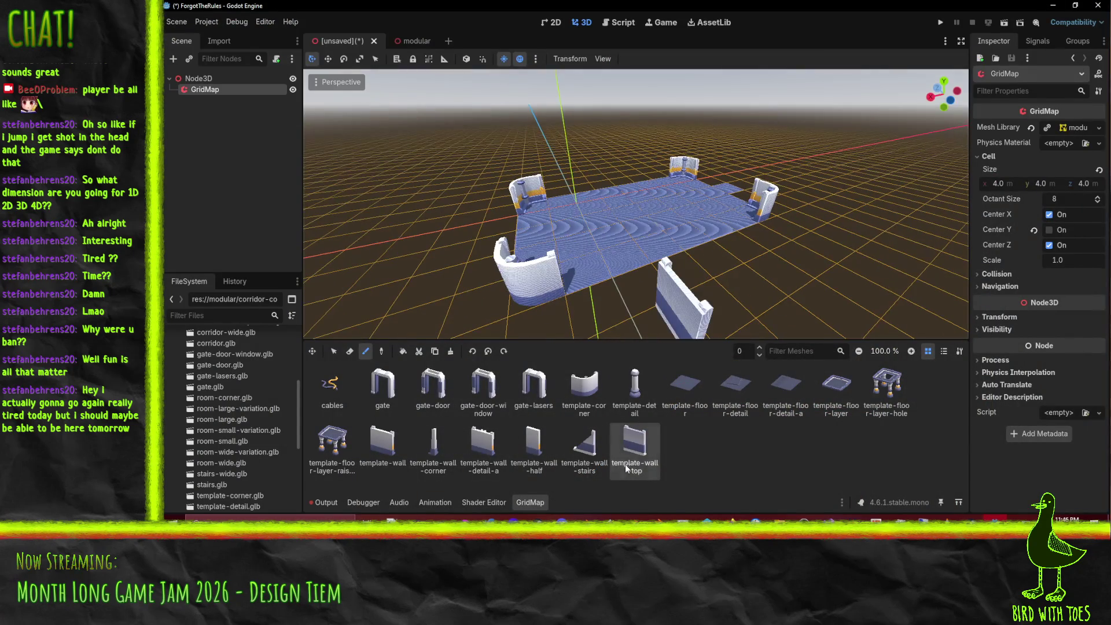
Step: Try the template-floor tile, then pick template-corner and rotate it
mouse_move(679, 263)
left_mouse_down()
mouse_move(697, 244)
mouse_move(631, 277)
mouse_move(653, 286)
left_mouse_up()
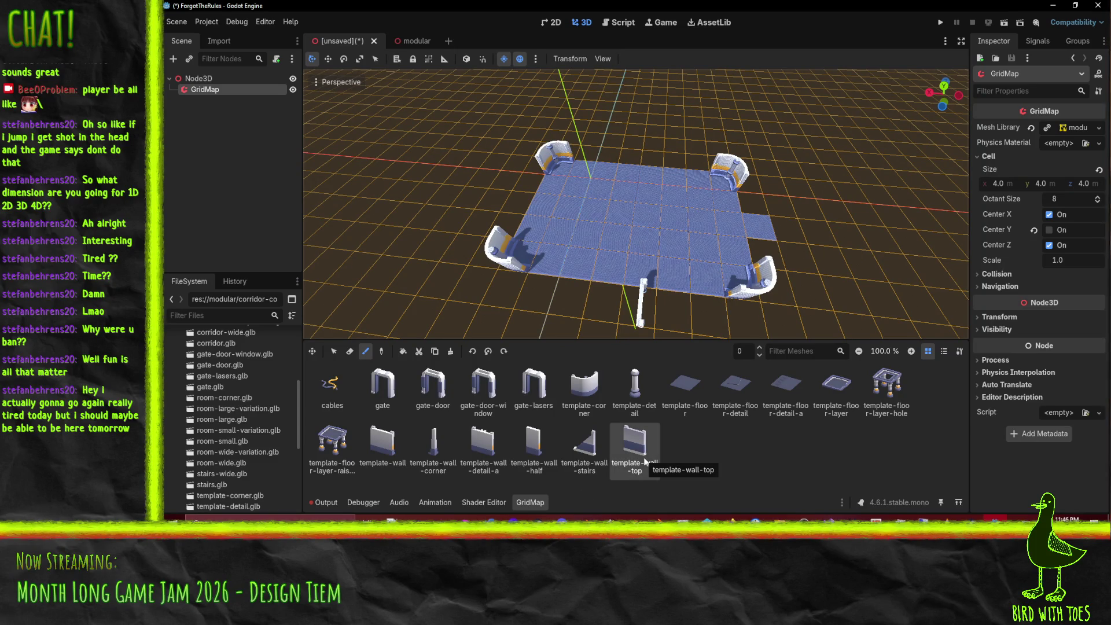
mouse_move(651, 249)
left_mouse_down()
mouse_move(731, 198)
mouse_move(654, 295)
left_mouse_up()
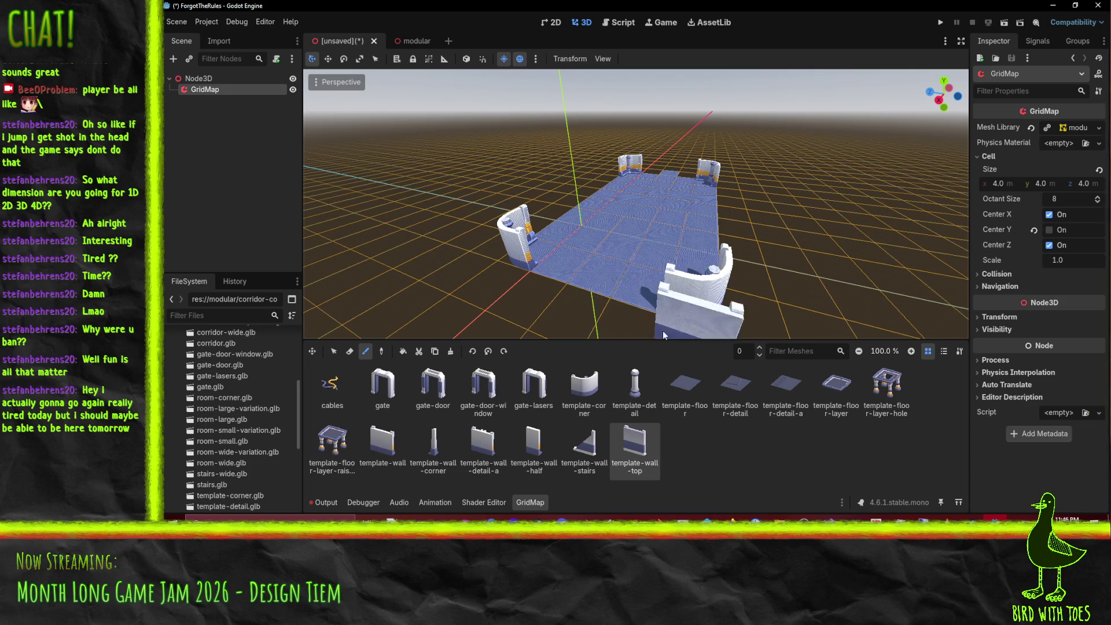
left_click(676, 381)
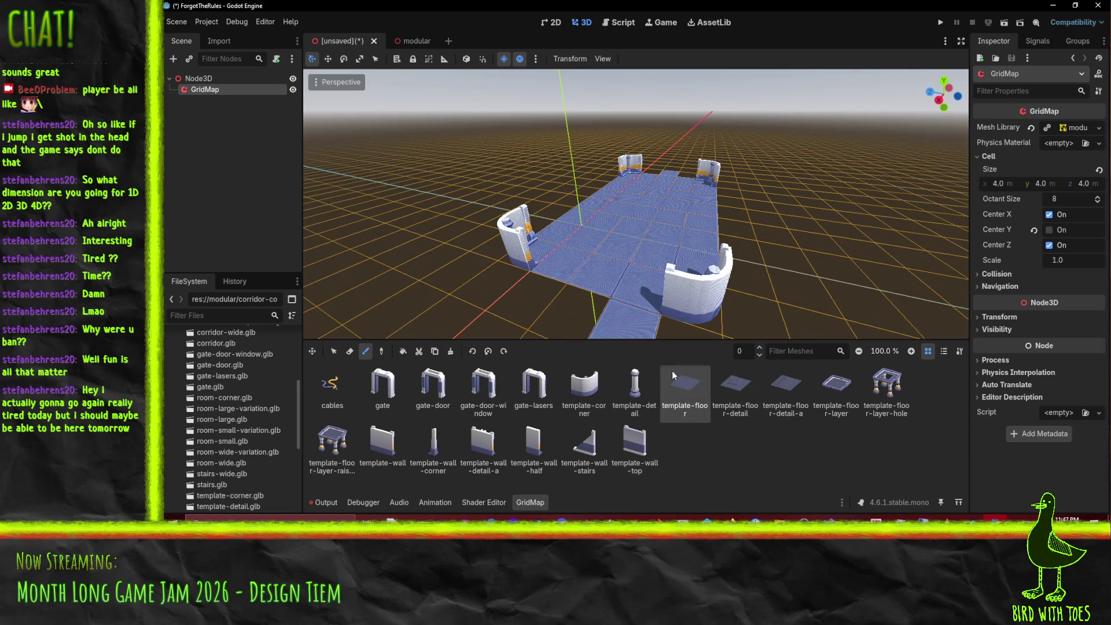
mouse_move(651, 322)
left_mouse_down()
mouse_move(651, 290)
mouse_move(696, 311)
left_mouse_up()
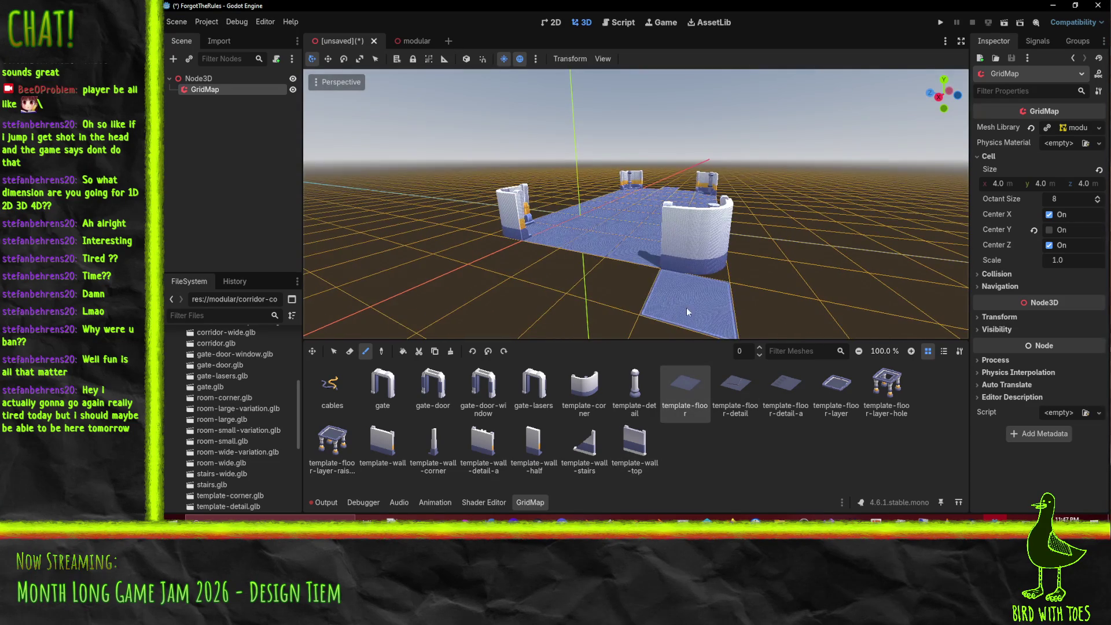
mouse_move(573, 286)
left_mouse_down()
mouse_move(597, 284)
mouse_move(574, 302)
mouse_move(573, 330)
left_mouse_up()
left_click(585, 385)
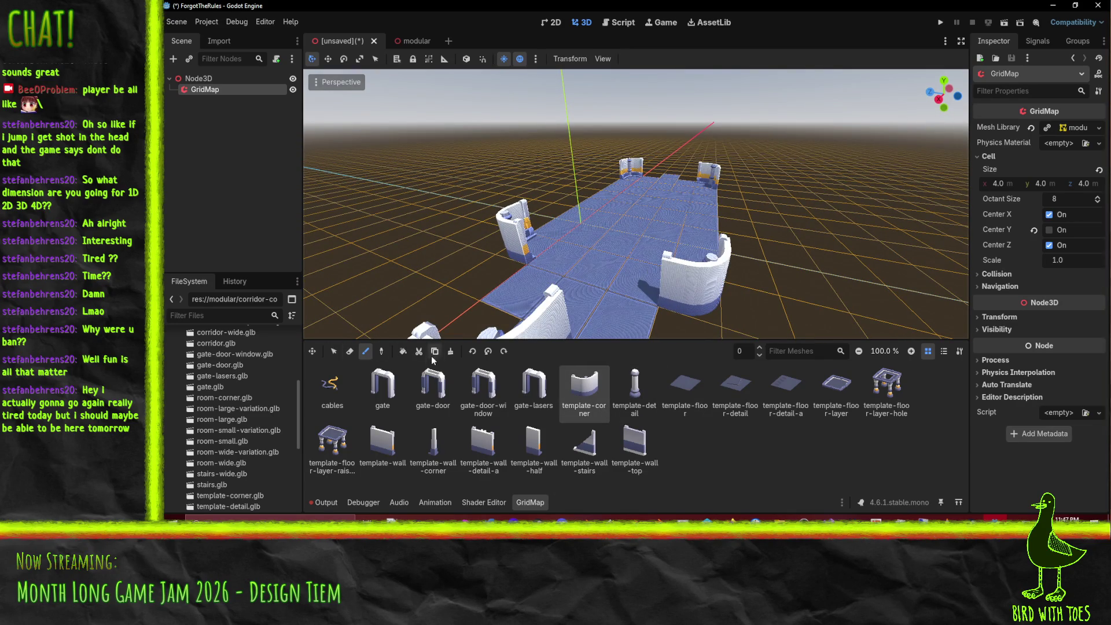
left_click(487, 352)
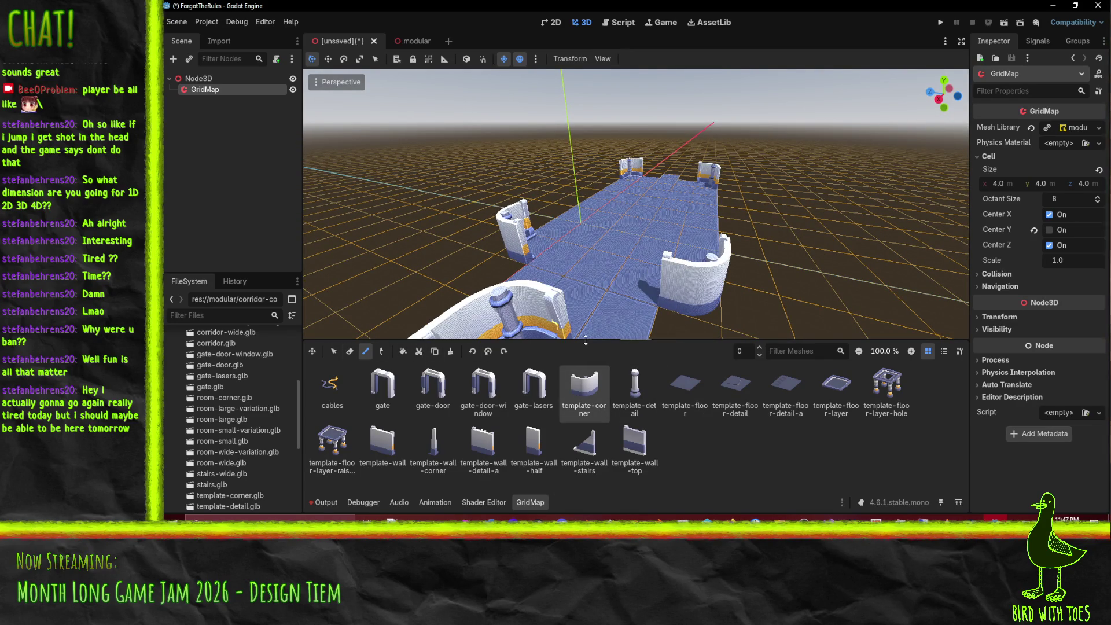
Step: Erase the rightmost curved wall piece from the GridMap room
mouse_move(676, 335)
left_mouse_down()
mouse_move(678, 311)
mouse_move(880, 331)
mouse_move(871, 223)
left_mouse_up()
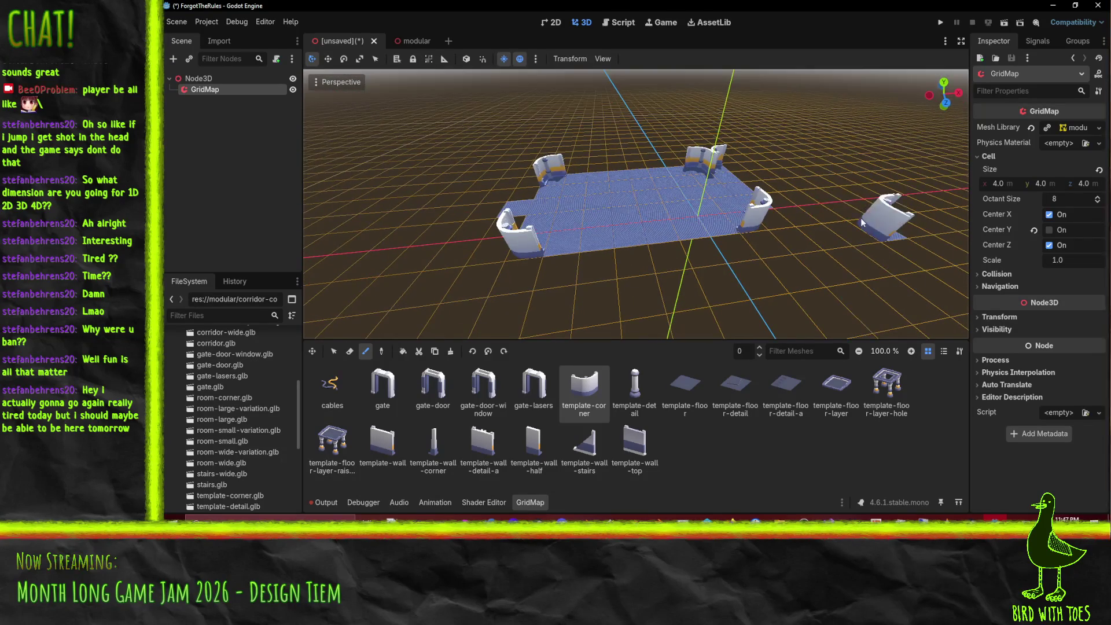
mouse_move(751, 219)
left_mouse_down()
mouse_move(665, 278)
mouse_move(640, 315)
mouse_move(623, 299)
mouse_move(694, 319)
mouse_move(776, 302)
left_mouse_up()
right_click(784, 301)
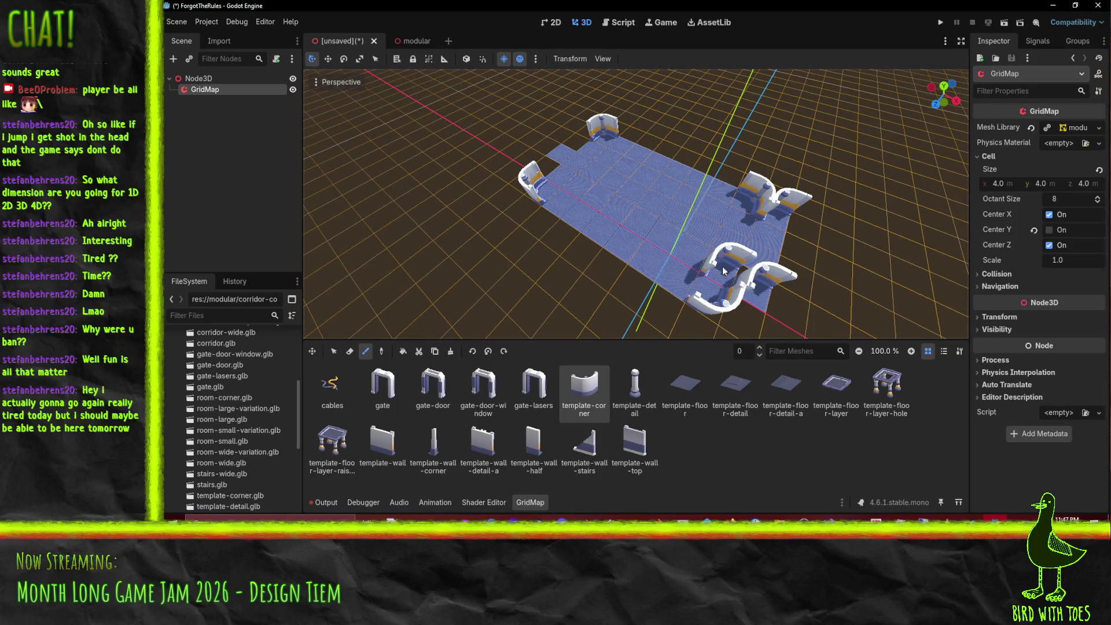
left_click_drag(751, 285, 666, 295)
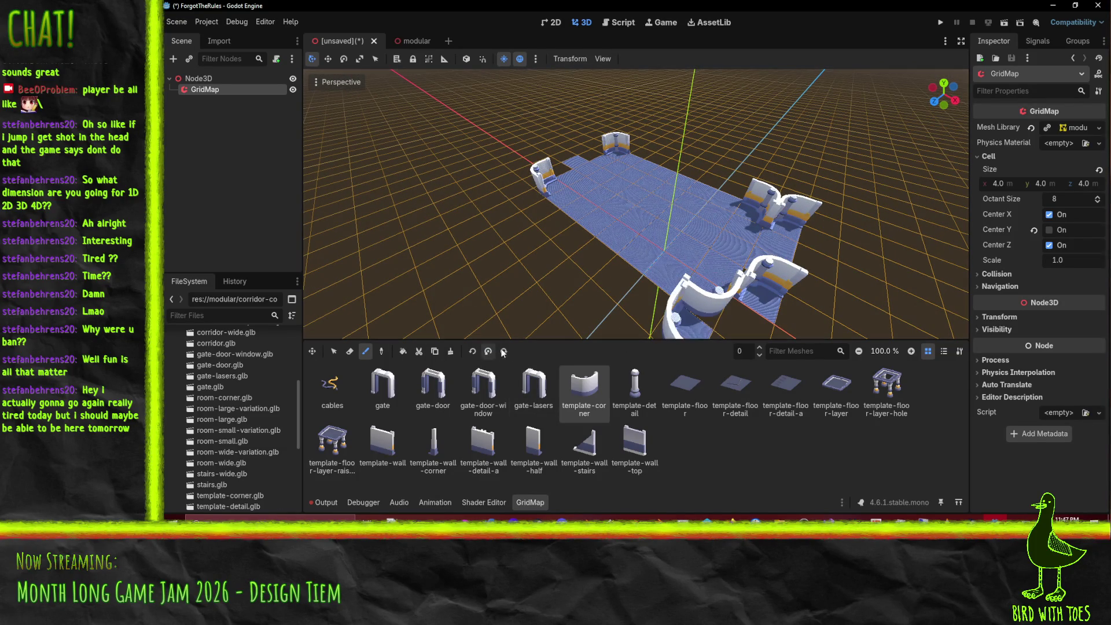
mouse_move(753, 272)
left_mouse_down()
mouse_move(568, 268)
mouse_move(547, 270)
mouse_move(550, 296)
mouse_move(506, 309)
mouse_move(493, 299)
left_mouse_up()
Step: Try template-floor-detail, then paint a row of template-wall-top pieces along the floor edge
left_click(735, 385)
left_click(635, 443)
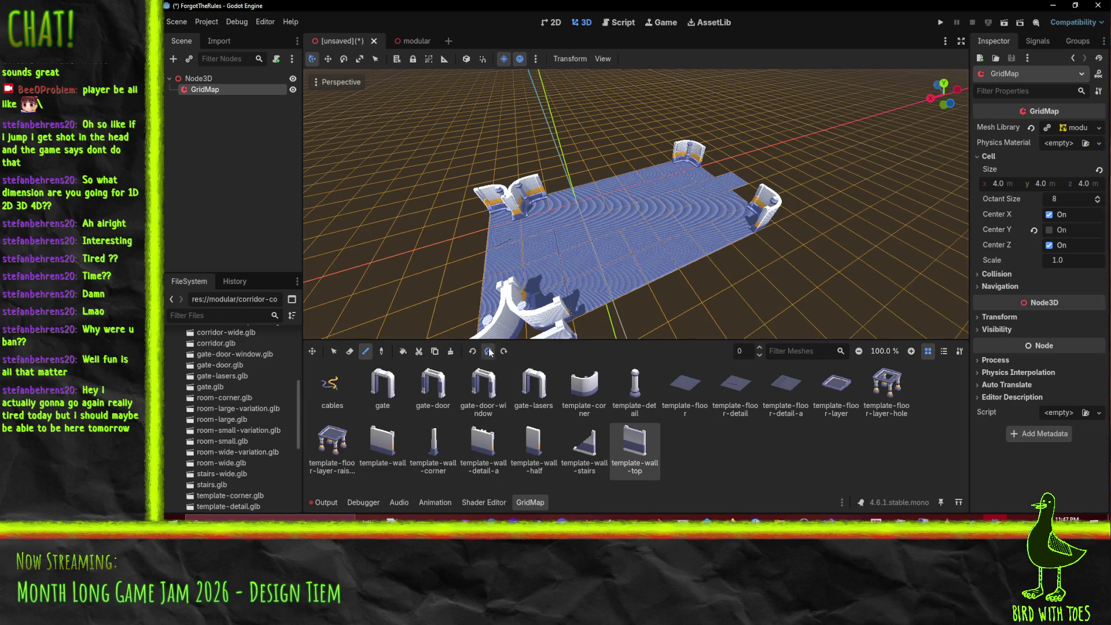
mouse_move(521, 202)
left_mouse_down()
mouse_move(666, 180)
mouse_move(678, 193)
mouse_move(865, 193)
mouse_move(915, 172)
mouse_move(807, 242)
left_mouse_up()
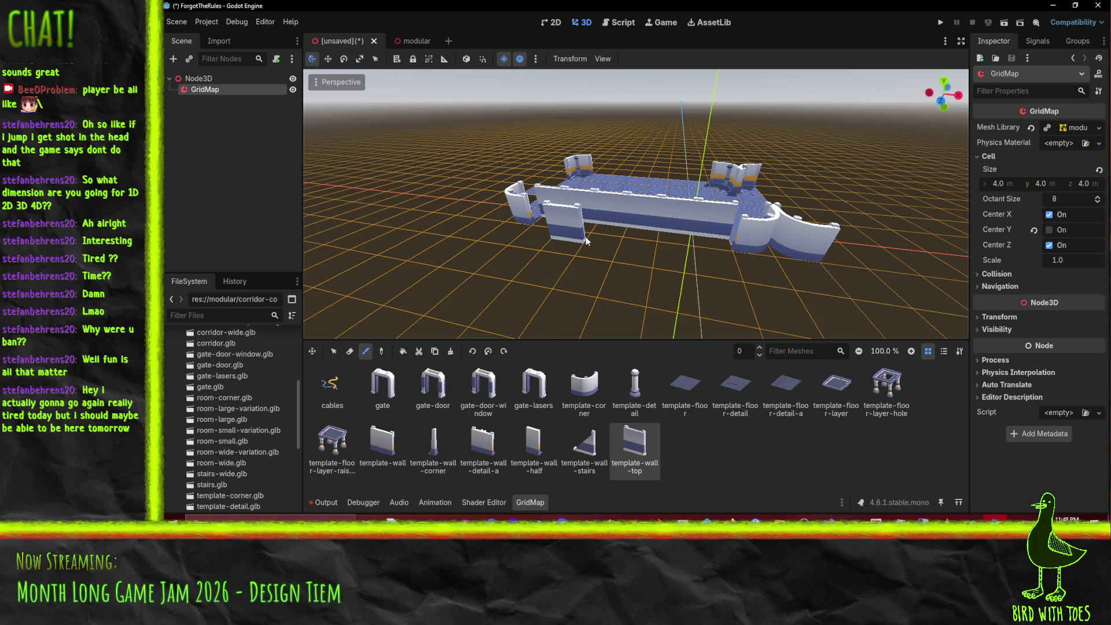
Step: Check the wall-top row from a high angle, then switch to modular.tscn
left_click_drag(839, 232, 642, 261)
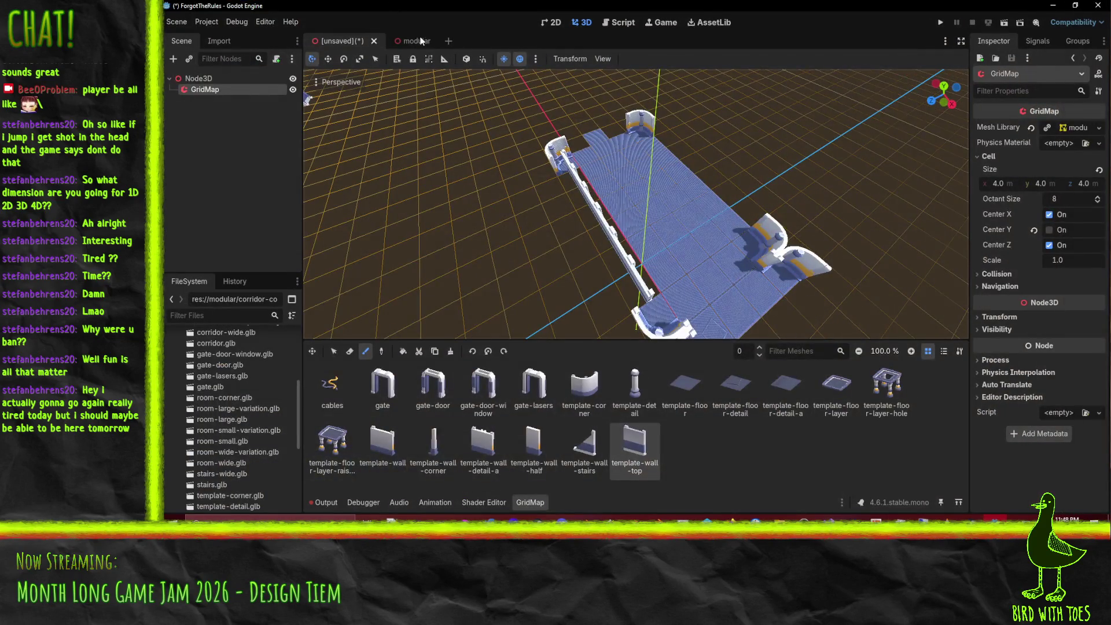
left_click(404, 41)
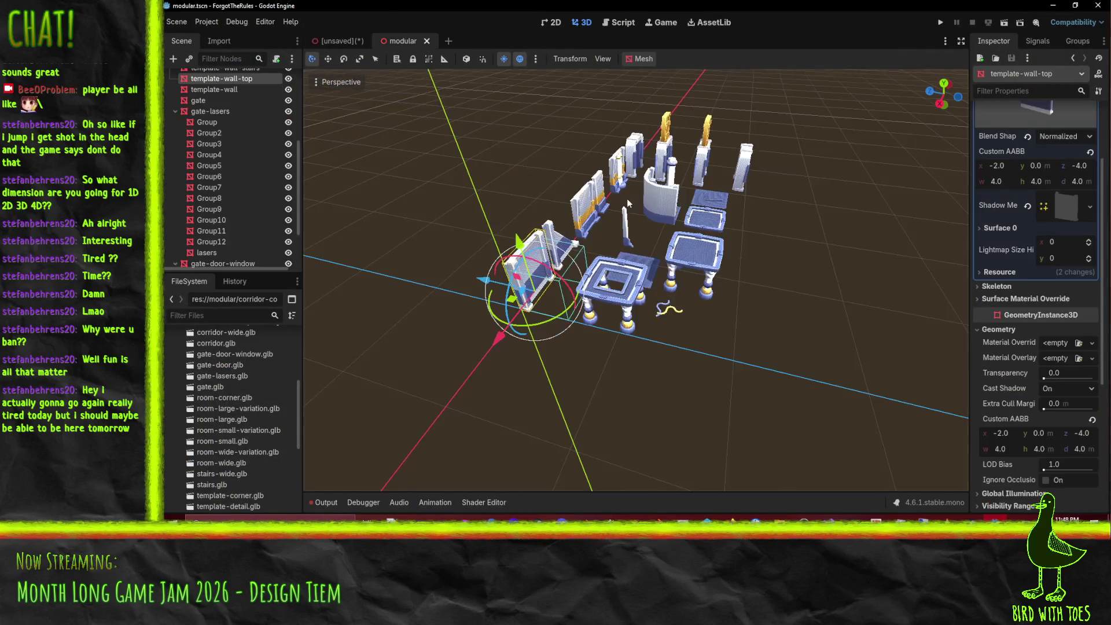
Step: Inspect the wall-top mesh's Surface 0 and Visibility Range settings in the Inspector
scroll(651, 211, "up", 3)
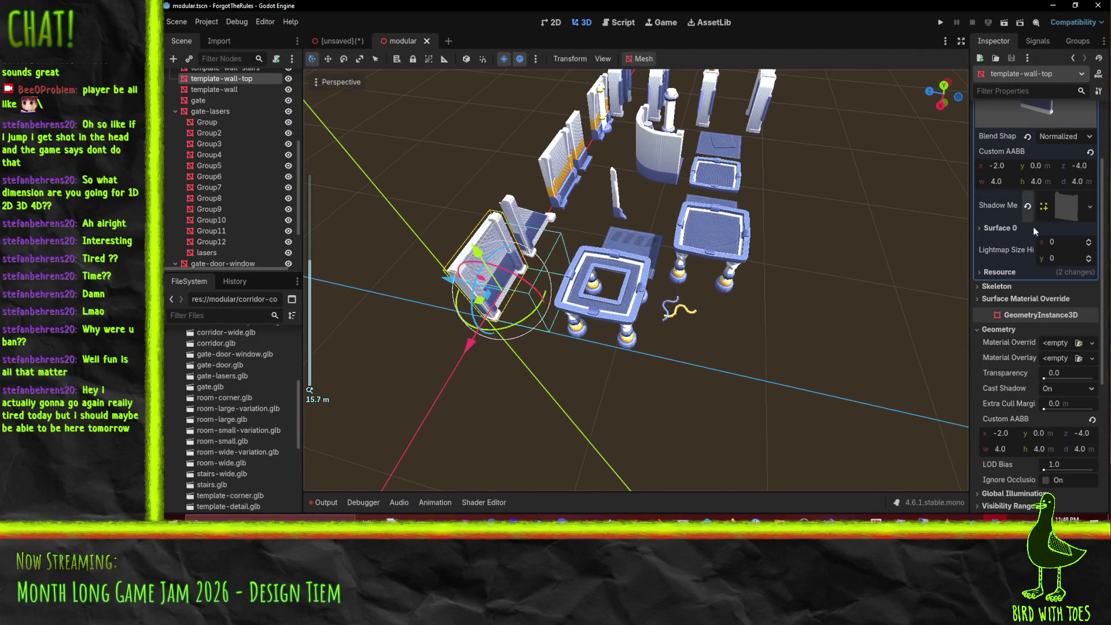
left_click(1005, 229)
left_click(1006, 229)
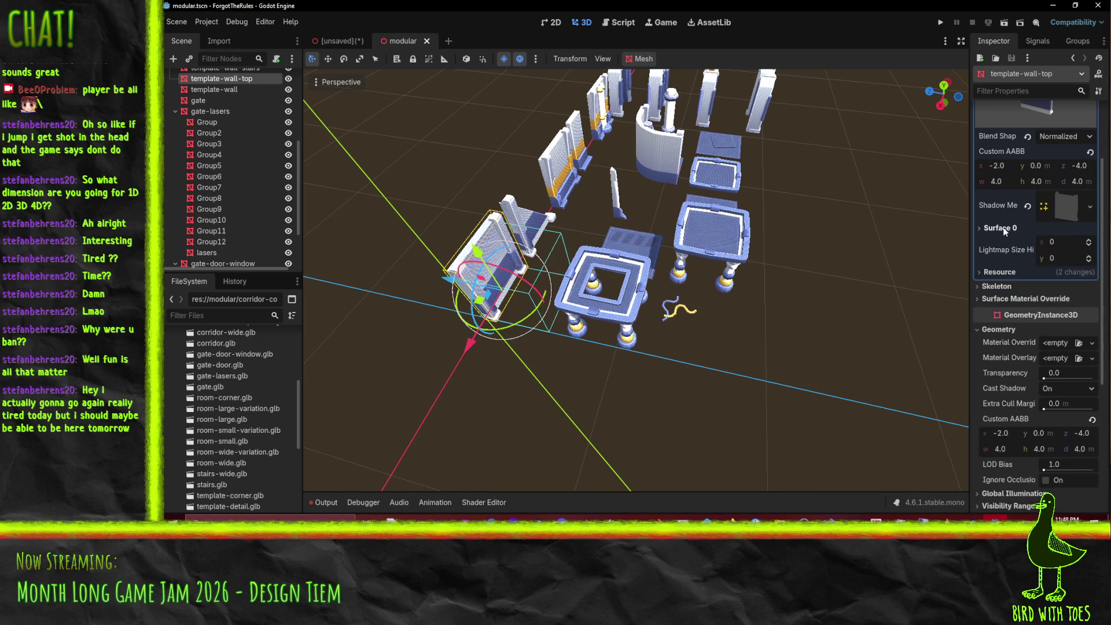
scroll(996, 177, "up", 3)
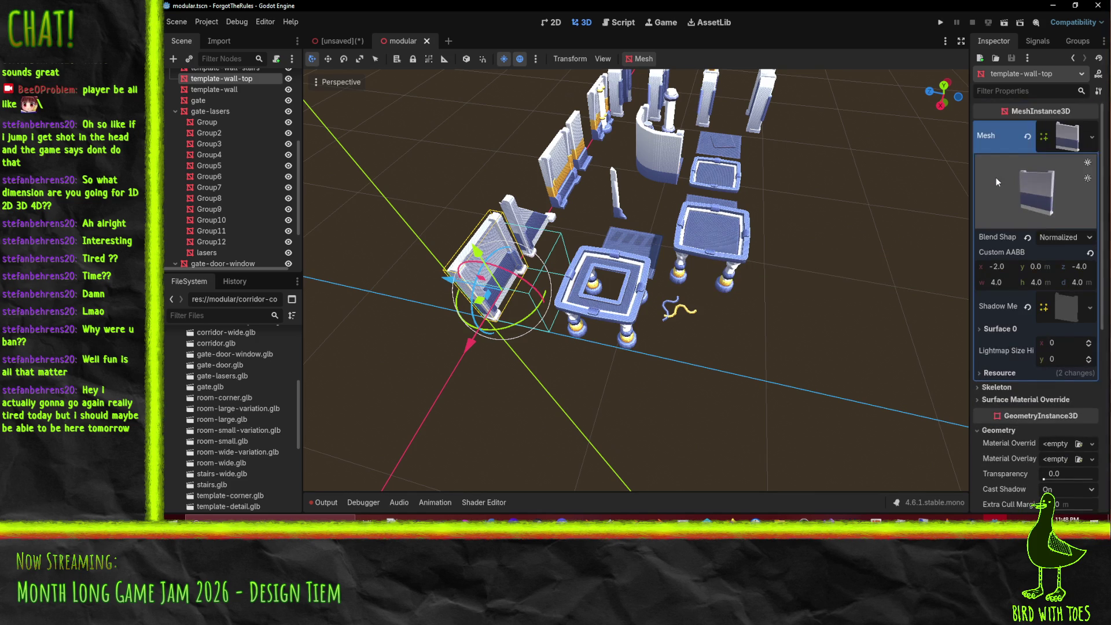
mouse_move(1047, 195)
left_mouse_down()
mouse_move(978, 198)
mouse_move(994, 213)
mouse_move(1042, 187)
left_mouse_up()
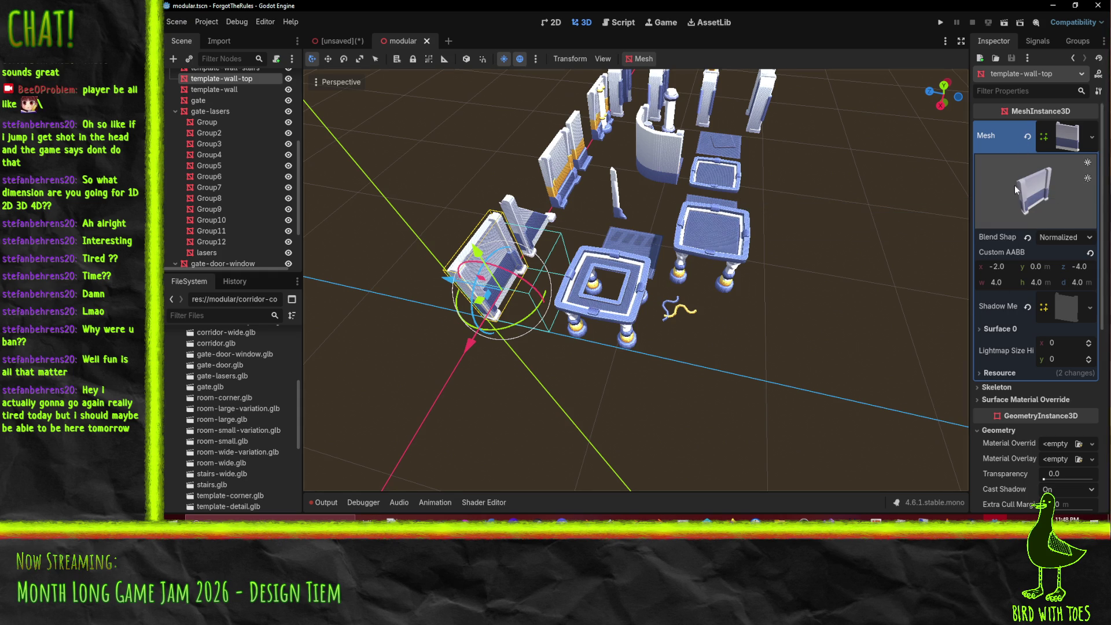
scroll(1016, 300, "down", 5)
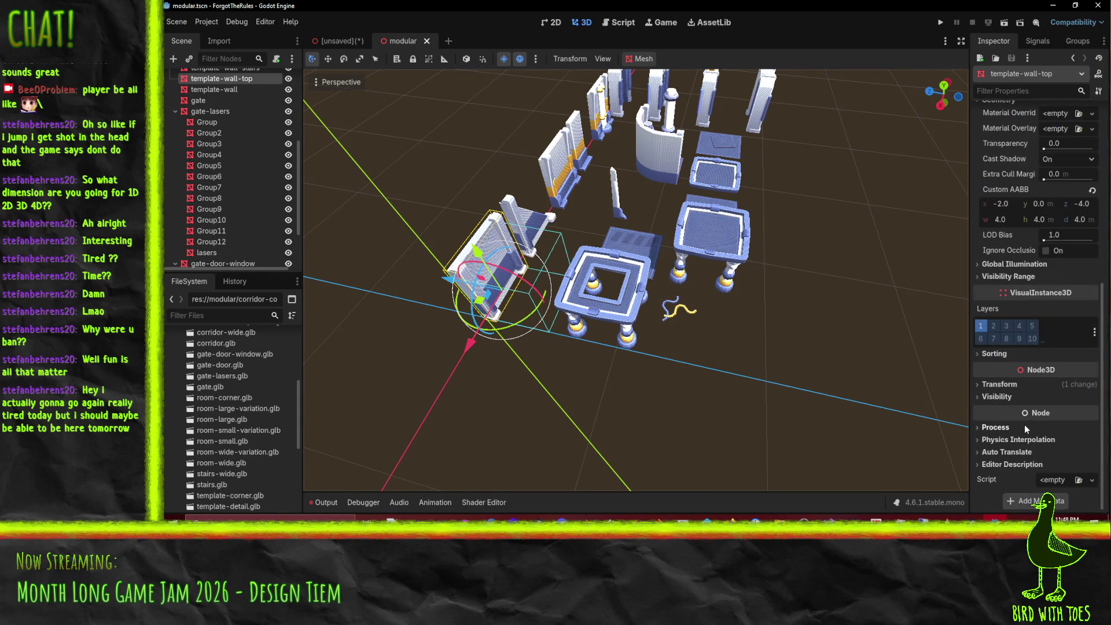
scroll(1050, 318, "up", 3)
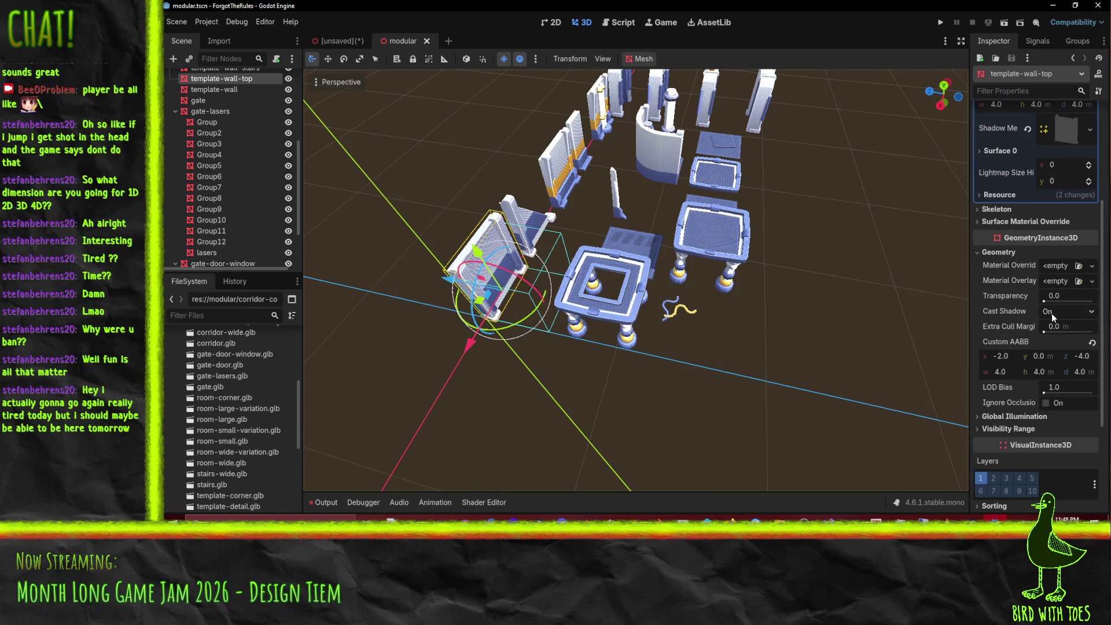
left_click(1022, 429)
scroll(1024, 431, "down", 2)
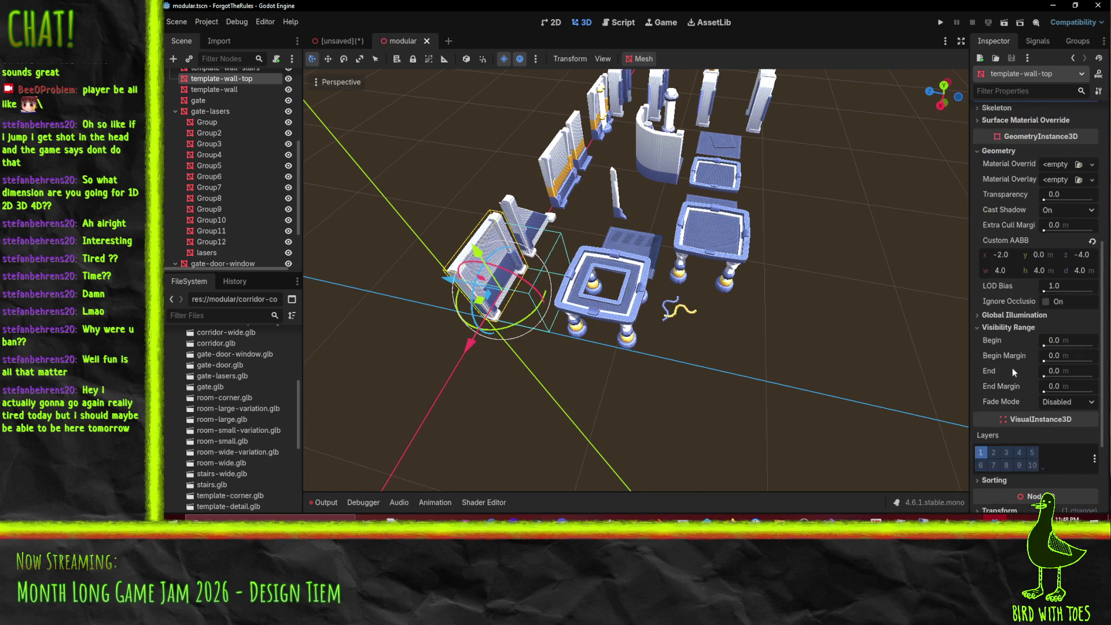
left_click(999, 326)
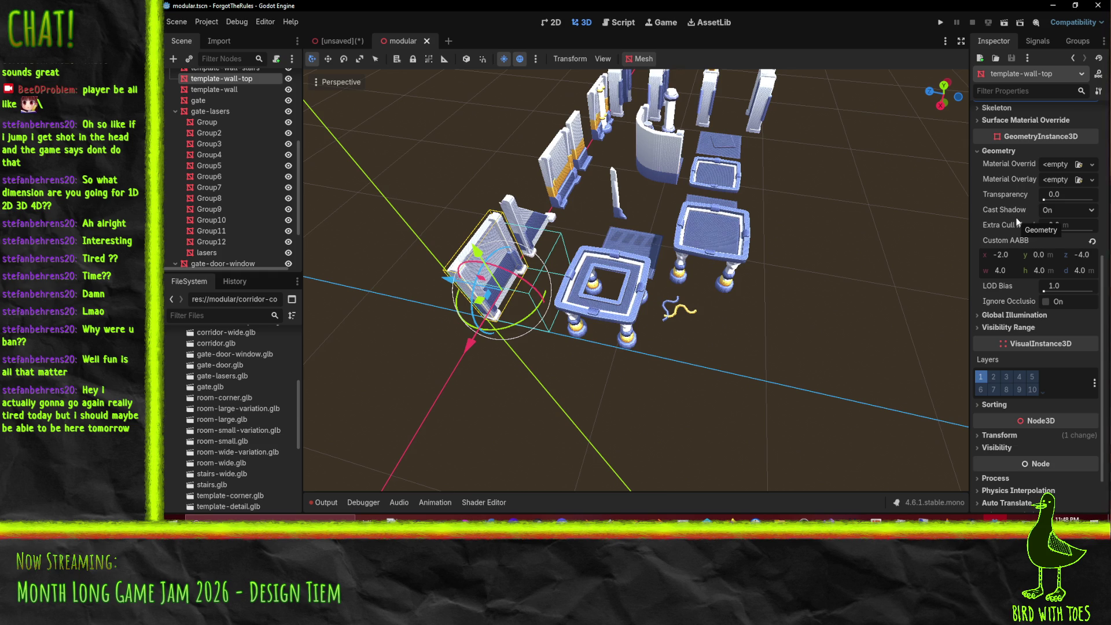
scroll(1016, 218, "up", 5)
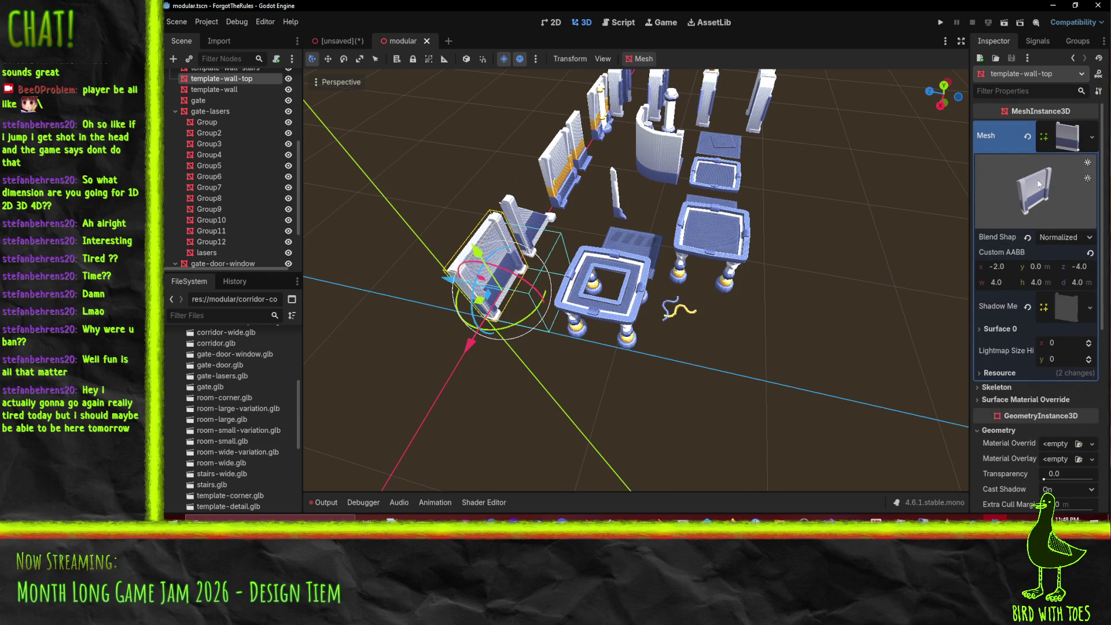
Step: Rotate the mesh preview and toggle its lighting to inspect the wall
left_click_drag(1073, 186, 1089, 184)
left_click(1089, 178)
left_click(1088, 164)
left_click(1088, 163)
left_click(1066, 148)
left_click(1066, 148)
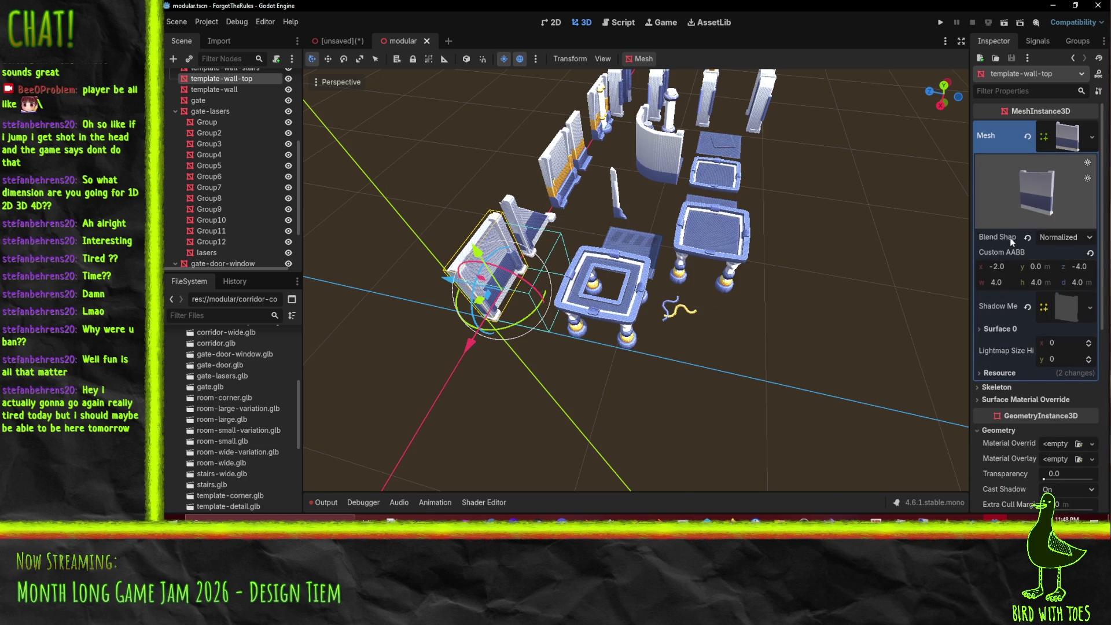
Step: Switch the Blend Shape Mode to Relative, then back to Normalized
mouse_move(1010, 239)
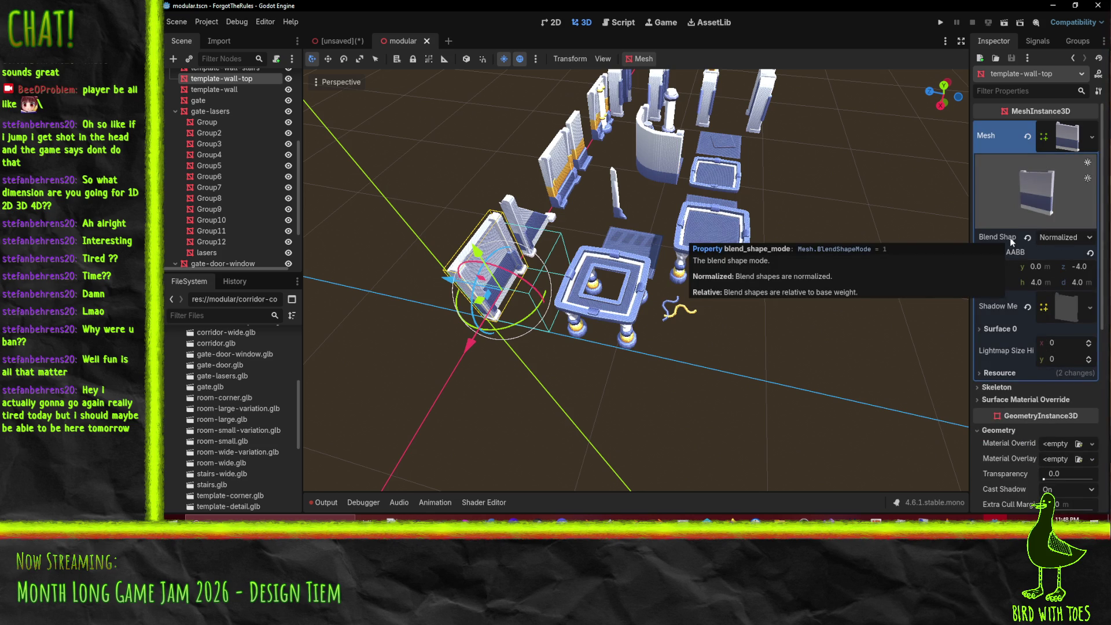
left_click(1059, 237)
left_click(1068, 266)
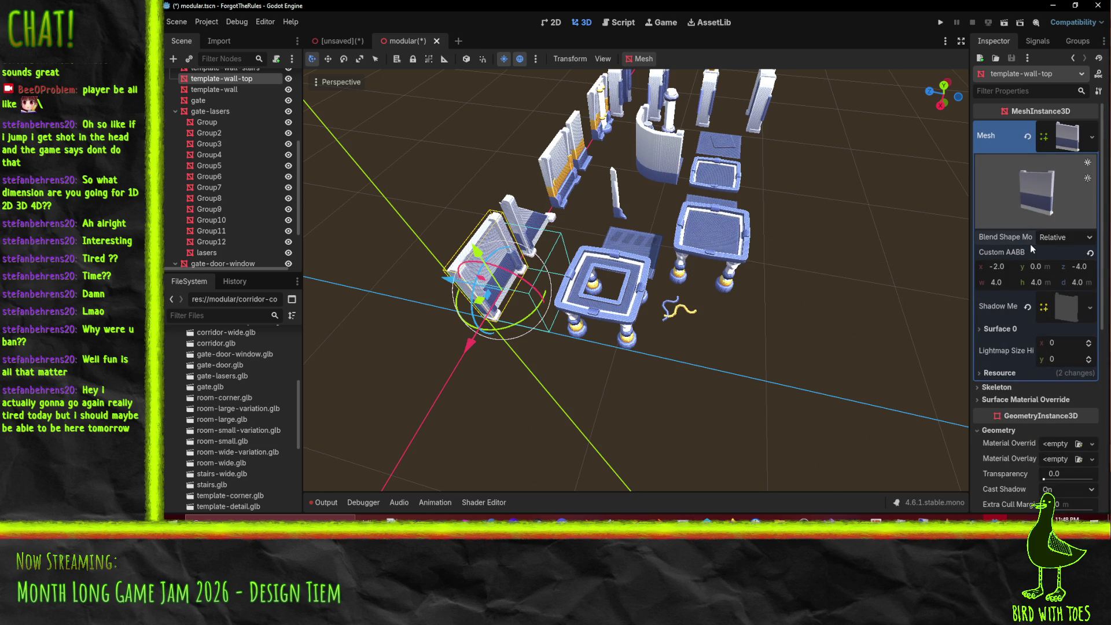
left_click(1045, 241)
left_click(1048, 254)
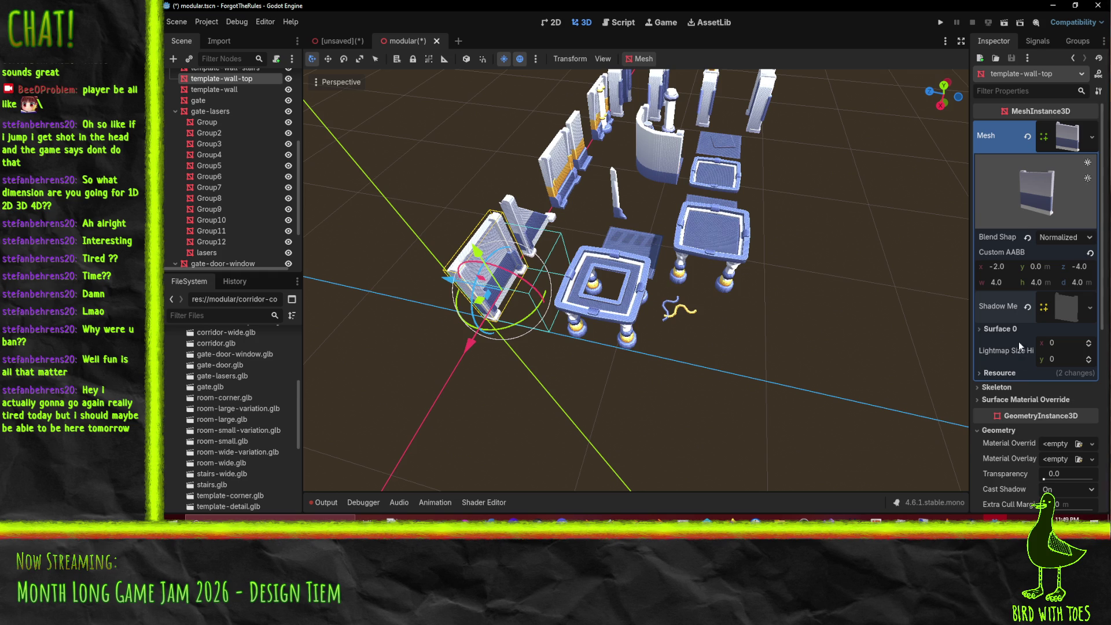
mouse_move(811, 266)
left_mouse_down()
mouse_move(685, 223)
mouse_move(748, 213)
left_mouse_up()
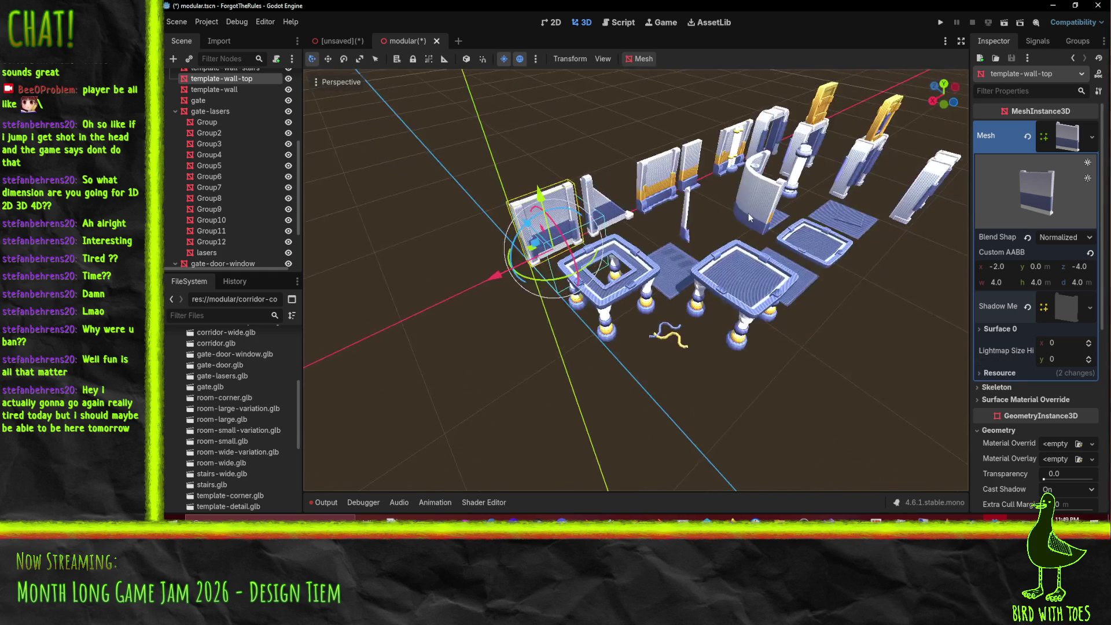
left_click(667, 213)
mouse_move(664, 216)
left_mouse_down()
mouse_move(859, 255)
mouse_move(824, 254)
left_mouse_up()
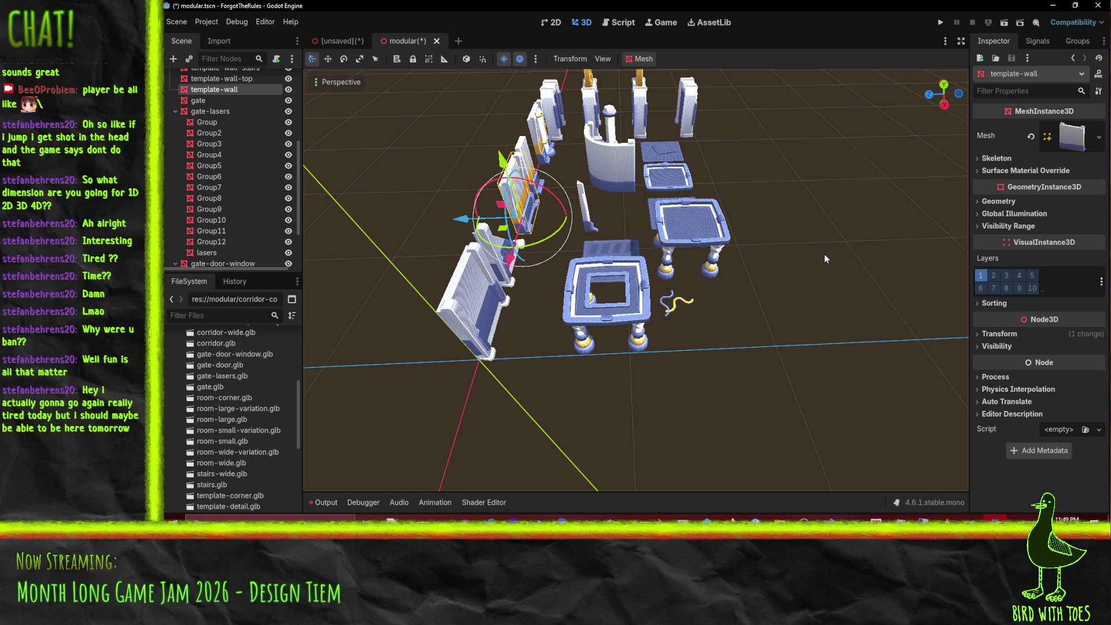
left_click(608, 538)
left_click(608, 538)
left_click(586, 517)
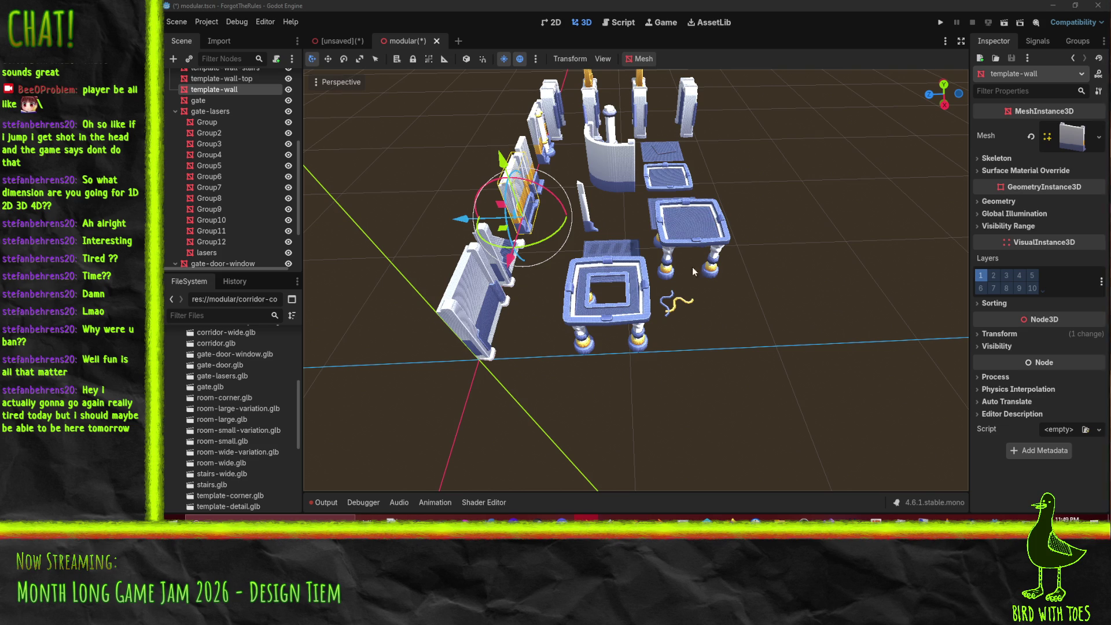
scroll(723, 175, "down", 3)
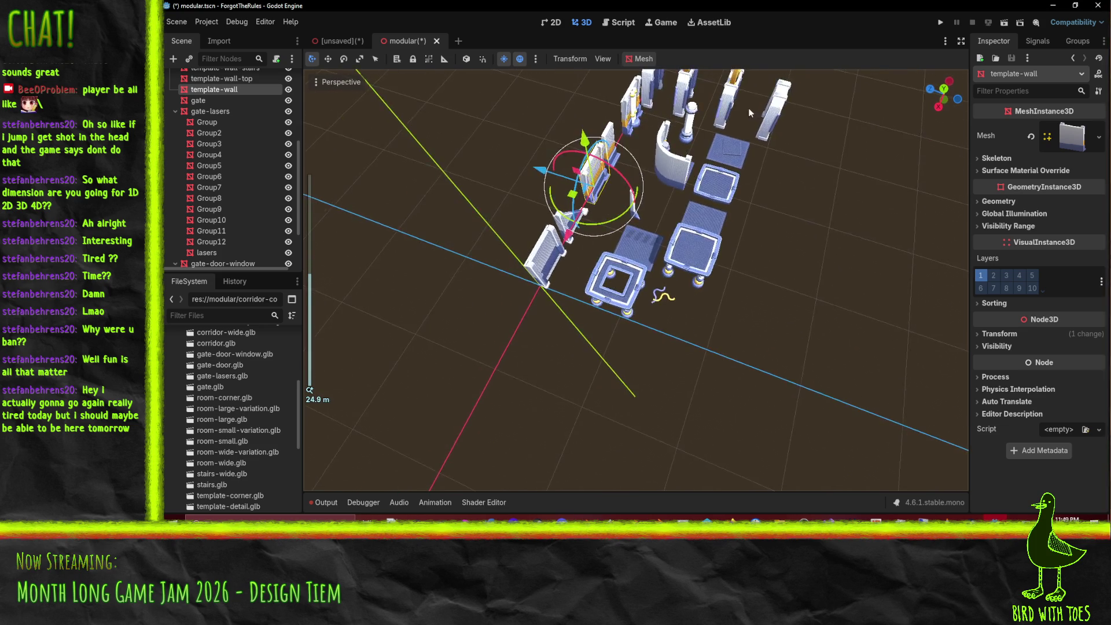
mouse_move(749, 108)
left_mouse_down()
mouse_move(721, 128)
mouse_move(751, 112)
left_mouse_up()
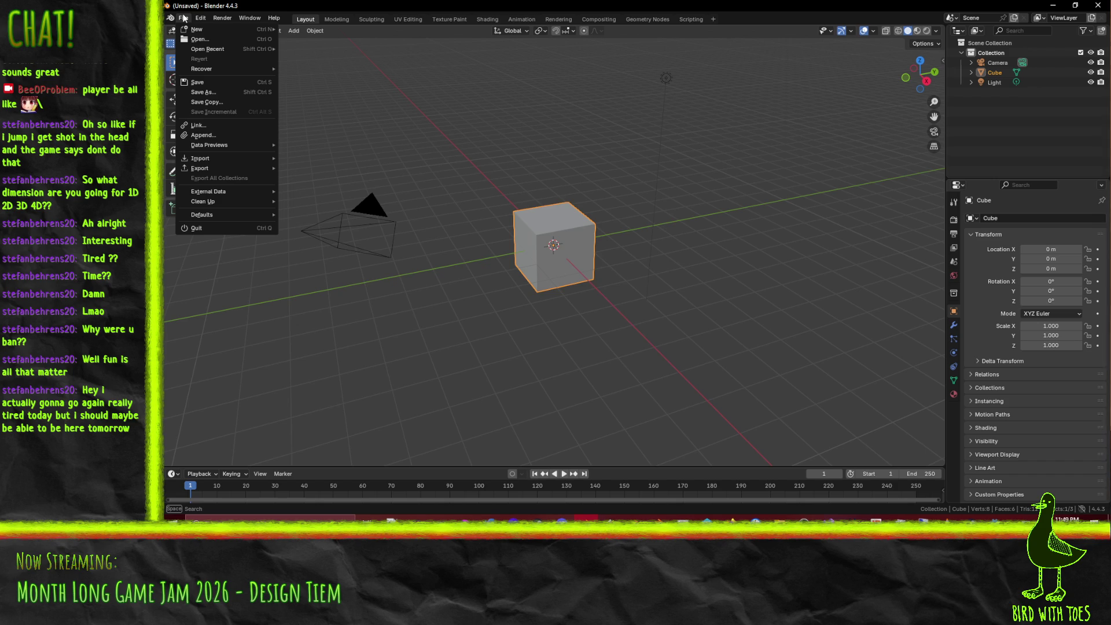
mouse_move(234, 160)
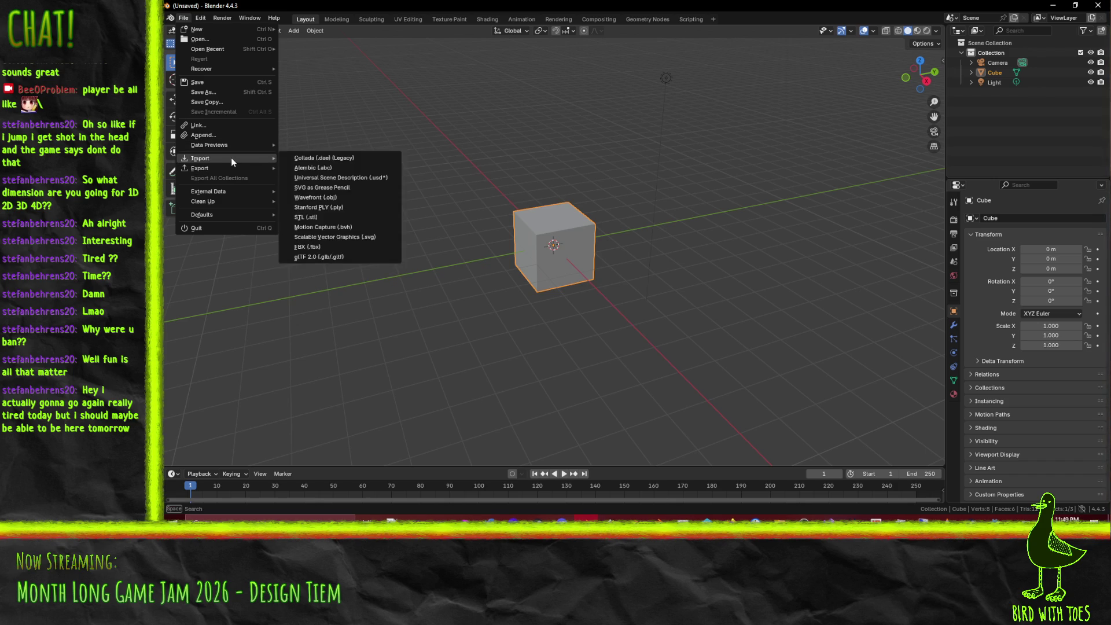
left_click(348, 256)
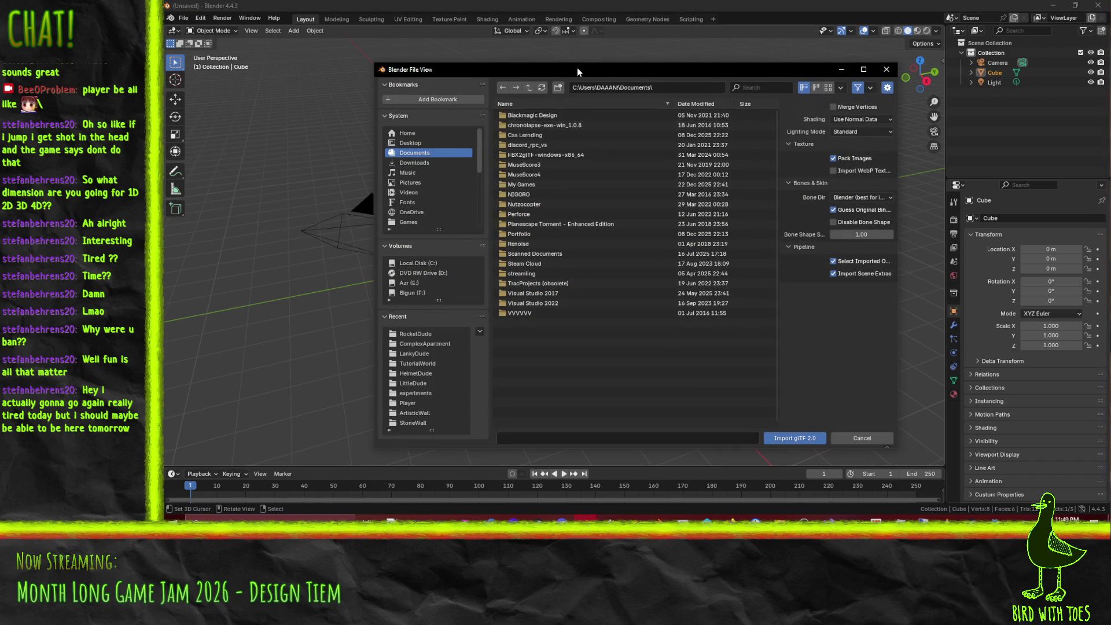
key("Escape")
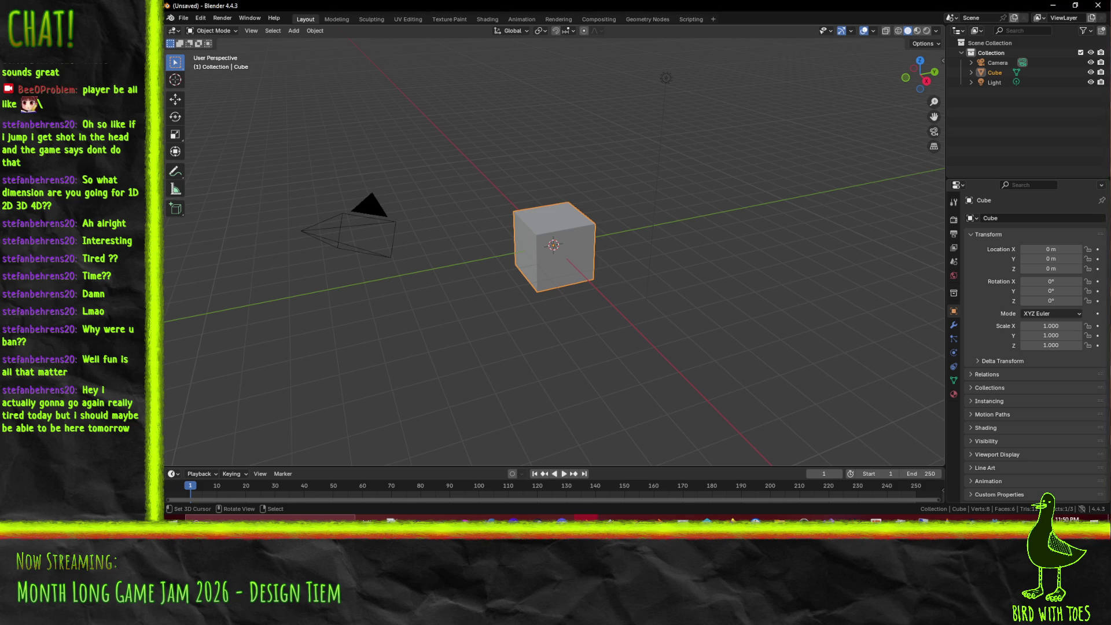
key("ctrl+v")
Step: Inspect the imported wall's vertices, then delete Blender's default cube
mouse_move(654, 234)
left_mouse_down()
mouse_move(860, 219)
mouse_move(860, 242)
mouse_move(834, 256)
mouse_move(555, 288)
left_mouse_up()
mouse_move(665, 203)
left_mouse_down()
mouse_move(725, 181)
mouse_move(703, 166)
mouse_move(744, 117)
mouse_move(717, 257)
mouse_move(660, 283)
mouse_move(753, 279)
mouse_move(698, 275)
left_mouse_up()
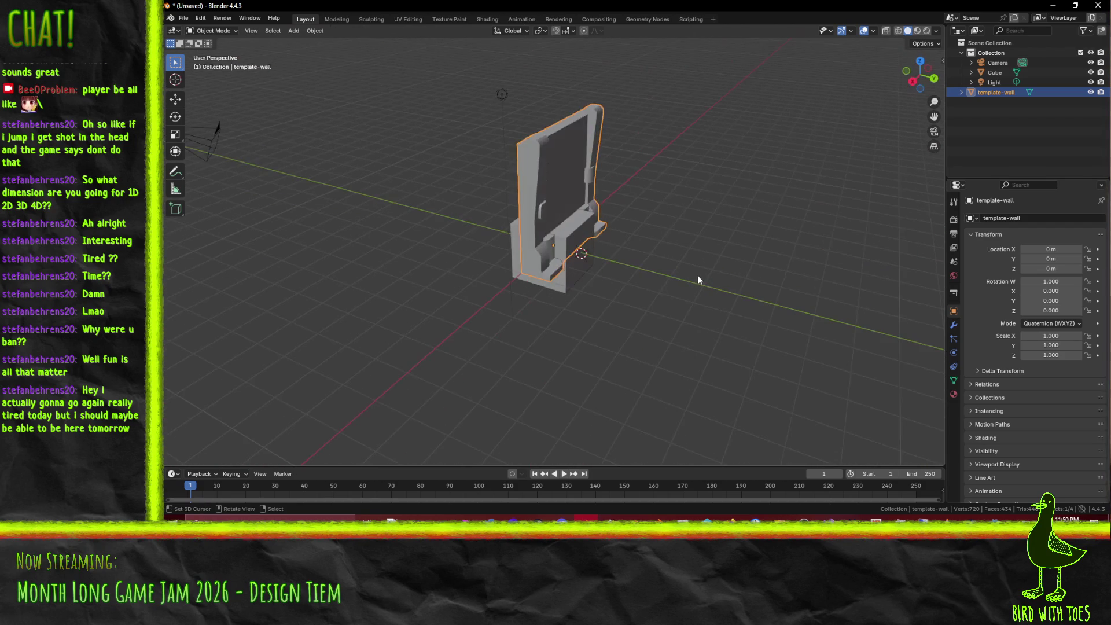
key("Tab")
left_click(582, 289)
key("Tab")
left_click(984, 63)
left_click(983, 72)
key("x")
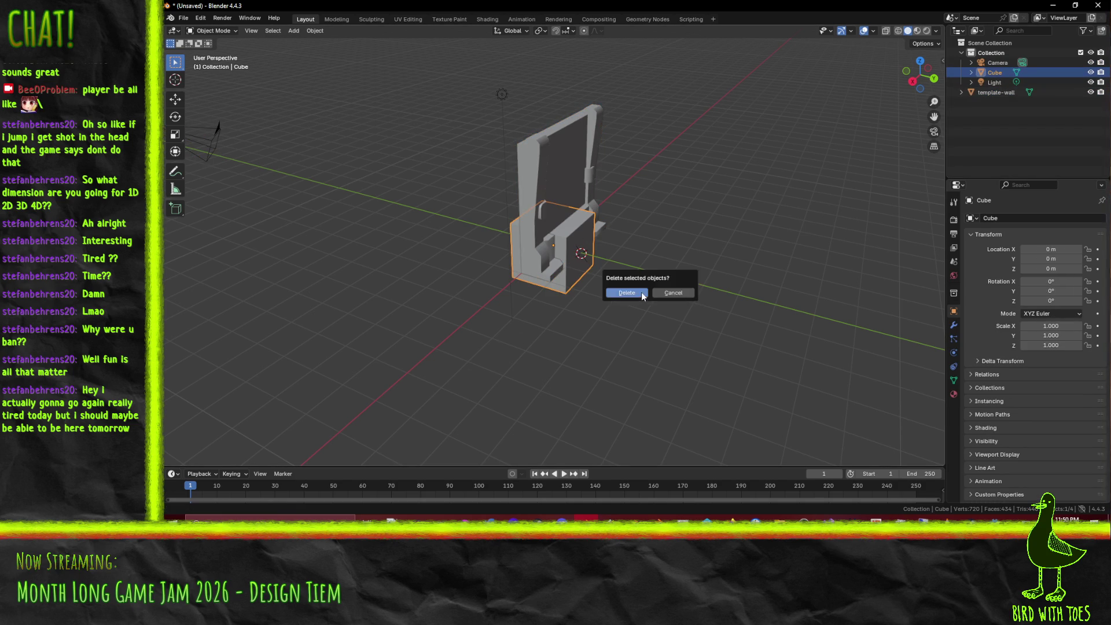
left_click(637, 294)
Step: In top view, extrude a vertex of the template-wall mesh 3 m out along Y
left_click(552, 219)
key("Tab")
mouse_move(552, 218)
left_mouse_down()
mouse_move(797, 257)
mouse_move(761, 301)
mouse_move(718, 290)
left_mouse_up()
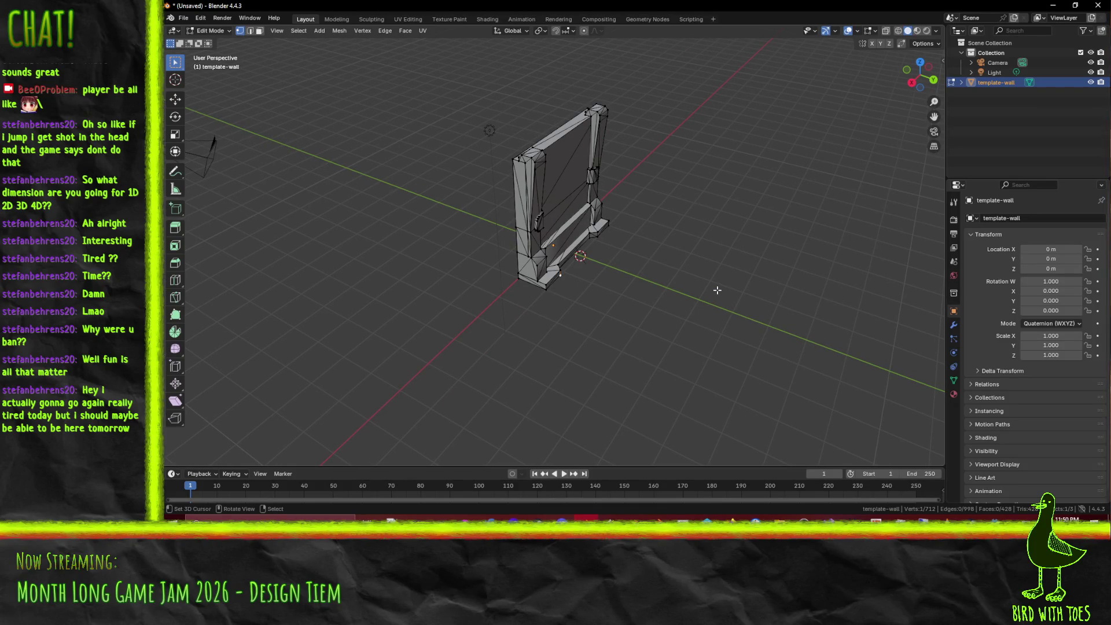
mouse_move(718, 290)
left_mouse_down()
mouse_move(664, 278)
mouse_move(698, 222)
mouse_move(478, 280)
left_mouse_up()
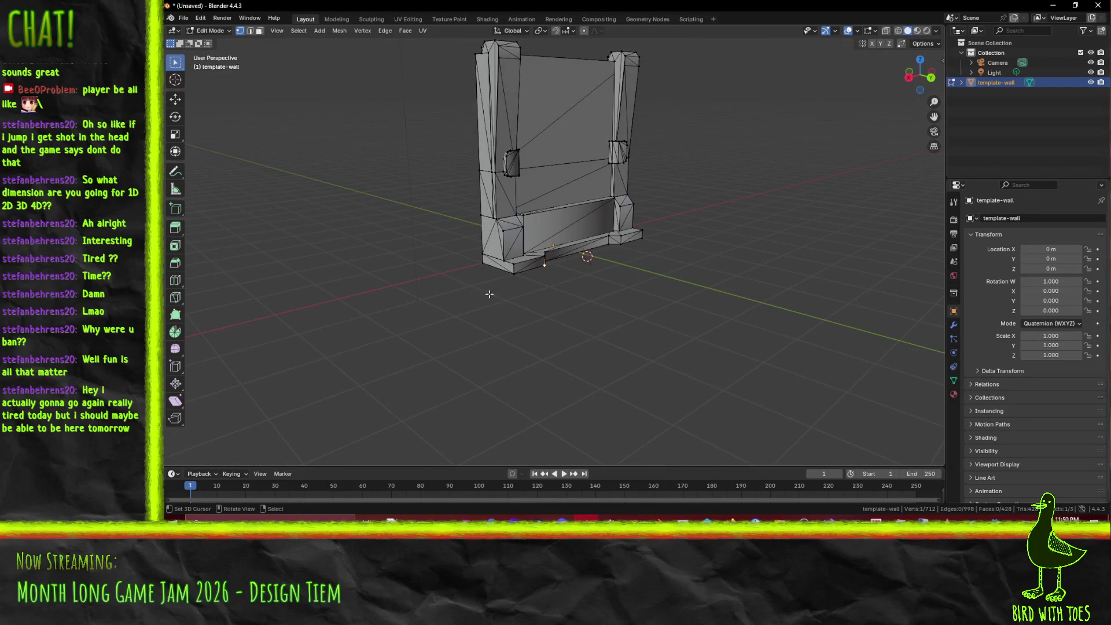
key("KP_7")
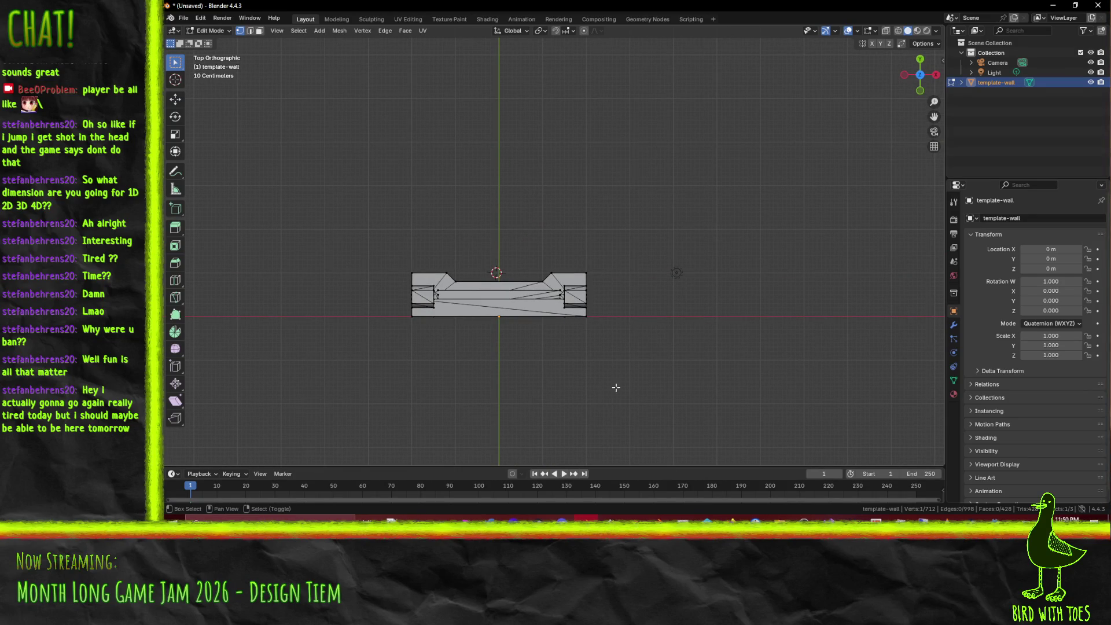
key("e")
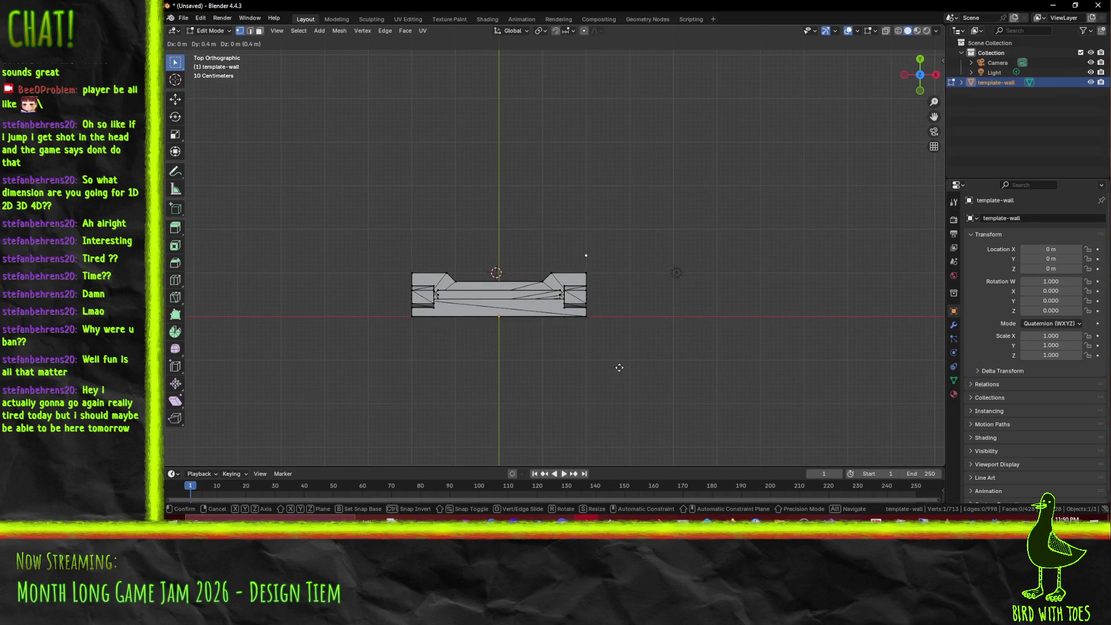
left_click(618, 267)
mouse_move(618, 267)
left_mouse_down()
mouse_move(569, 210)
mouse_move(359, 86)
left_mouse_up()
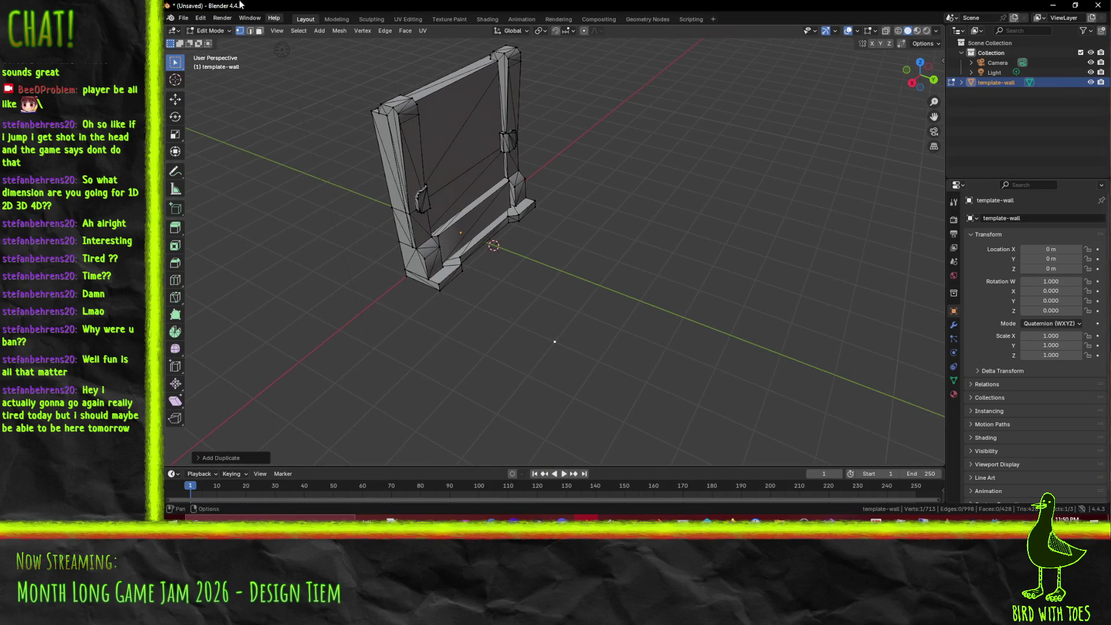
left_click(183, 18)
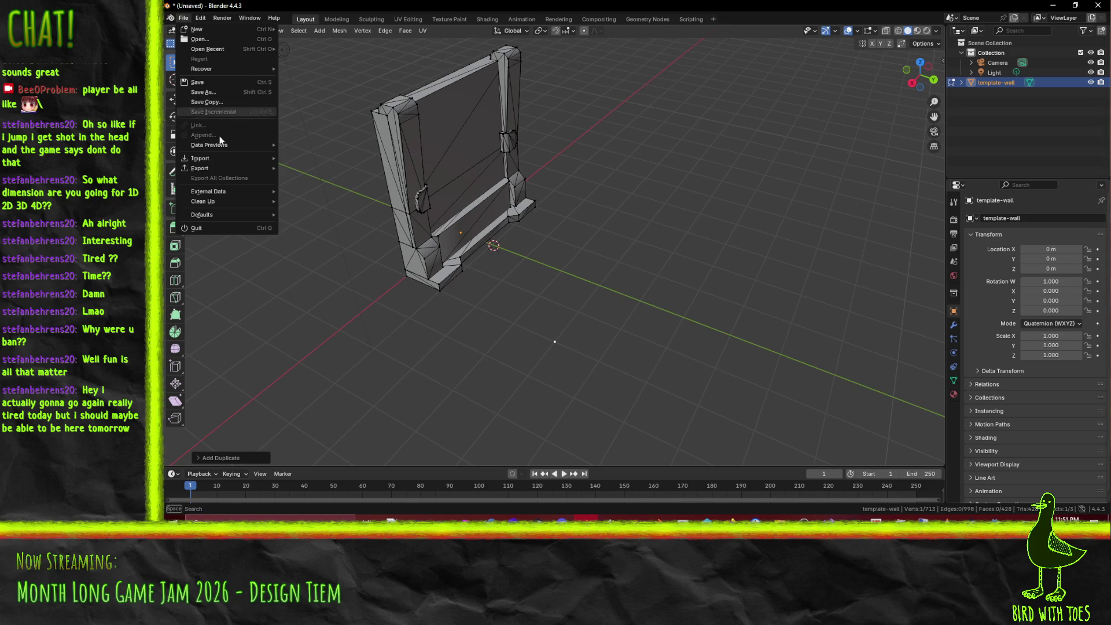
Step: Export the edited wall as glTF 2.0 binary and return to Object Mode
mouse_move(220, 172)
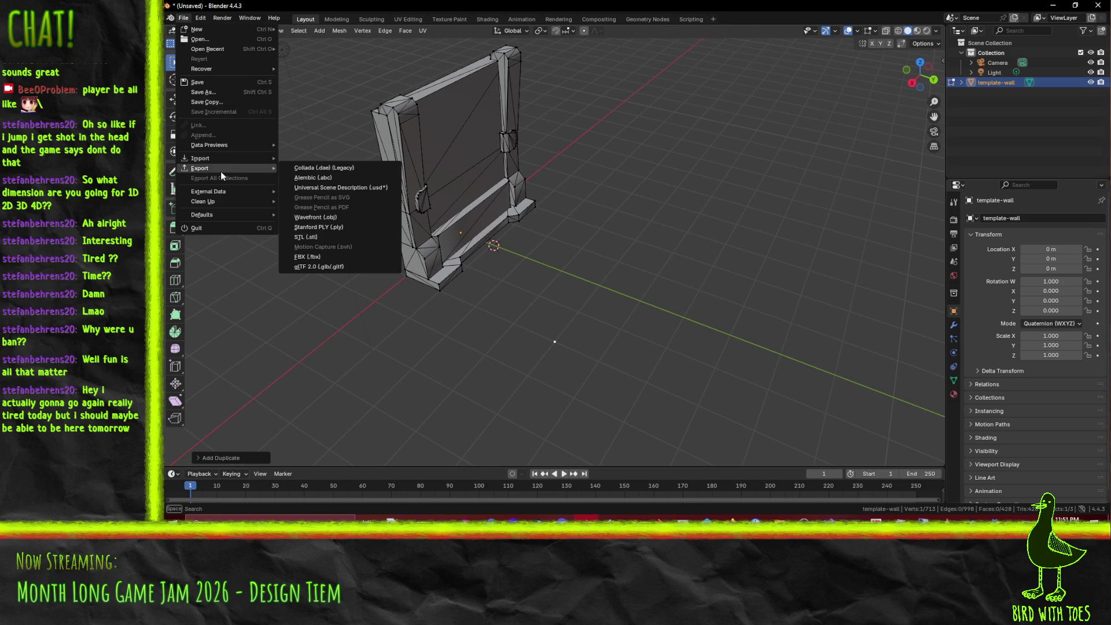
left_click(357, 266)
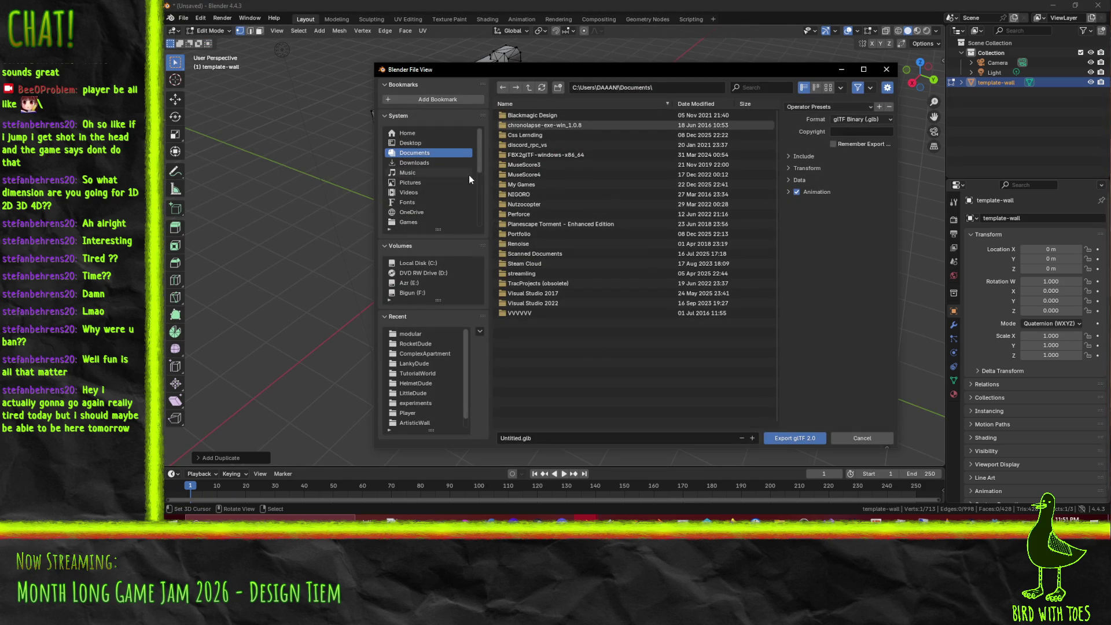
key("Escape")
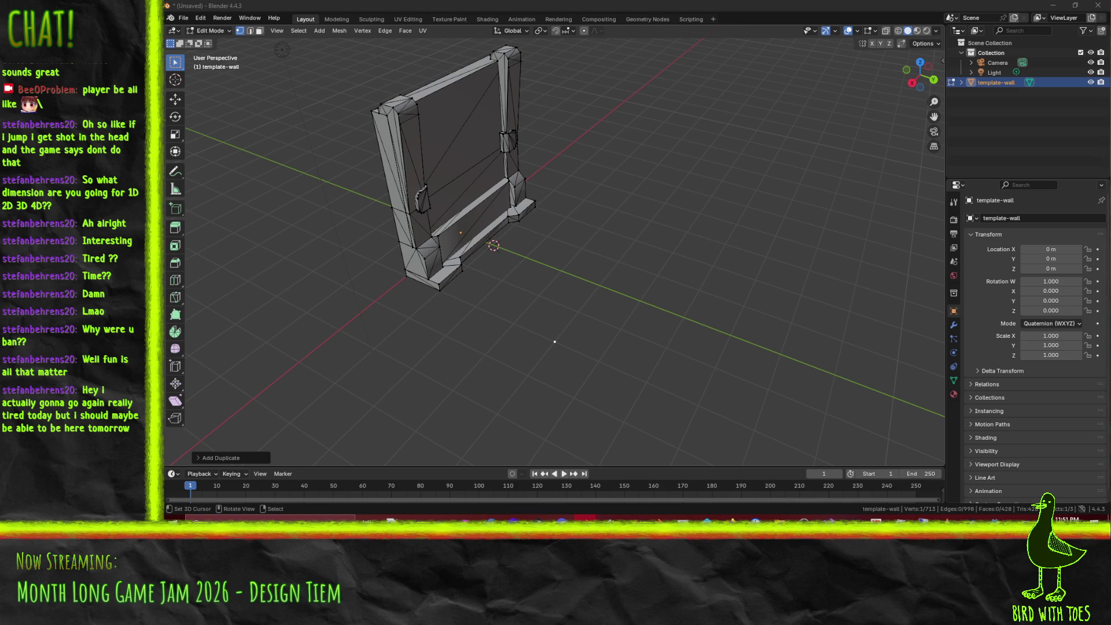
key("Tab")
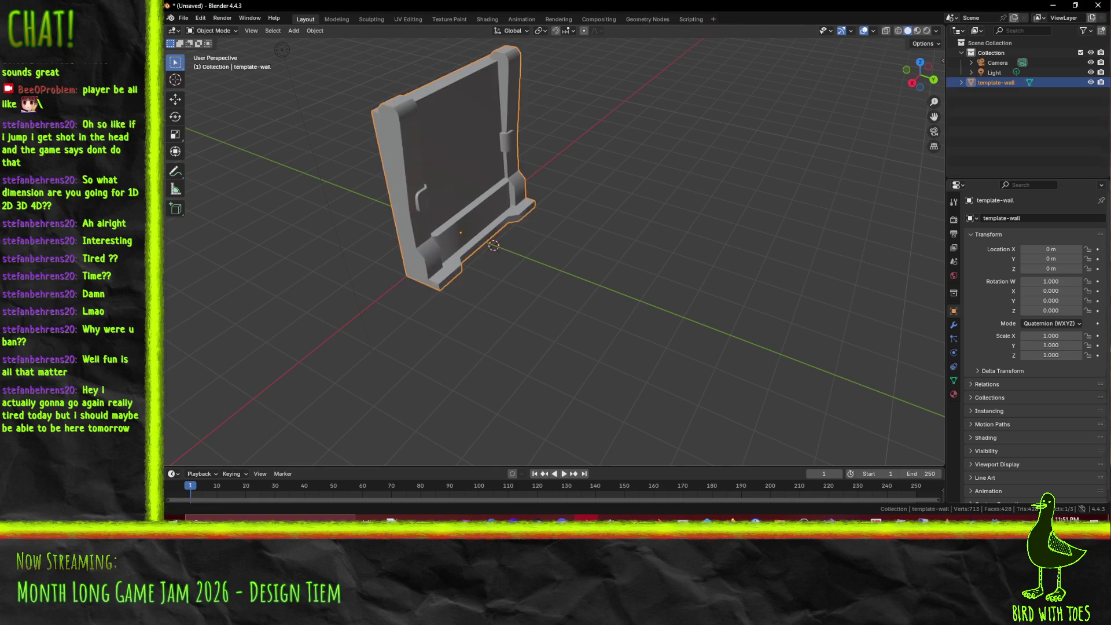
Step: In Godot, drag template-wall2.glb from the FileSystem into the Scene tree
left_click(996, 519)
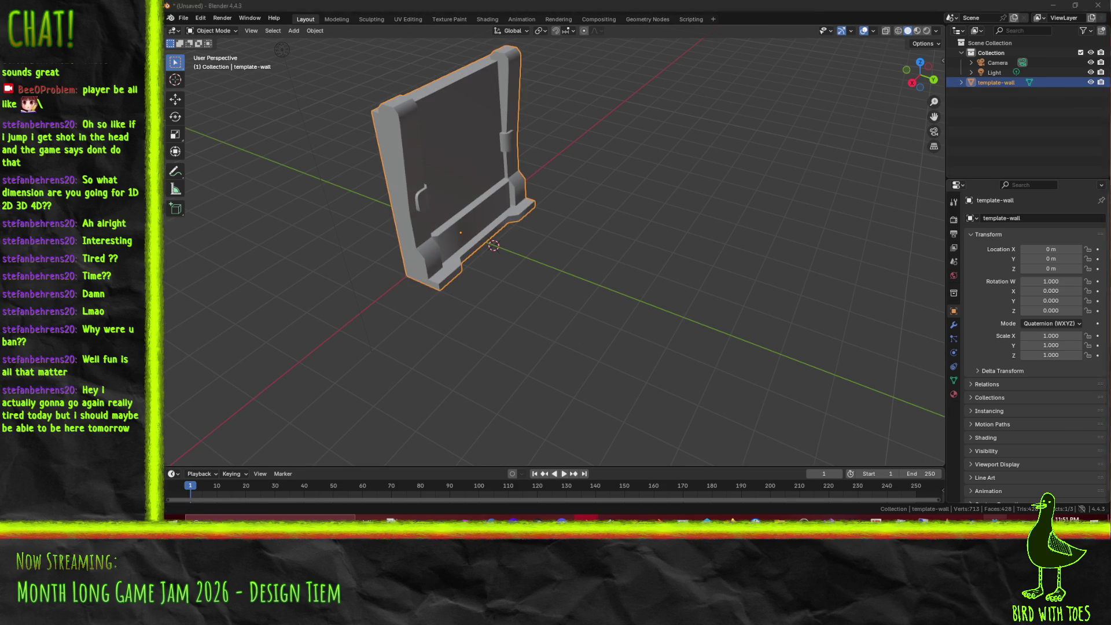
scroll(224, 460, "down", 5)
mouse_move(248, 420)
left_mouse_down()
mouse_move(259, 415)
mouse_move(214, 164)
mouse_move(214, 94)
mouse_move(223, 100)
mouse_move(209, 90)
left_mouse_up()
Step: Make template-wall2 local, pull its mesh out, and delete template-wall2 and the old template-wall
right_click(215, 106)
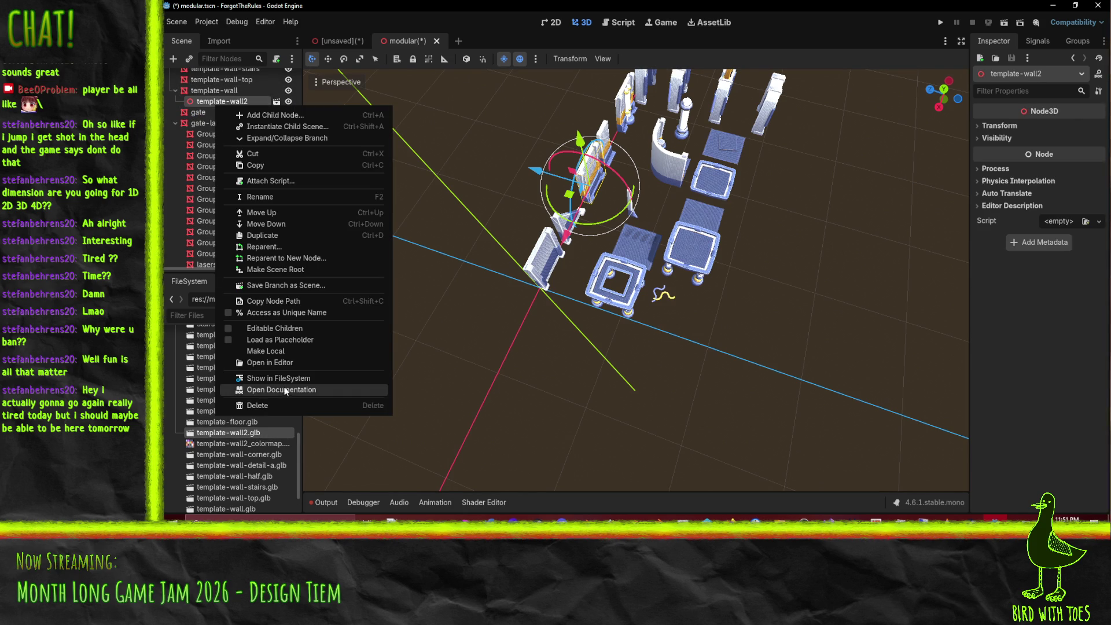
left_click(283, 351)
left_click_drag(220, 113, 222, 98)
left_click(217, 112)
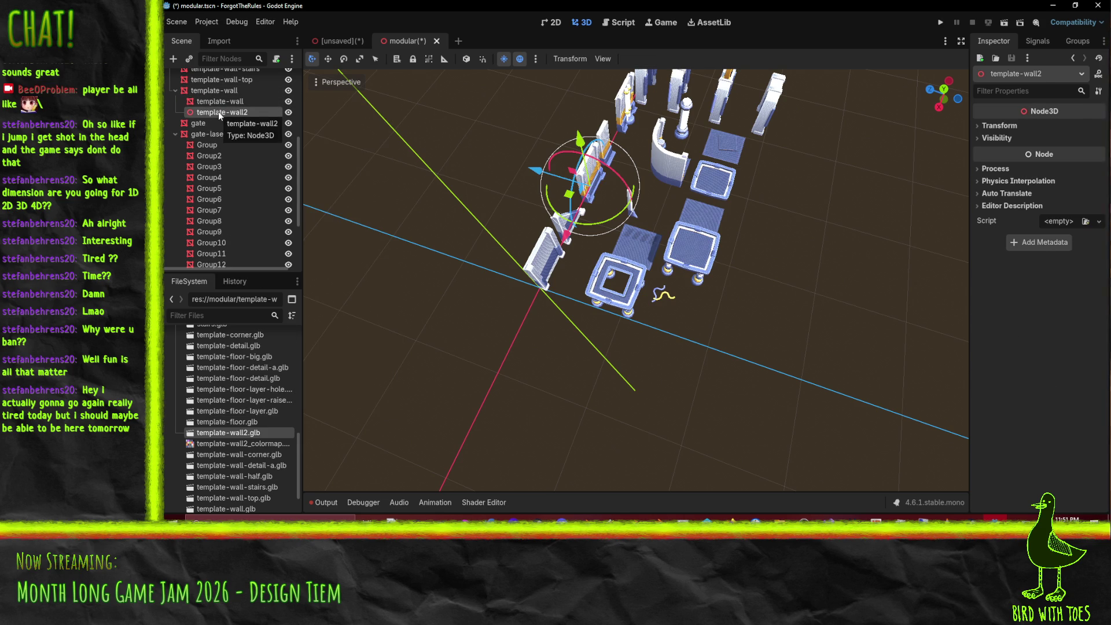
key("Delete")
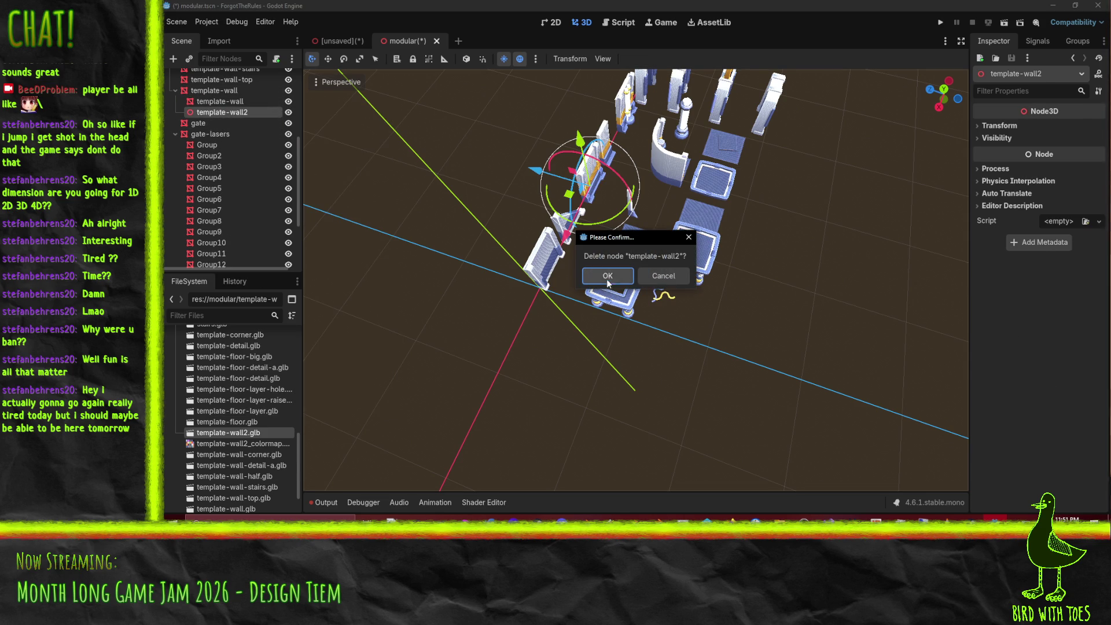
left_click(608, 276)
left_click(230, 102)
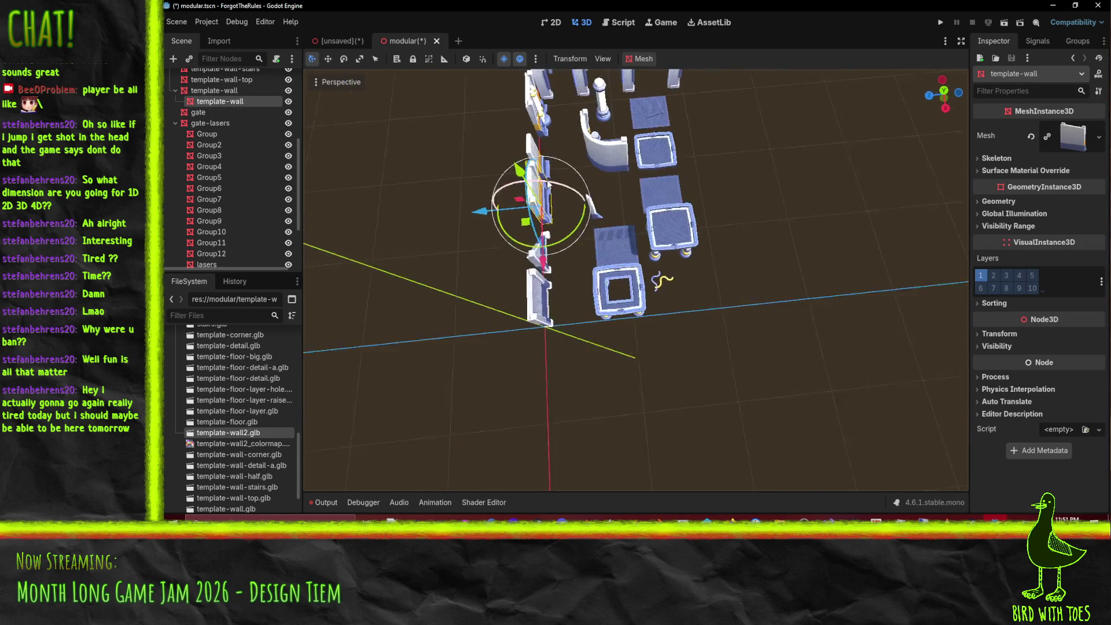
left_click_drag(220, 102, 226, 107)
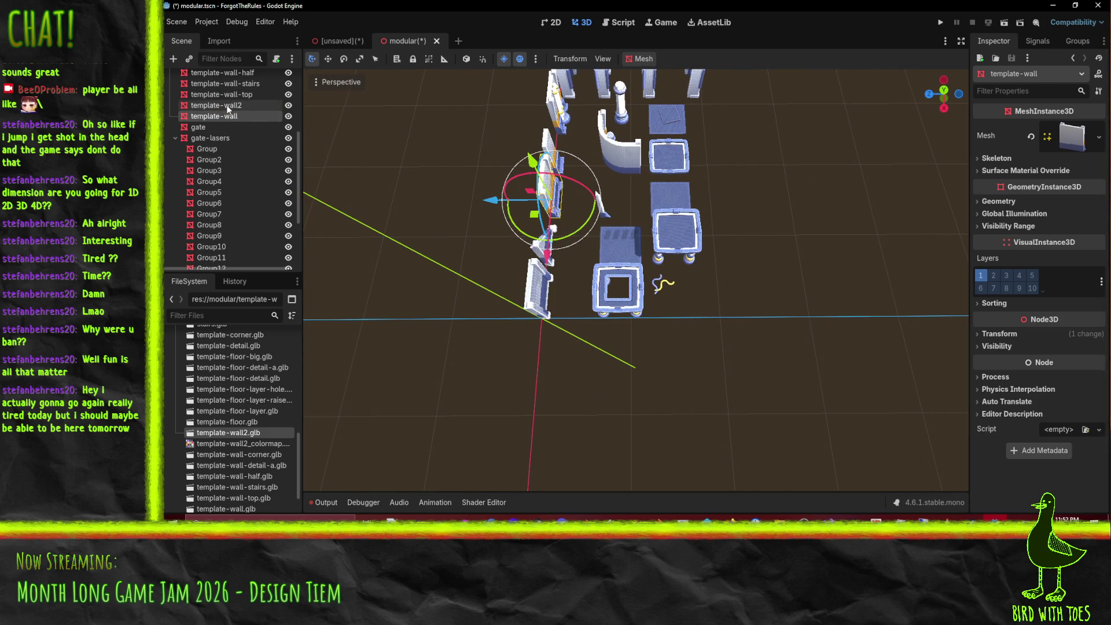
key("Delete")
left_click(581, 274)
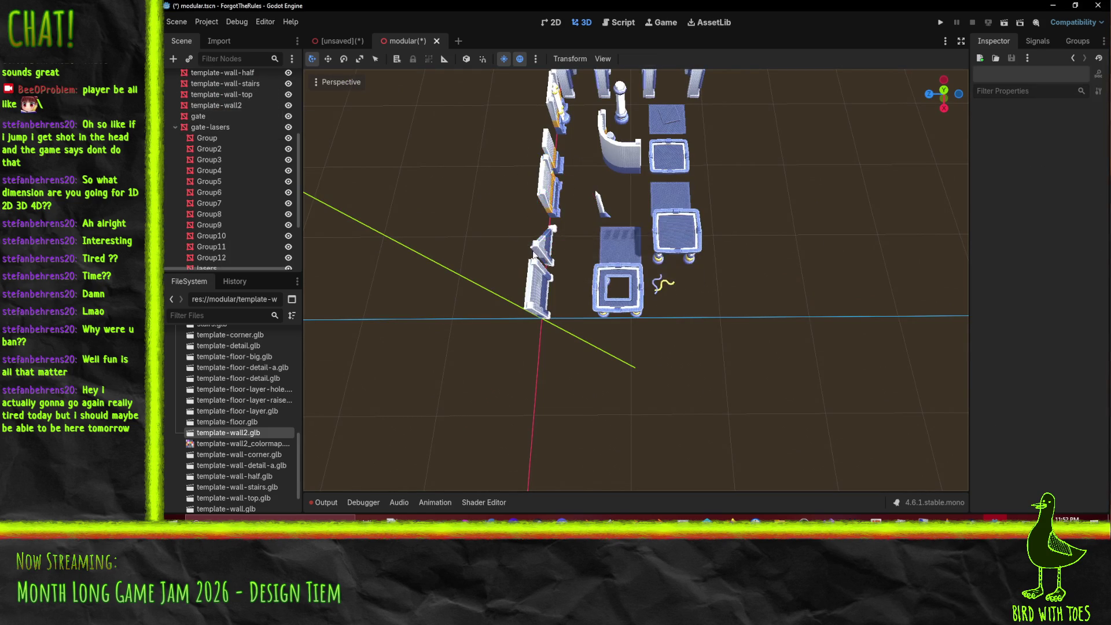
Step: Rename template-wall2 to template-wall and save modular.tscn
left_click(235, 107)
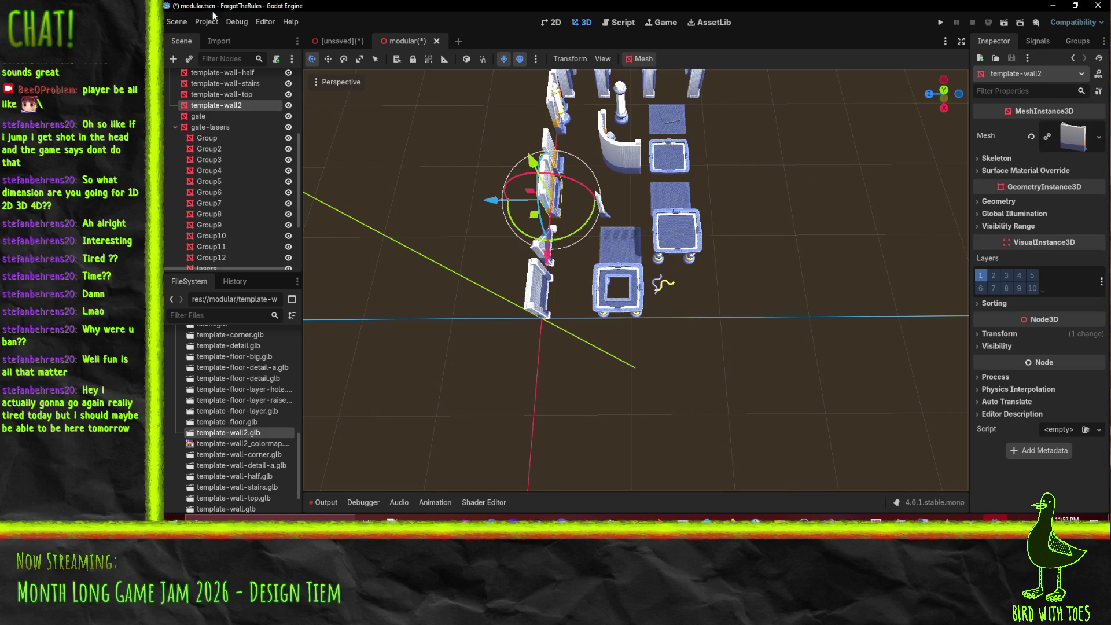
left_click(177, 22)
left_click(221, 112)
double_click(243, 106)
key("End")
key("BackSpace")
key("Return")
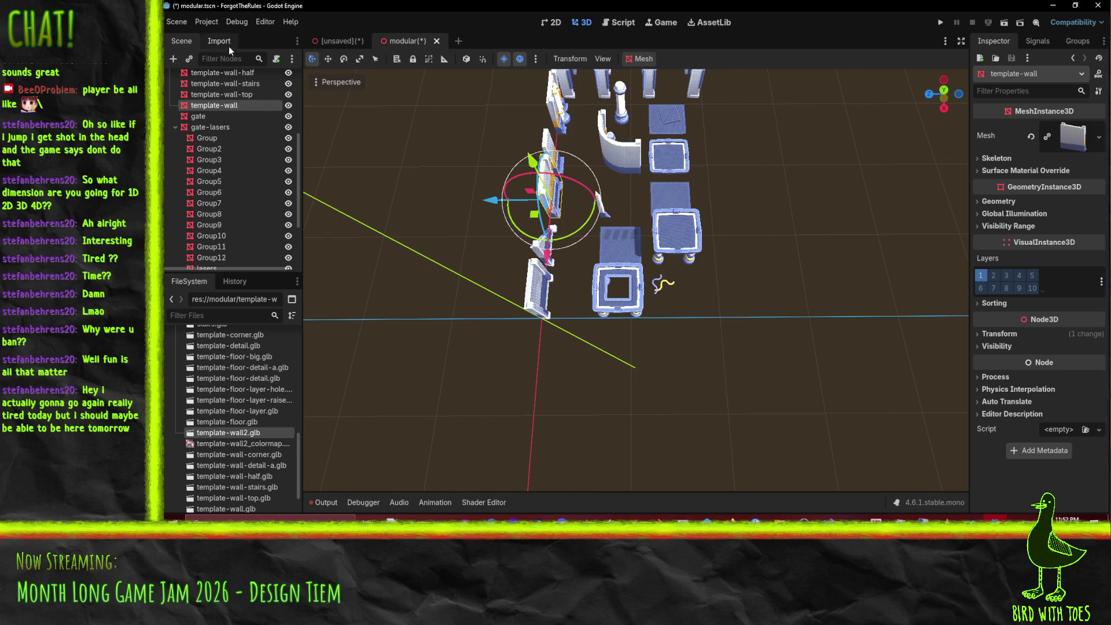
key("ctrl+s")
left_click(174, 23)
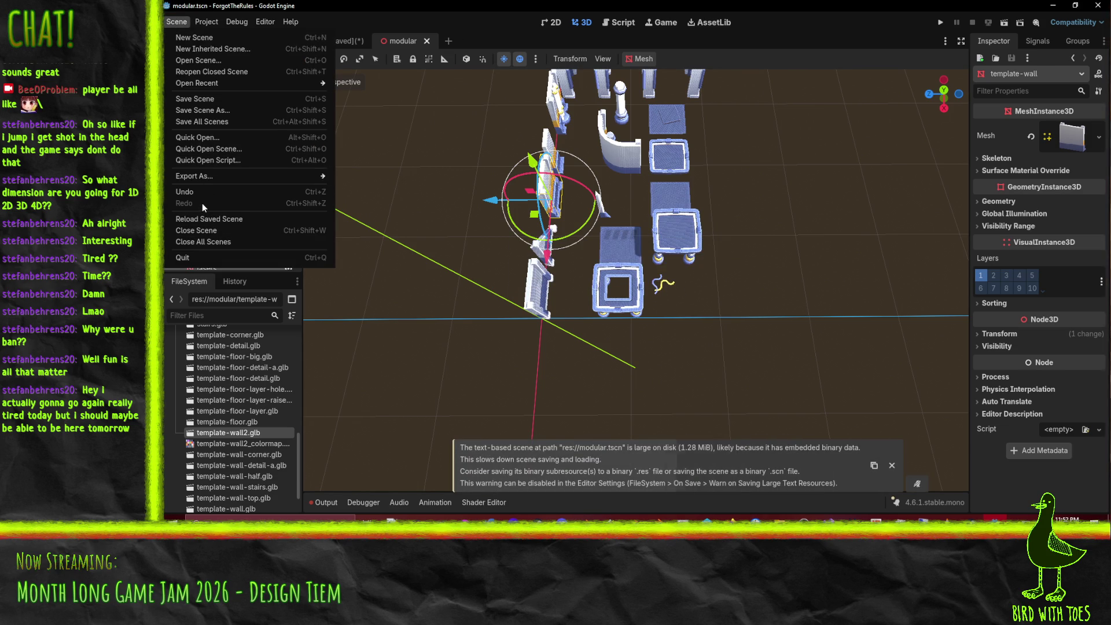
Step: Export the scene as a MeshLibrary, overwriting modular.tres
mouse_move(211, 175)
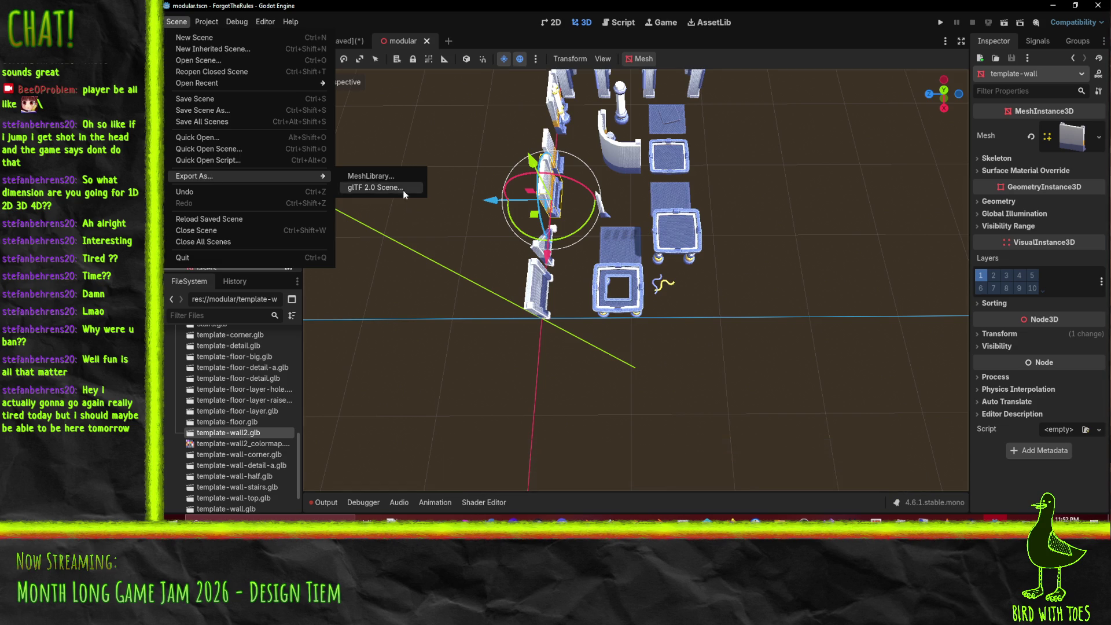
left_click(370, 176)
left_click(556, 426)
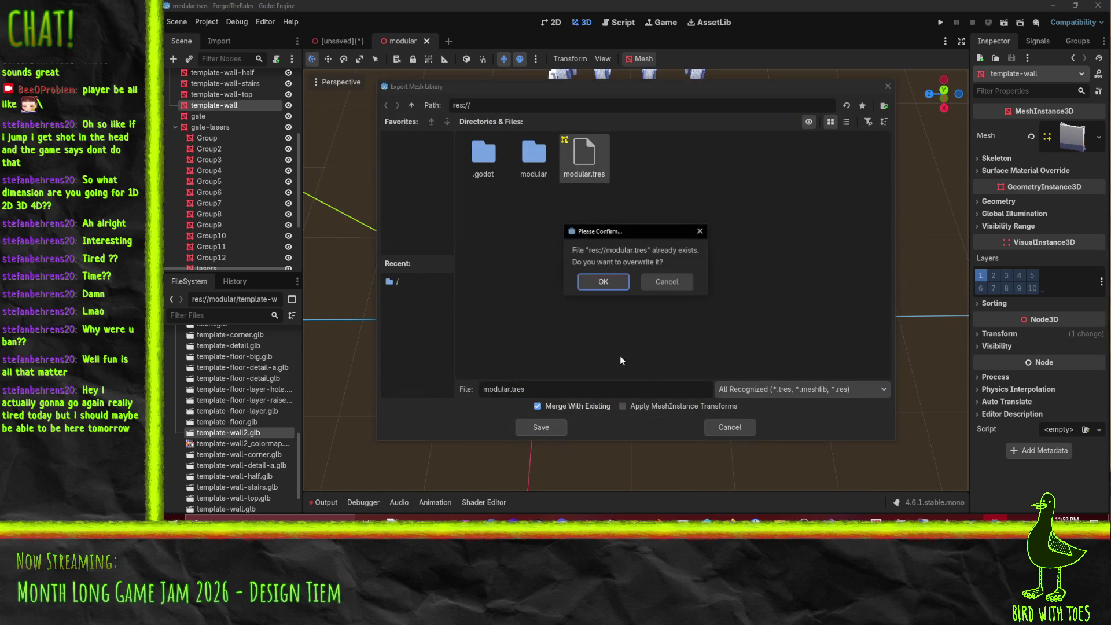
left_click(624, 287)
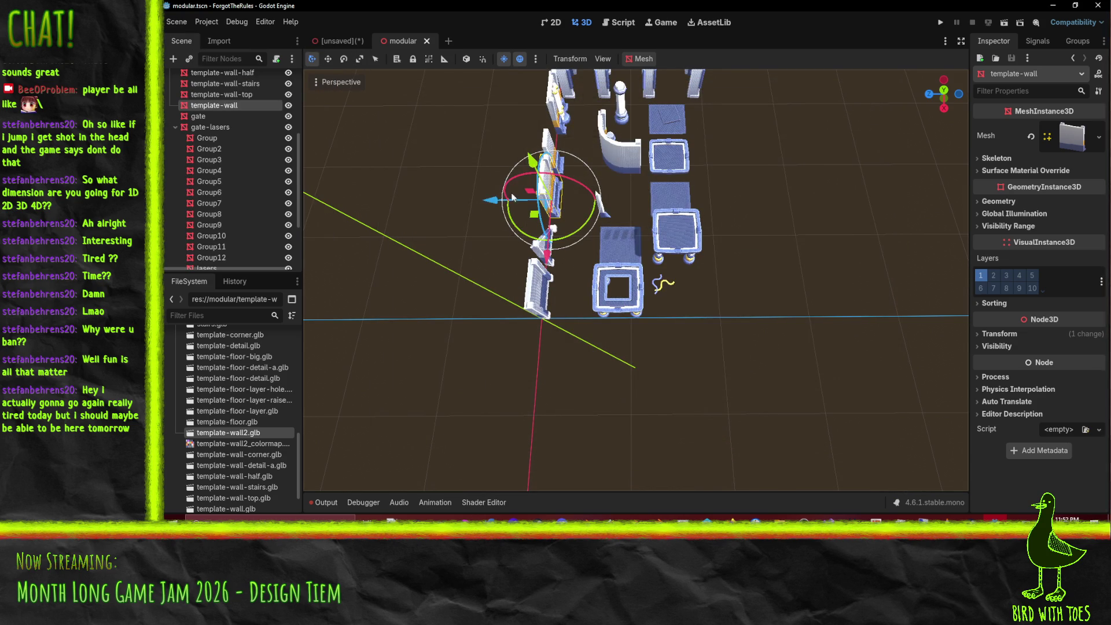
Step: In the GridMap scene, pick template-wall and place one piece in the grid
left_click(339, 39)
left_click(496, 434)
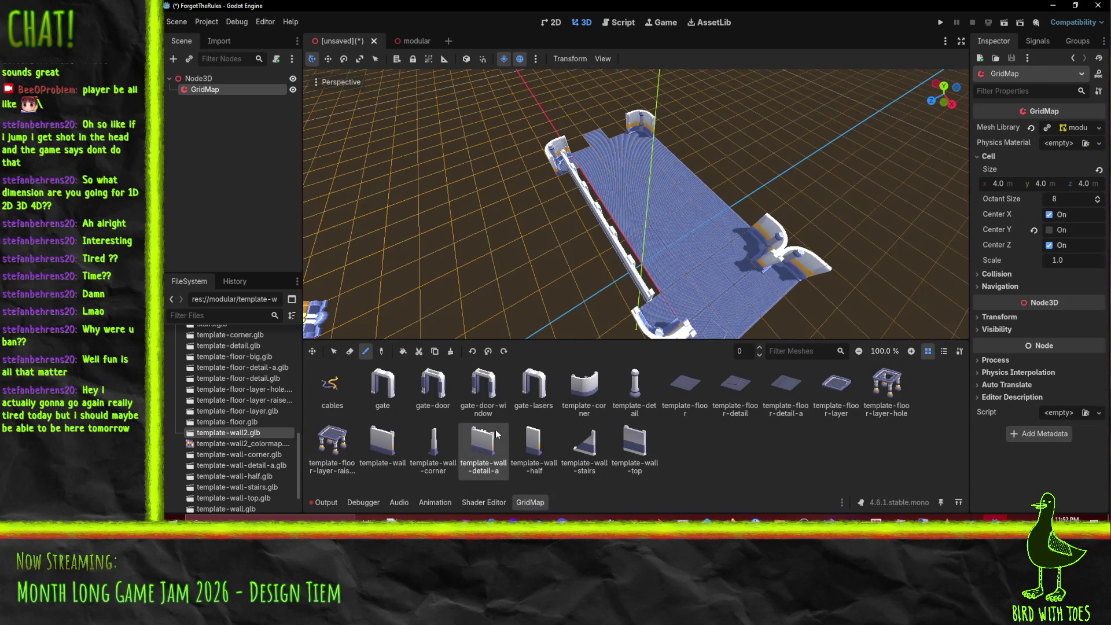
left_click(422, 38)
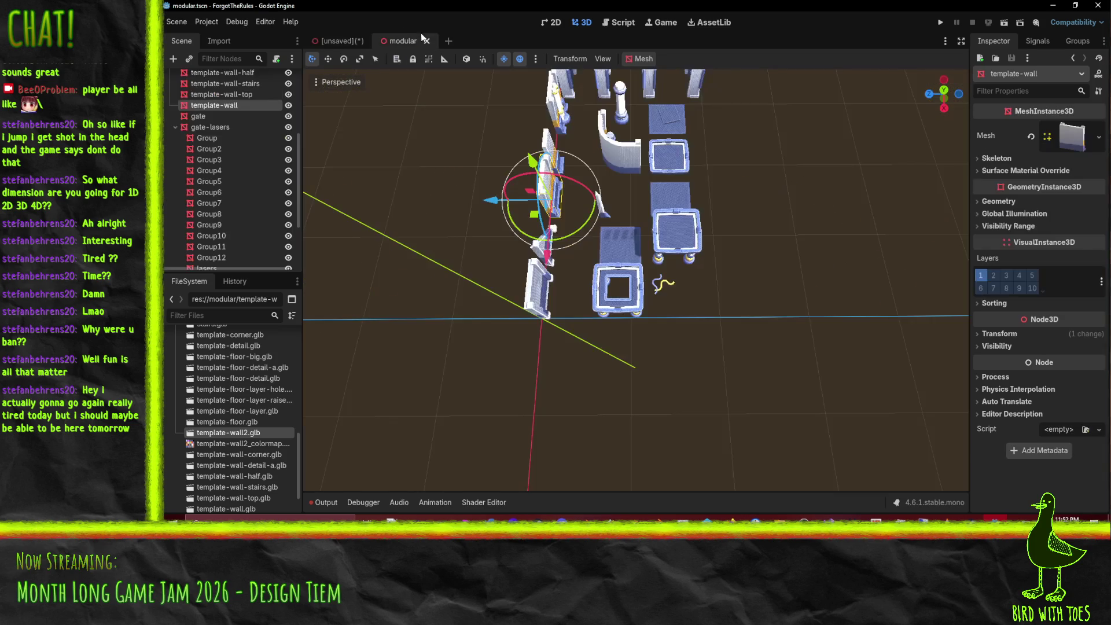
left_click(347, 38)
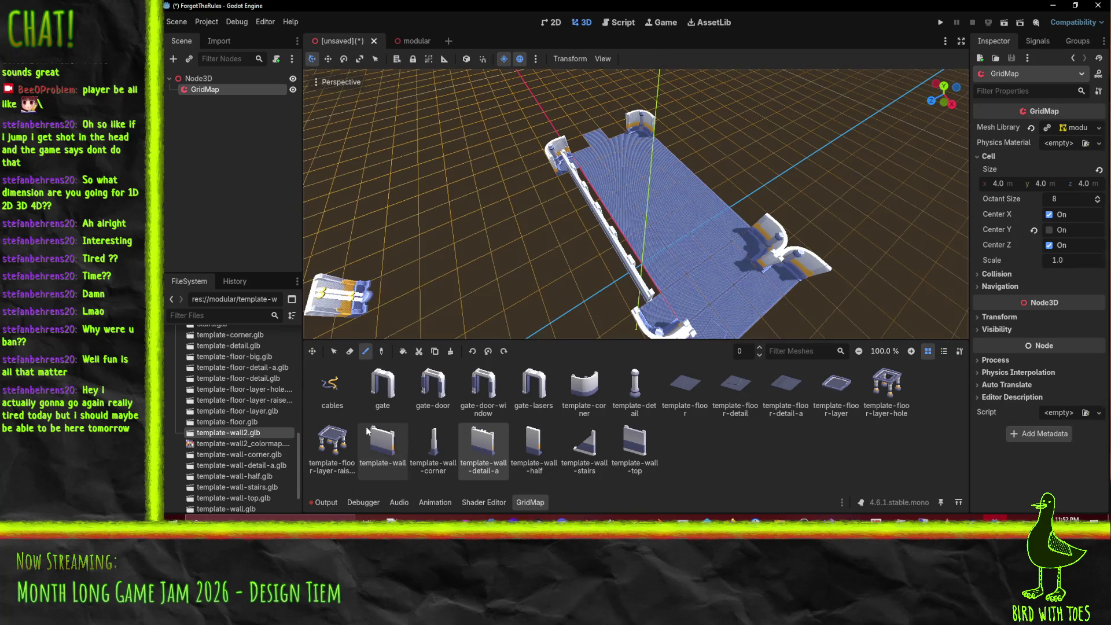
left_click(382, 446)
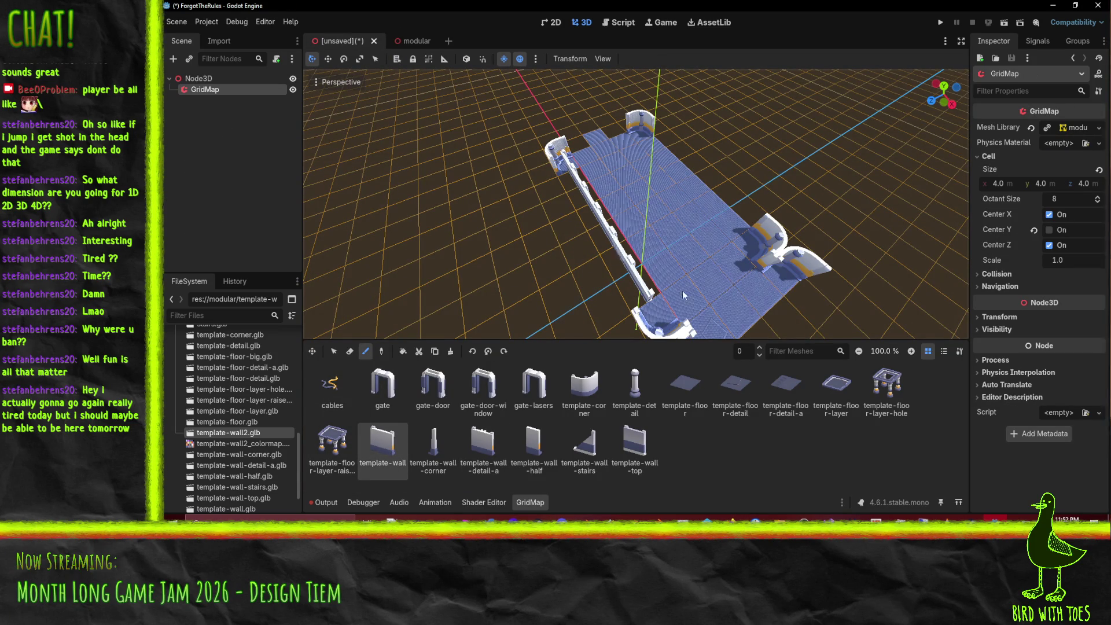
left_click(787, 276)
Step: Switch to Blender, orbit the wall and enter Edit Mode on its mesh
mouse_move(993, 518)
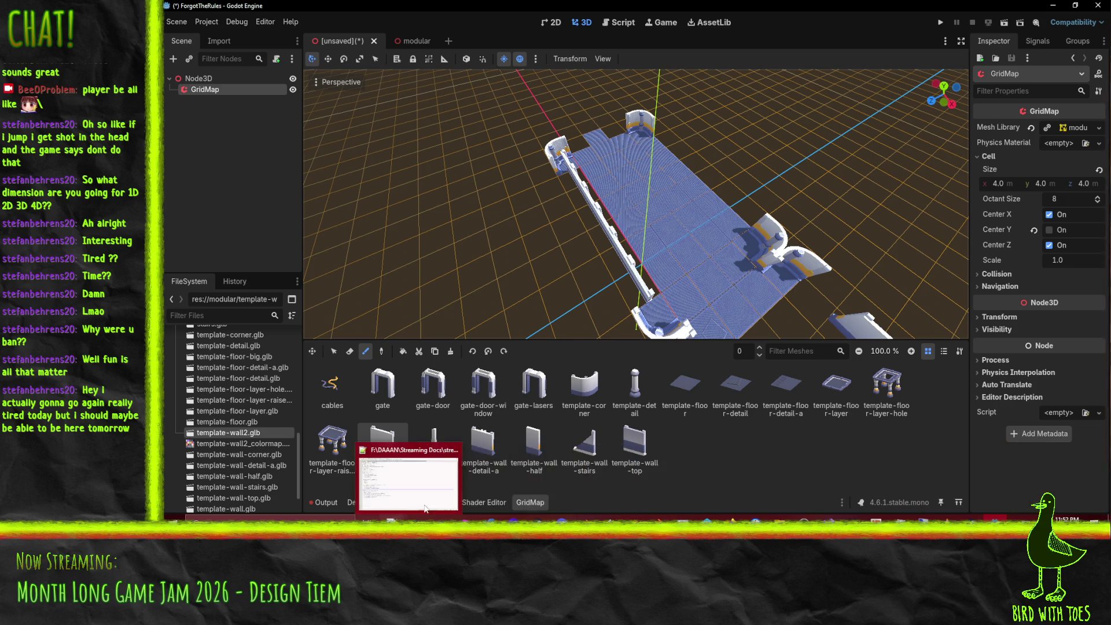
left_click(416, 518)
mouse_move(678, 308)
left_mouse_down()
mouse_move(580, 307)
mouse_move(599, 307)
mouse_move(565, 325)
mouse_move(464, 262)
mouse_move(471, 272)
left_mouse_up()
key("Tab")
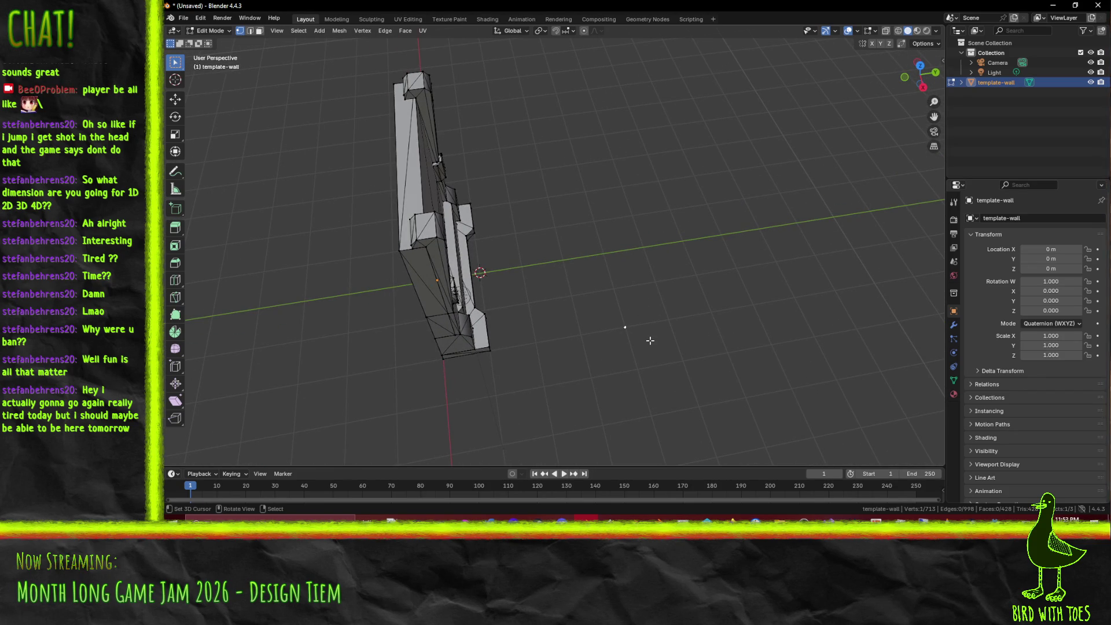
Step: From top view, extrude vertices into a square beside the wall and fill it as a face
key("KP_7")
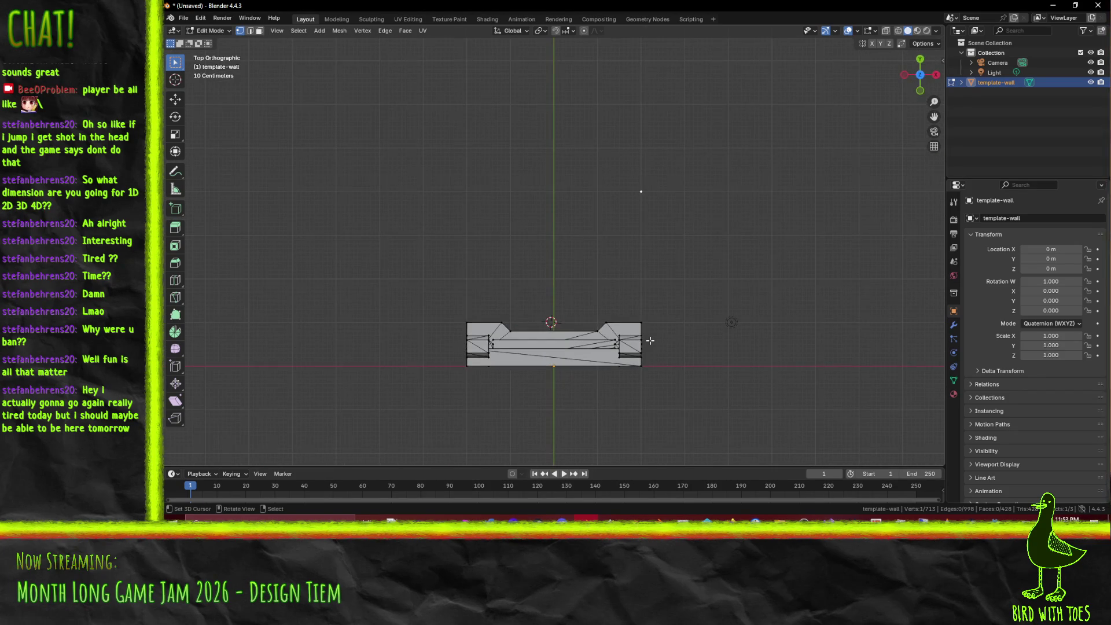
left_click(655, 244)
key("e")
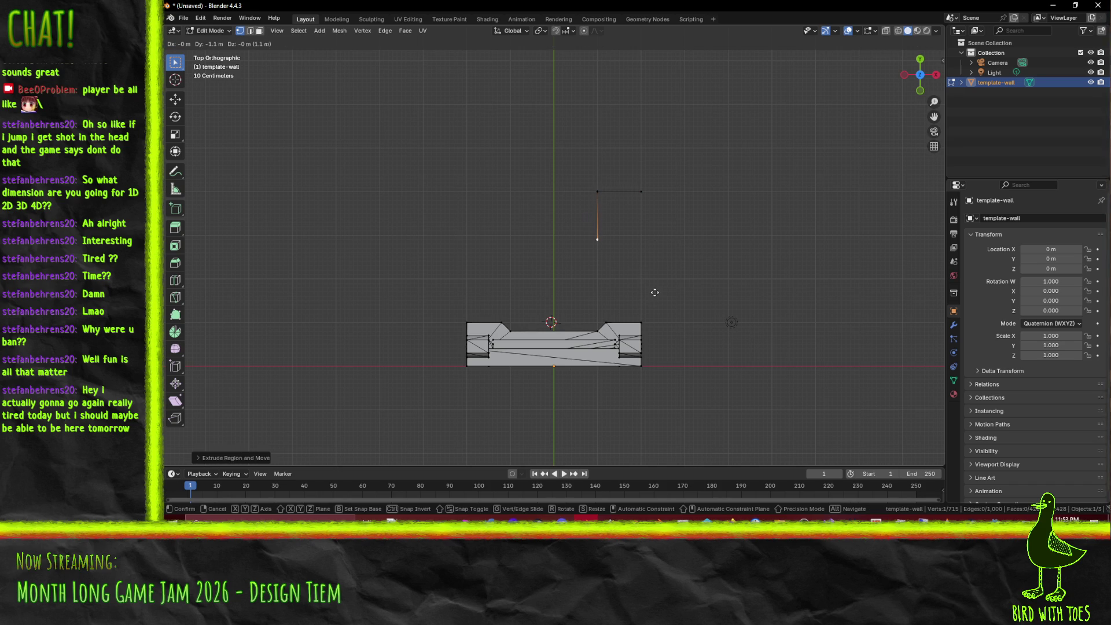
left_click(653, 287)
key("e")
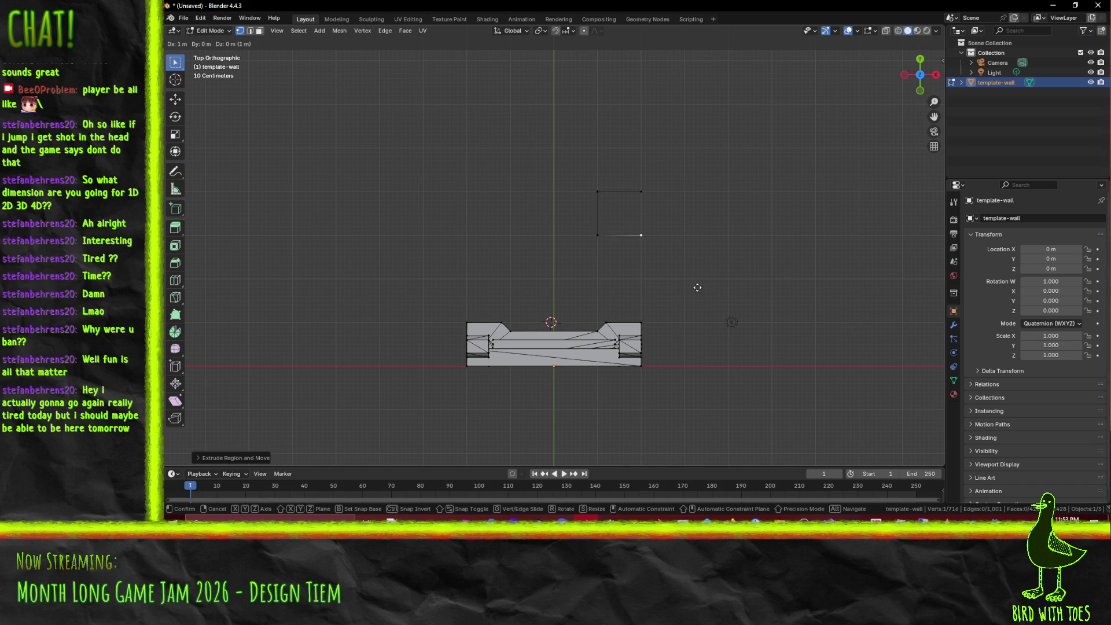
left_click(697, 286)
left_click(641, 192, "shift")
key("f")
mouse_move(698, 265)
left_mouse_down()
mouse_move(639, 184)
mouse_move(621, 239)
left_mouse_up()
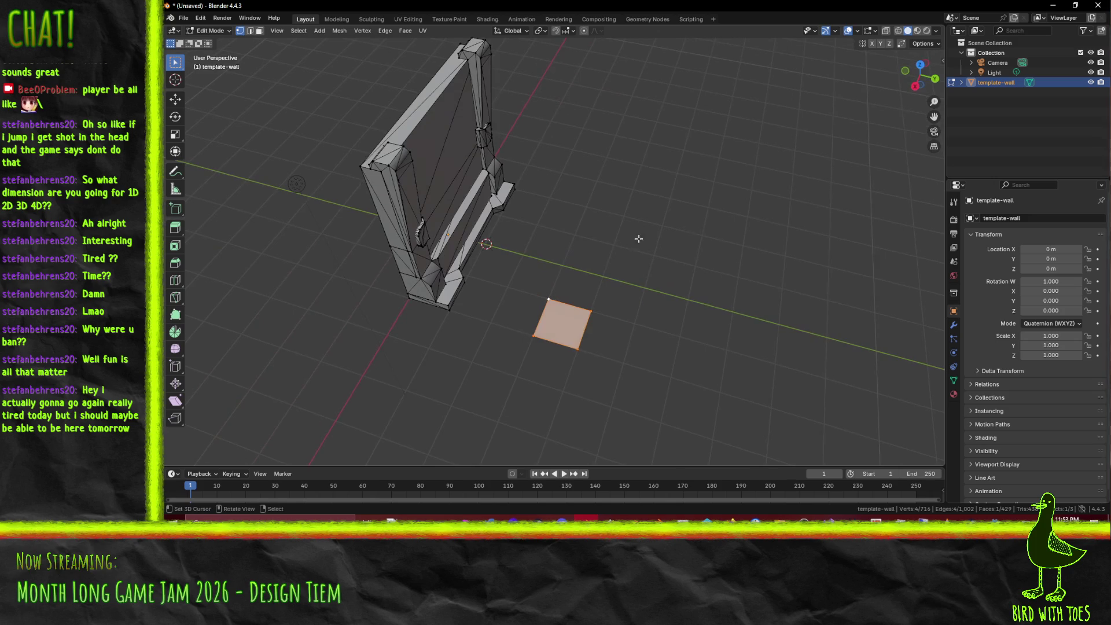
Step: Turn on face normals in the edit-mode overlays and view the wall from the side
left_click(875, 32)
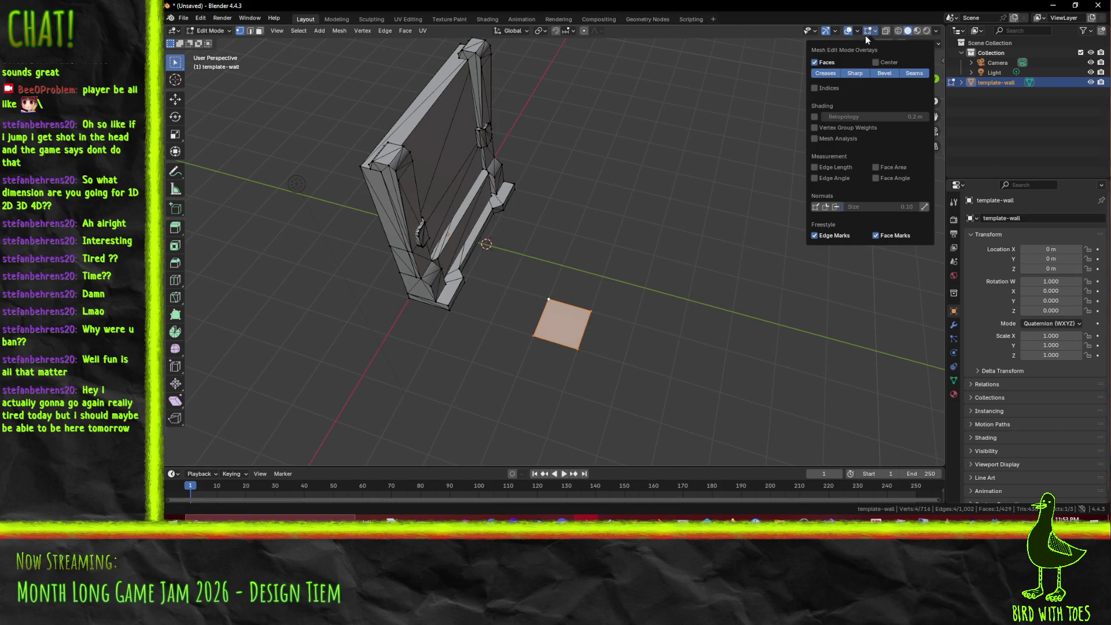
left_click(836, 32)
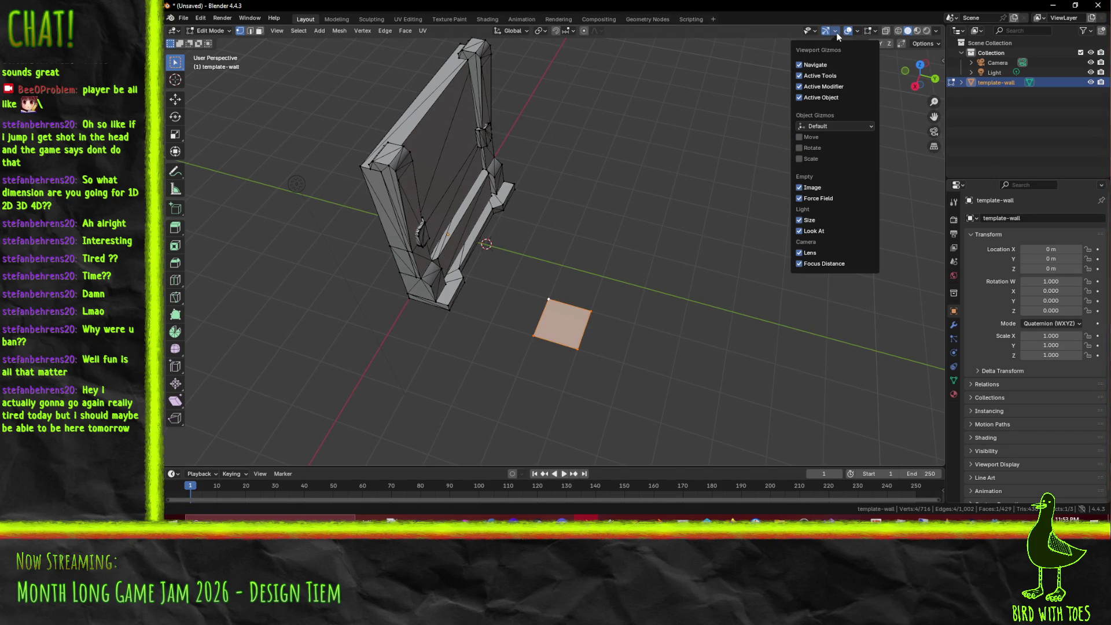
left_click(877, 29)
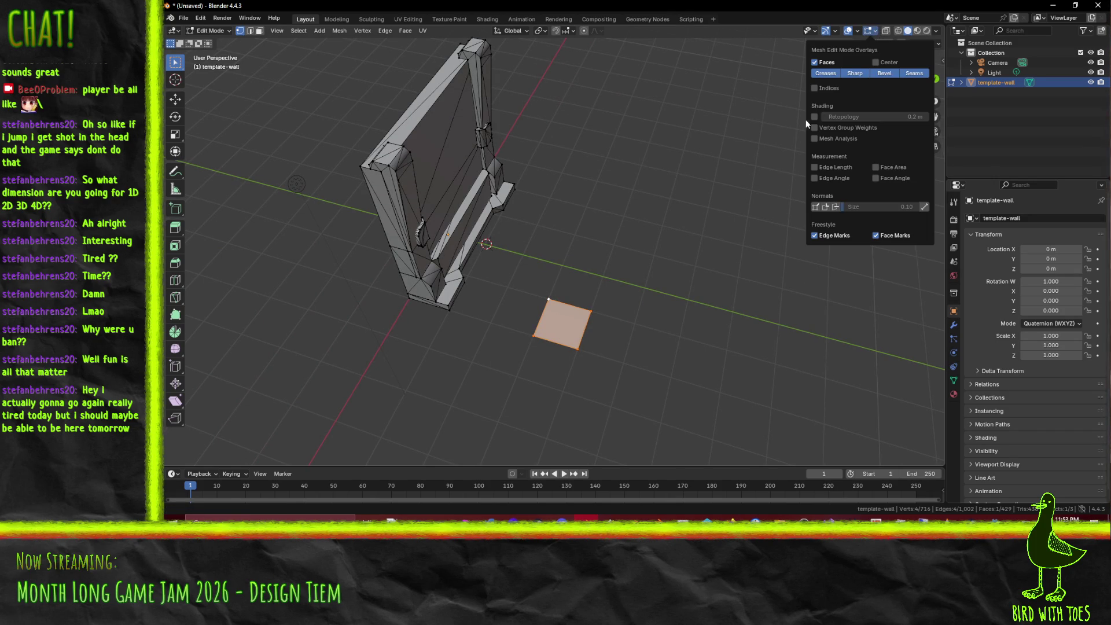
left_click(825, 207)
left_click_drag(648, 305, 667, 237)
key("KP_3")
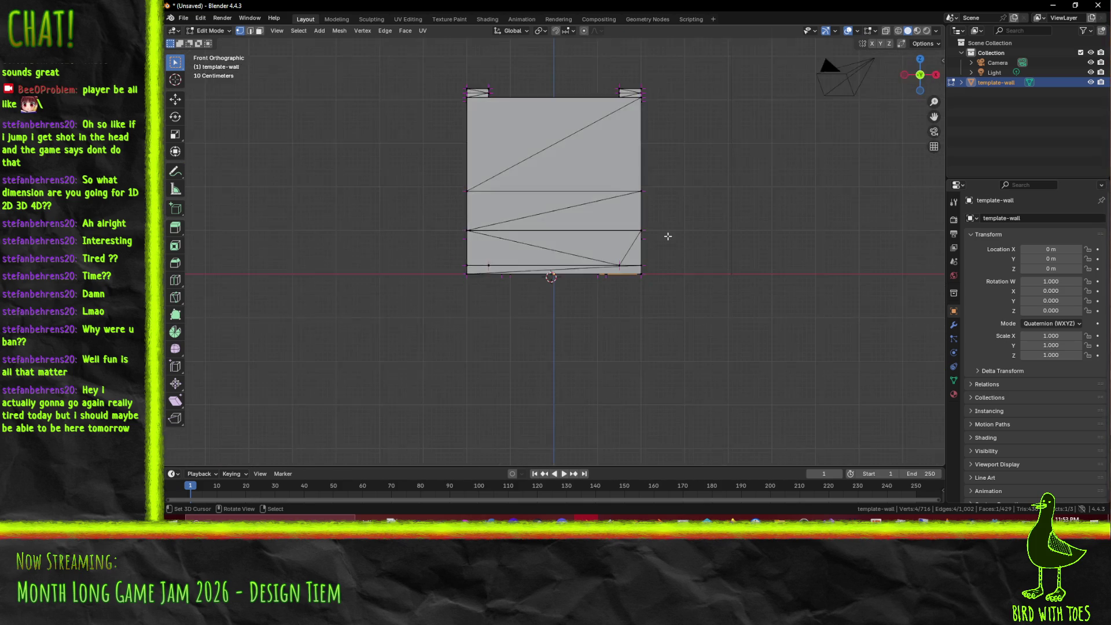
Step: Flip the normals of the selected square face
key("F3")
type("norm")
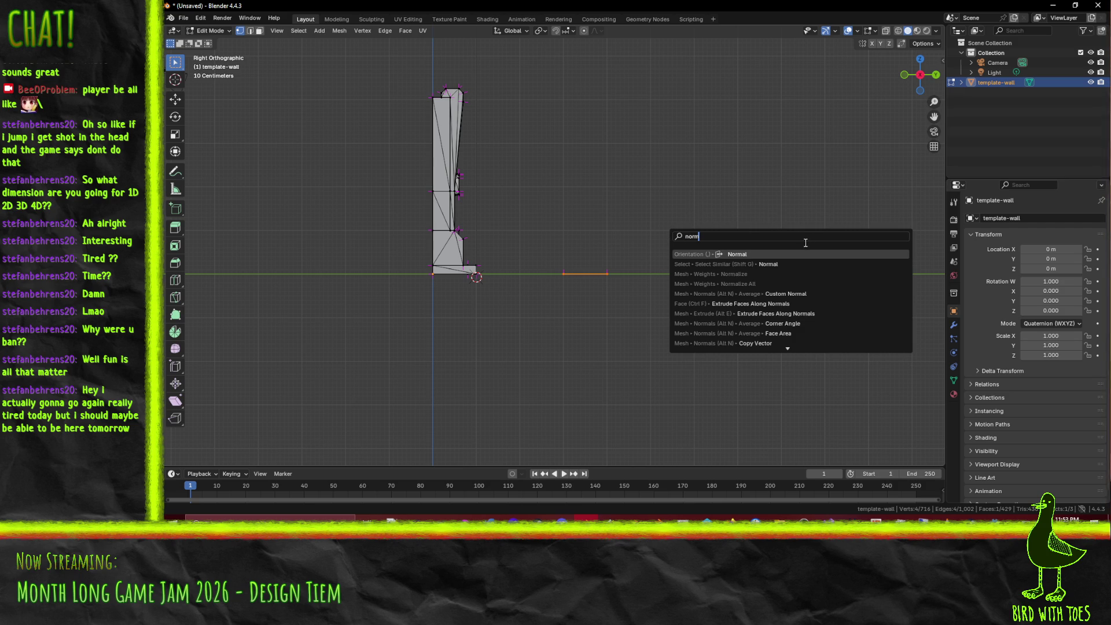
key("Escape")
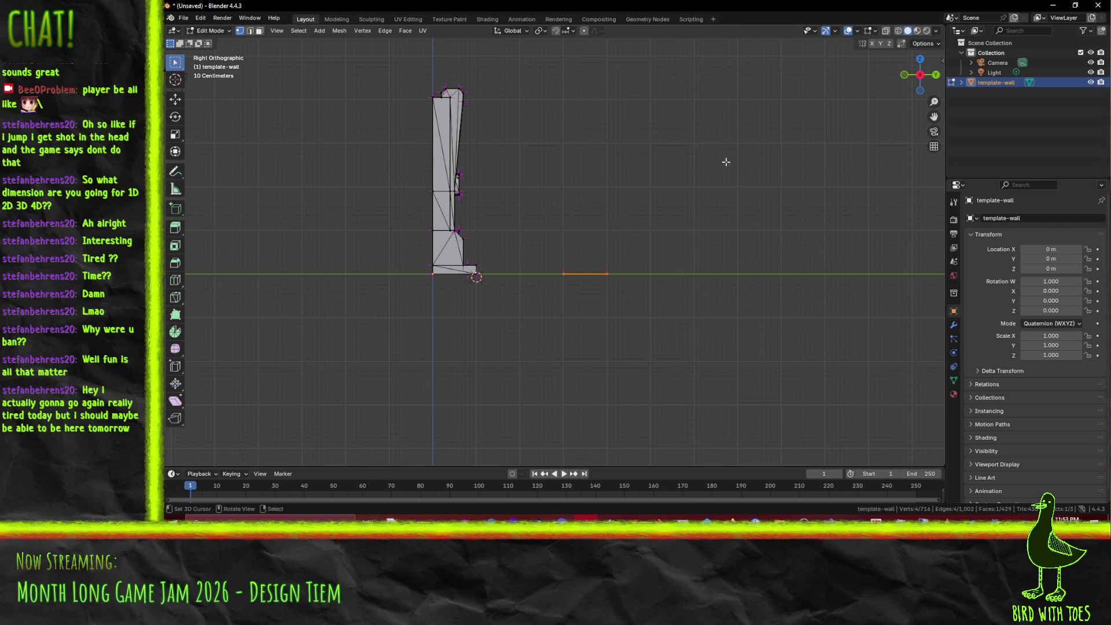
key("F3")
type("norm")
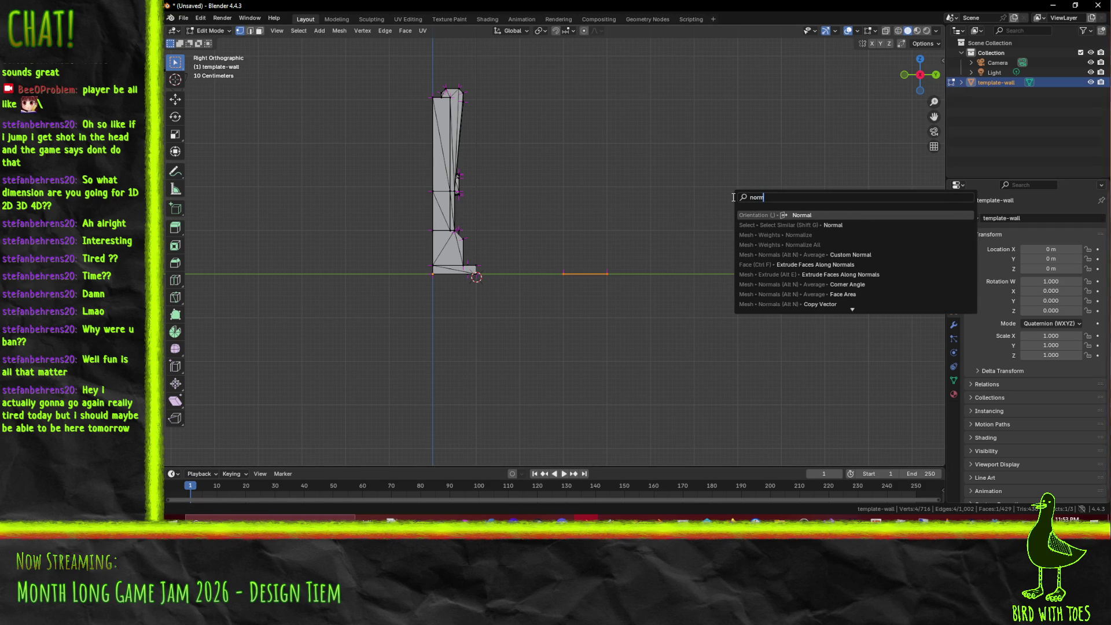
key("Escape")
key("alt+n")
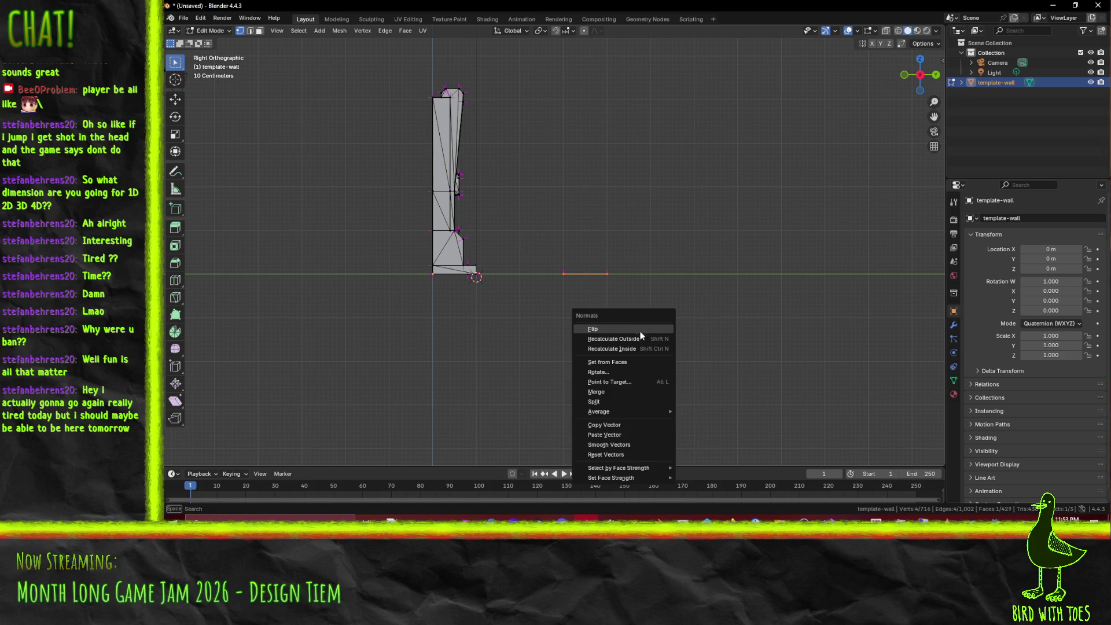
left_click(633, 329)
mouse_move(640, 330)
left_mouse_down()
mouse_move(588, 256)
mouse_move(529, 300)
mouse_move(553, 316)
left_mouse_up()
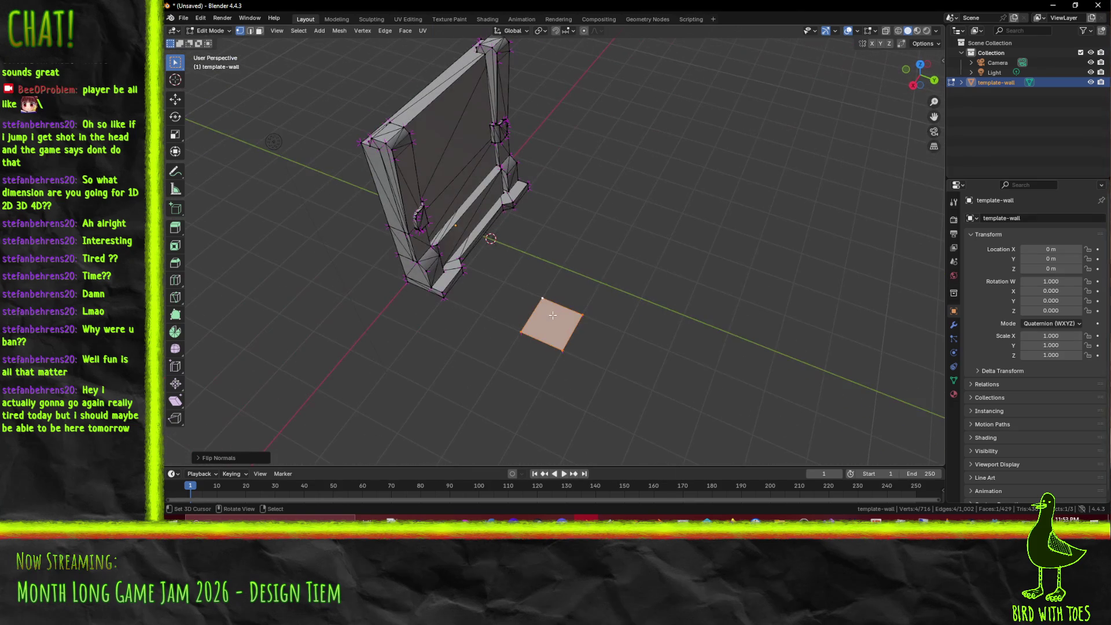
Step: Export the wall as glTF 2.0 to template-wall2.glb and return to Godot
left_click(183, 18)
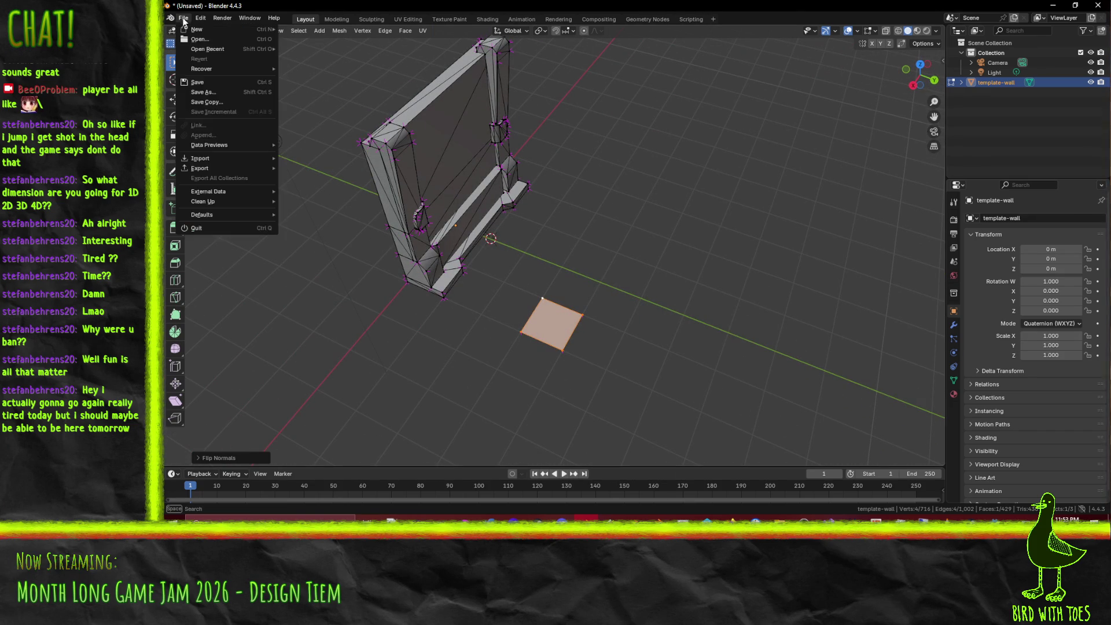
mouse_move(232, 168)
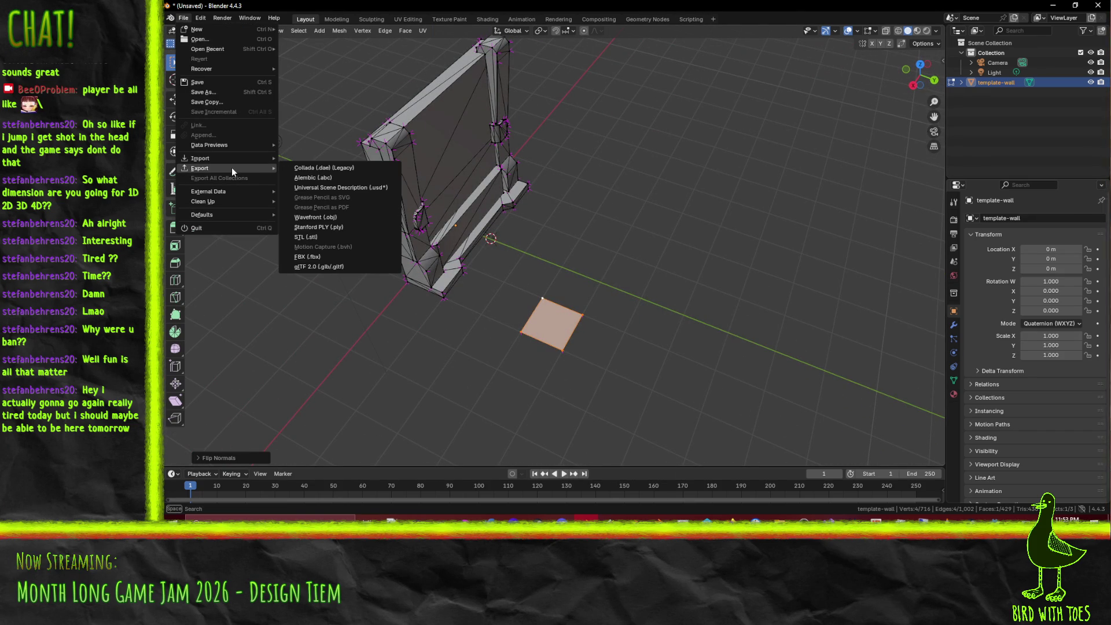
left_click(349, 266)
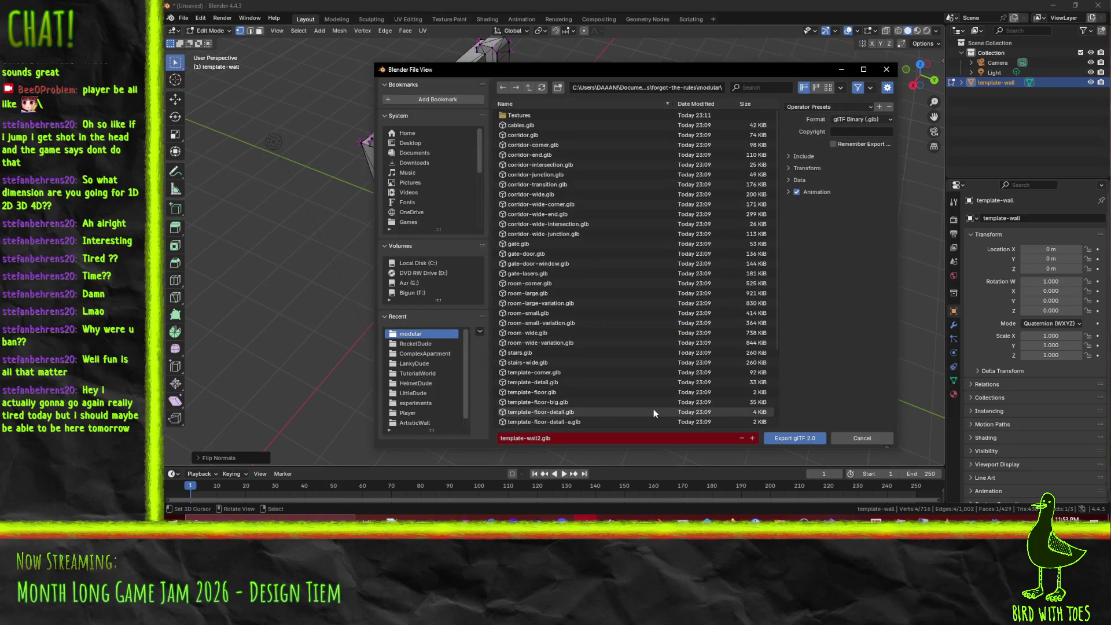
left_click(794, 438)
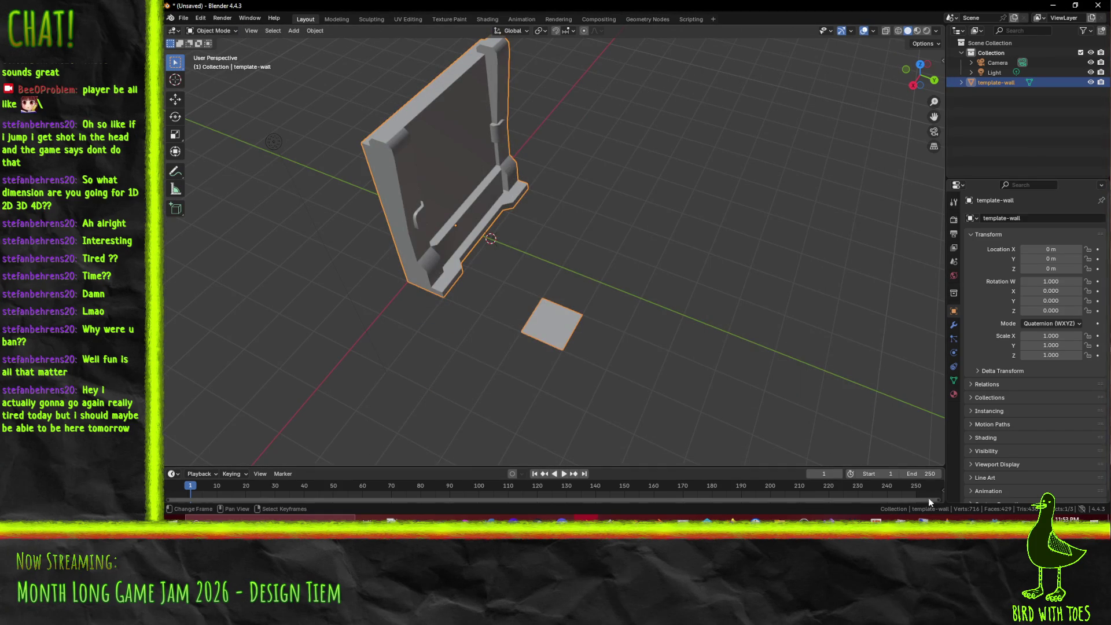
mouse_move(995, 517)
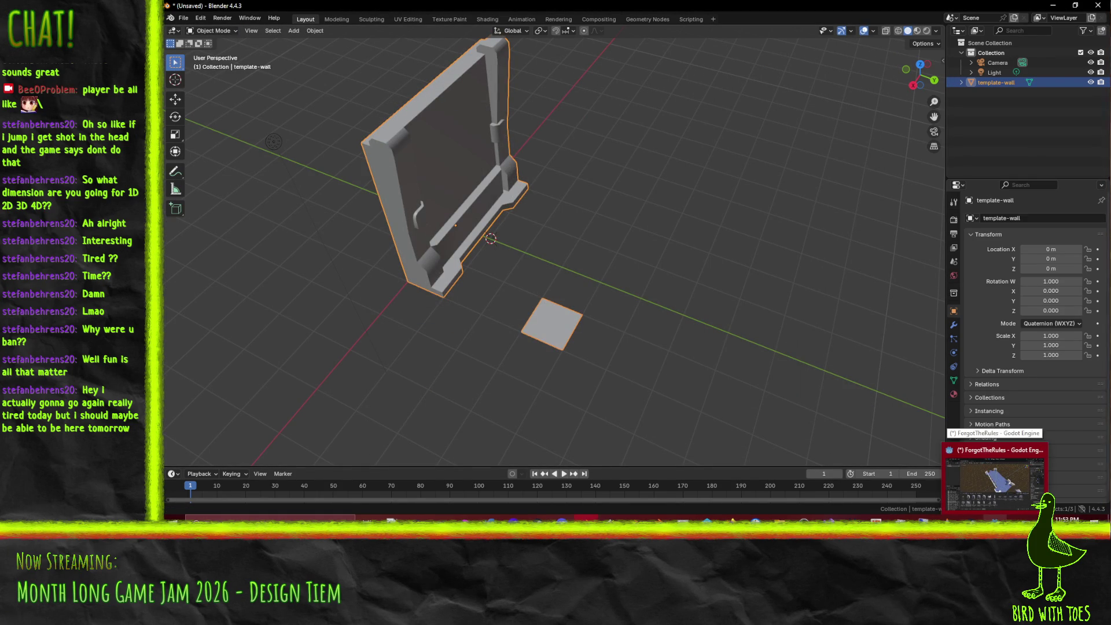
left_click(997, 481)
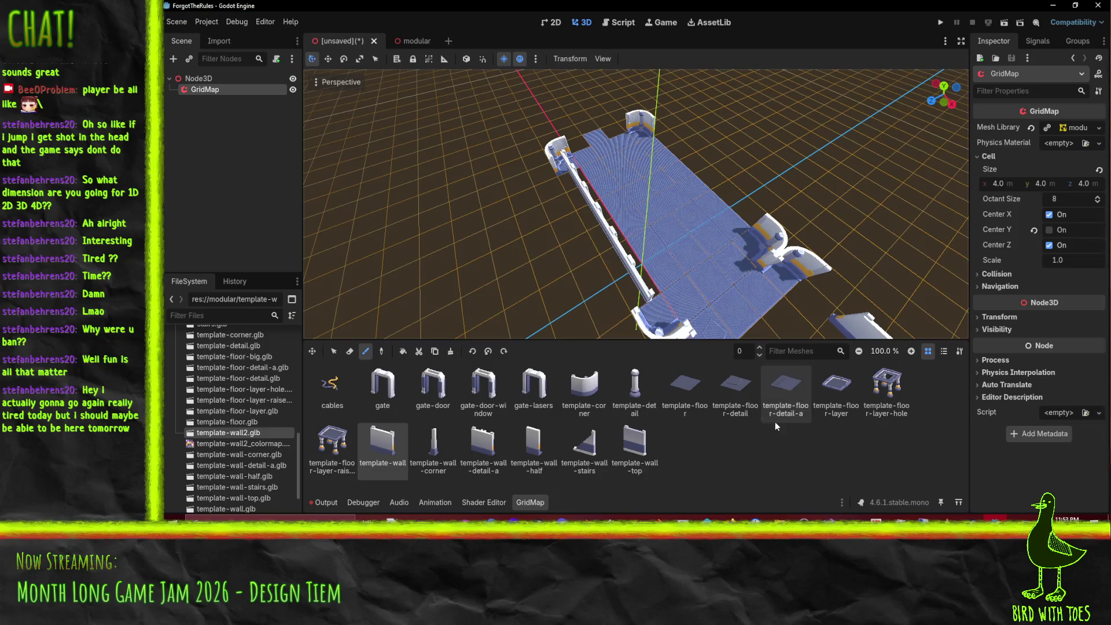
Step: In the modular scene, add template-wall2.glb under the template-wall node and inspect it from below
left_click(404, 40)
left_click_drag(689, 275, 662, 259)
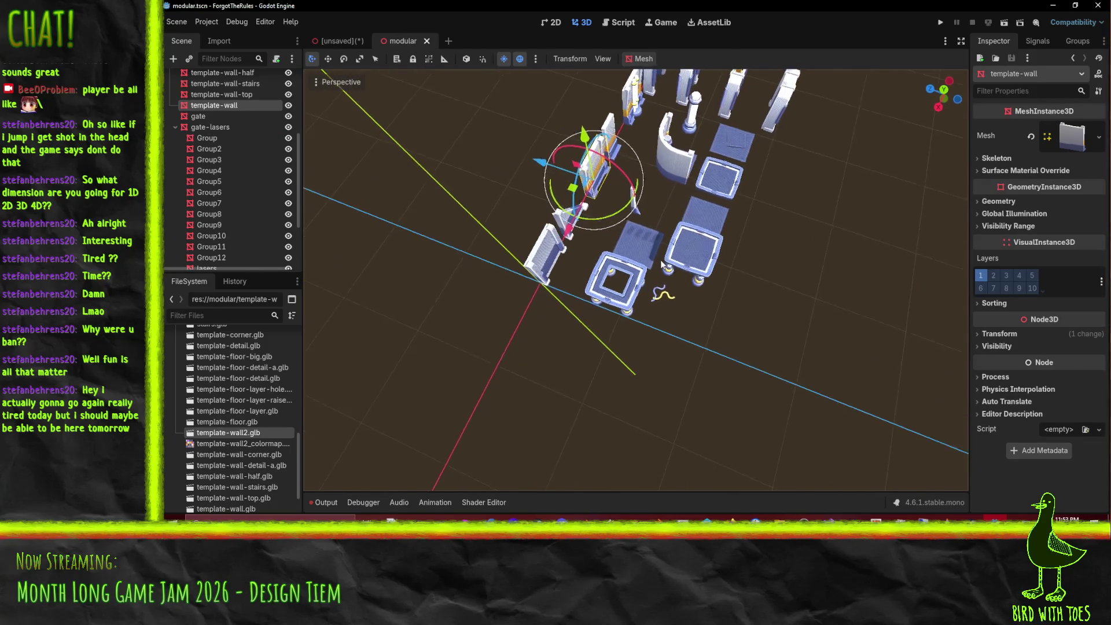
mouse_move(235, 436)
left_mouse_down()
mouse_move(258, 109)
mouse_move(224, 102)
left_mouse_up()
right_click(221, 107)
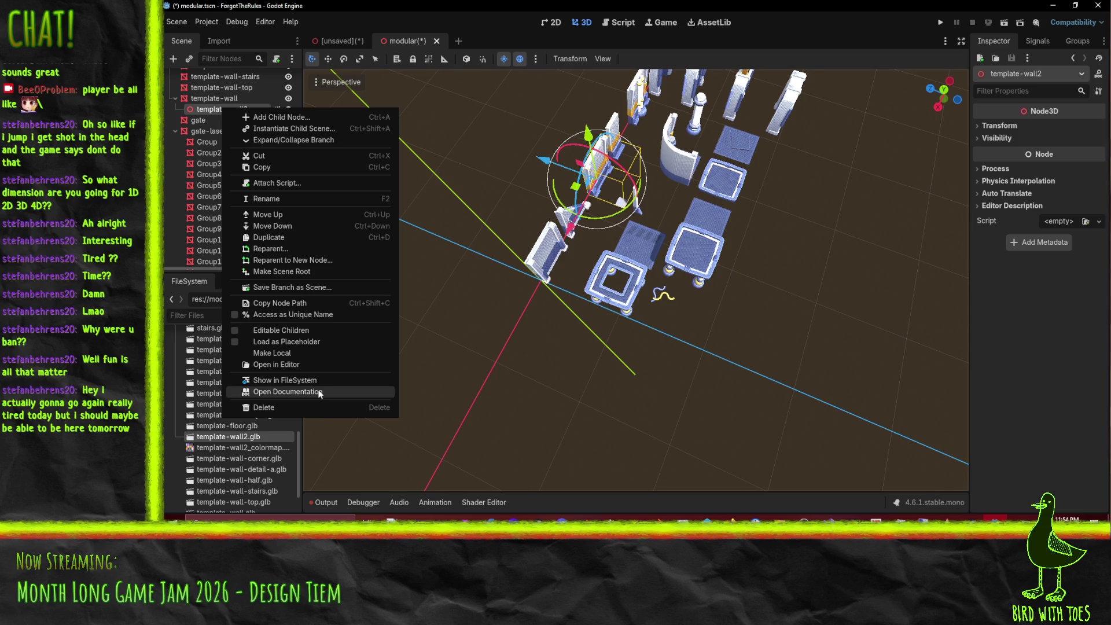
mouse_move(406, 347)
left_mouse_down()
mouse_move(579, 202)
mouse_move(640, 117)
mouse_move(630, 75)
mouse_move(747, 296)
mouse_move(724, 325)
left_mouse_up()
mouse_move(612, 311)
left_mouse_down()
mouse_move(569, 253)
mouse_move(564, 278)
mouse_move(581, 278)
left_mouse_up()
scroll(564, 278, "up", 4)
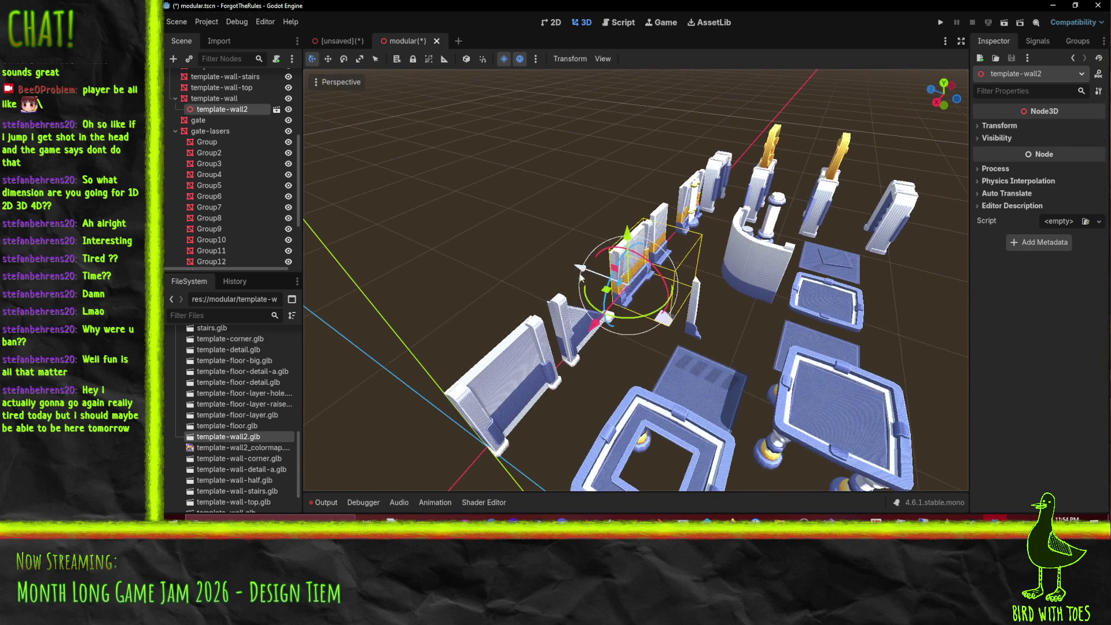
Step: Delete the template-wall2 node and switch back to Blender
left_click(225, 99)
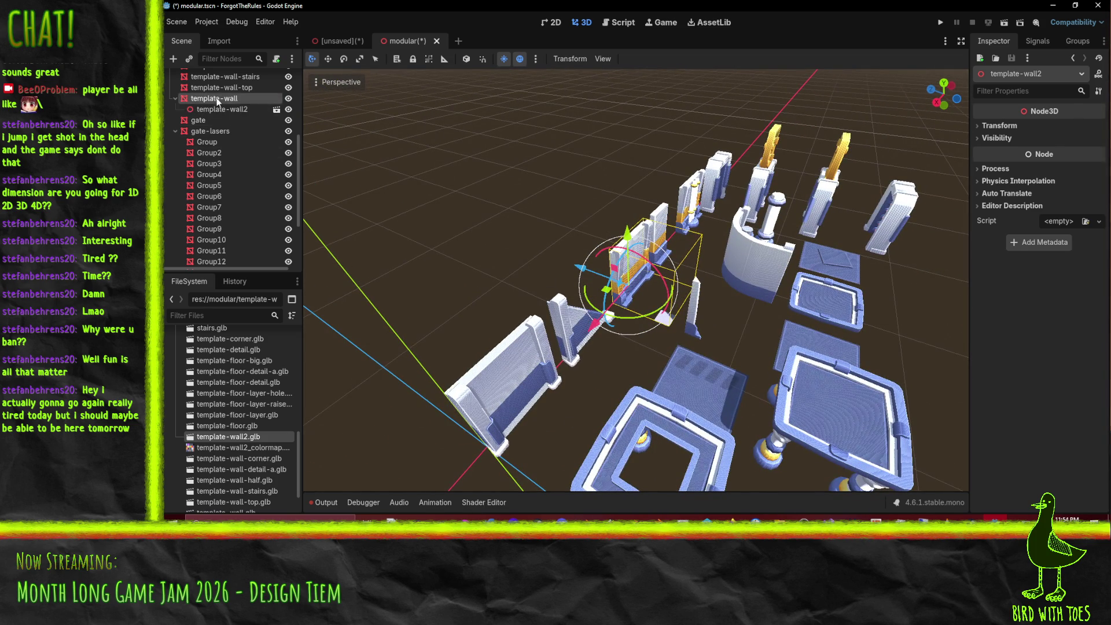
key("Delete")
key("Return")
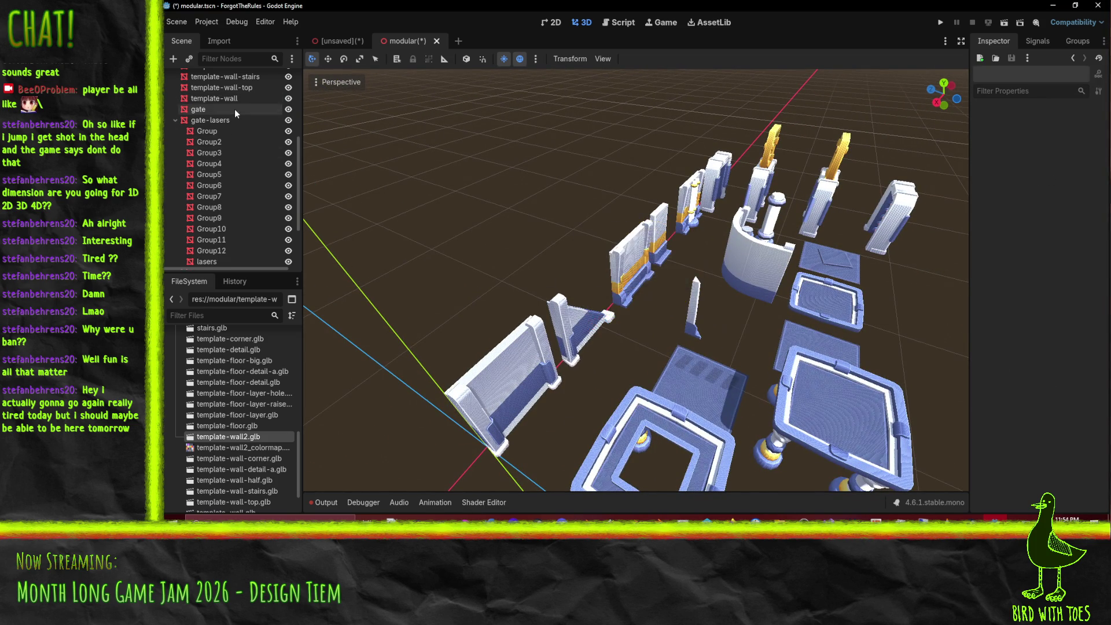
key("alt+Tab")
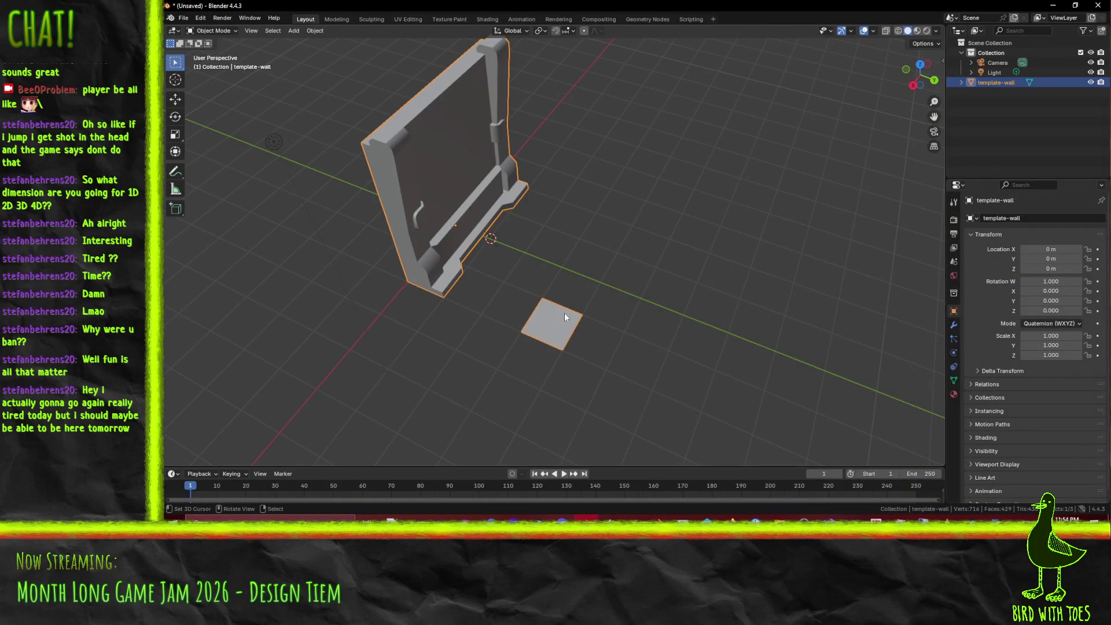
Step: Enter Edit Mode on the wall, search commands for 'back' without running one, then switch to the browser
key("Tab")
key("F3")
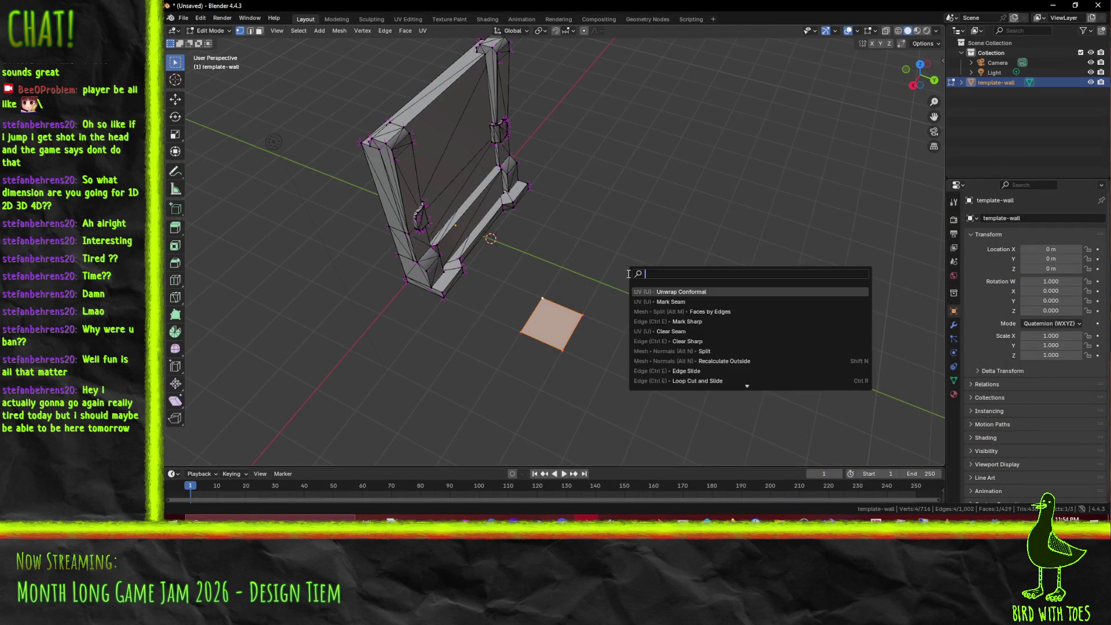
type("back")
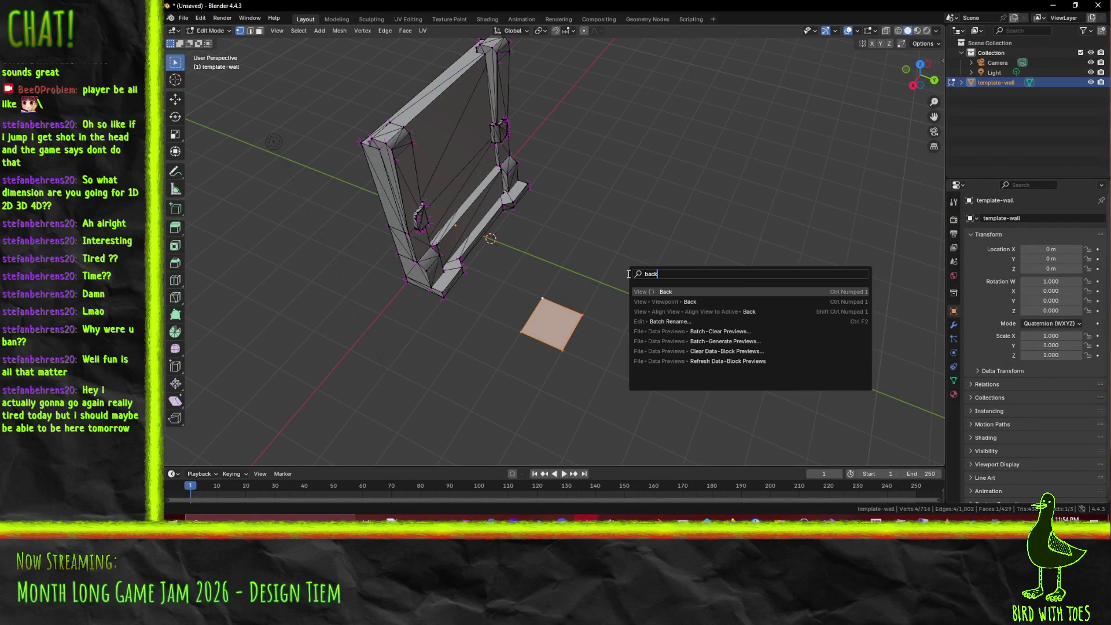
key("Escape")
mouse_move(629, 274)
left_mouse_down()
mouse_move(585, 238)
mouse_move(579, 292)
mouse_move(453, 301)
left_mouse_up()
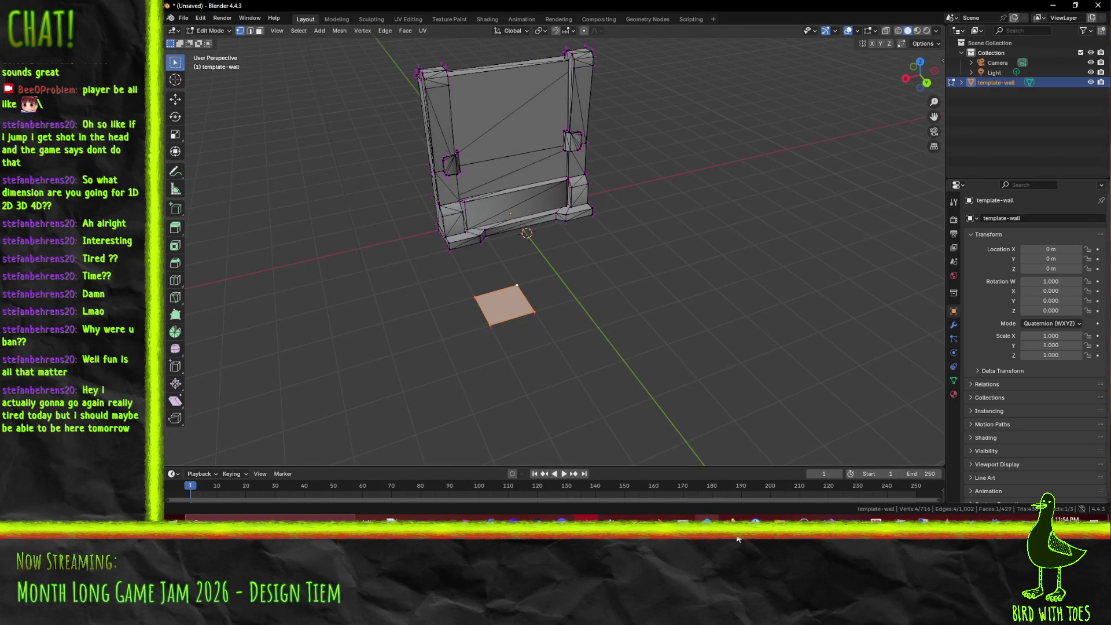
mouse_move(732, 518)
left_click(646, 477)
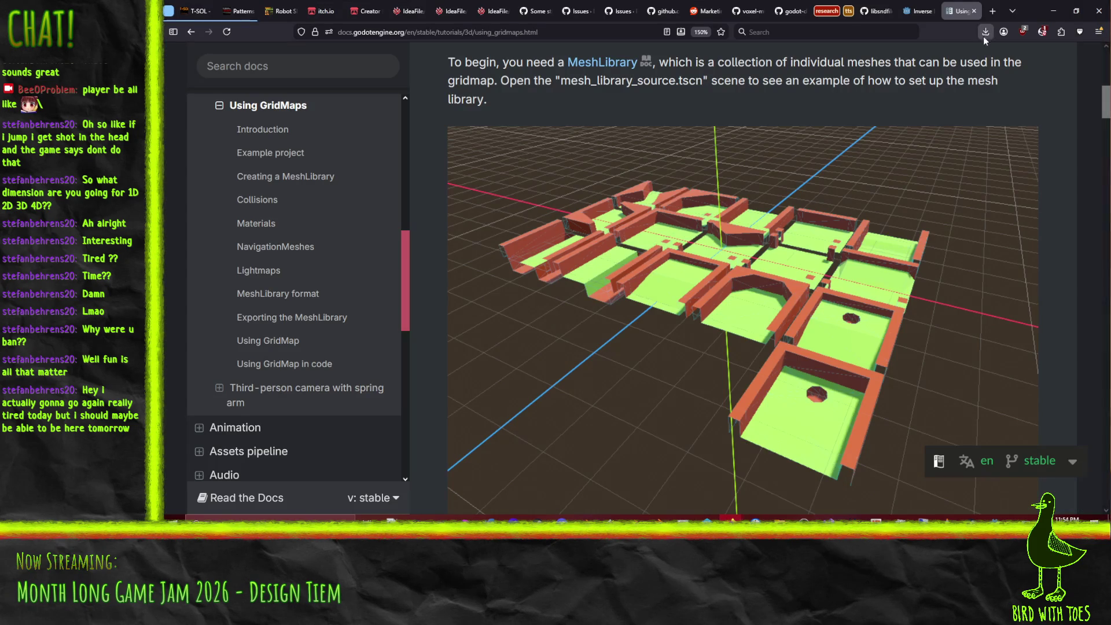
Step: In a new tab, search DuckDuckGo for 'blender cull backface'
left_click(993, 17)
type("blwen")
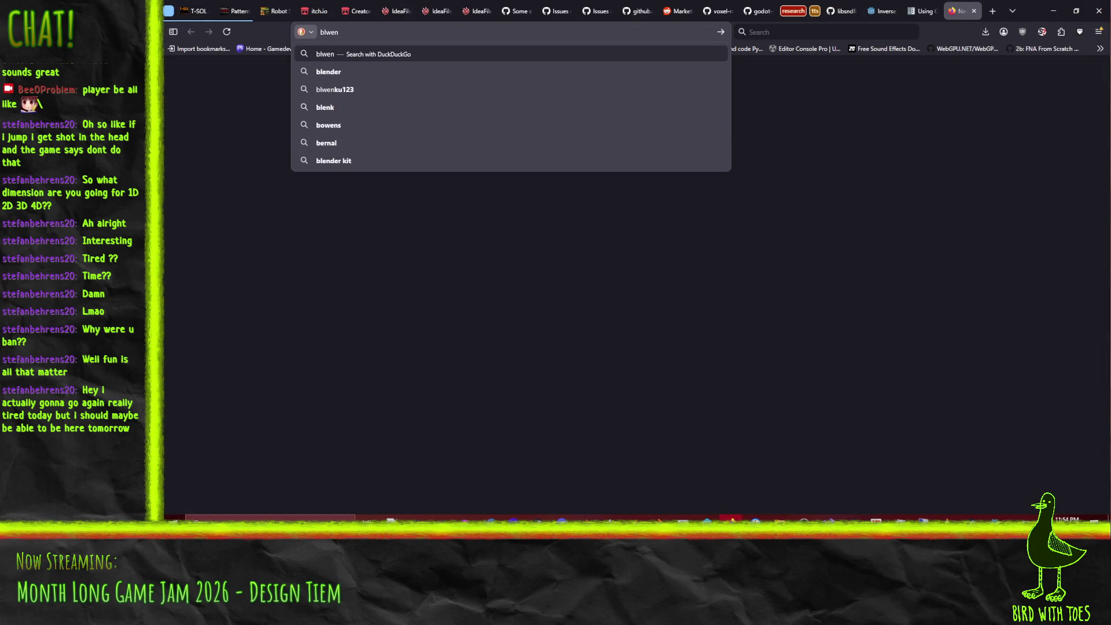
type("de one")
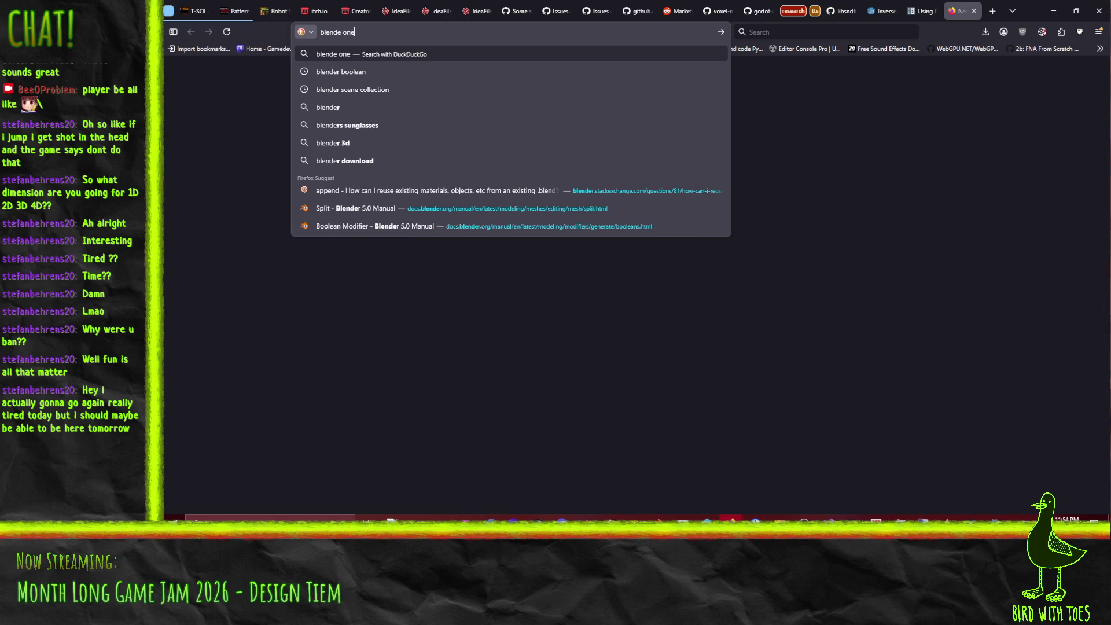
type(" wa face")
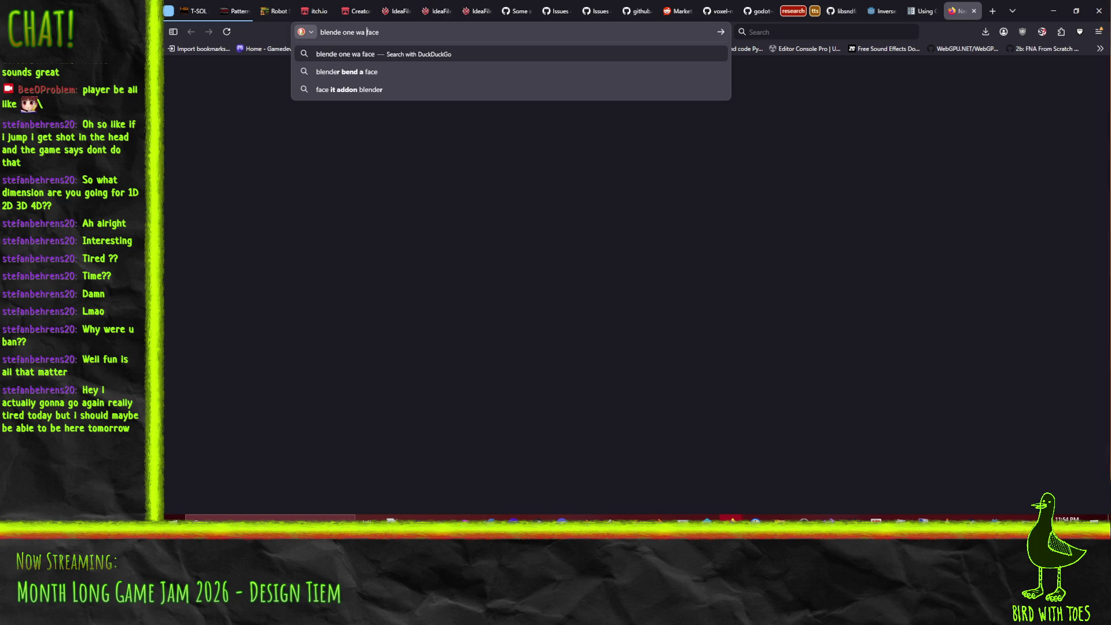
type("y")
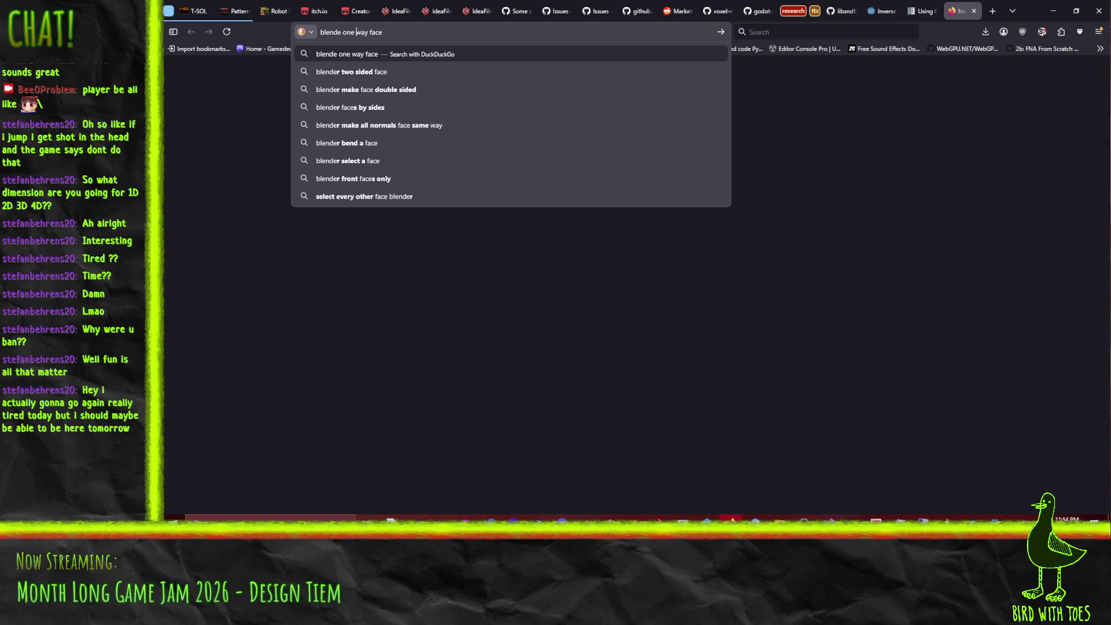
key("shift+End")
key("BackSpace")
key("BackSpace")
key("BackSpace")
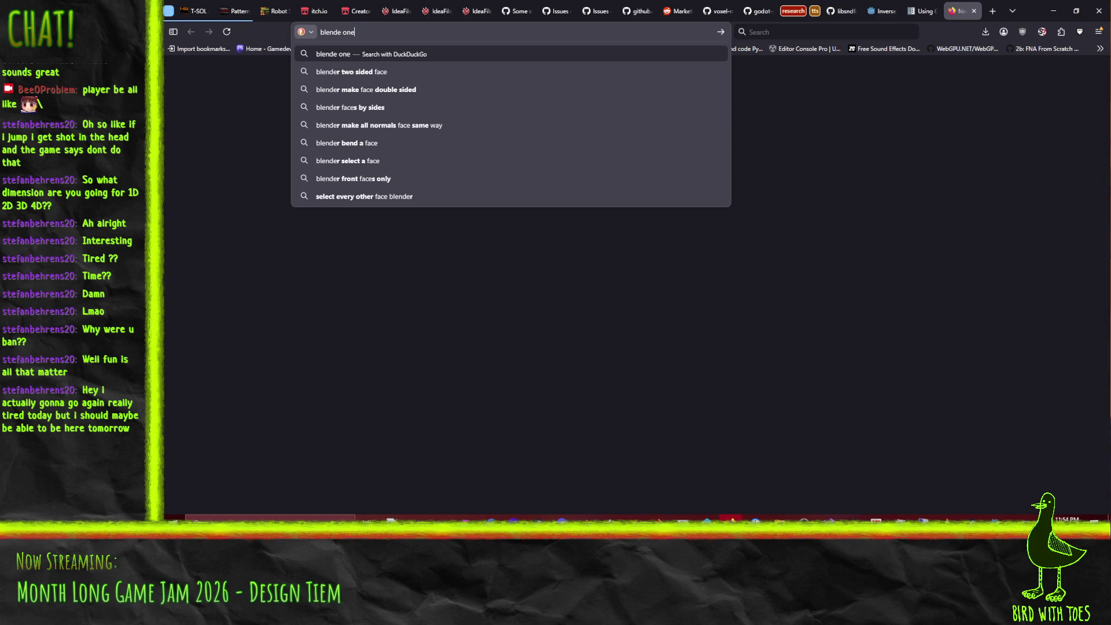
type("r cull back")
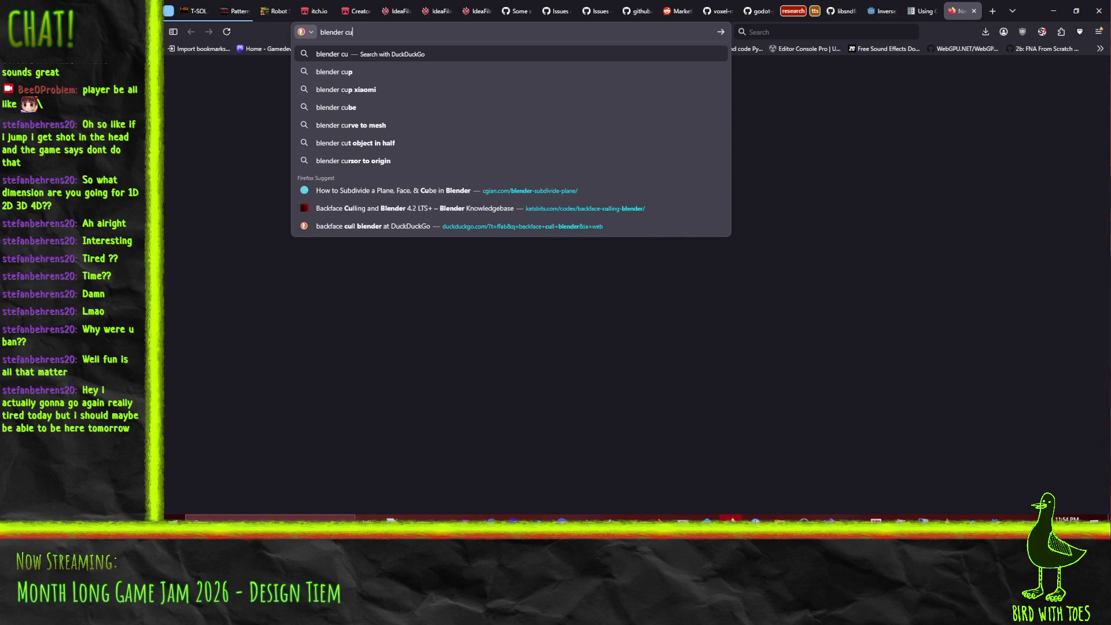
key("Down")
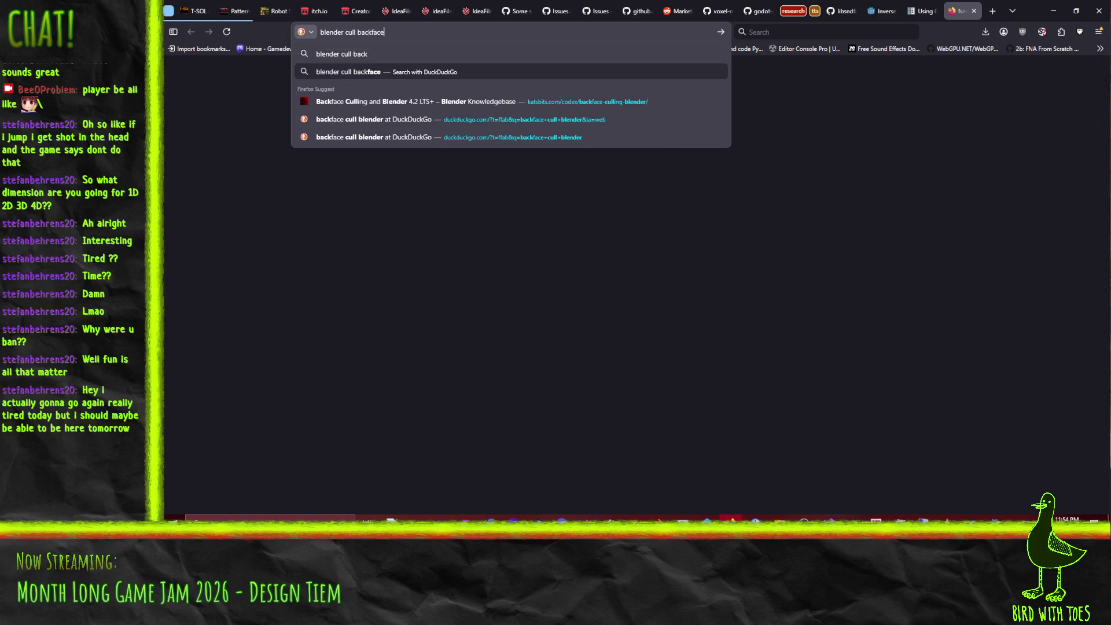
key("Return")
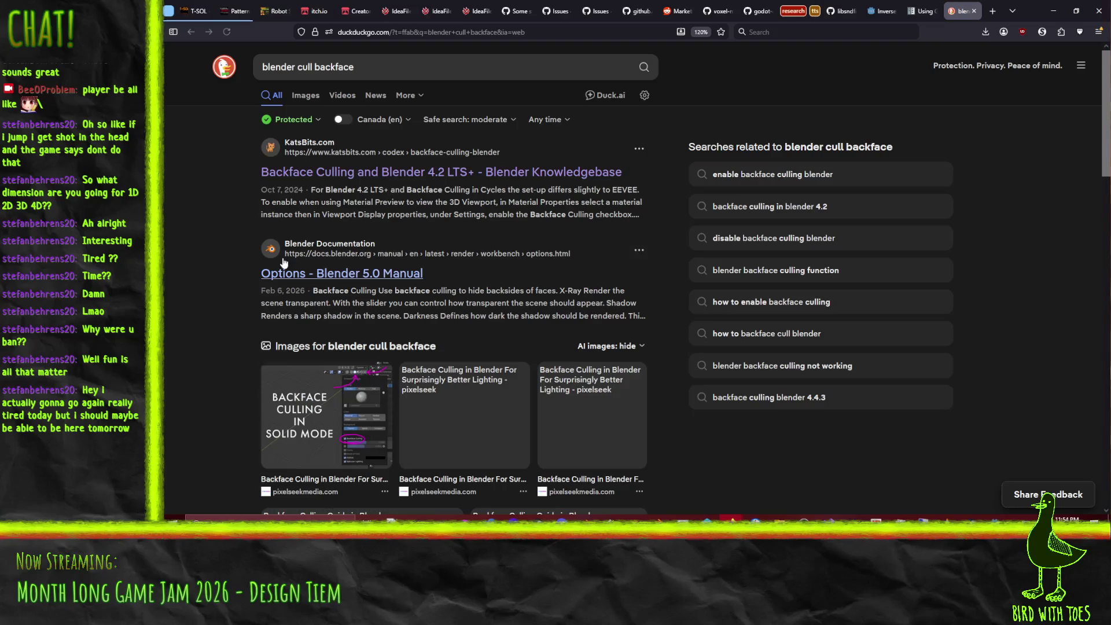
Step: Read the Katsbits article down to its EEVEE backface culling section, then return to Blender
left_click(424, 182)
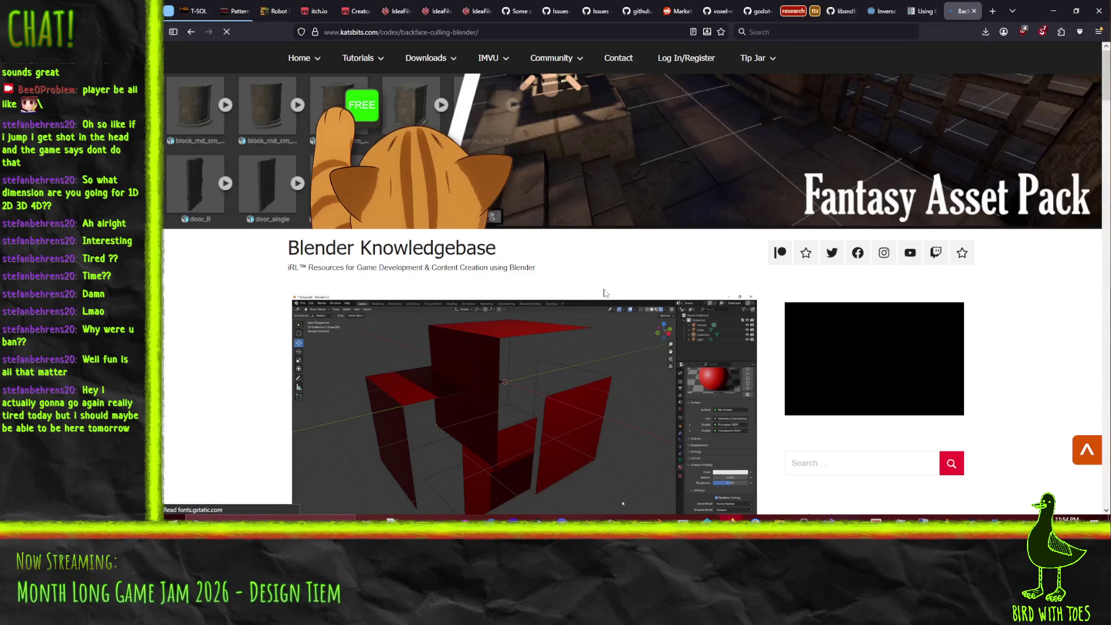
scroll(235, 315, "down", 5)
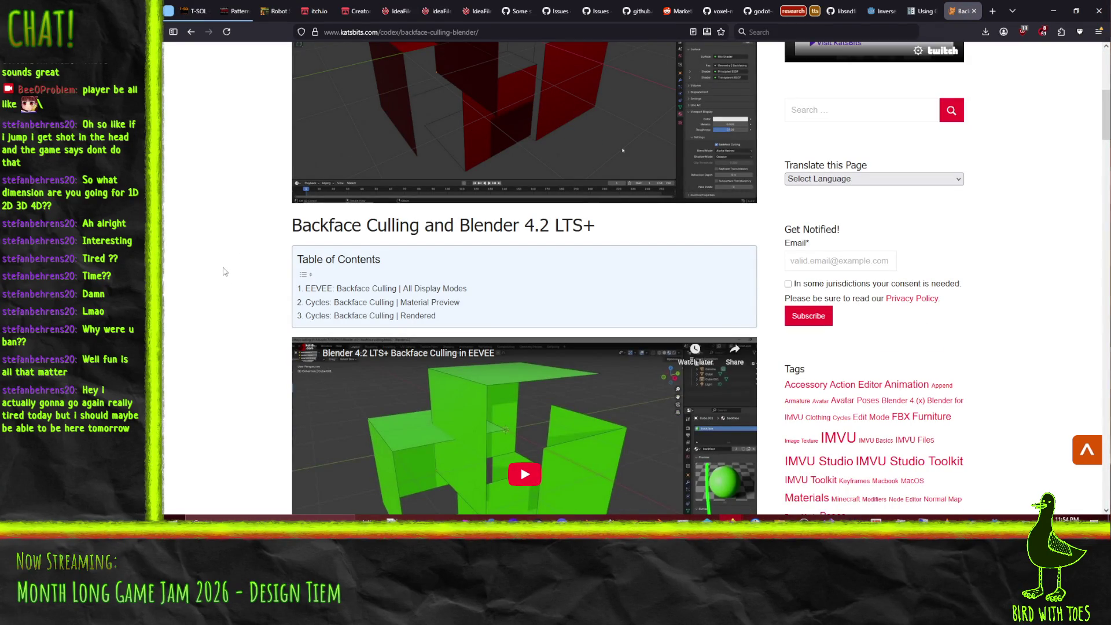
scroll(226, 273, "down", 7)
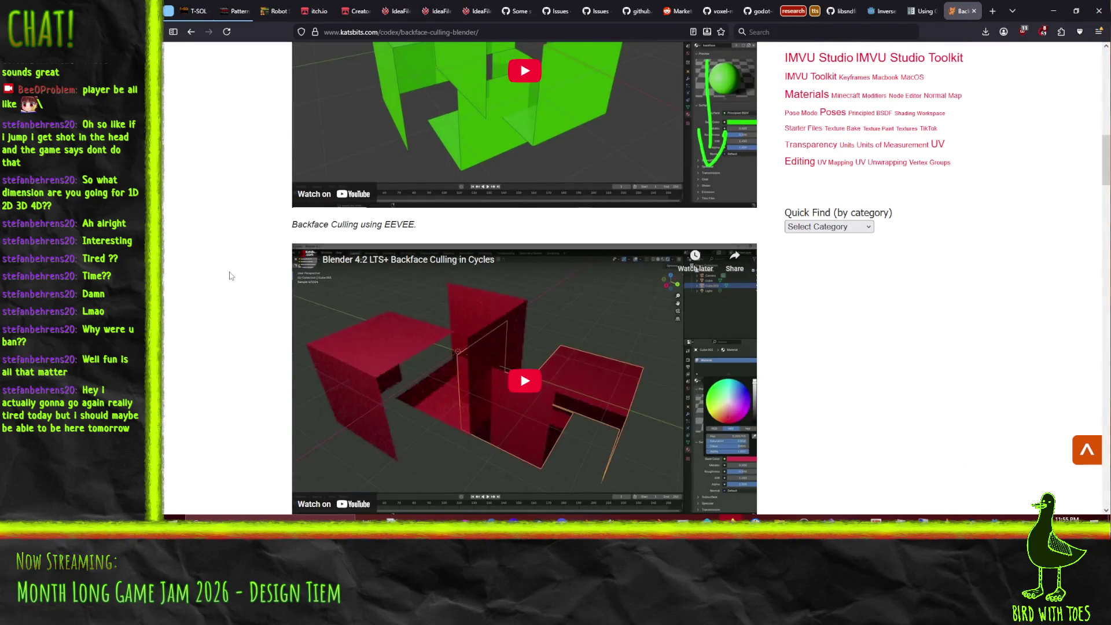
scroll(229, 276, "down", 9)
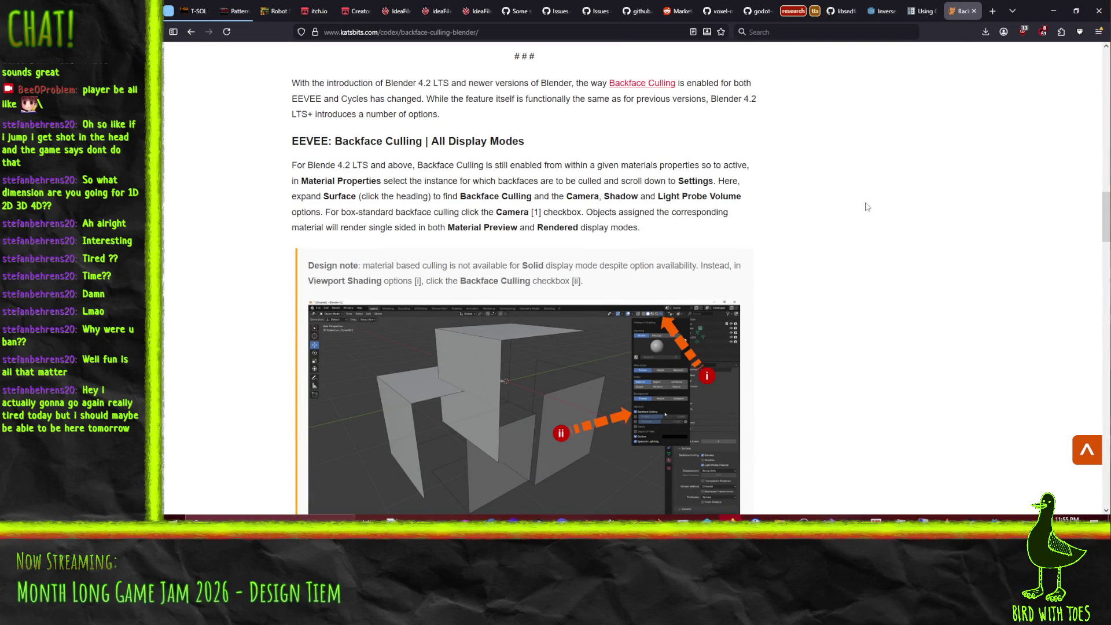
scroll(836, 202, "down", 2)
key("alt+Tab")
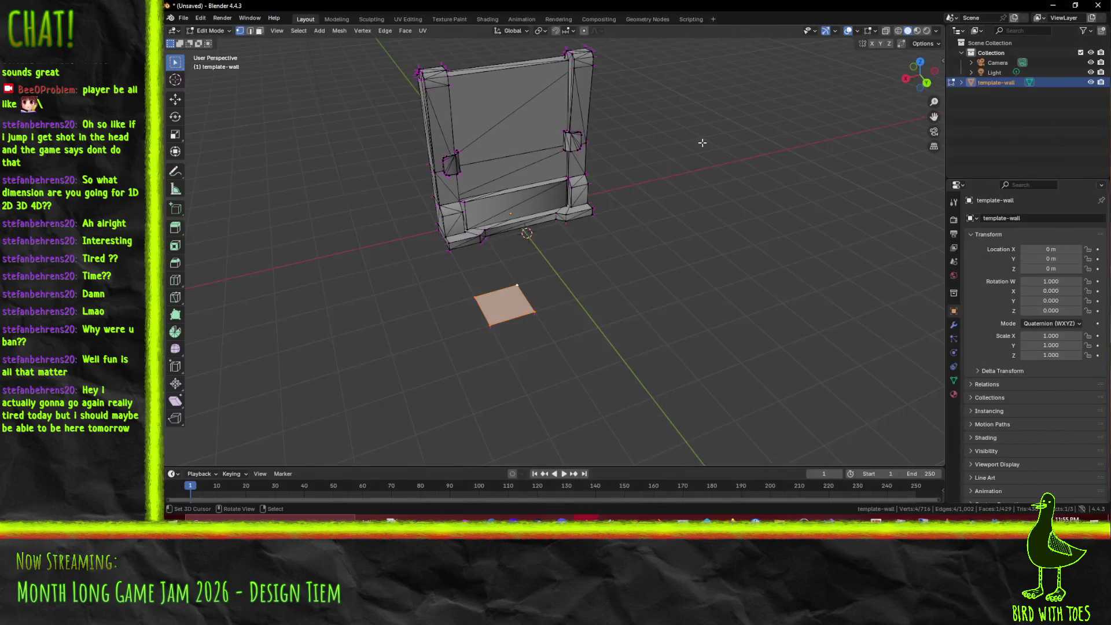
Step: Enable Backface Culling in Viewport Shading, deselect the plane, and orbit and zoom around the wall
left_click(937, 31)
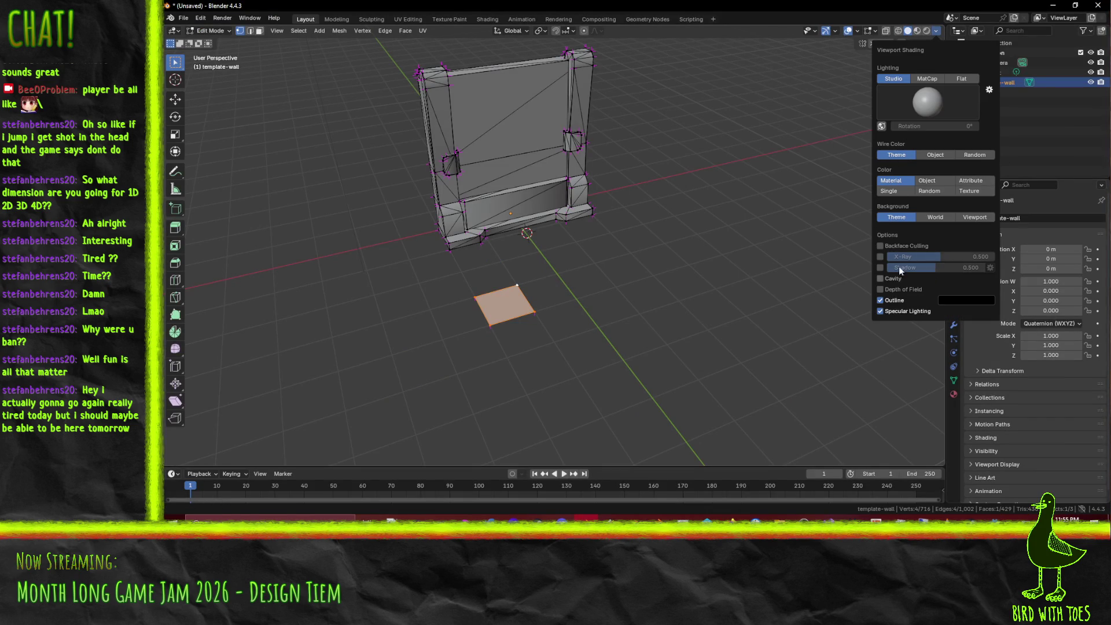
left_click(881, 246)
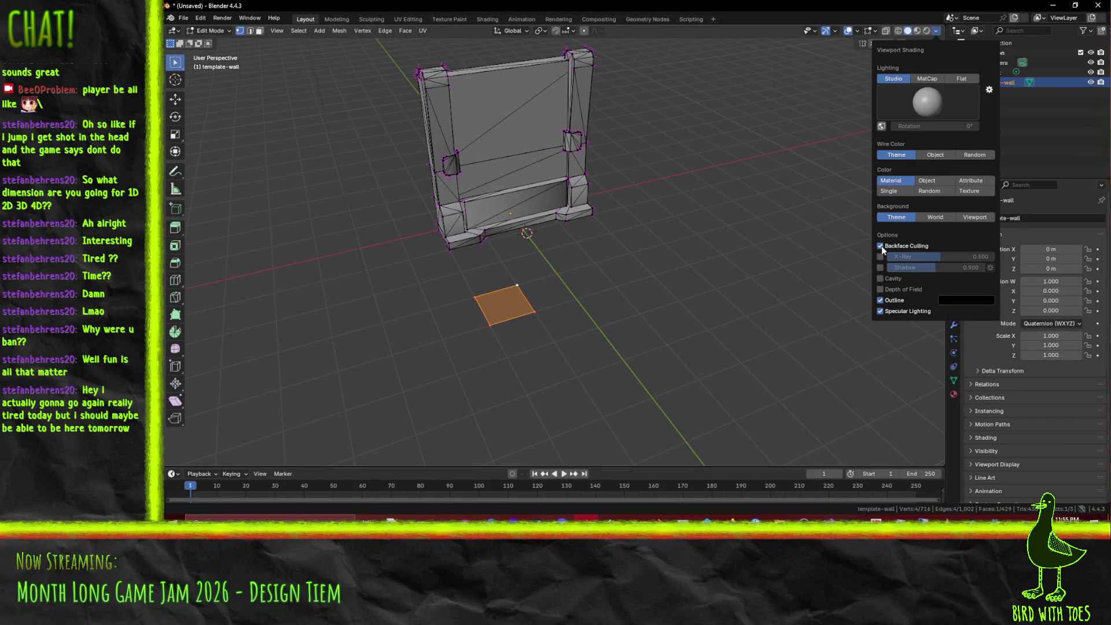
left_click(641, 273)
mouse_move(570, 289)
left_mouse_down()
mouse_move(637, 260)
mouse_move(663, 229)
mouse_move(658, 162)
mouse_move(581, 223)
mouse_move(546, 318)
mouse_move(618, 318)
mouse_move(740, 283)
mouse_move(677, 276)
mouse_move(710, 288)
mouse_move(585, 290)
left_mouse_up()
scroll(591, 293, "up", 4)
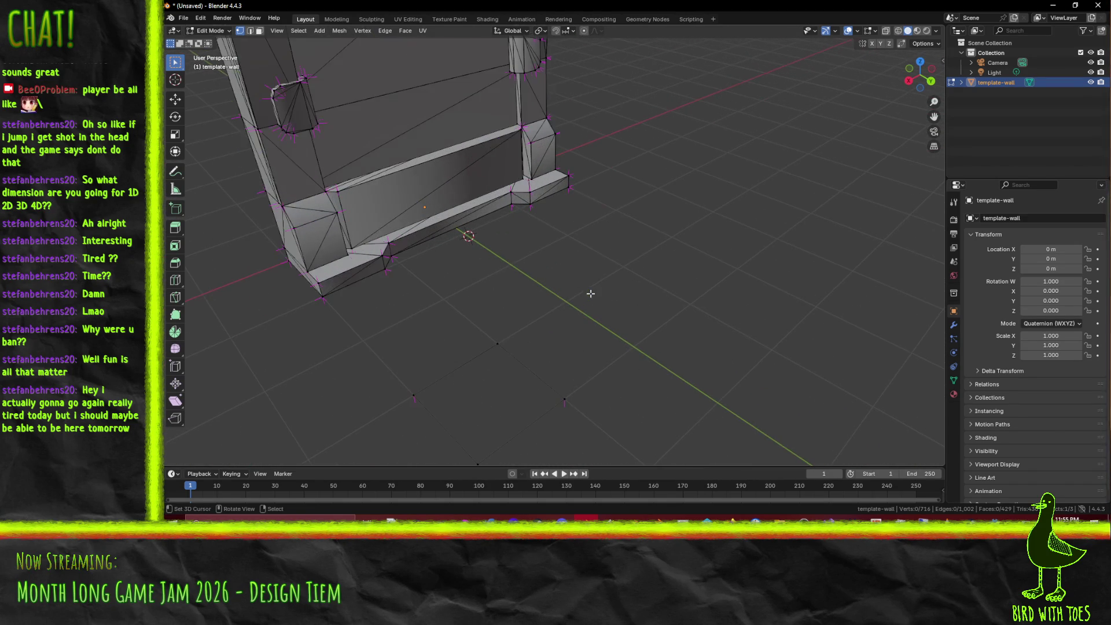
mouse_move(617, 336)
left_mouse_down()
mouse_move(610, 307)
mouse_move(640, 238)
mouse_move(642, 265)
mouse_move(537, 270)
mouse_move(644, 359)
mouse_move(550, 297)
mouse_move(670, 286)
left_mouse_up()
scroll(669, 286, "up", 3)
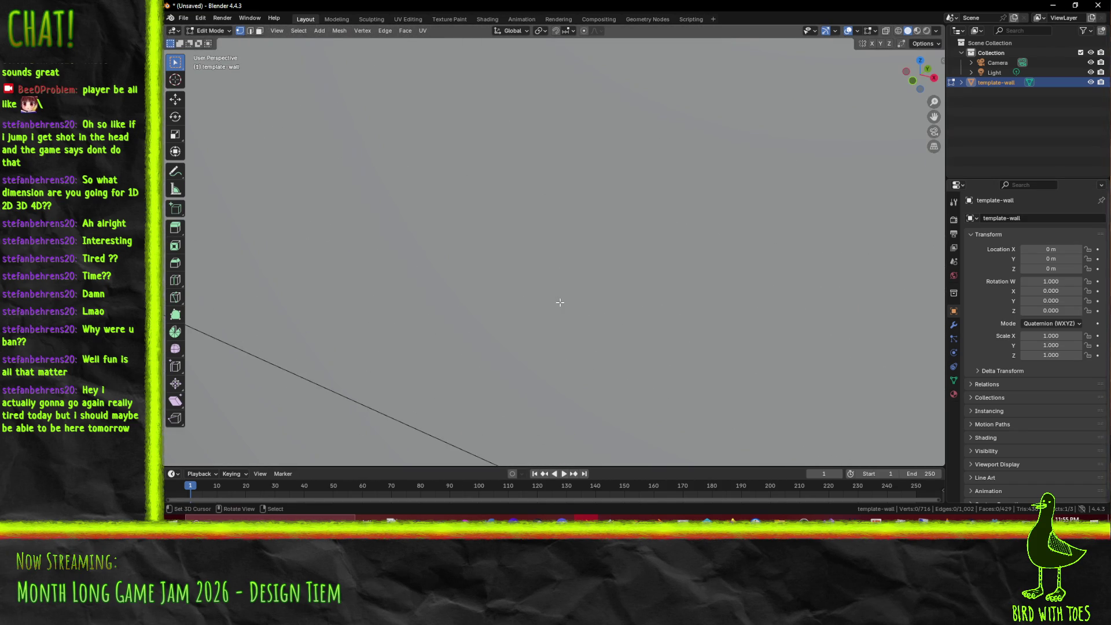
scroll(560, 303, "down", 6)
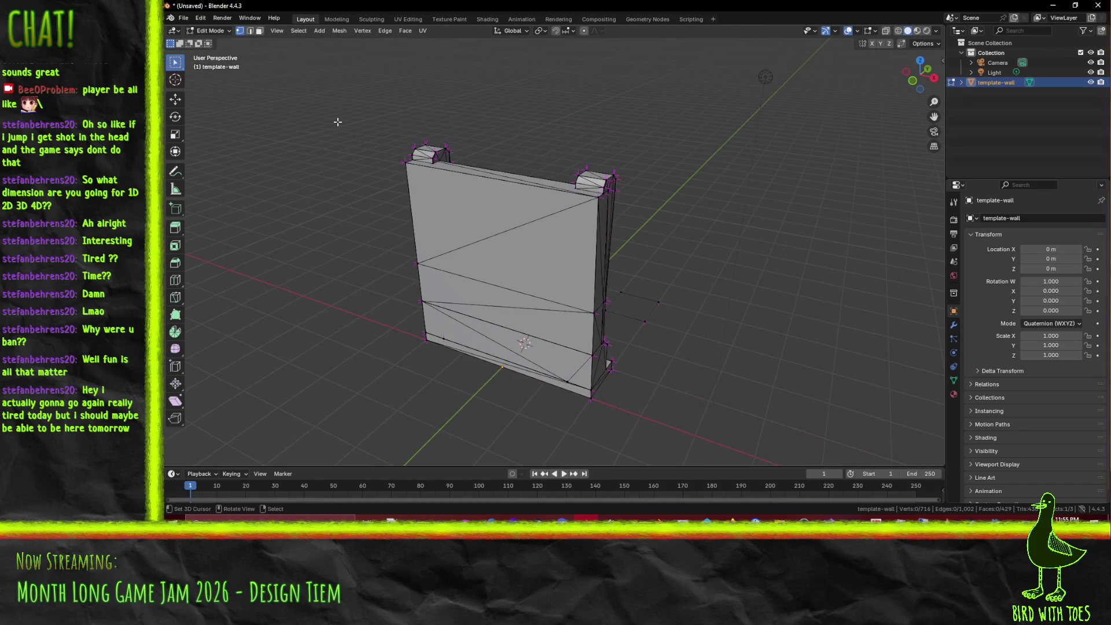
Step: In face select mode, hide the wall's two top faces, check the view, then reveal them
left_click(259, 30)
left_click(521, 260)
left_click(490, 218, "shift")
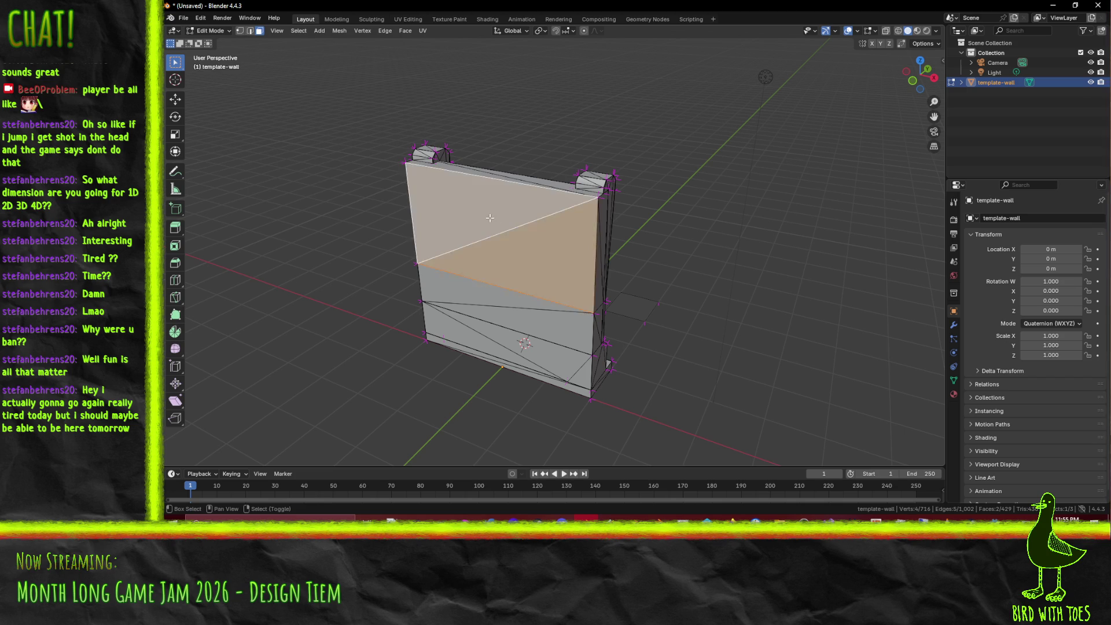
key("h")
mouse_move(653, 241)
left_mouse_down()
mouse_move(585, 238)
mouse_move(646, 236)
left_mouse_up()
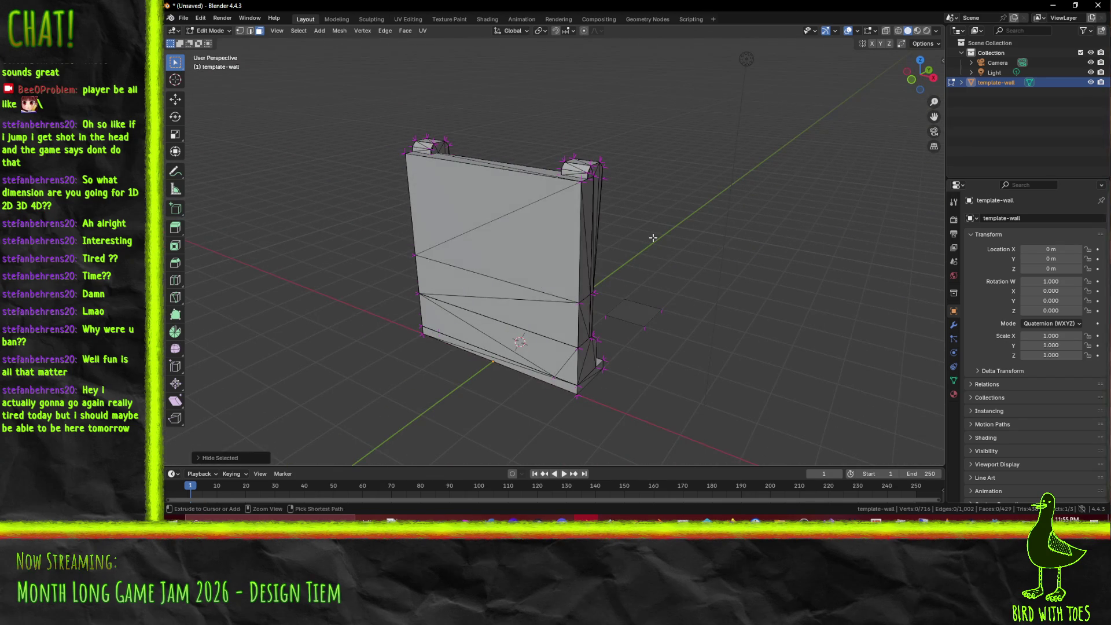
key("alt+h")
Step: Select the wall's lower front faces and hide them
left_click(484, 307, "shift")
left_click(489, 284, "shift")
left_click(492, 327, "shift")
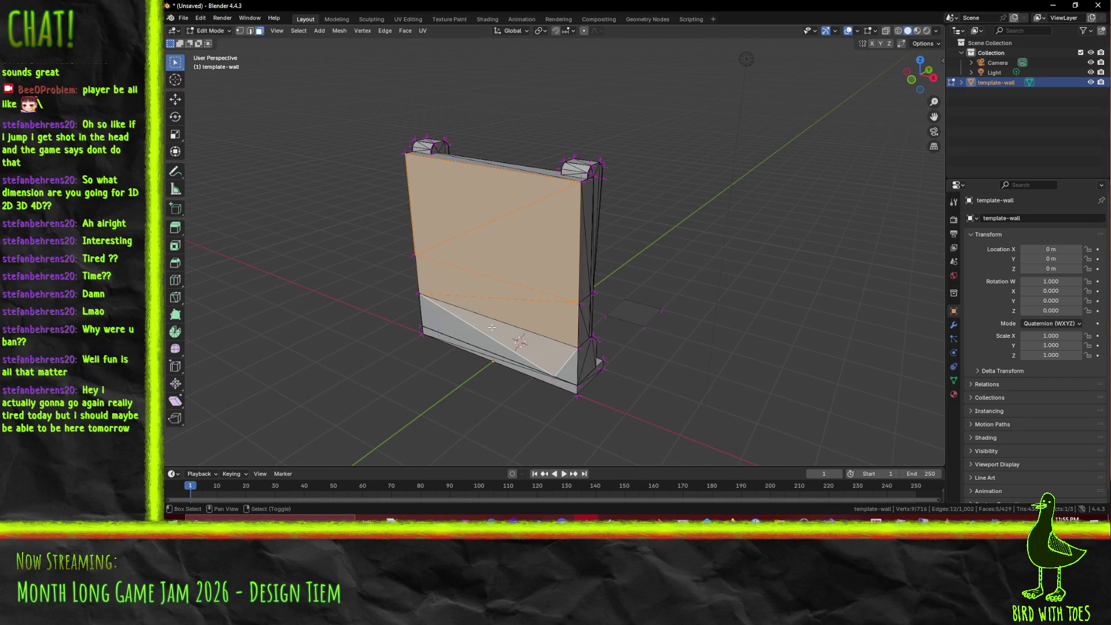
key("z")
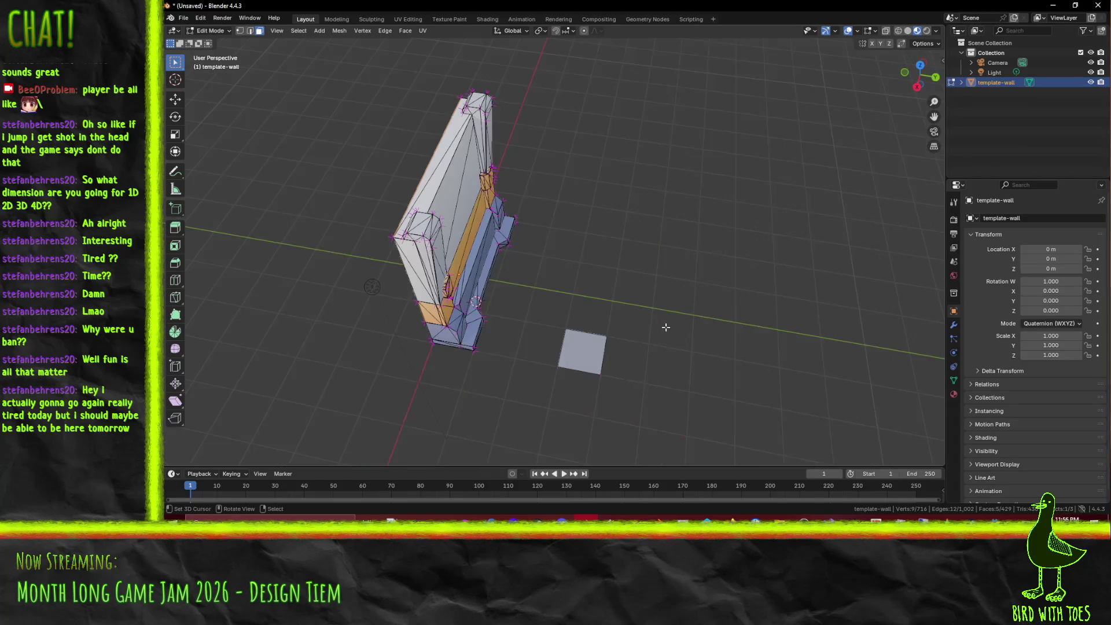
mouse_move(560, 313)
left_mouse_down()
mouse_move(660, 247)
mouse_move(586, 260)
mouse_move(497, 353)
left_mouse_up()
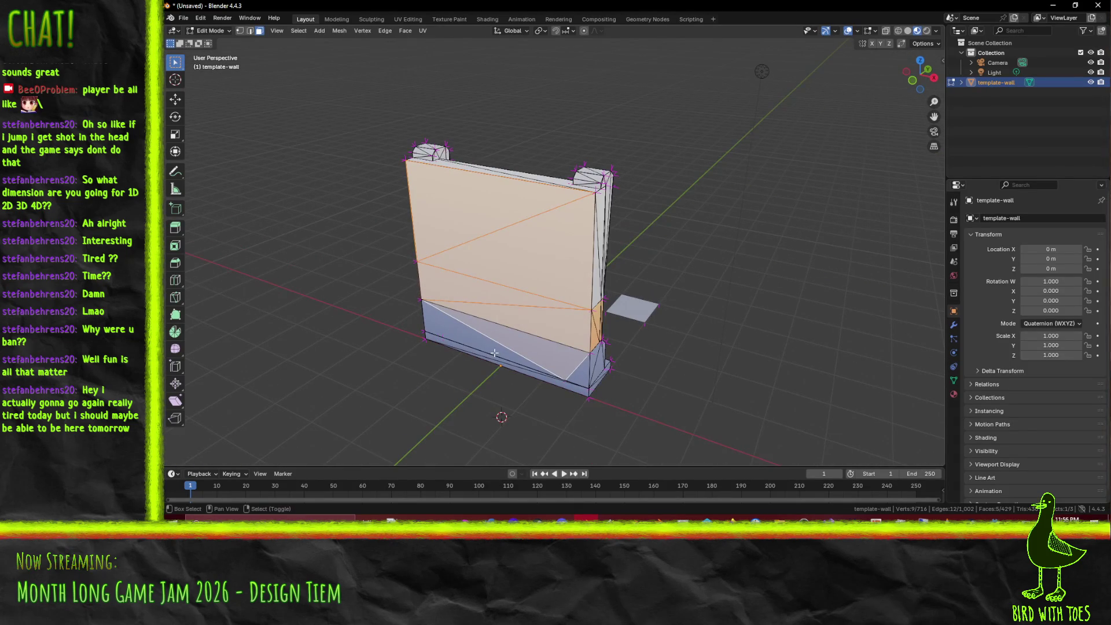
left_click(470, 338, "shift")
left_click(578, 370, "shift")
mouse_move(579, 369)
left_mouse_down()
mouse_move(610, 398)
mouse_move(593, 397)
left_mouse_up()
scroll(608, 324, "up", 5)
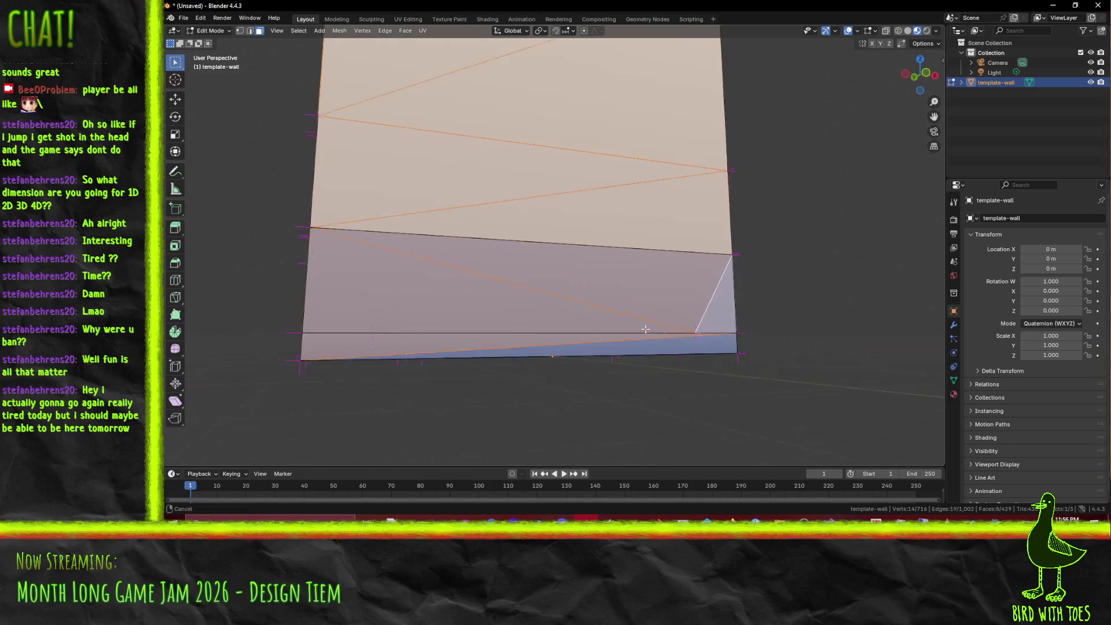
key("h")
Step: Inspect the geometry behind the hidden faces, deselecting all and orbiting around the wall
left_click_drag(805, 207, 431, 231)
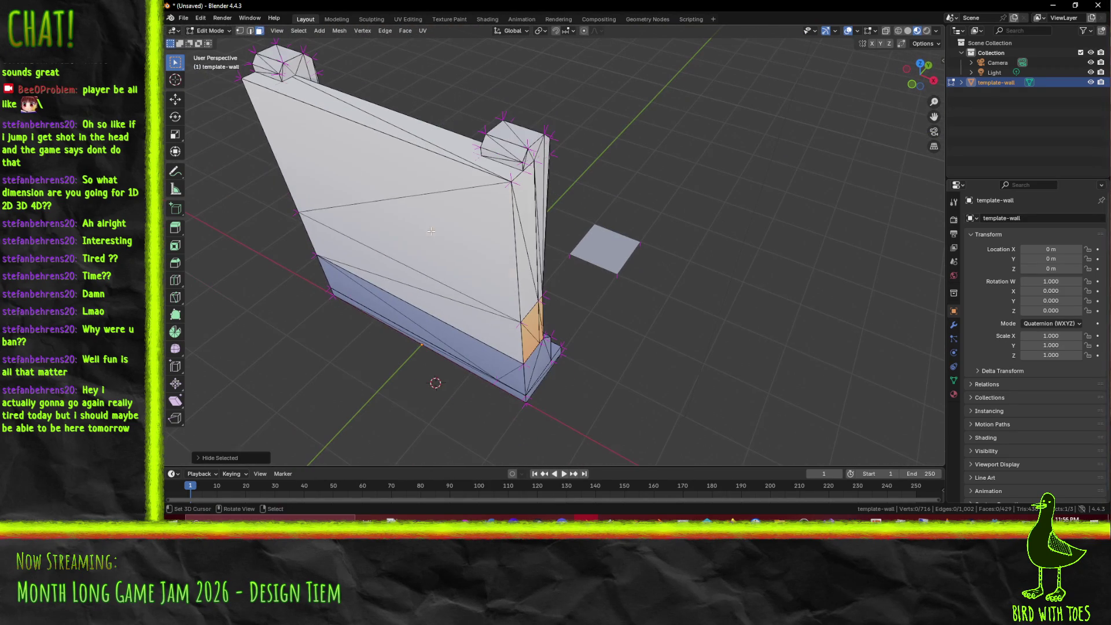
left_click(431, 231)
left_click(498, 361, "ctrl")
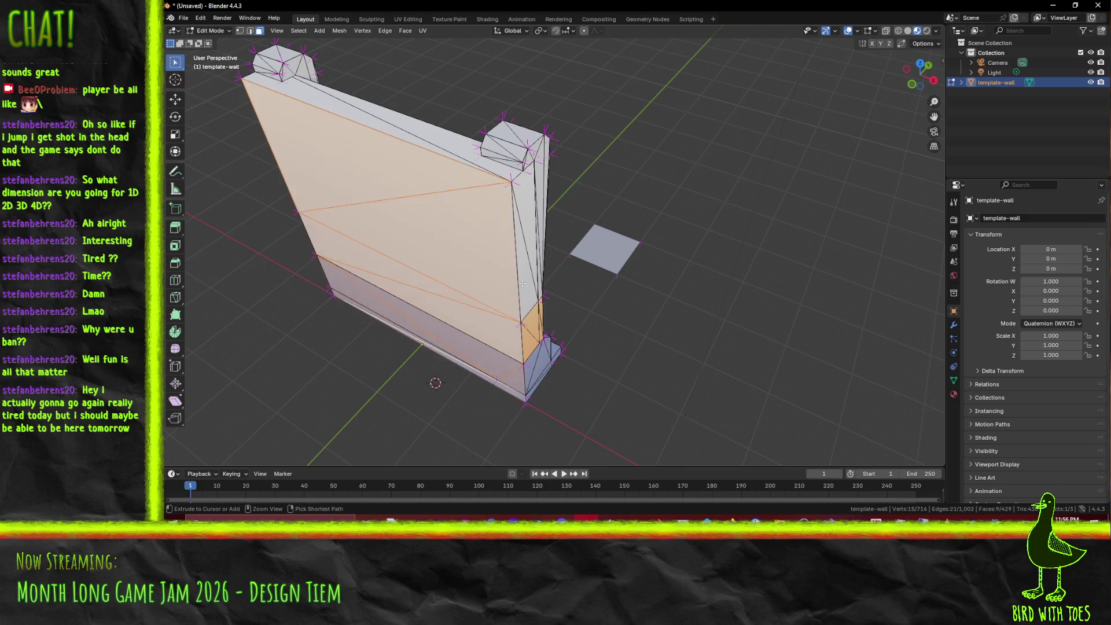
key("alt+a")
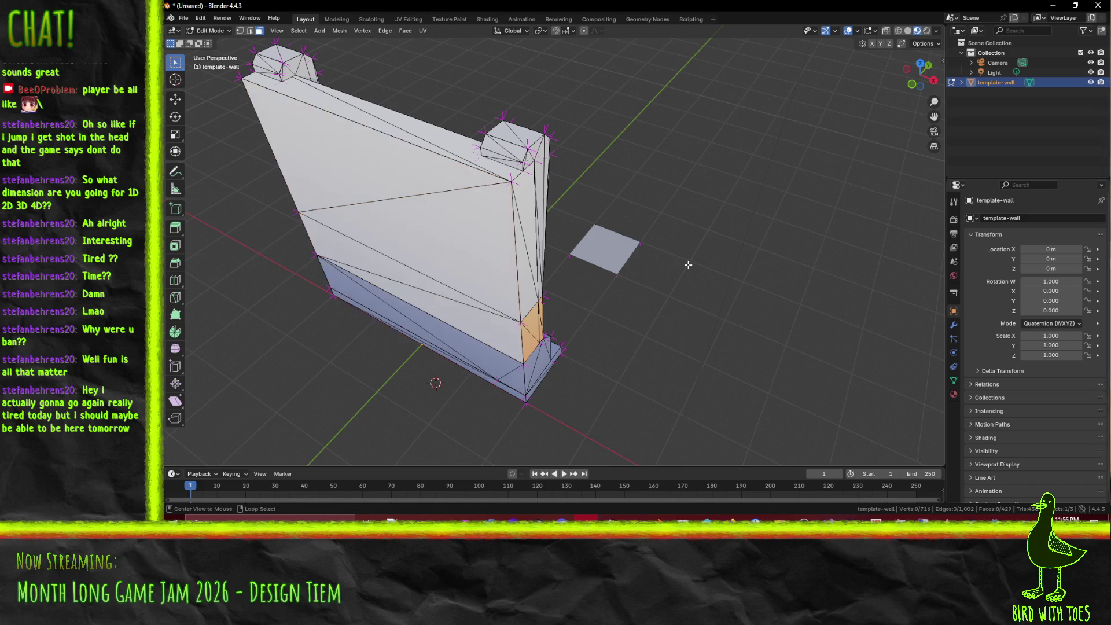
mouse_move(597, 165)
left_mouse_down()
mouse_move(434, 159)
mouse_move(341, 180)
mouse_move(500, 216)
mouse_move(578, 211)
mouse_move(637, 241)
mouse_move(700, 216)
mouse_move(605, 189)
mouse_move(845, 103)
left_mouse_up()
scroll(500, 216, "up", 4)
scroll(701, 216, "down", 5)
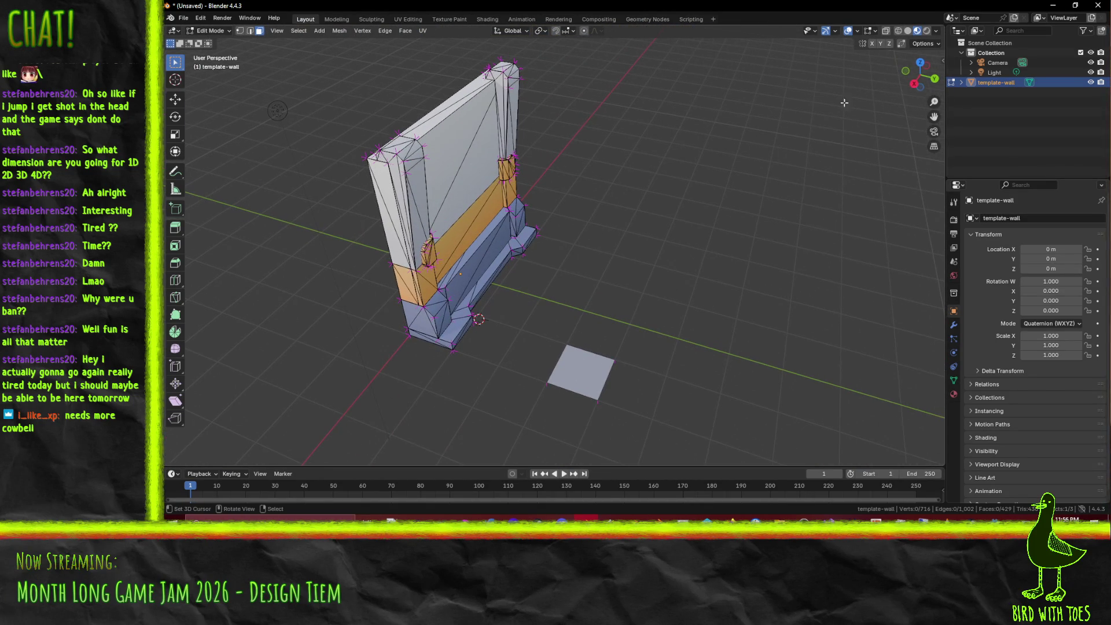
Step: Switch shading to Rendered, then Solid, then Material Preview, and glance at the Options and Overlays popovers
left_click(933, 32)
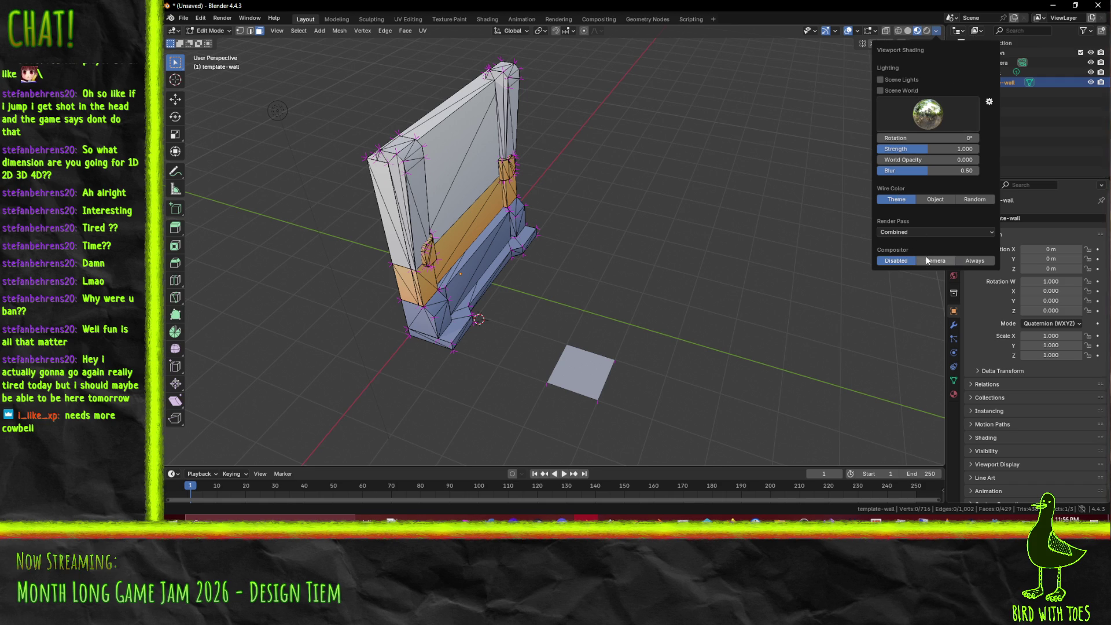
left_click(928, 31)
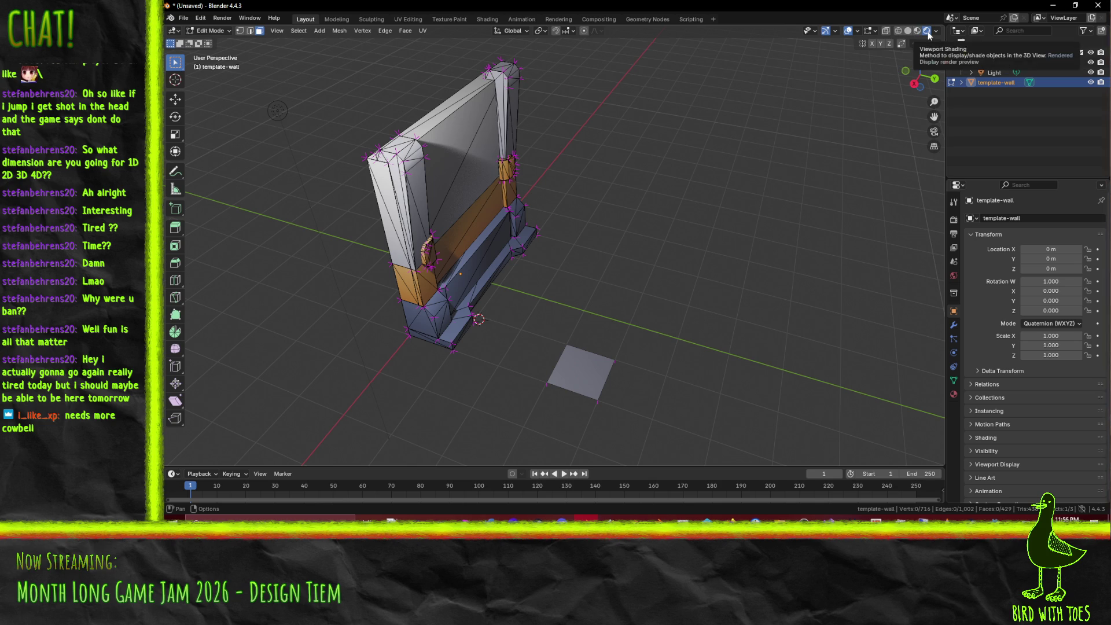
left_click(908, 32)
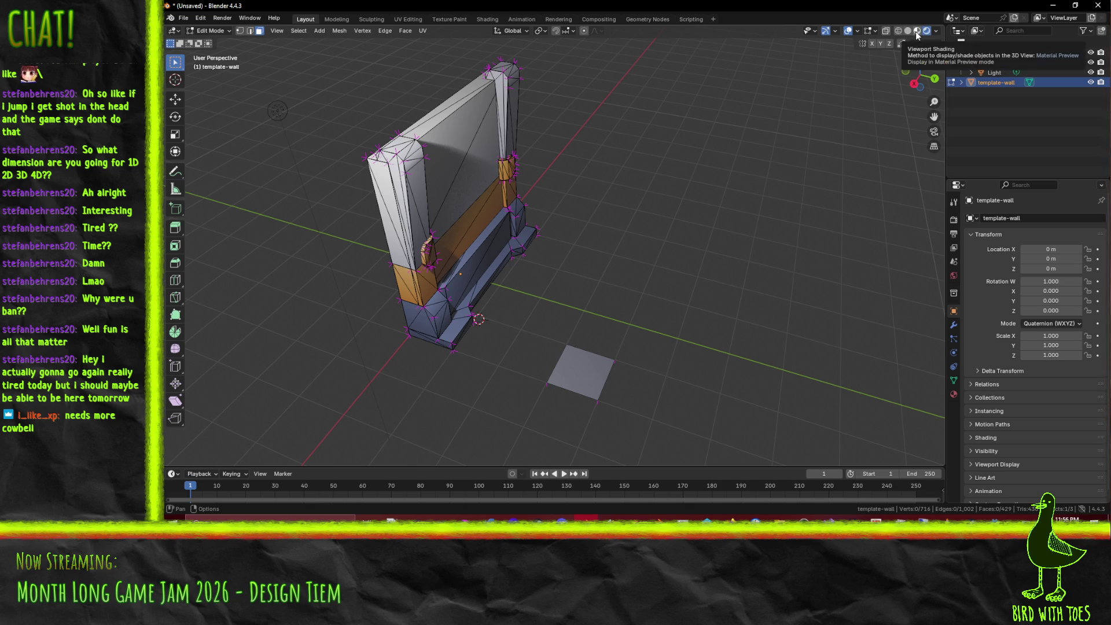
left_click(918, 33)
left_click(936, 31)
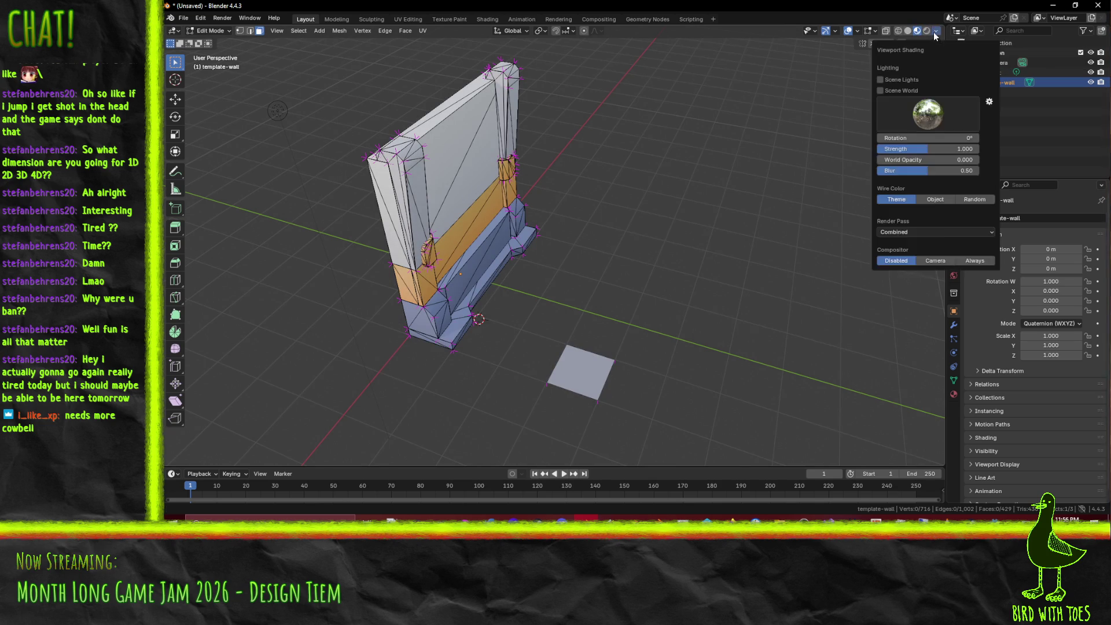
left_click(939, 44)
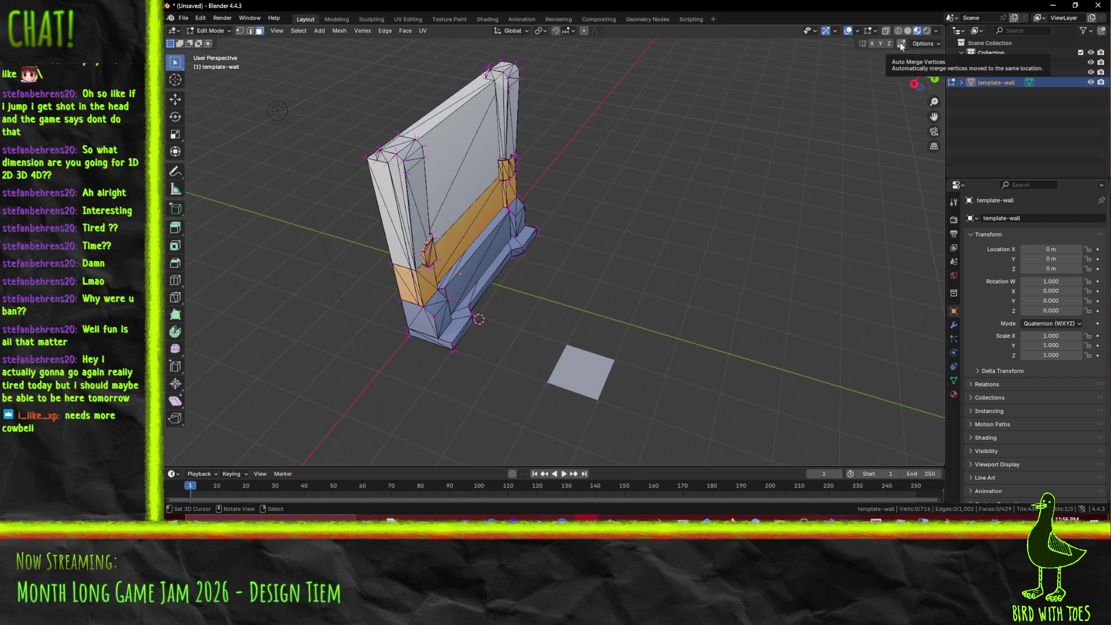
left_click(934, 31)
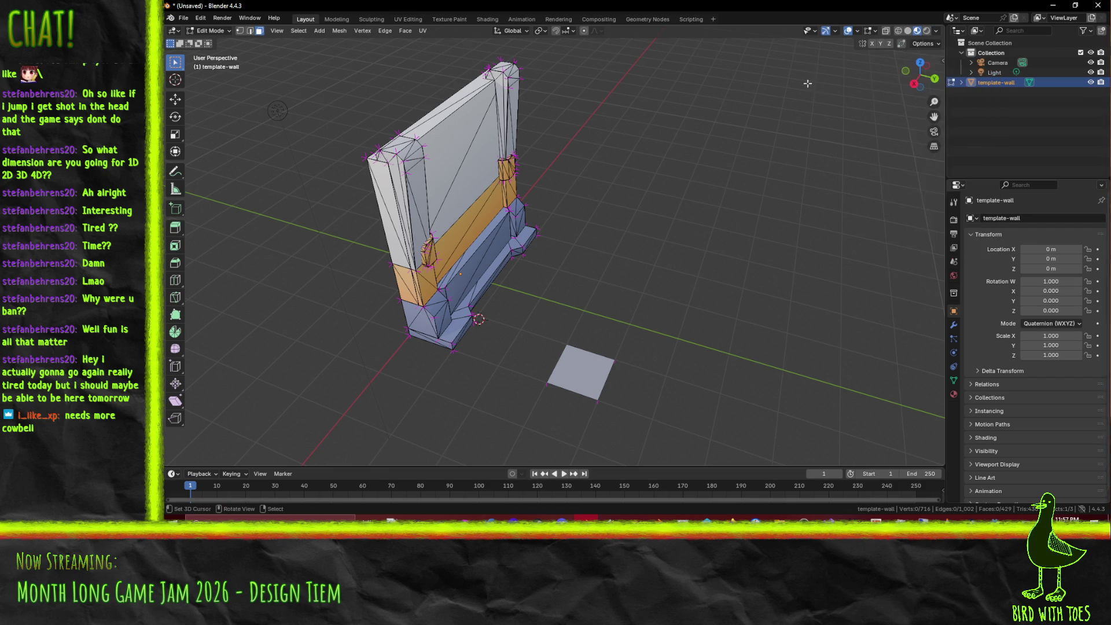
left_click(874, 31)
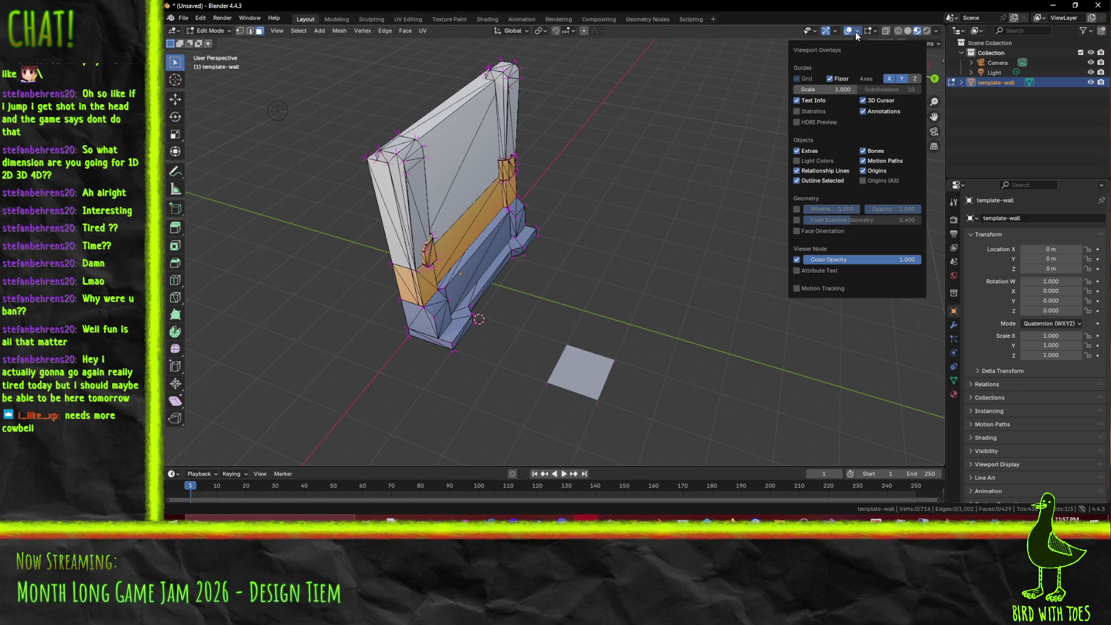
mouse_move(813, 32)
mouse_move(939, 33)
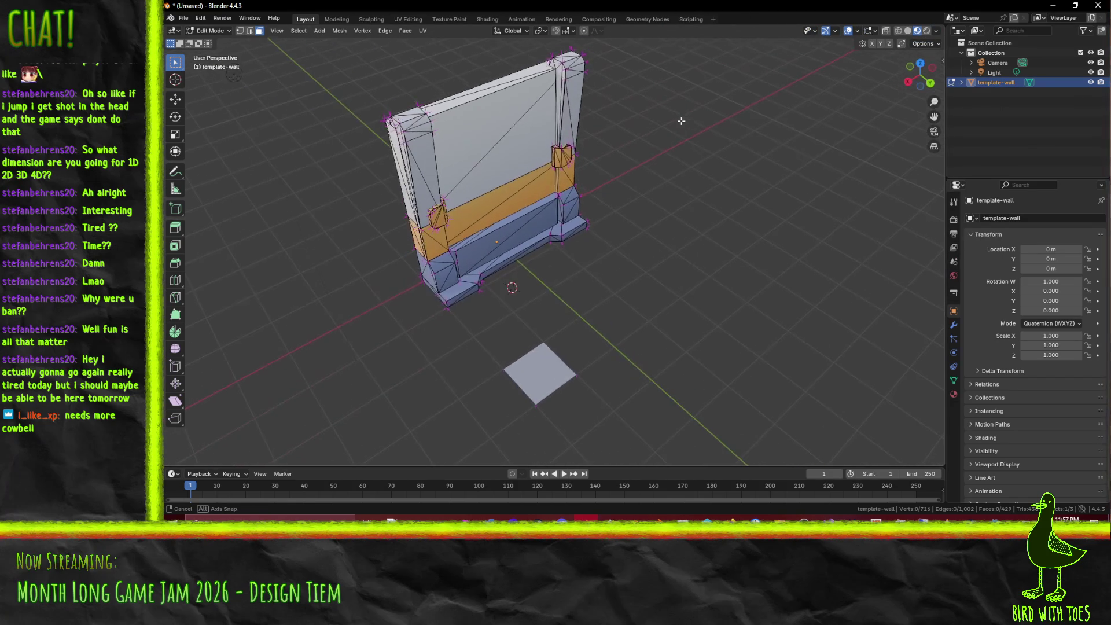
Step: Return to Object Mode, keep the Combined render pass, orbit the wall, then bring up Godot's modular scene
key("Tab")
left_click(938, 32)
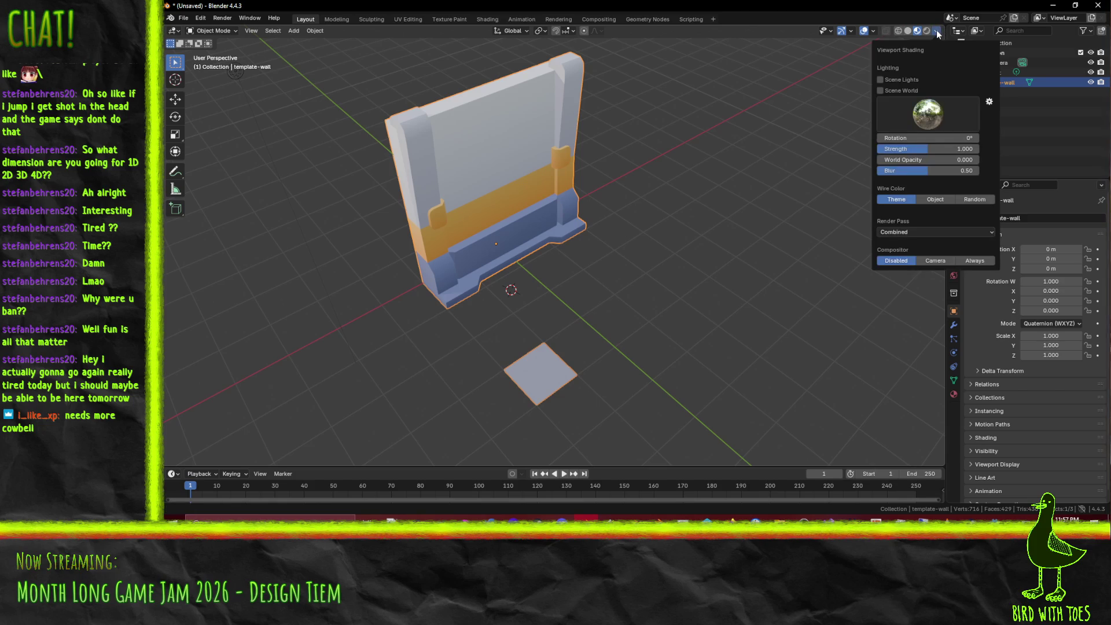
left_click(937, 32)
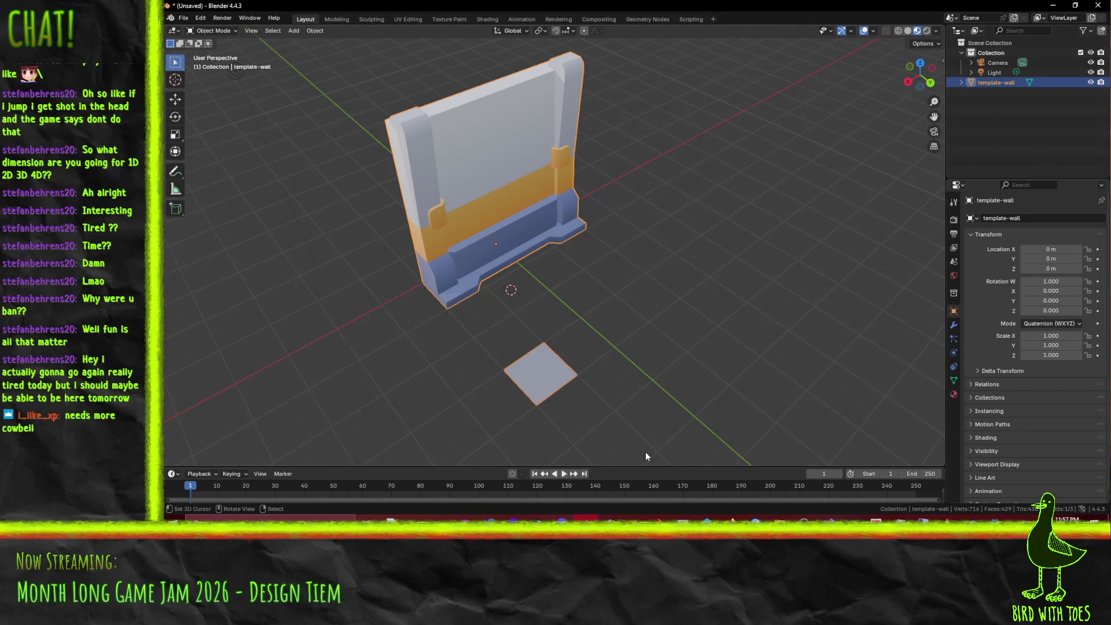
mouse_move(731, 519)
mouse_move(661, 479)
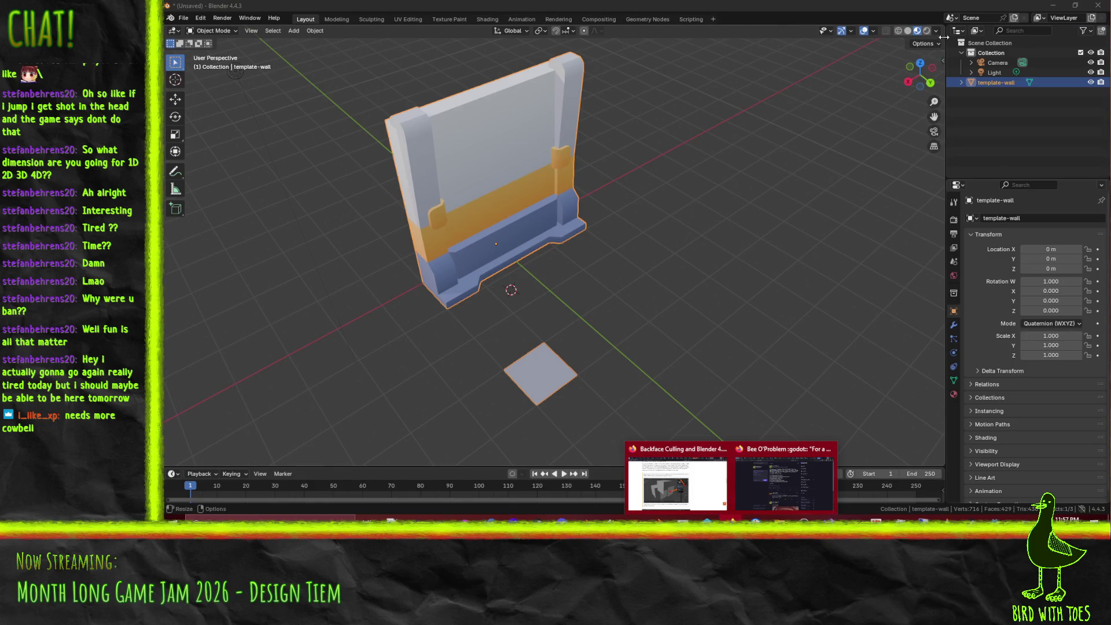
left_click(933, 30)
left_click(897, 234)
left_click(897, 234)
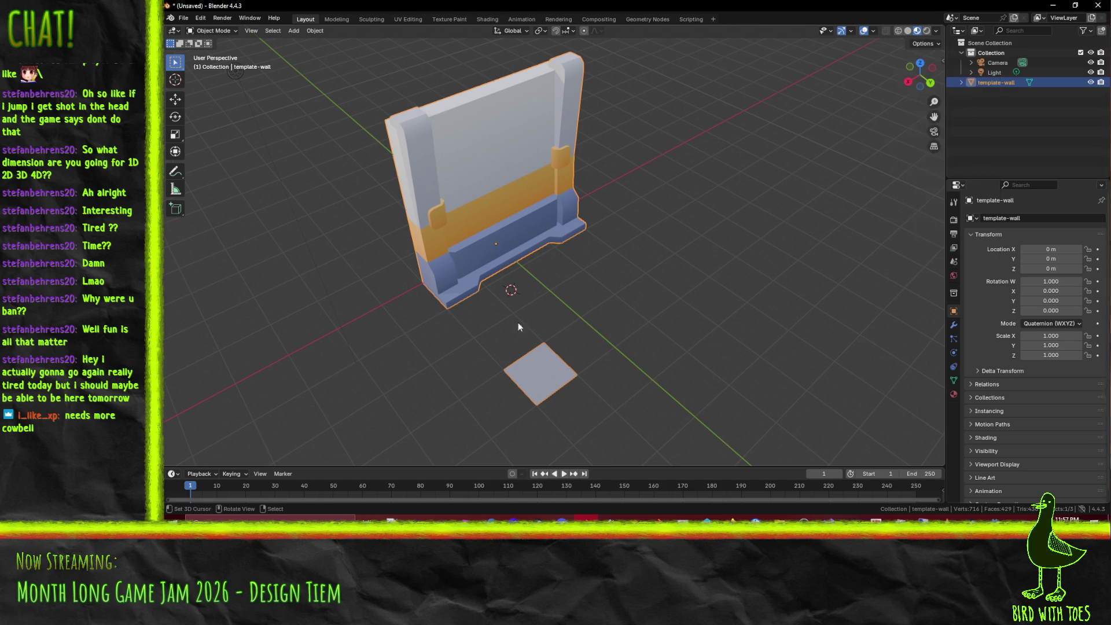
mouse_move(608, 325)
left_mouse_down()
mouse_move(736, 316)
mouse_move(747, 292)
mouse_move(807, 345)
left_mouse_up()
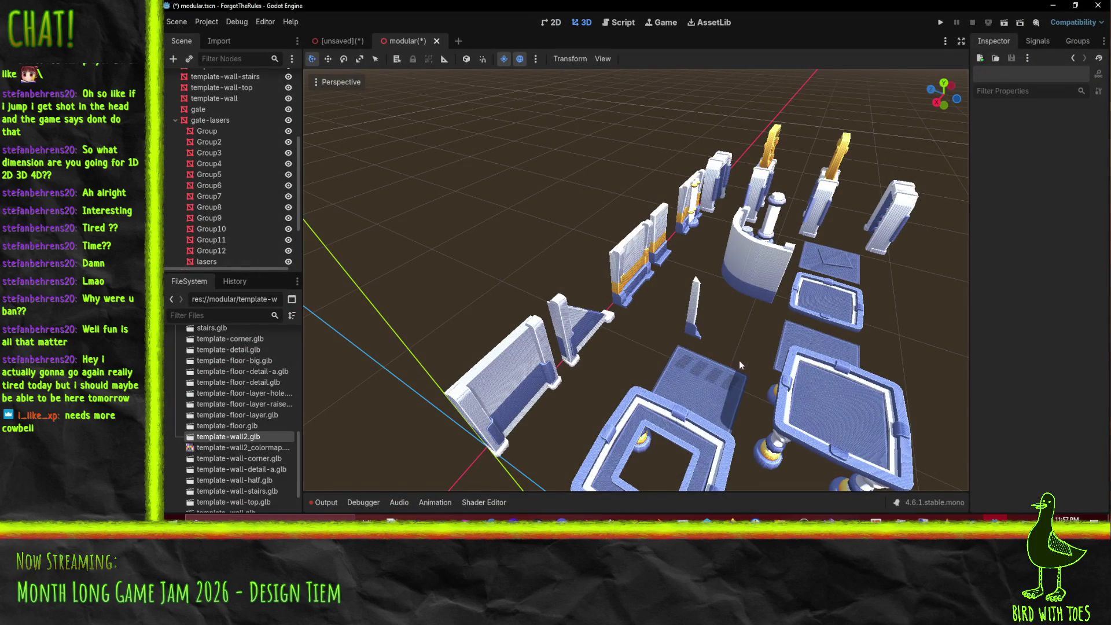
mouse_move(739, 360)
left_mouse_down()
mouse_move(674, 350)
mouse_move(651, 305)
mouse_move(583, 322)
mouse_move(664, 296)
mouse_move(670, 303)
mouse_move(516, 327)
left_mouse_up()
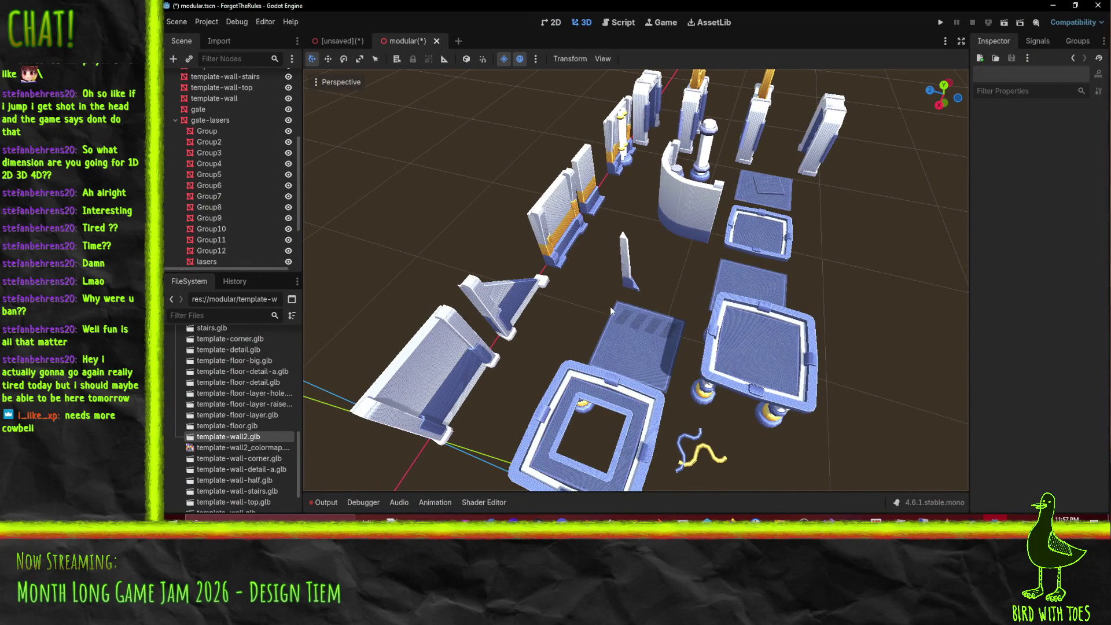
Step: Add template-wall2.glb as a child of the template-wall node, then open its Advanced Import Settings
mouse_move(650, 308)
left_mouse_down()
mouse_move(610, 331)
mouse_move(489, 362)
mouse_move(613, 303)
mouse_move(785, 442)
left_mouse_up()
left_click_drag(689, 382, 677, 330)
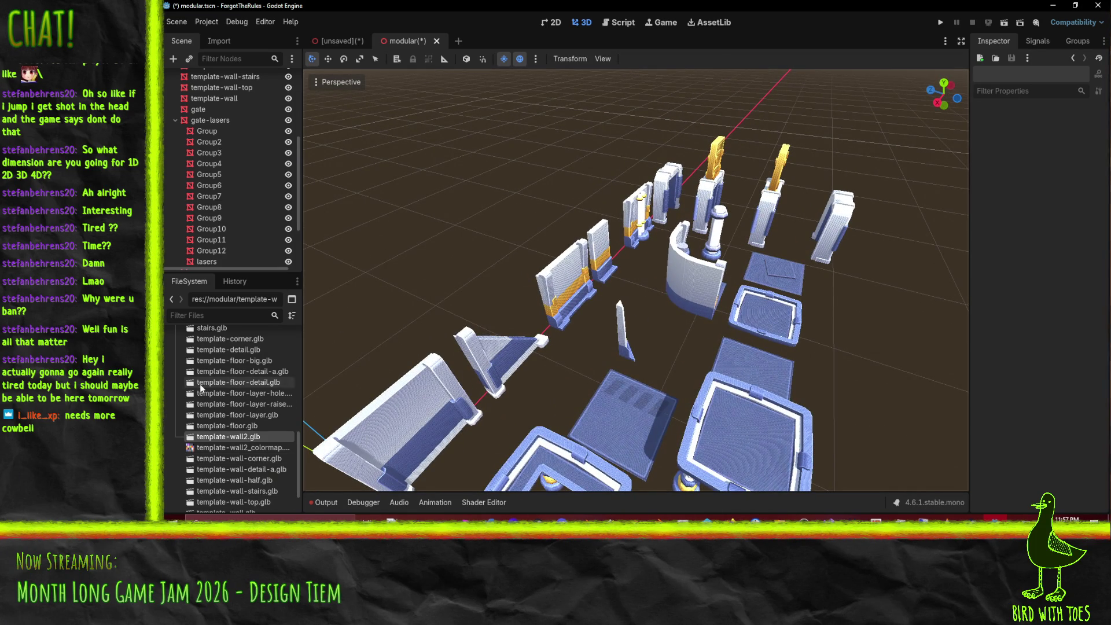
left_click_drag(194, 208, 211, 98)
mouse_move(592, 366)
left_mouse_down()
mouse_move(629, 232)
mouse_move(631, 138)
mouse_move(558, 338)
mouse_move(570, 220)
left_mouse_up()
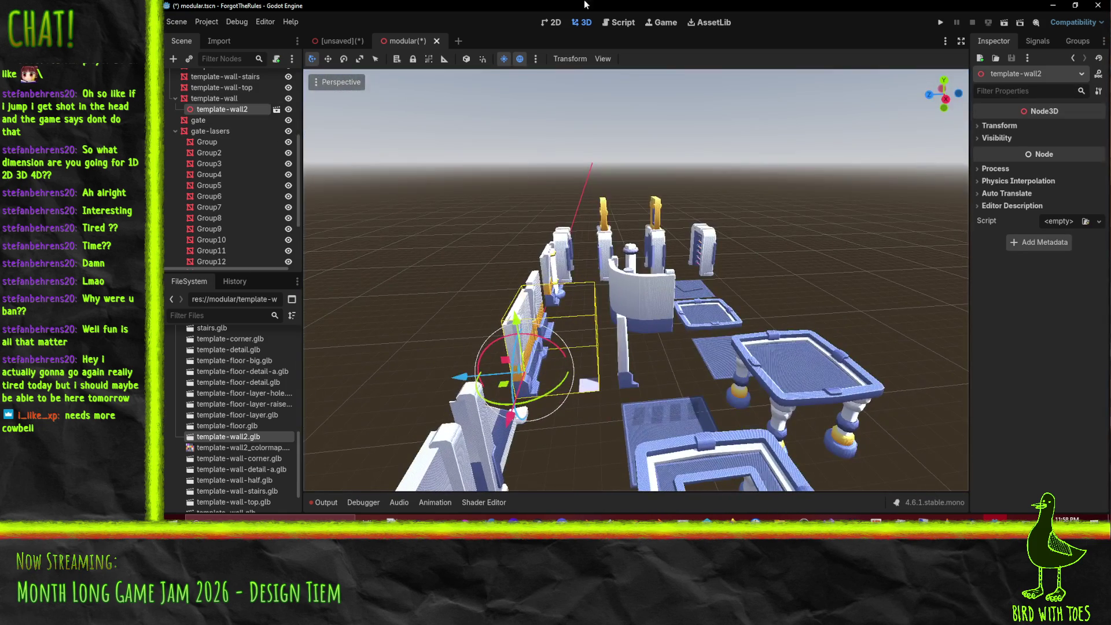
double_click(245, 436)
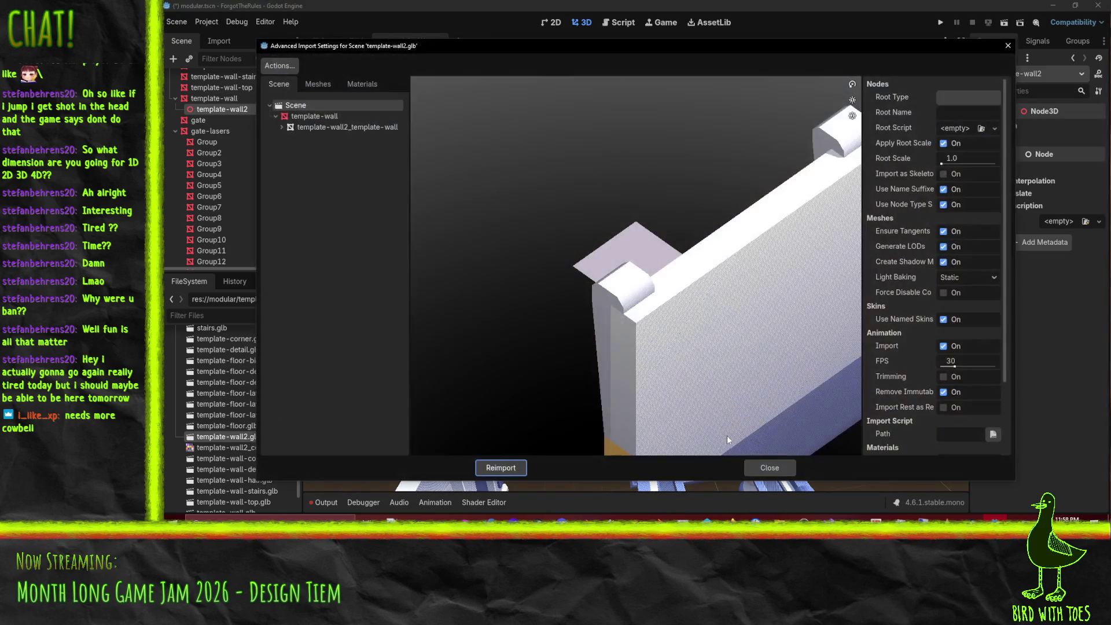
Step: Review the template-wall2_template-wall mesh settings, then the template-wall root node's settings
left_click(321, 126)
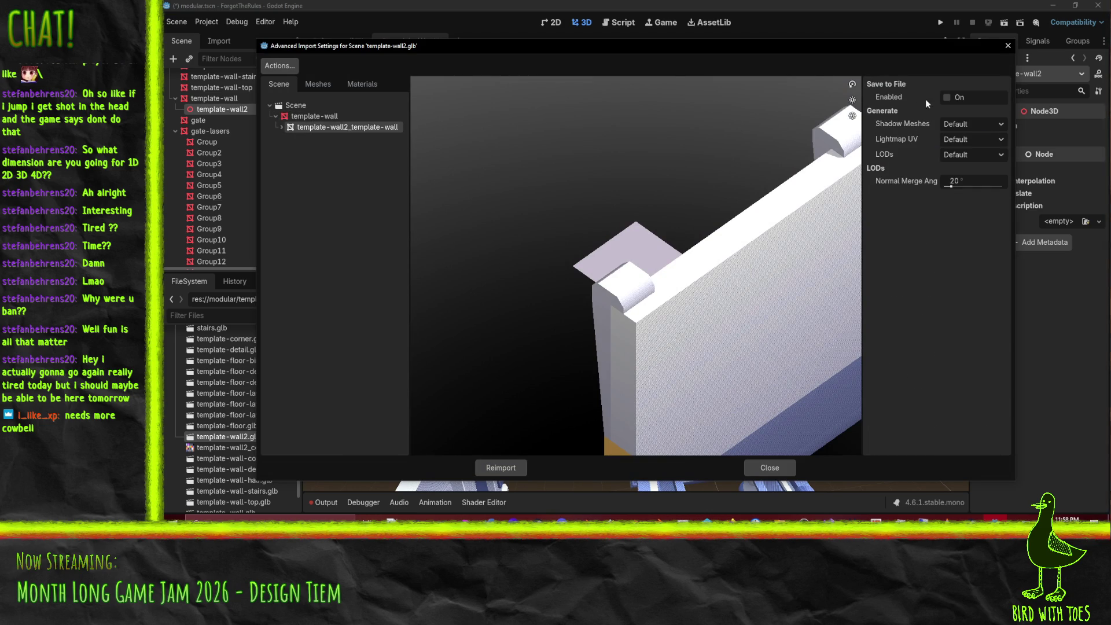
key("Up")
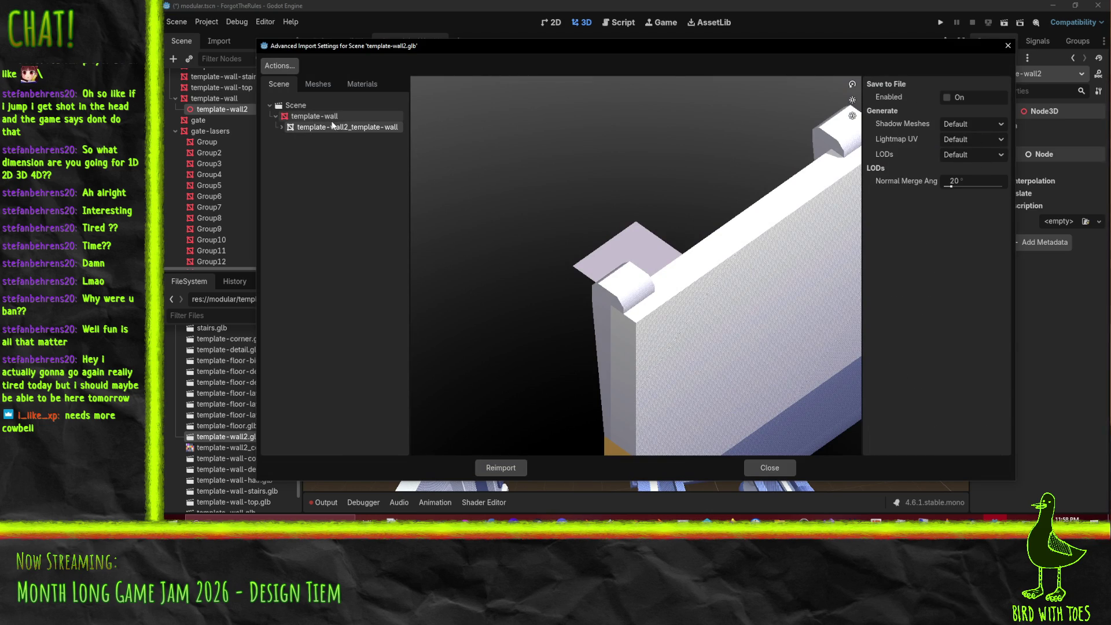
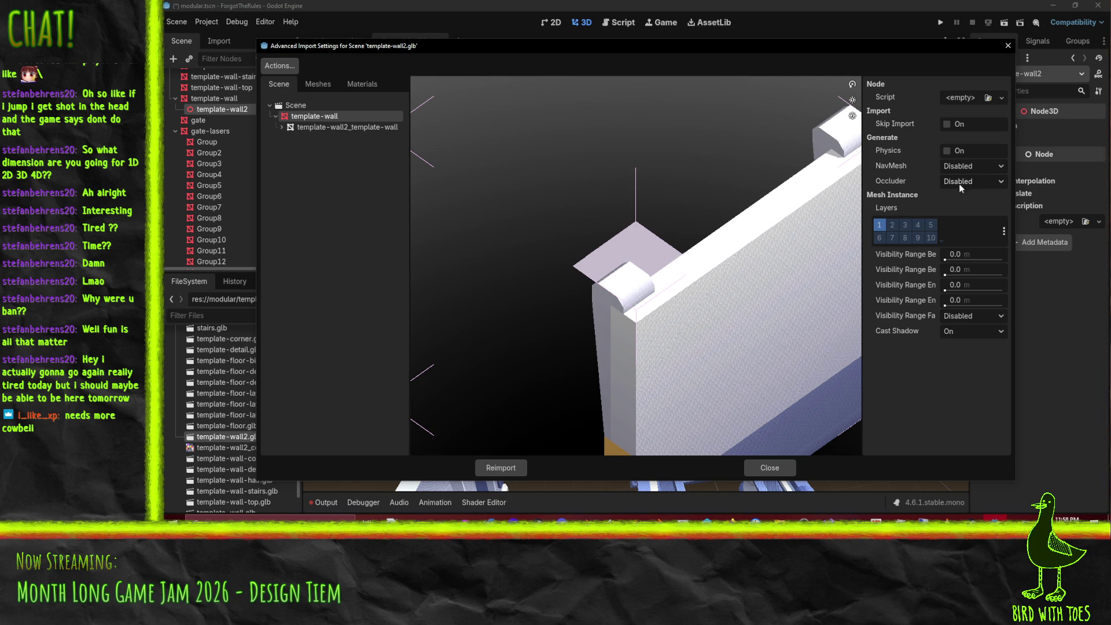
Step: Review the Scene root import options for template-wall2.glb, then close Advanced Import Settings
key("Up")
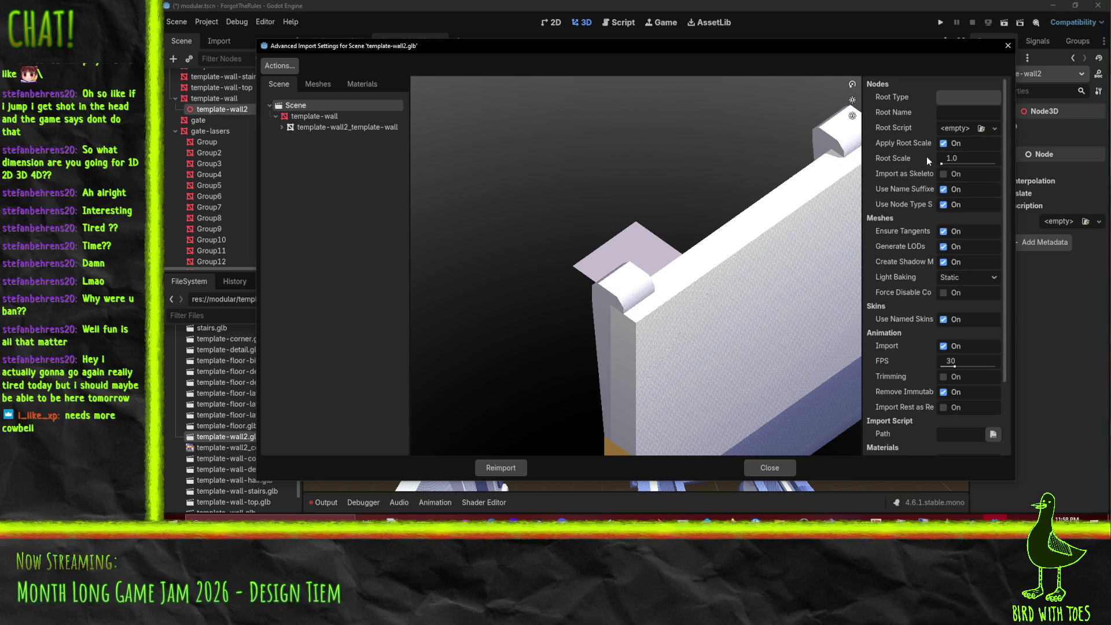
scroll(912, 102, "down", 3)
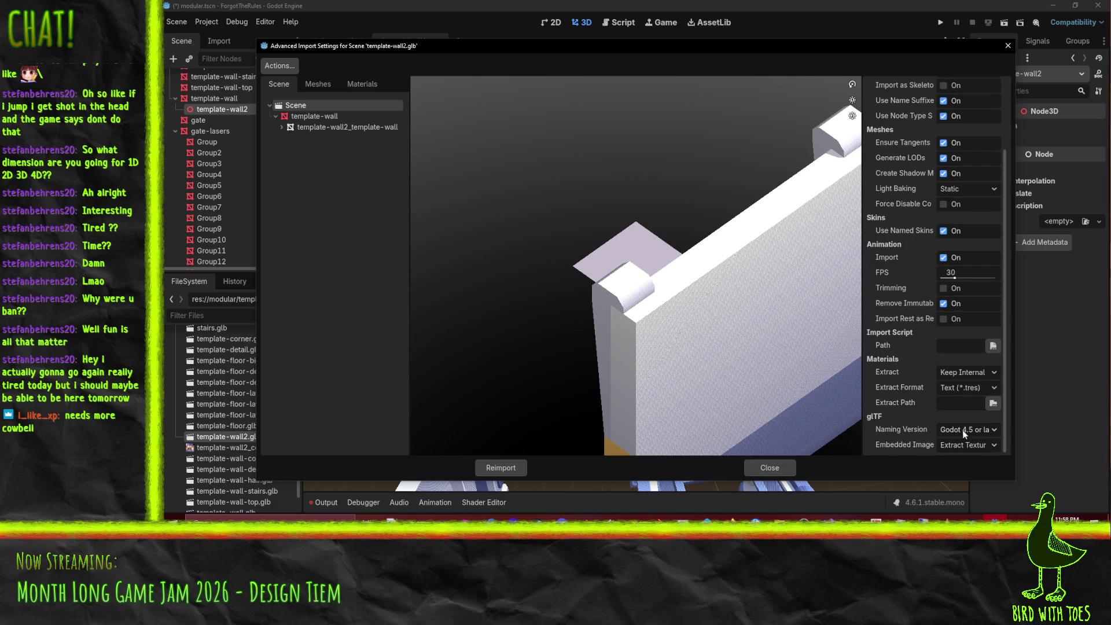
scroll(946, 405, "up", 2)
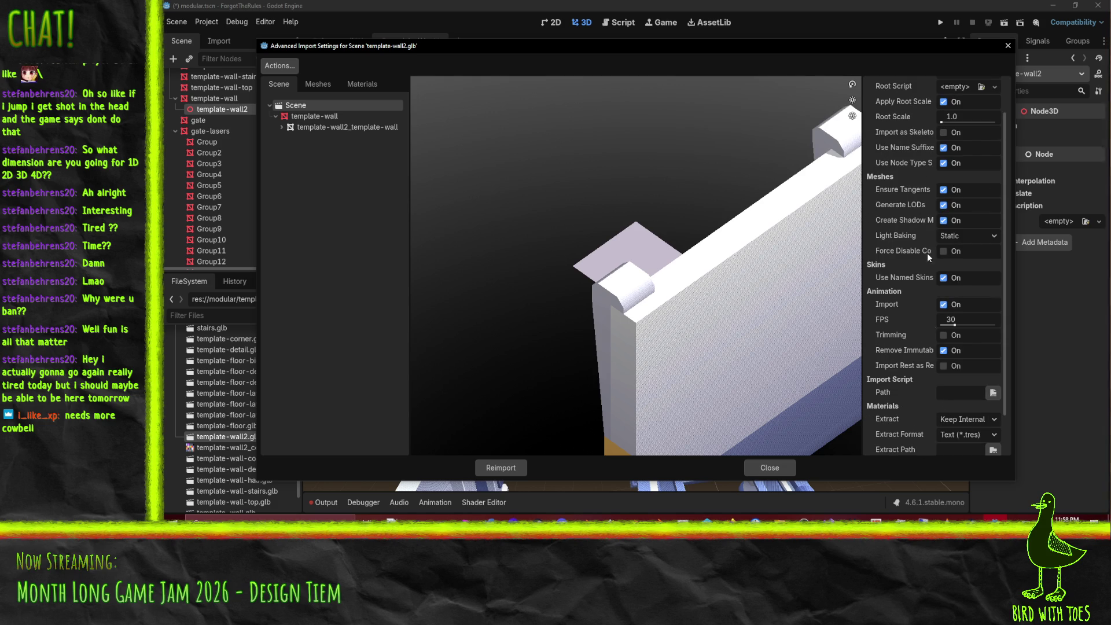
scroll(938, 397, "up", 2)
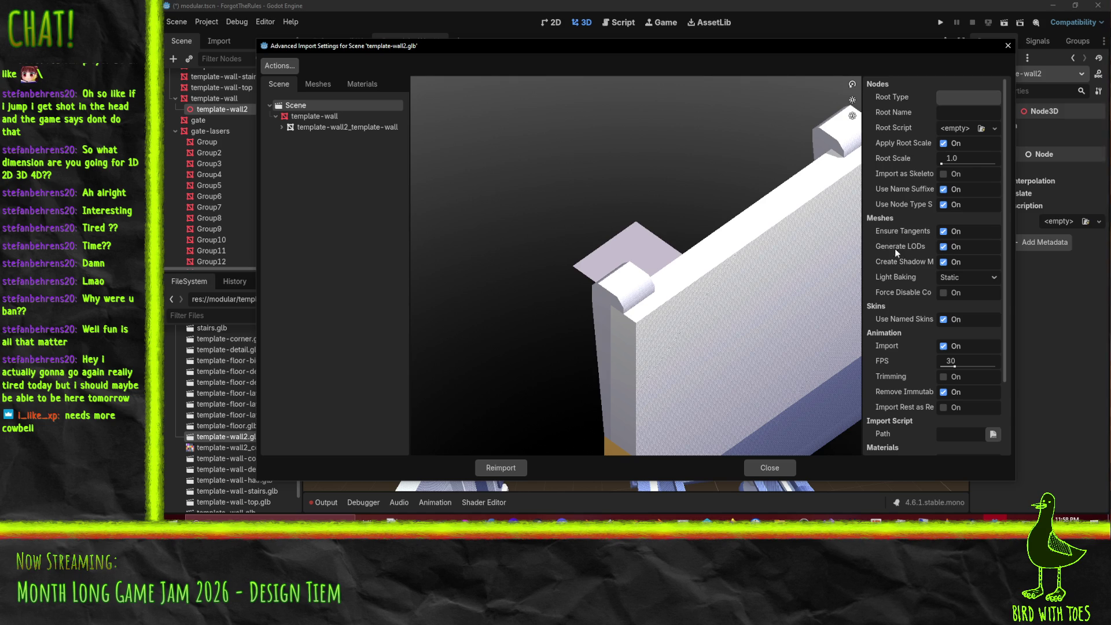
mouse_move(915, 262)
mouse_move(918, 205)
scroll(904, 391, "down", 3)
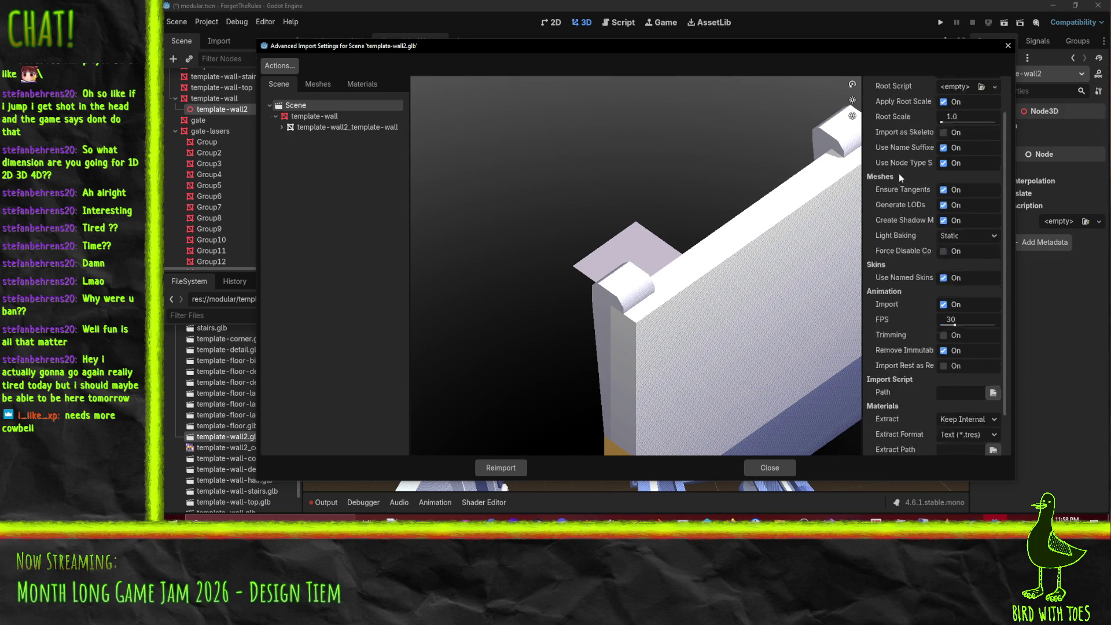
scroll(906, 246, "up", 3)
left_click(761, 466)
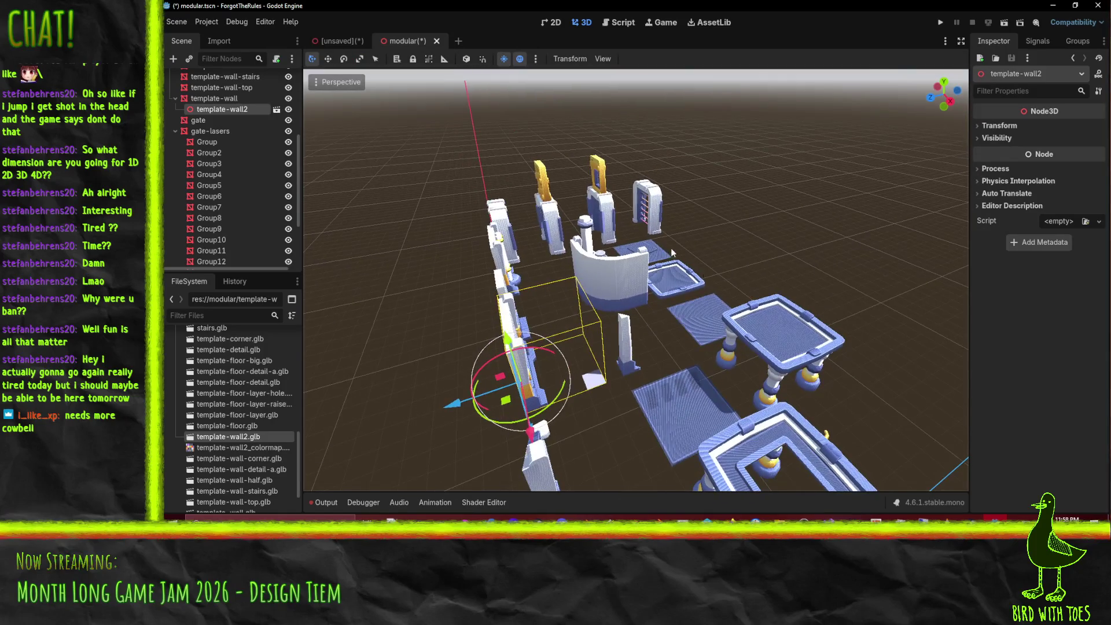
Step: From the modular scene, export a MeshLibrary saved over modular.tres, confirming the overwrite
left_click(334, 41)
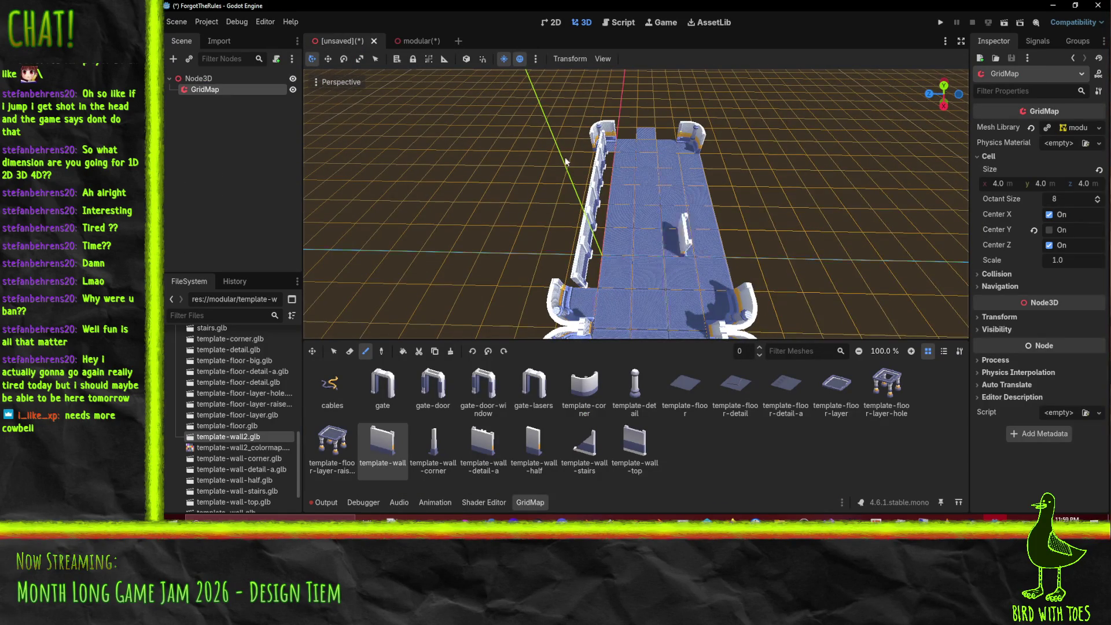
left_click(409, 41)
left_click(179, 22)
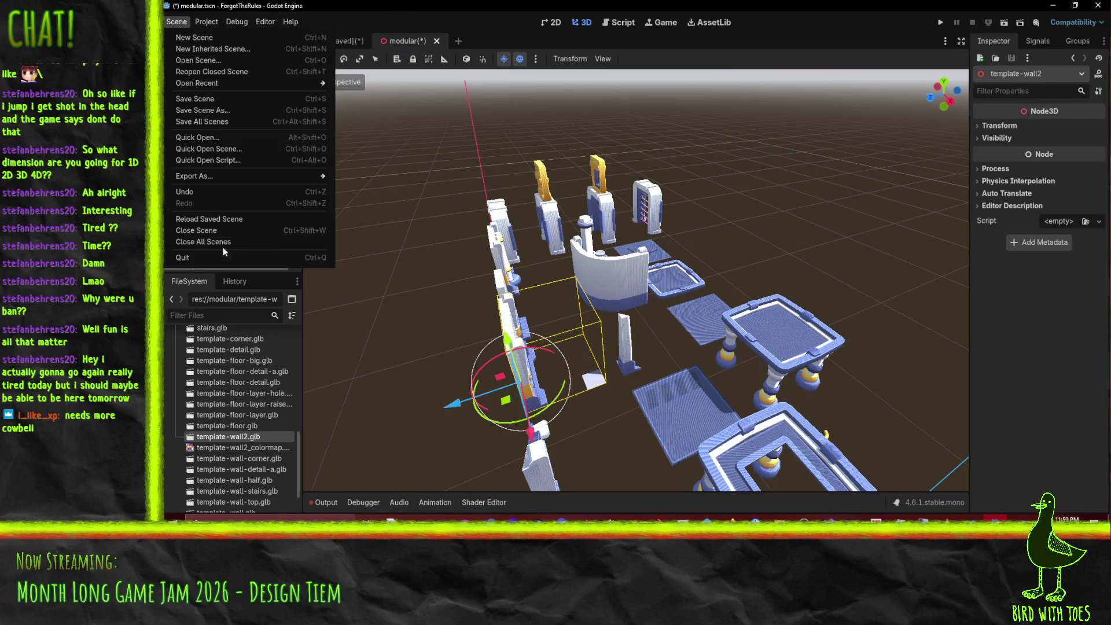
mouse_move(211, 176)
left_click(377, 175)
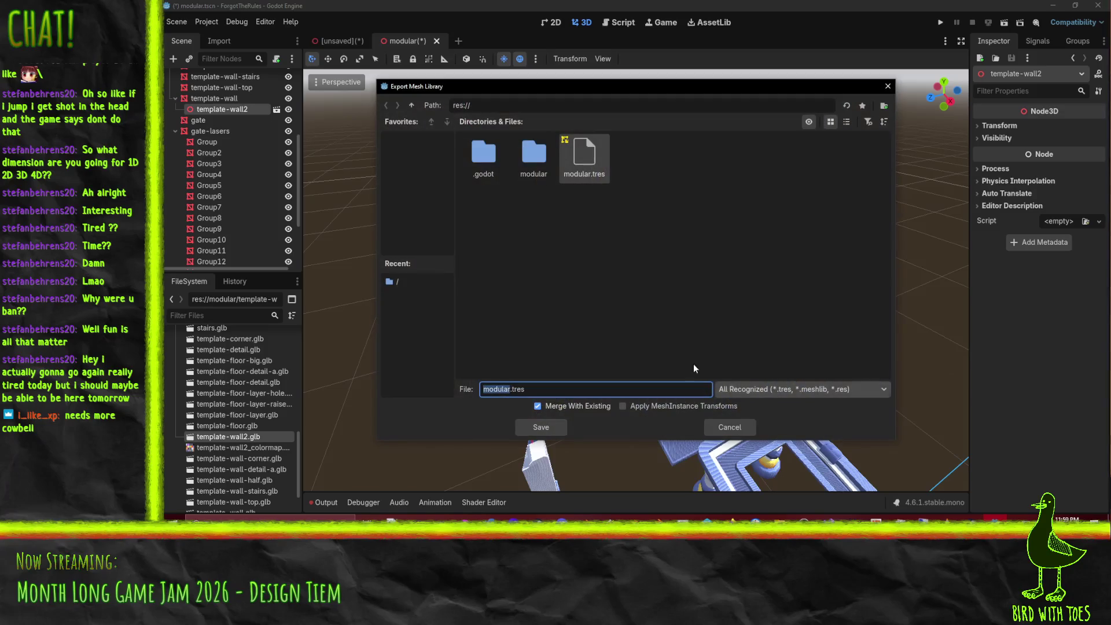
left_click(551, 423)
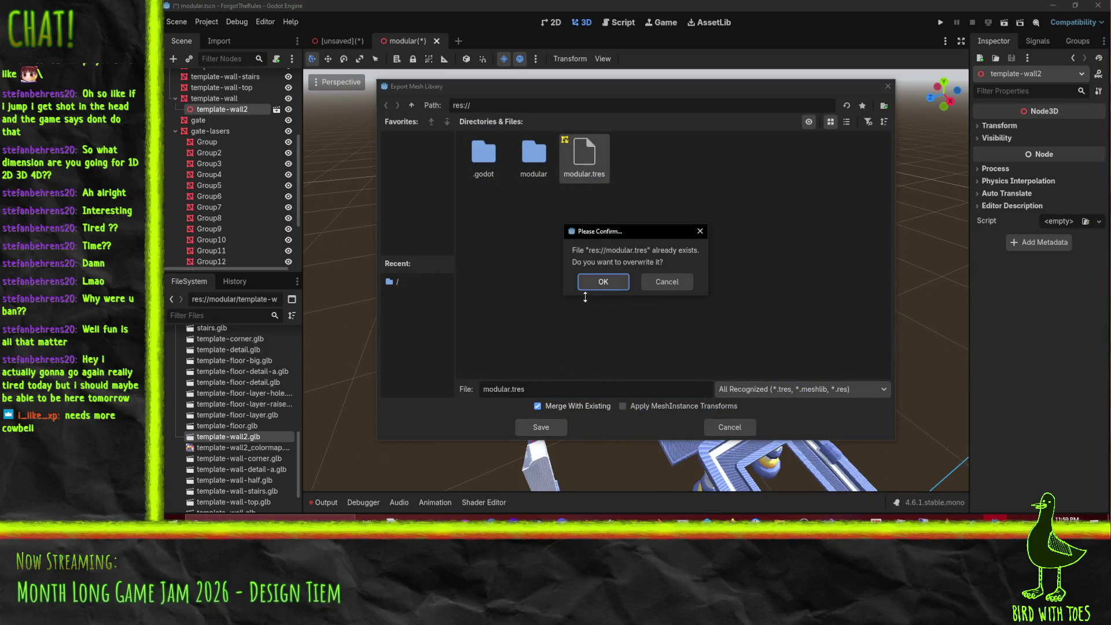
left_click(602, 283)
Step: In the GridMap scene, reselect the GridMap and template-wall piece and check its mesh library options
left_click(325, 40)
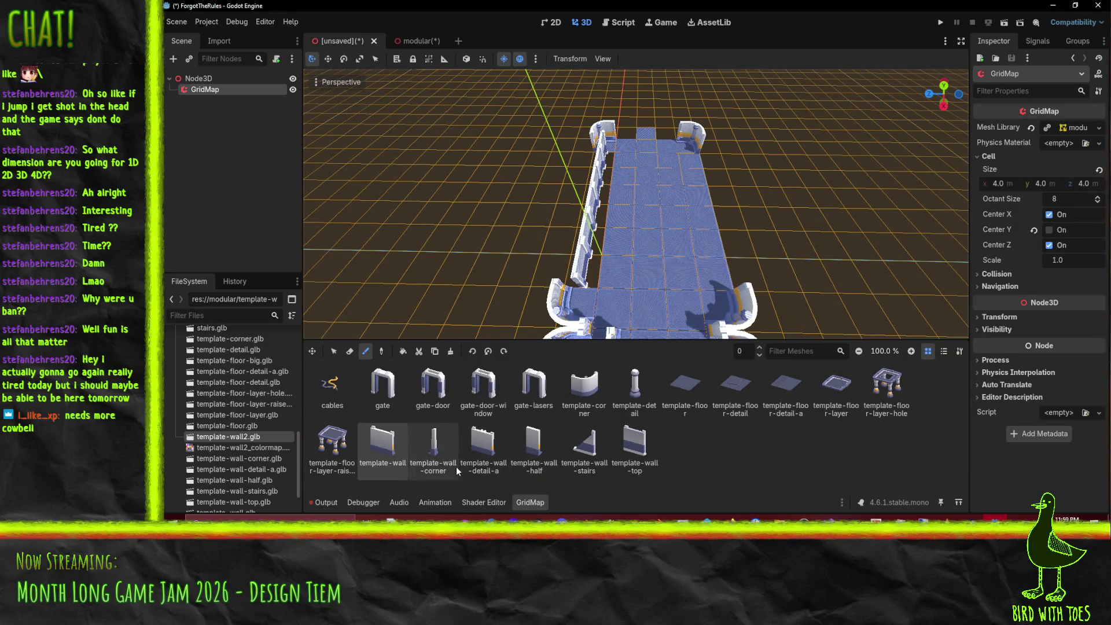
left_click(433, 387)
left_click(635, 443)
left_click(383, 442)
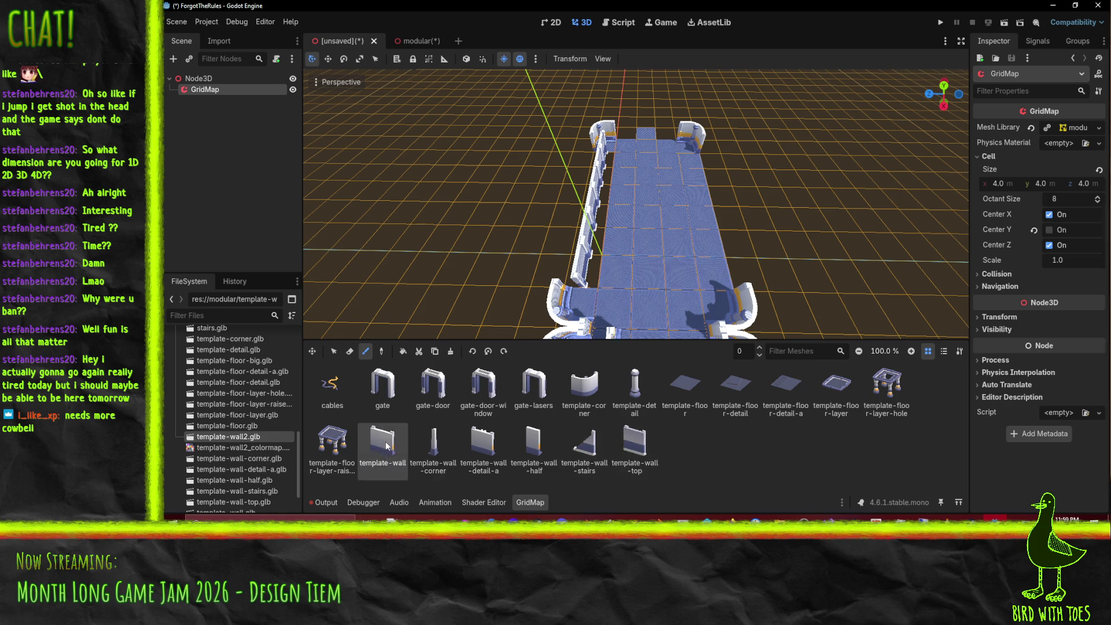
left_click(199, 78)
left_click(210, 90)
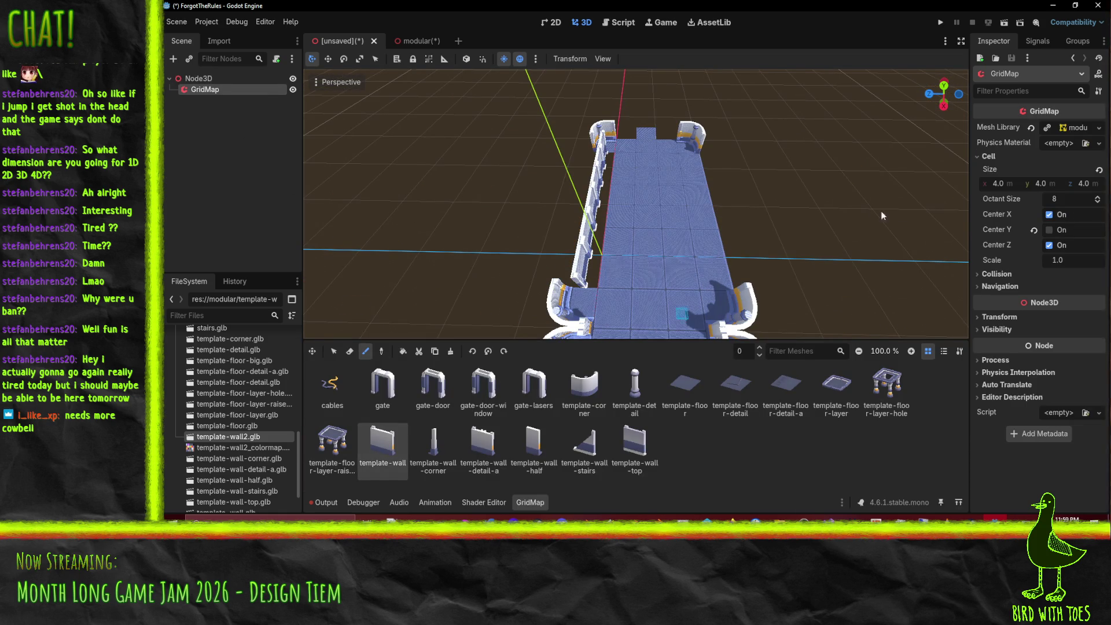
left_click(1100, 128)
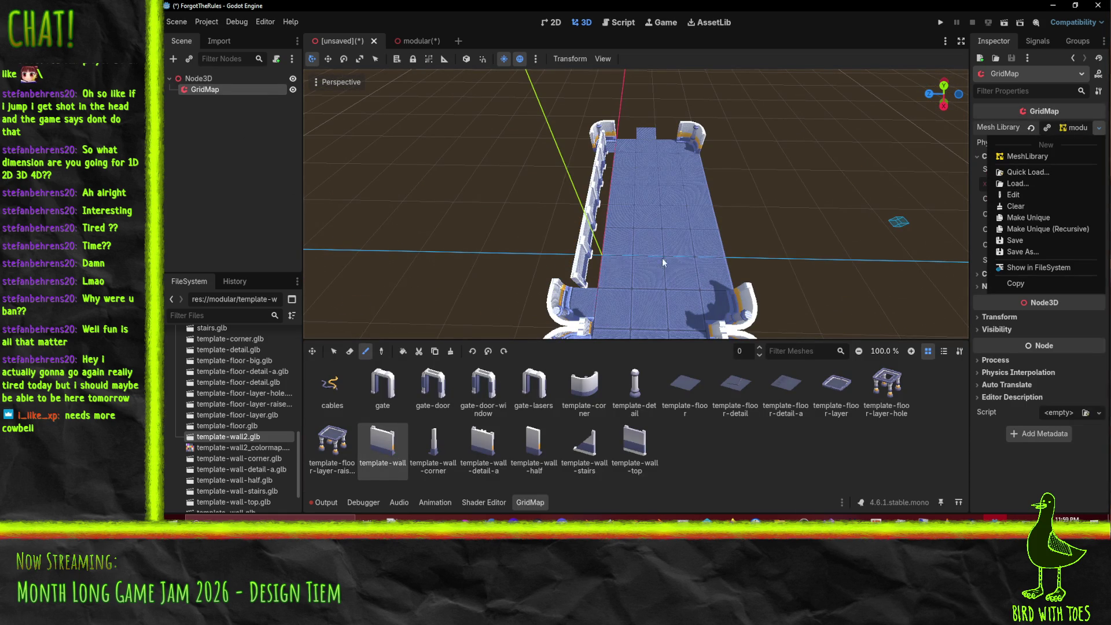
left_click(646, 267)
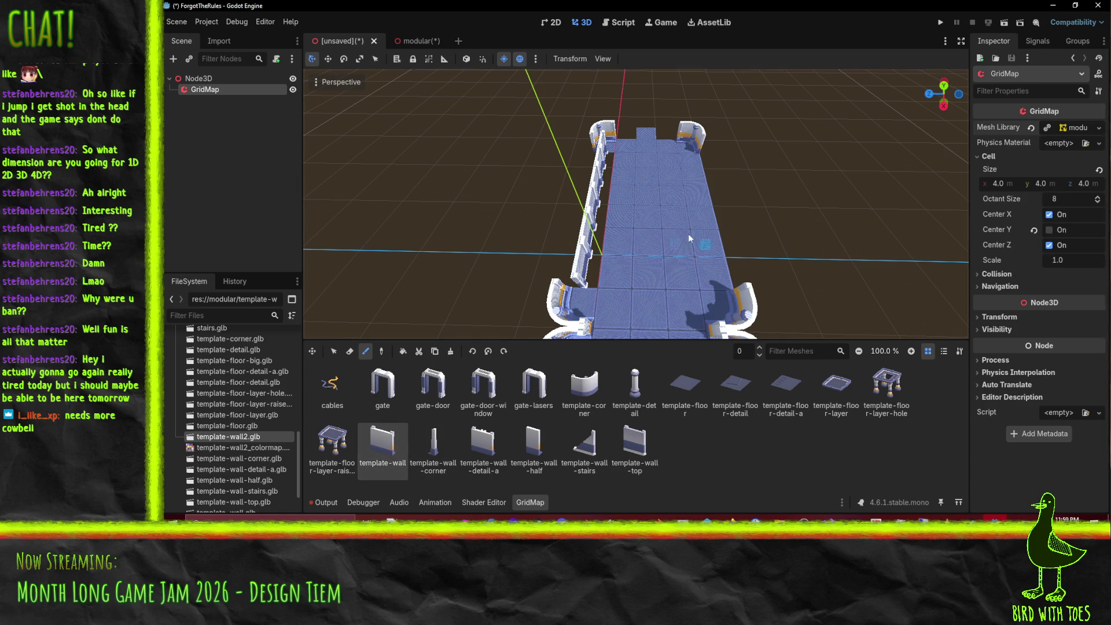
left_click(382, 446)
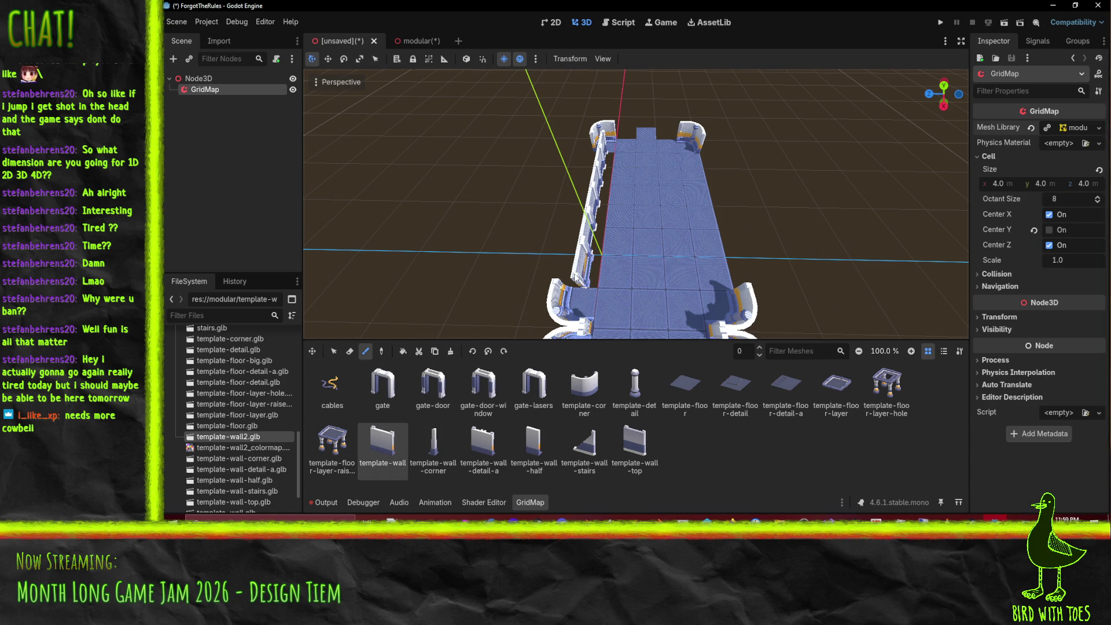
key("ctrl+Tab")
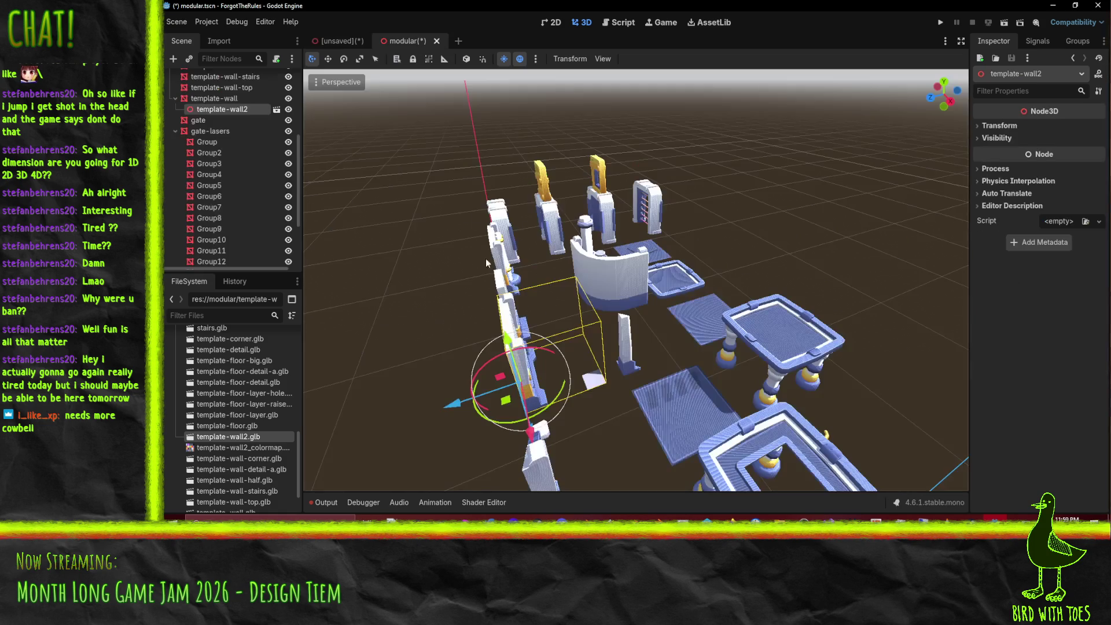
Step: Save the modular scene and export it as a MeshLibrary over modular.tres
key("ctrl+s")
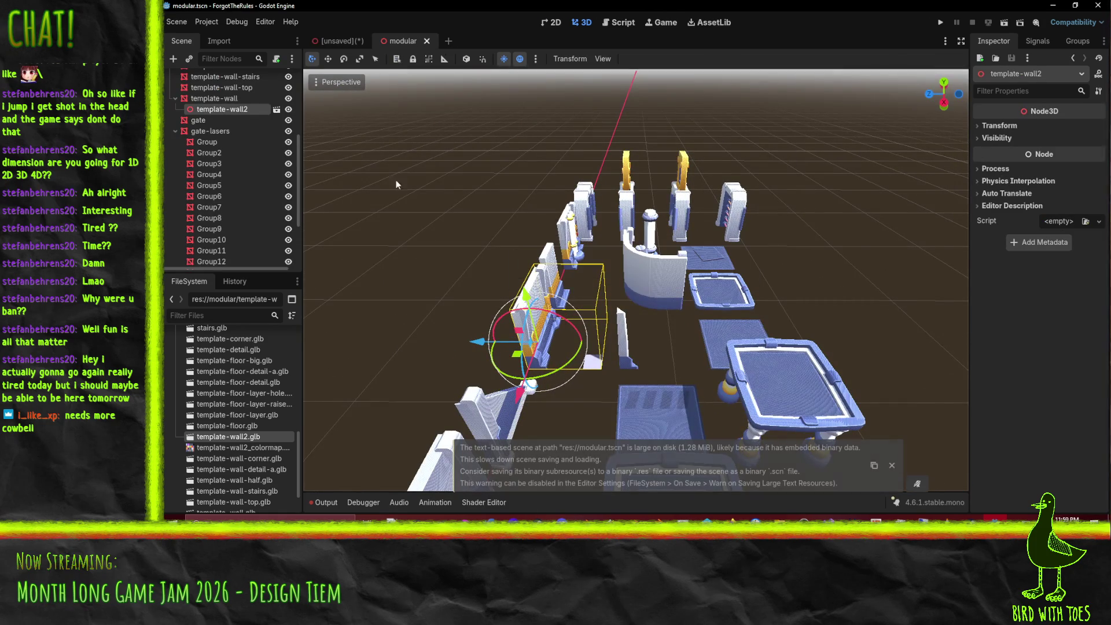
left_click(171, 22)
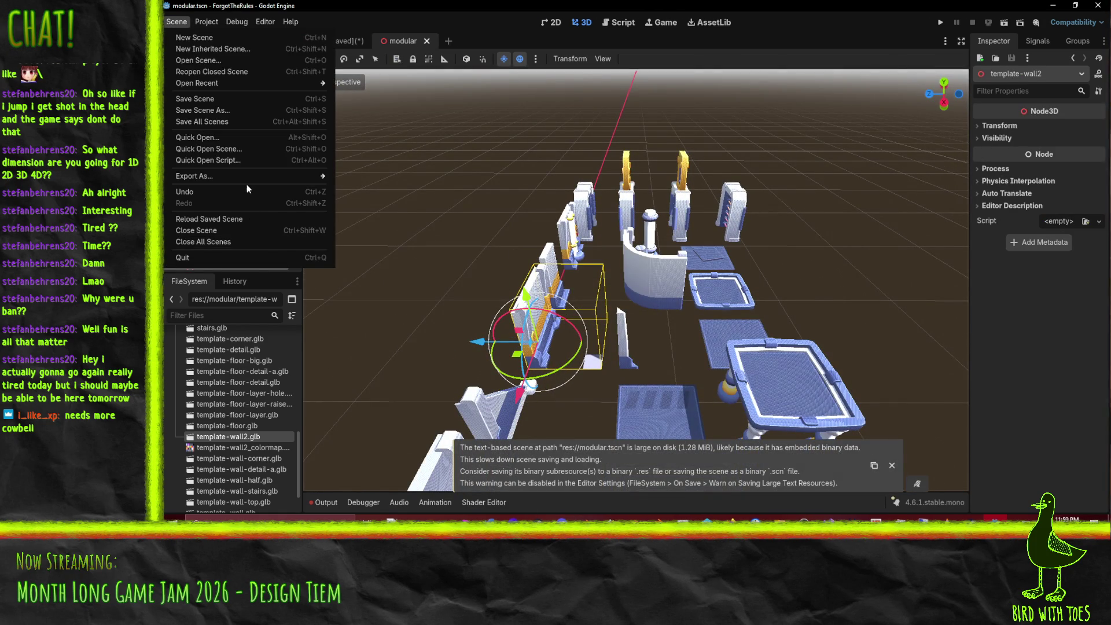
mouse_move(251, 177)
left_click(370, 176)
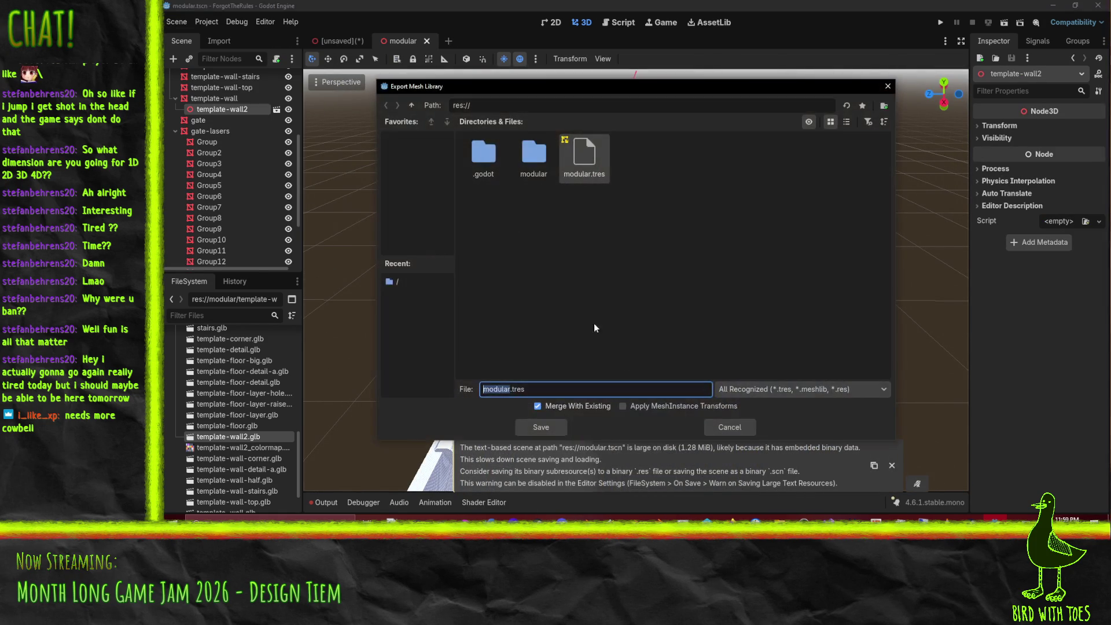
left_click(536, 428)
left_click(605, 281)
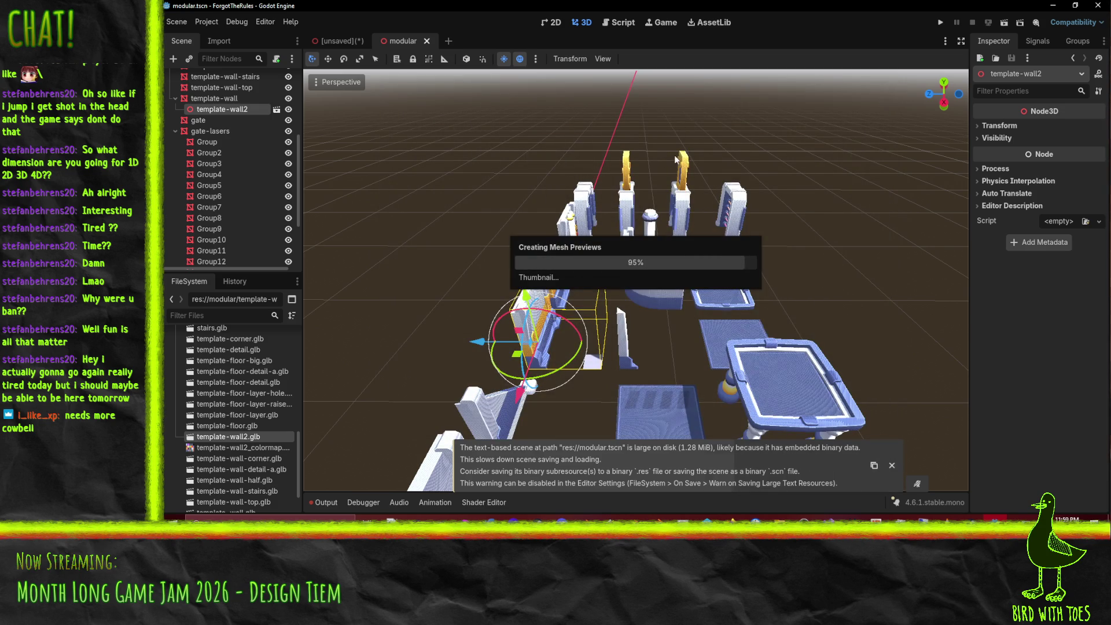
Step: Check template-wall in the GridMap palette, then select template-wall in the modular scene
left_click(335, 39)
left_click_drag(605, 195, 510, 220)
left_click(396, 449)
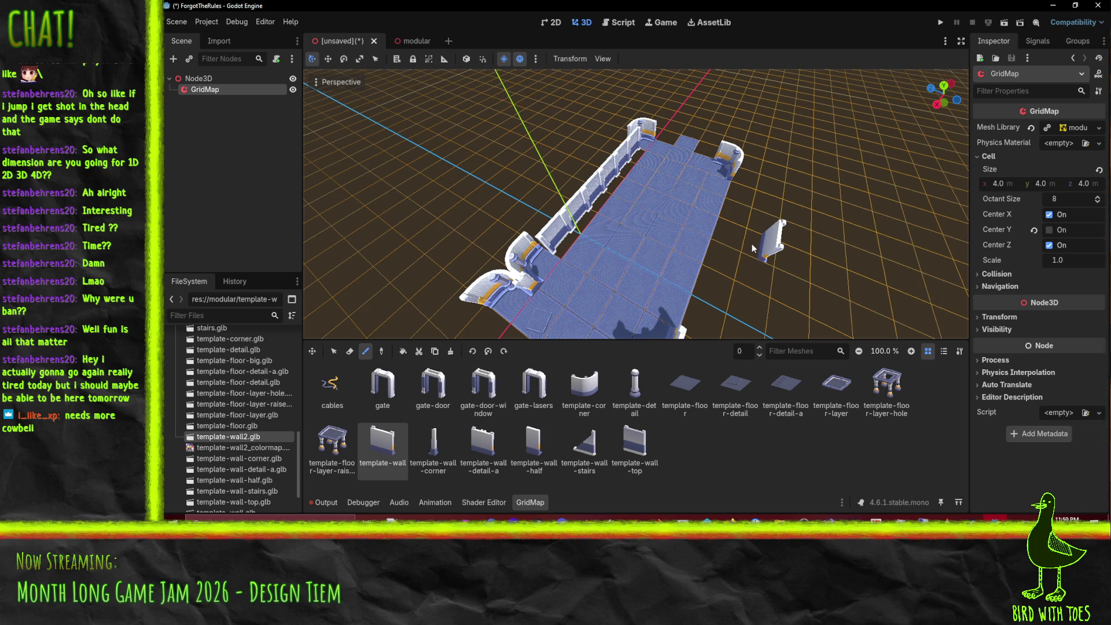
left_click(402, 41)
left_click_drag(600, 346, 538, 315)
left_click(214, 98)
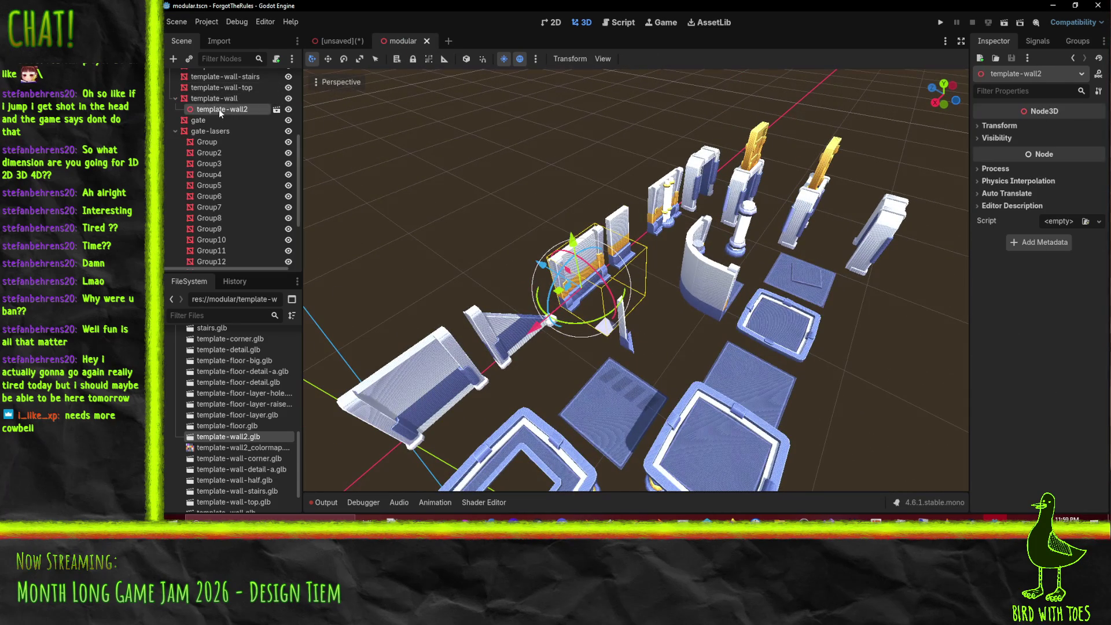
Step: Make template-wall2 local and move its wall mesh child to the top level
right_click(219, 109)
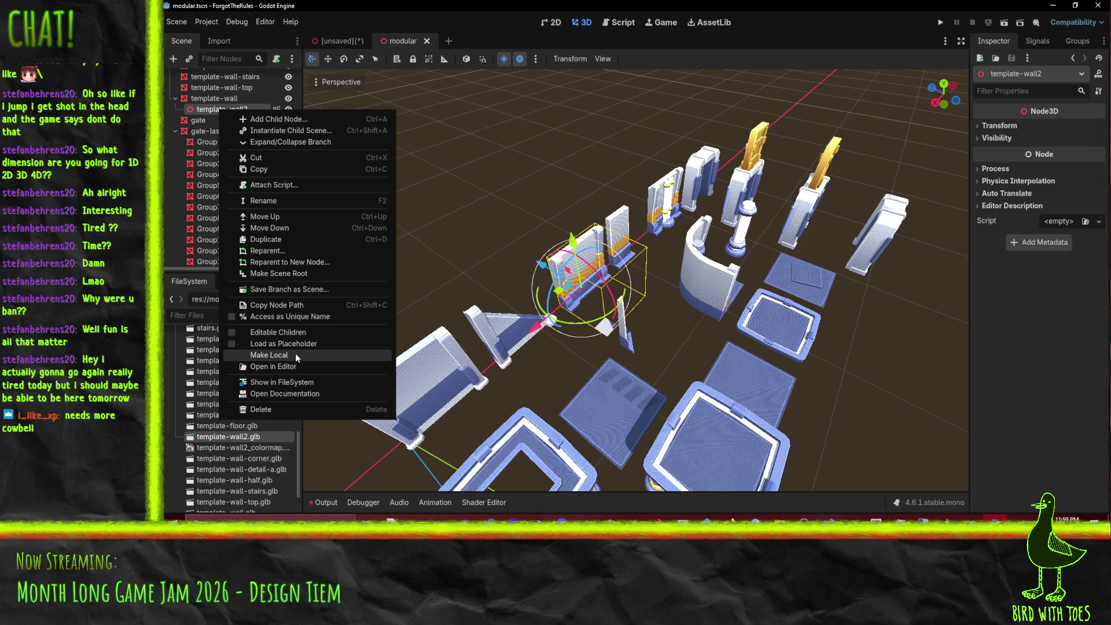
left_click(296, 355)
left_click(226, 119)
left_click(232, 111)
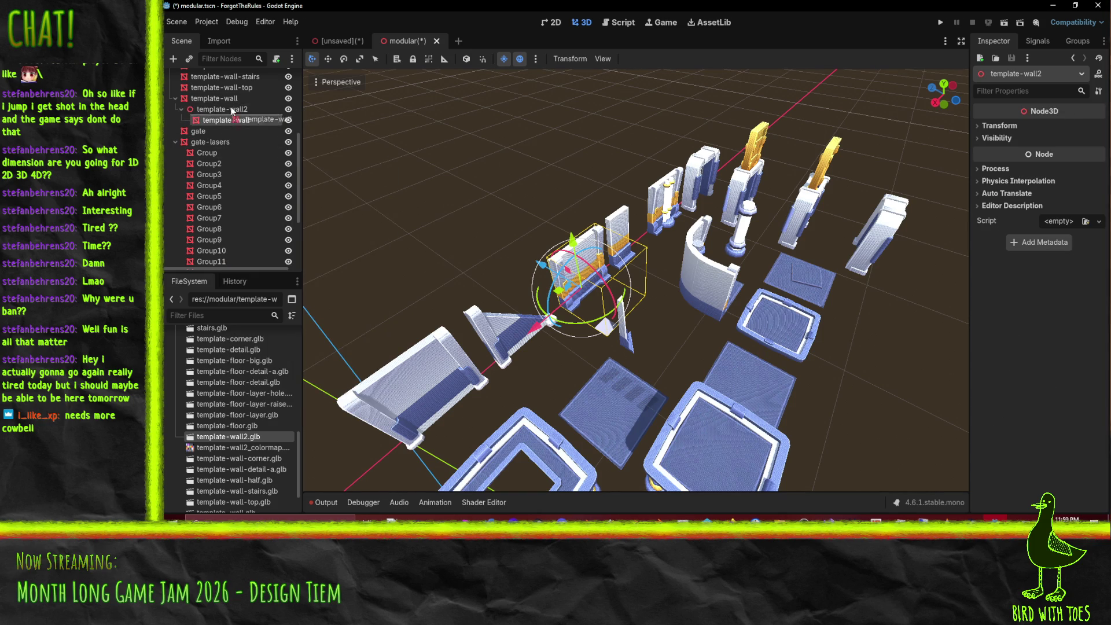
left_click_drag(232, 115, 232, 108)
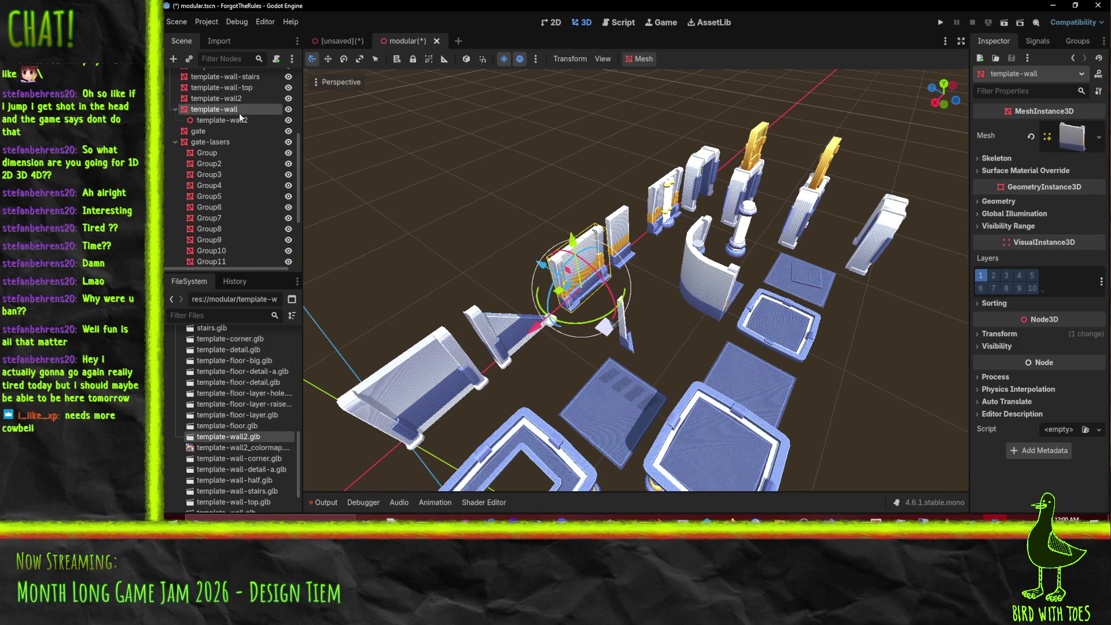
Step: Delete the old template-wall, rename the new mesh node template-wall, and save modular.tscn
key("Delete")
key("Return")
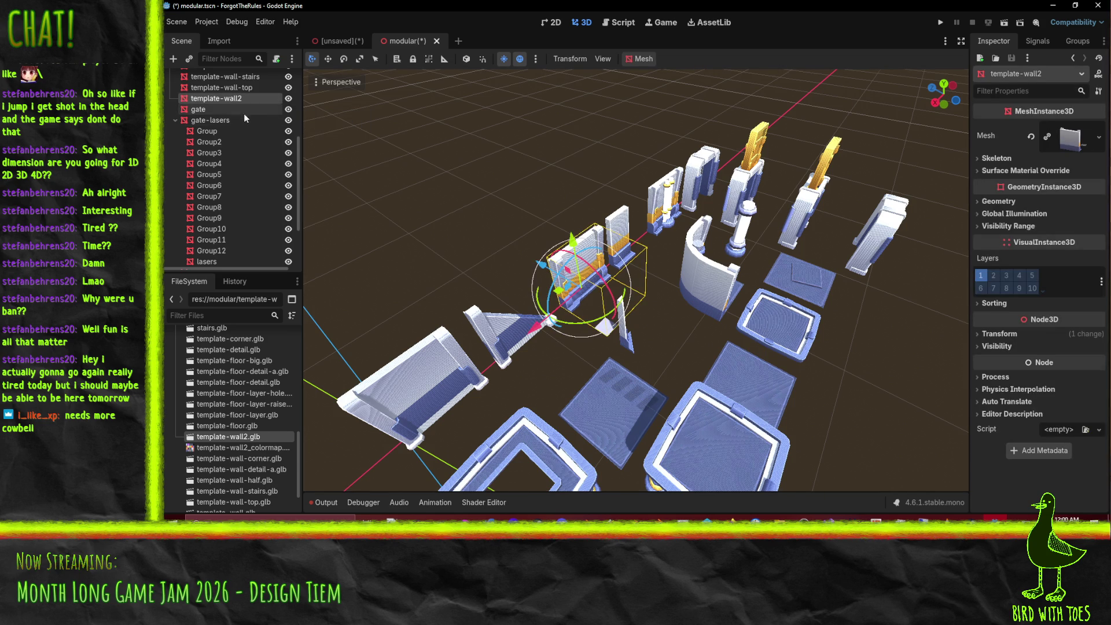
left_click(239, 100)
key("Return")
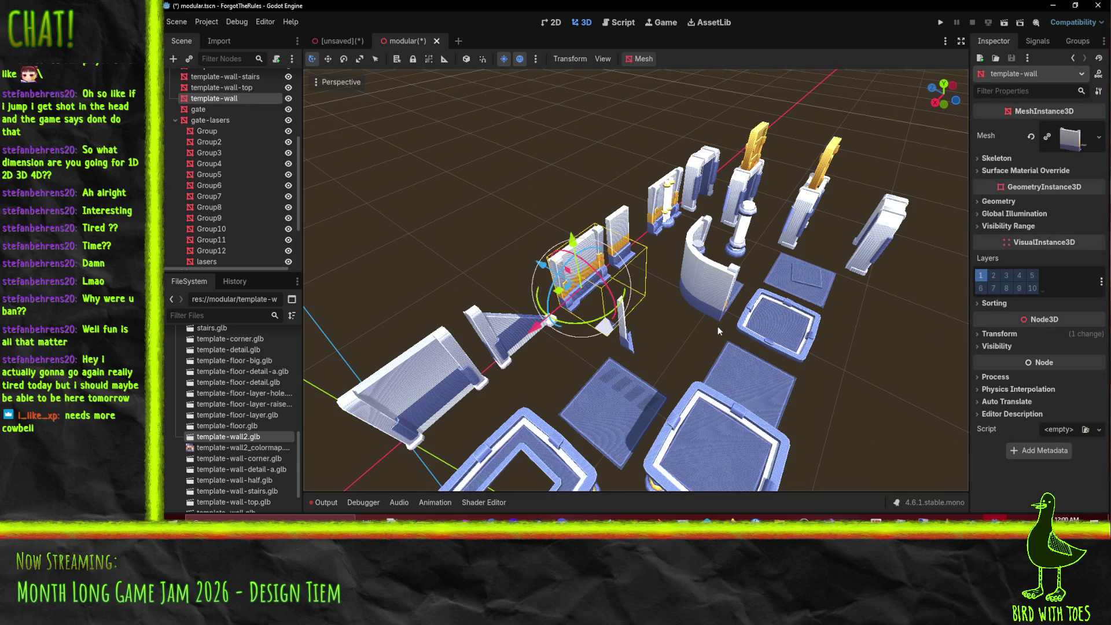
key("ctrl+s")
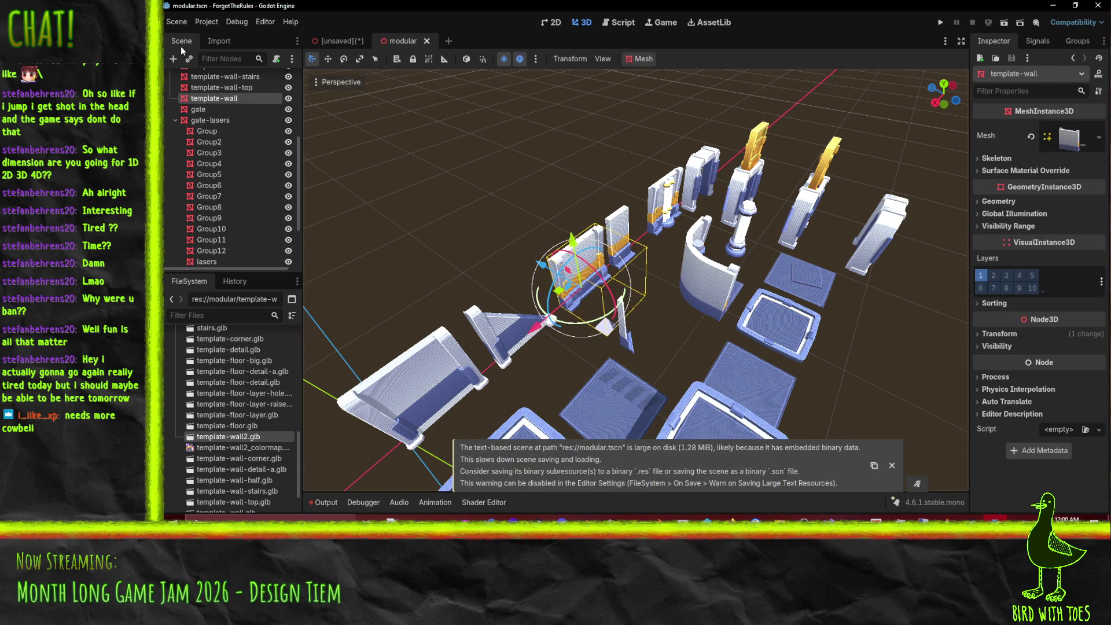
Step: Export the MeshLibrary over modular.tres, then orbit around the GridMap corridor to inspect it
left_click(177, 22)
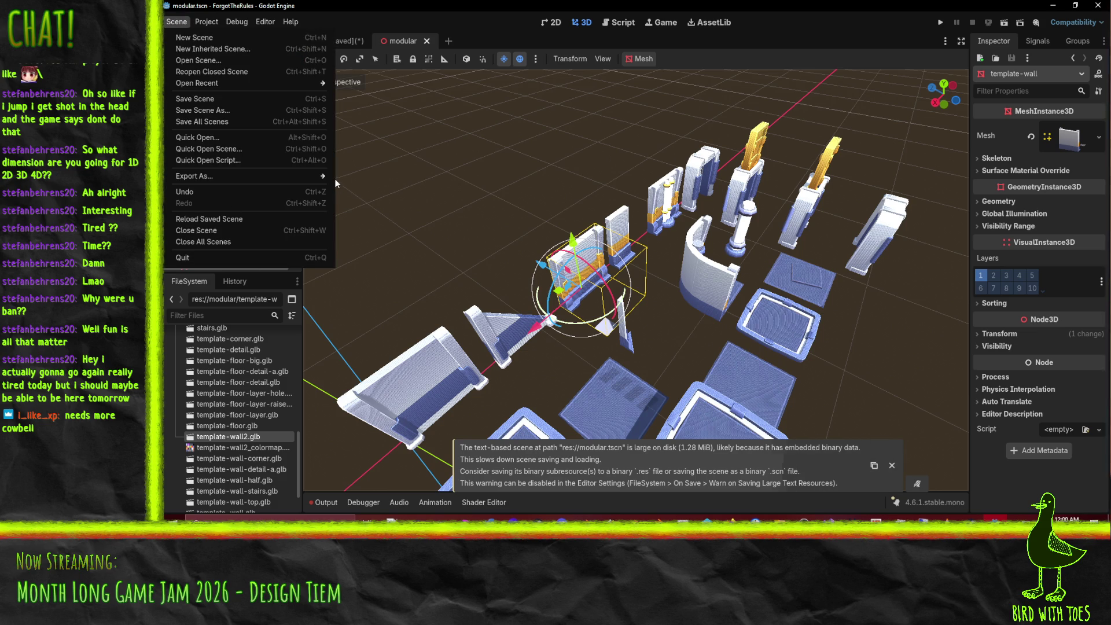
mouse_move(253, 179)
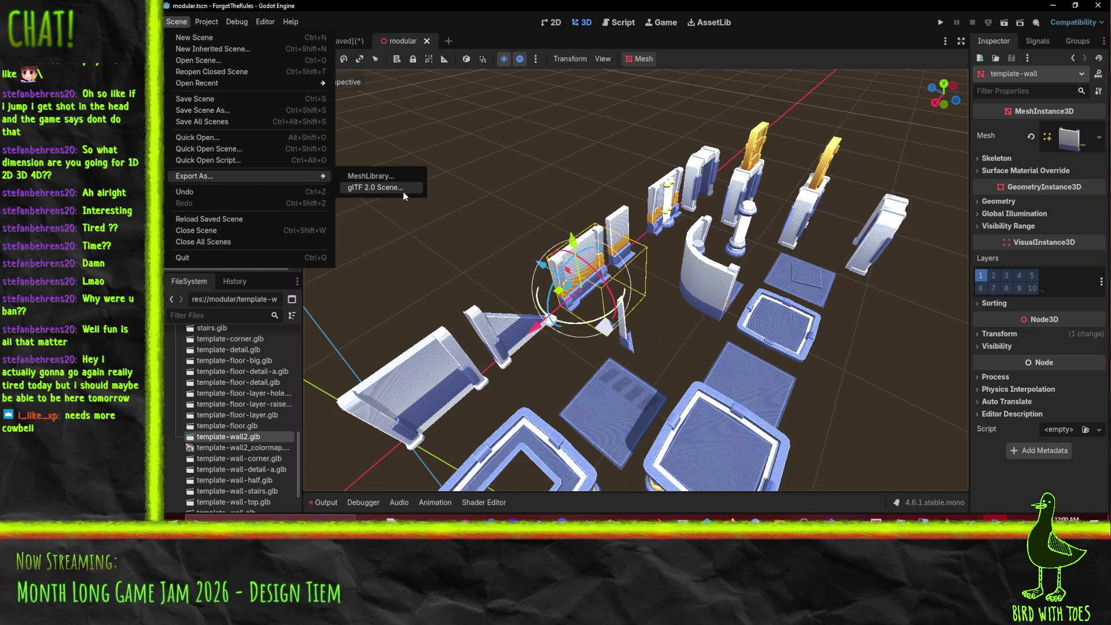
left_click(379, 176)
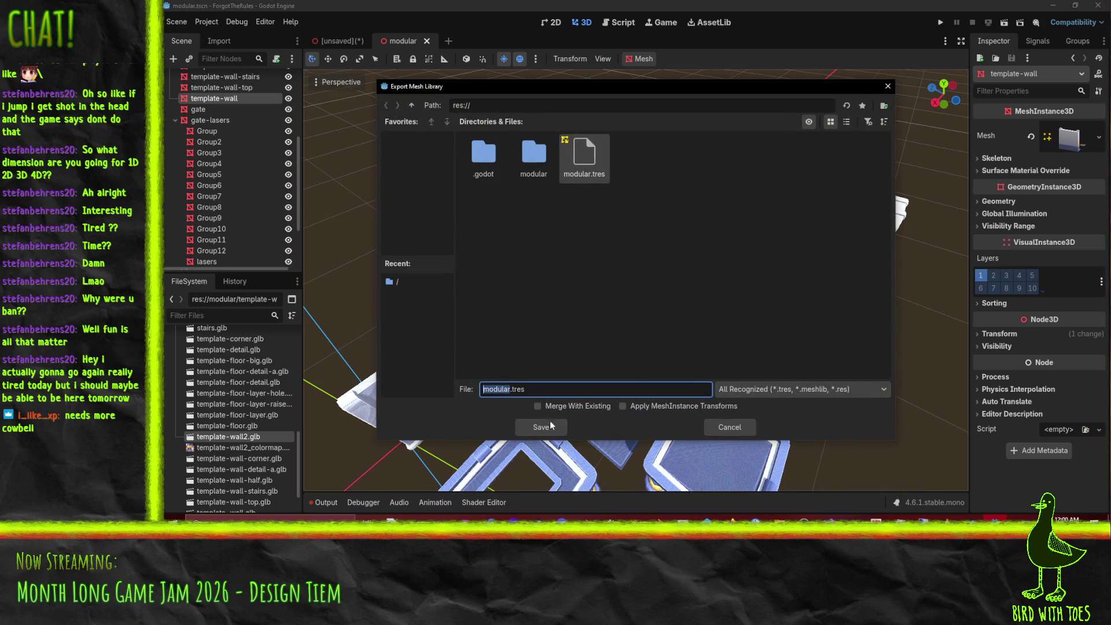
left_click(555, 428)
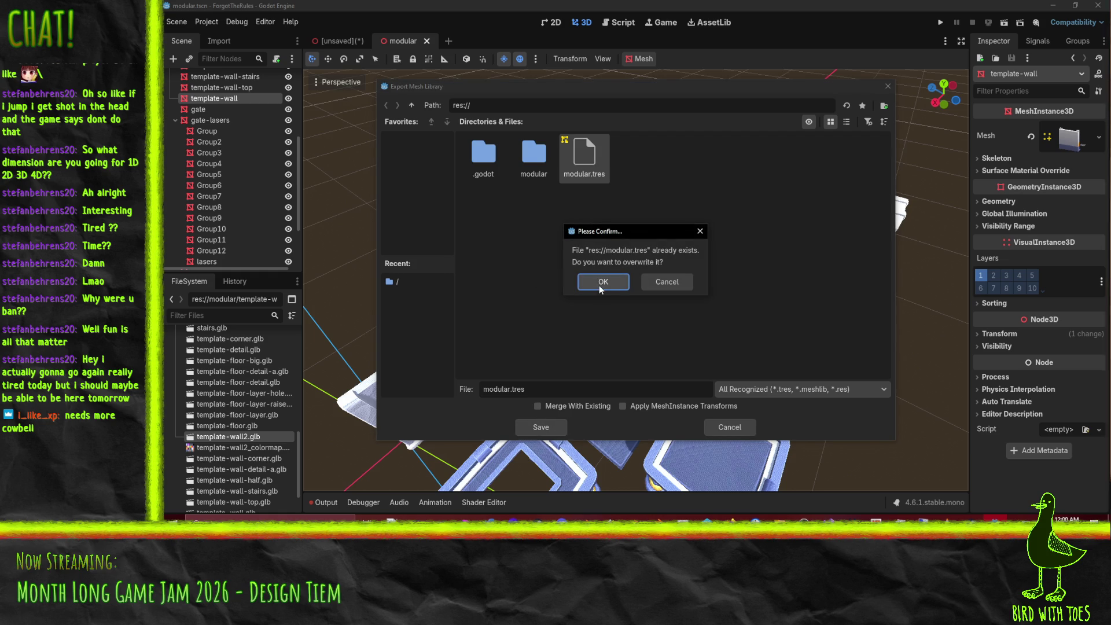
left_click(602, 286)
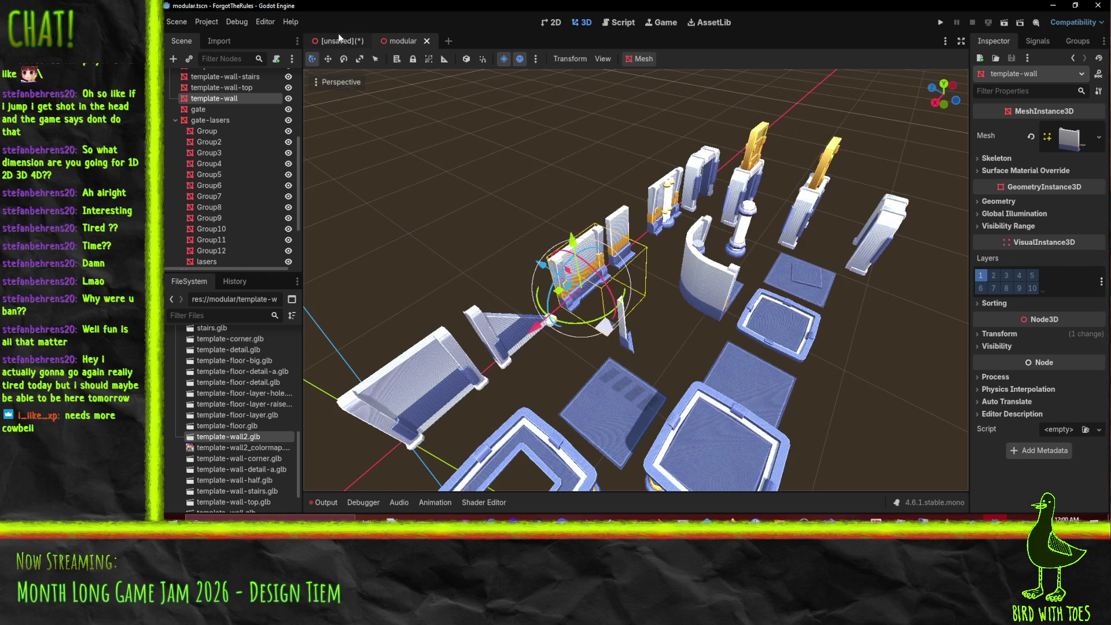
left_click(340, 41)
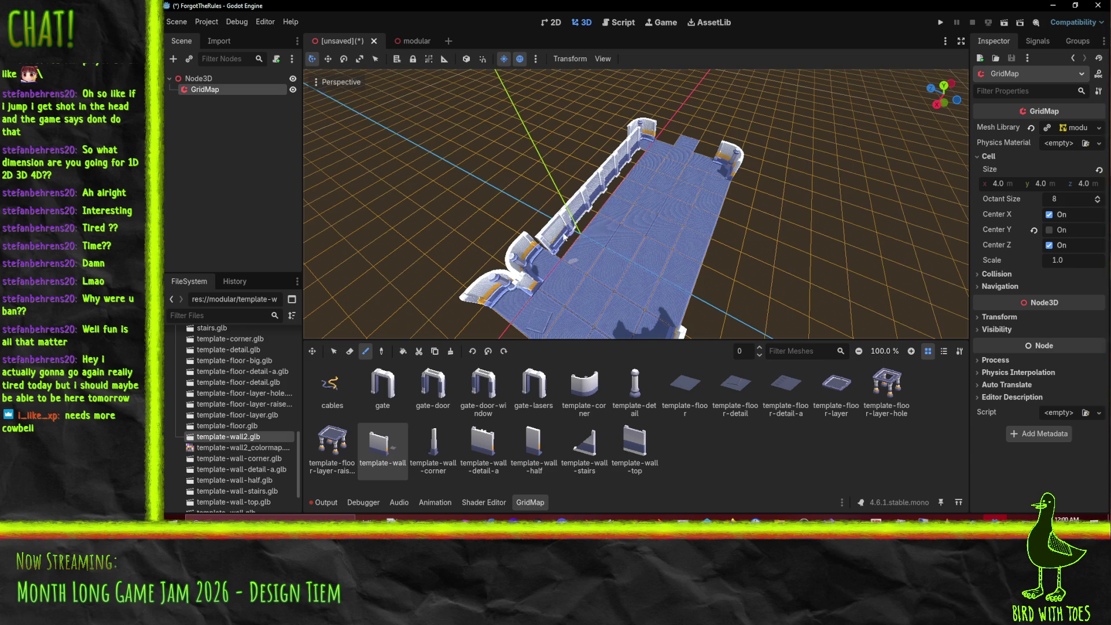
mouse_move(564, 237)
left_mouse_down()
mouse_move(654, 282)
mouse_move(464, 120)
left_mouse_up()
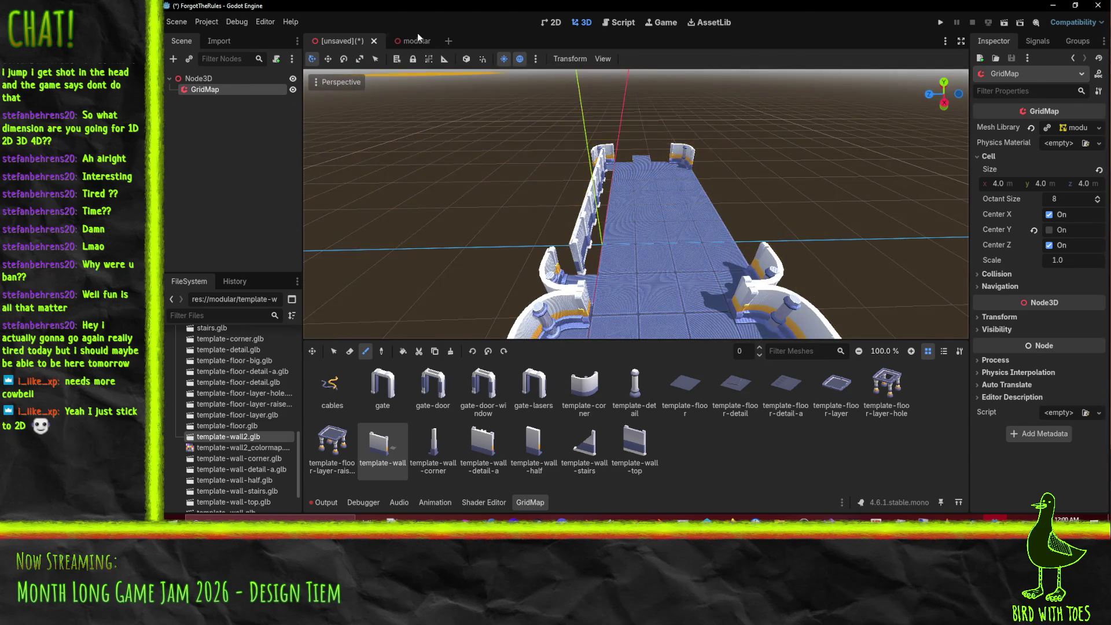
Step: Save modular.tscn, export it as MeshLibrary over modular.tres, and return to the [unsaved] GridMap tab
left_click(412, 41)
mouse_move(532, 227)
left_mouse_down()
mouse_move(591, 190)
mouse_move(617, 237)
mouse_move(676, 255)
mouse_move(506, 261)
left_mouse_up()
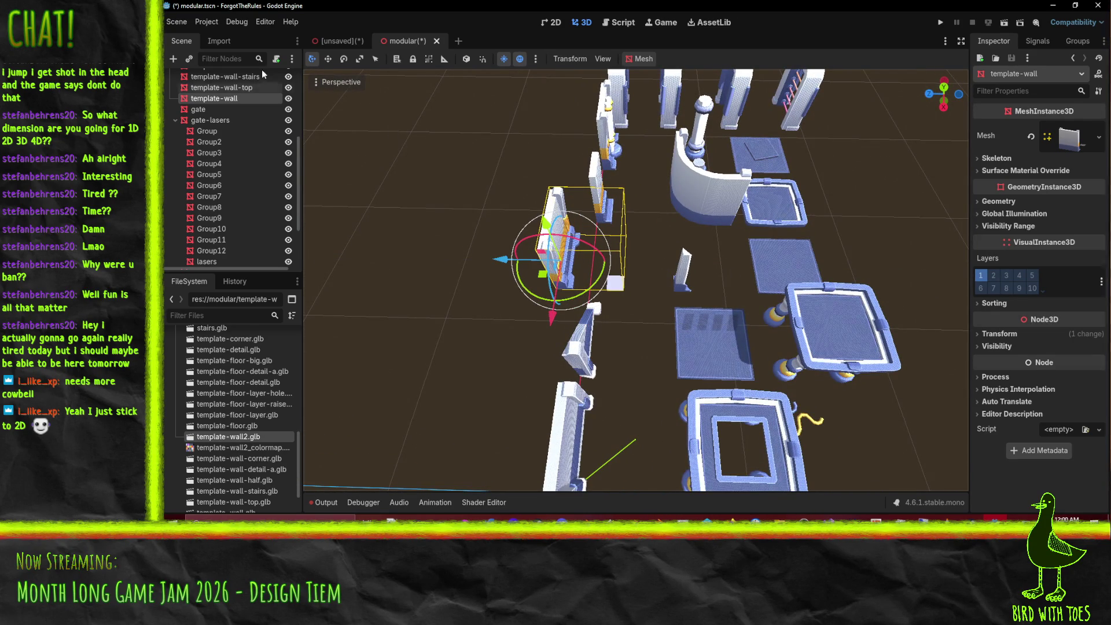
key("ctrl+s")
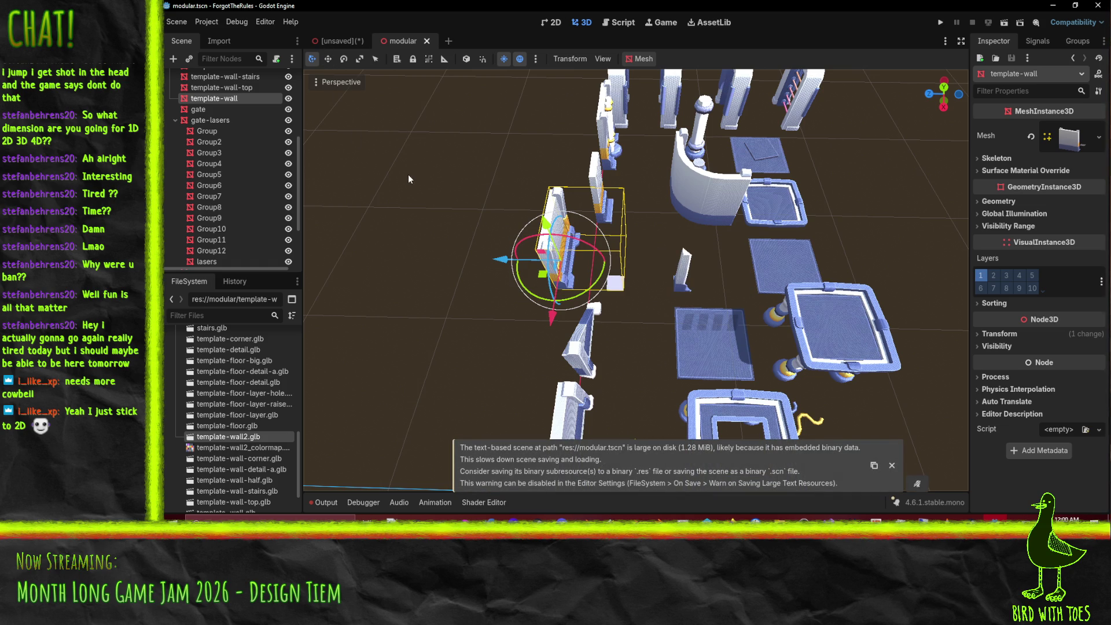
left_click(177, 22)
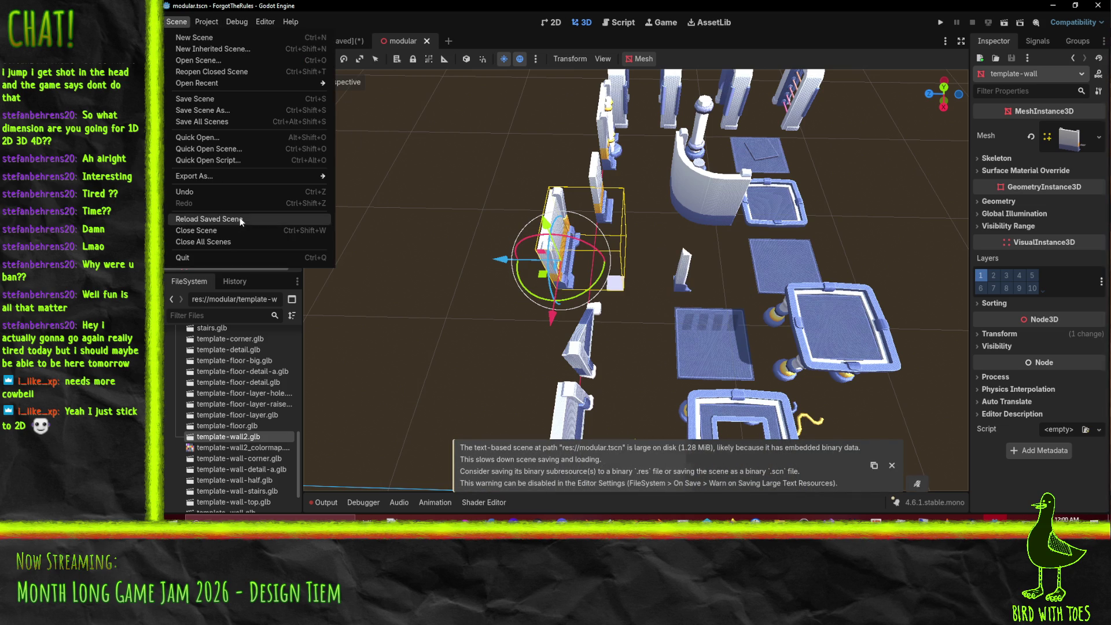
mouse_move(254, 177)
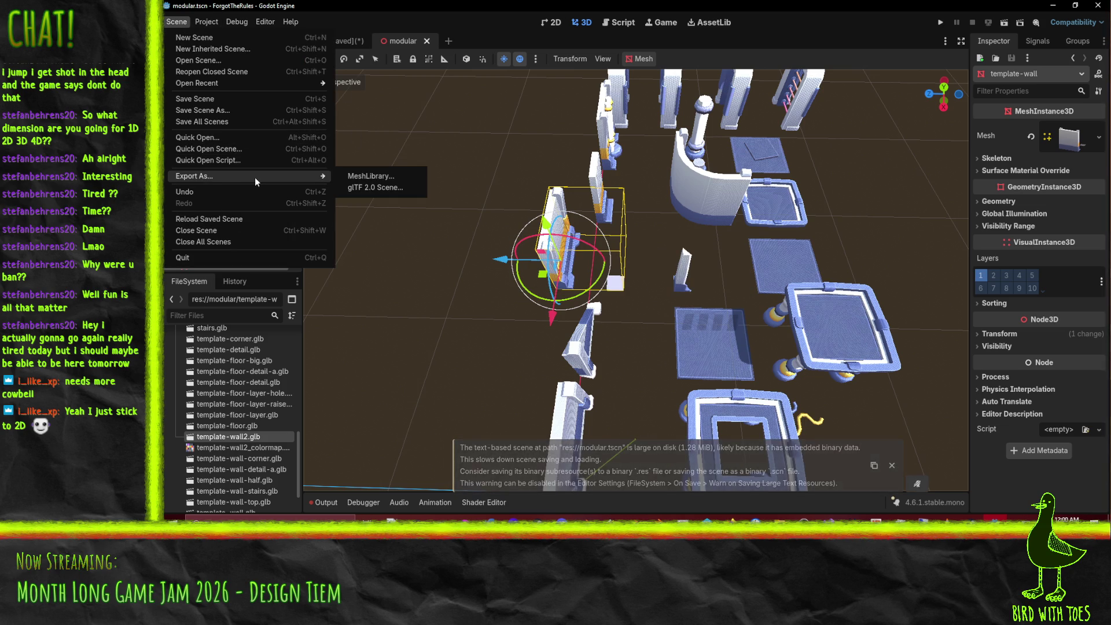
left_click(379, 178)
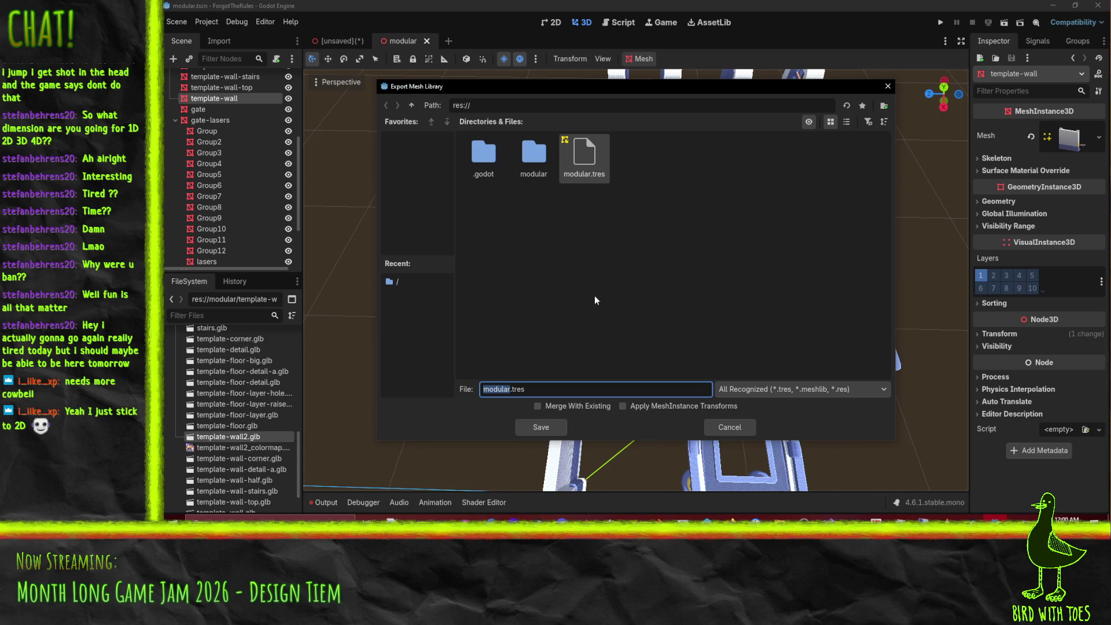
left_click(548, 430)
left_click(623, 285)
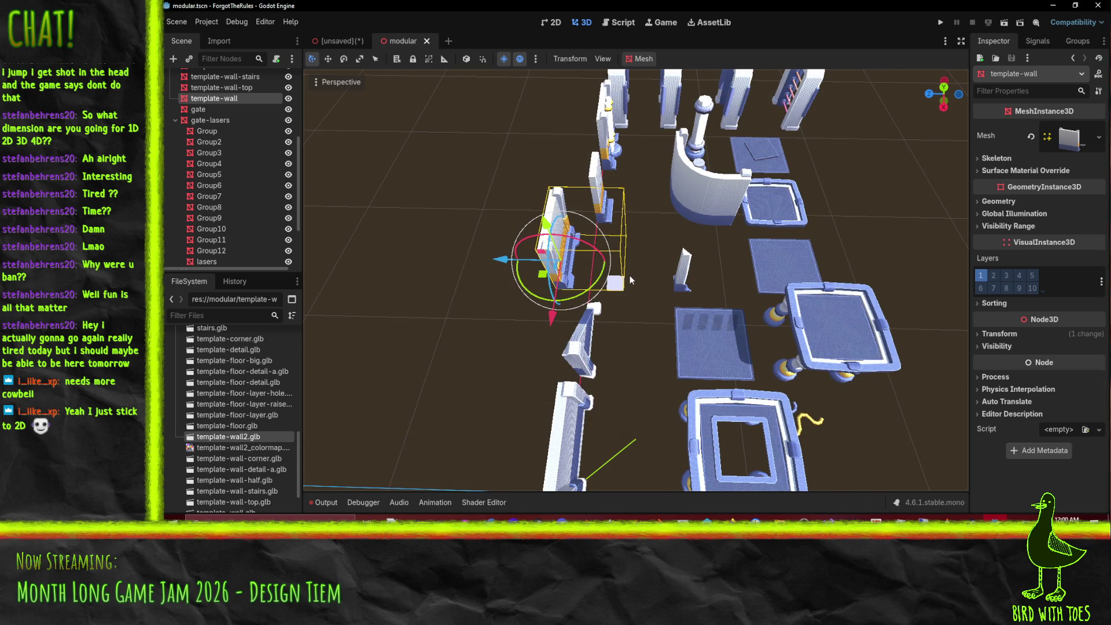
left_click(339, 41)
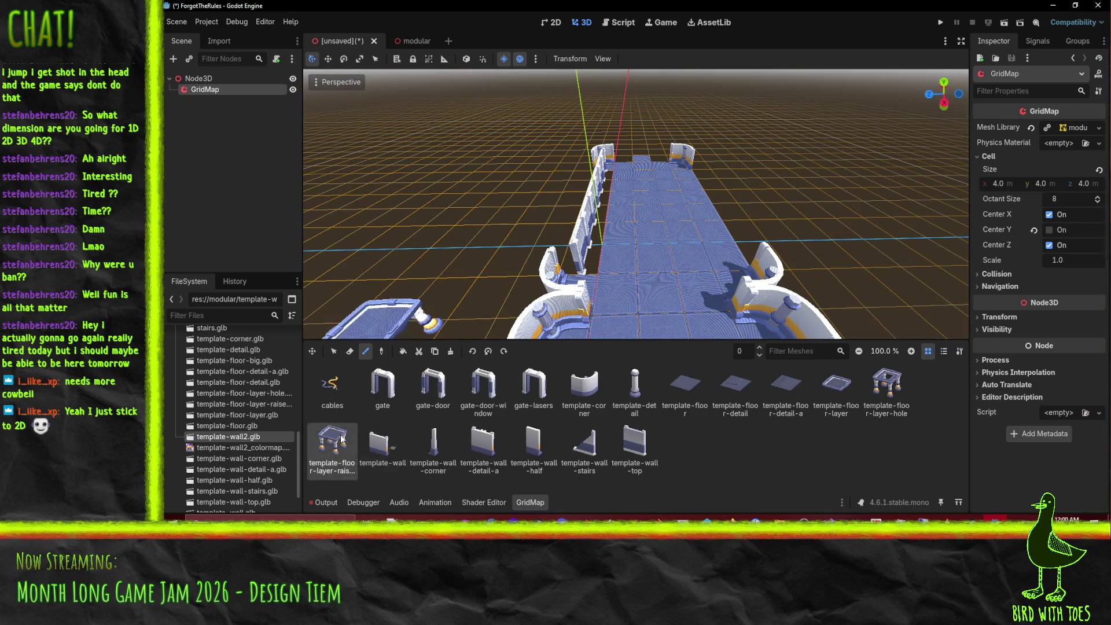
Step: Paint a template-wall piece into the gap beside the curved corner, then switch to Blender
left_click(381, 444)
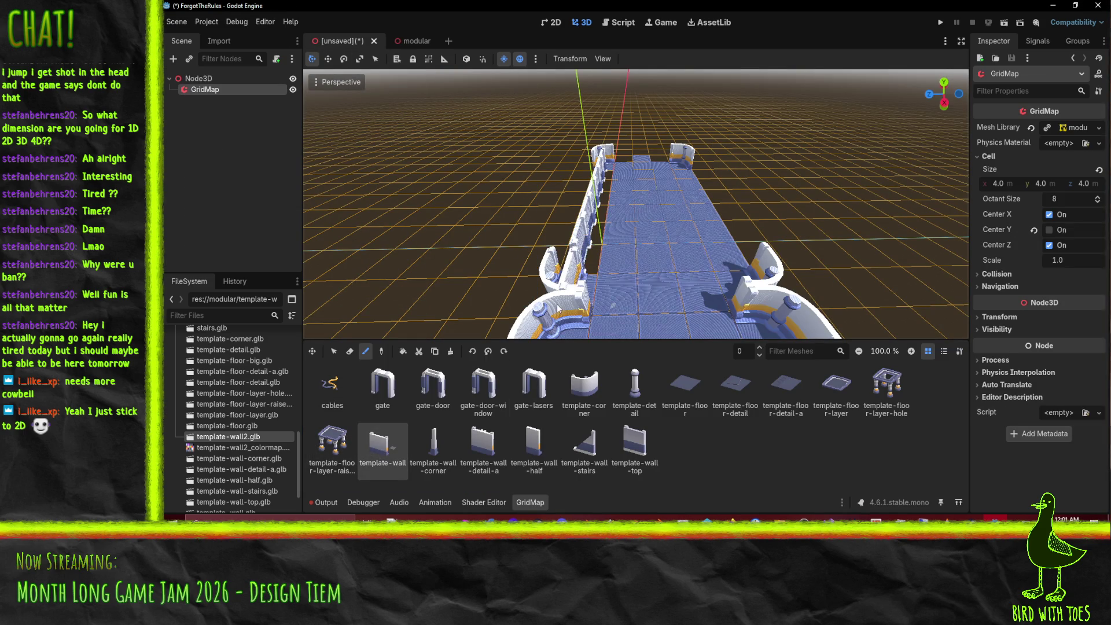
mouse_move(569, 299)
left_mouse_down()
mouse_move(508, 334)
mouse_move(491, 297)
mouse_move(518, 257)
mouse_move(568, 228)
mouse_move(578, 236)
left_mouse_up()
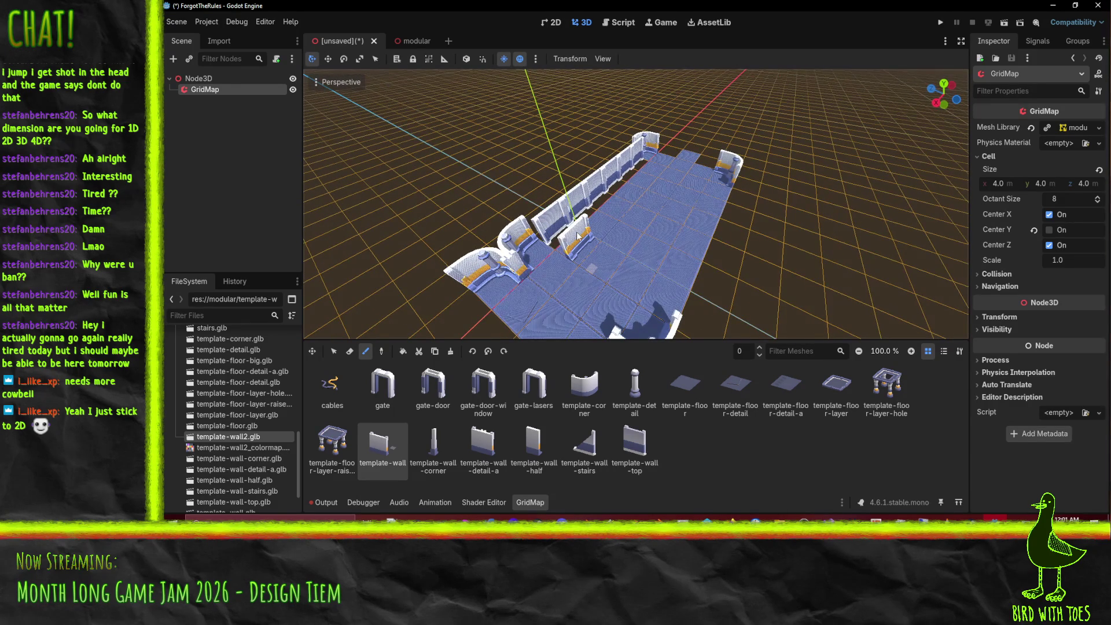
left_click(541, 242)
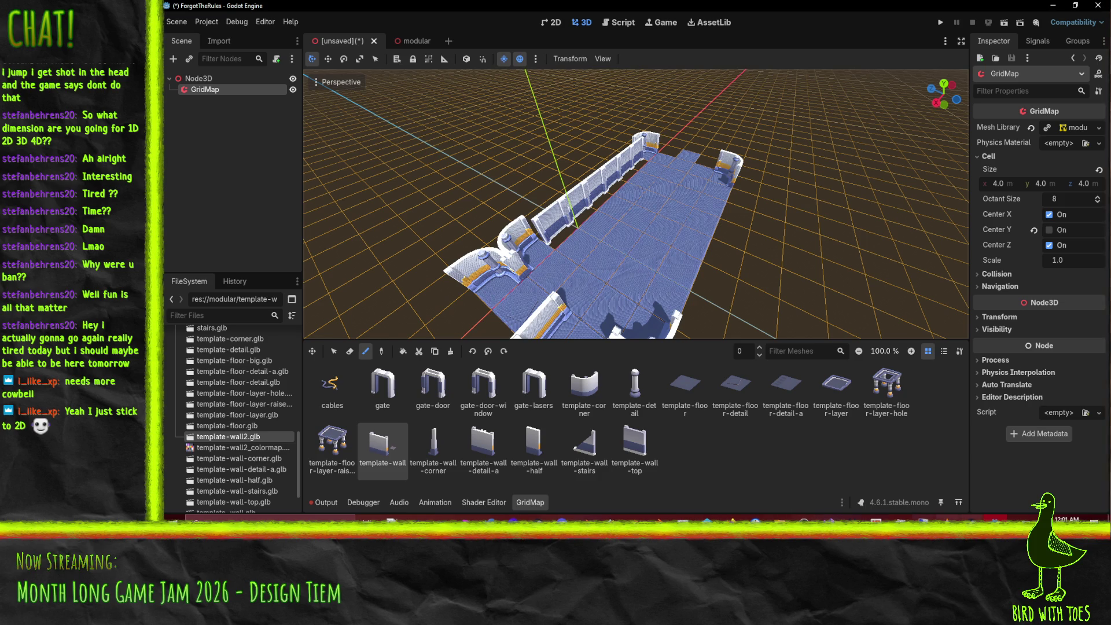
mouse_move(995, 539)
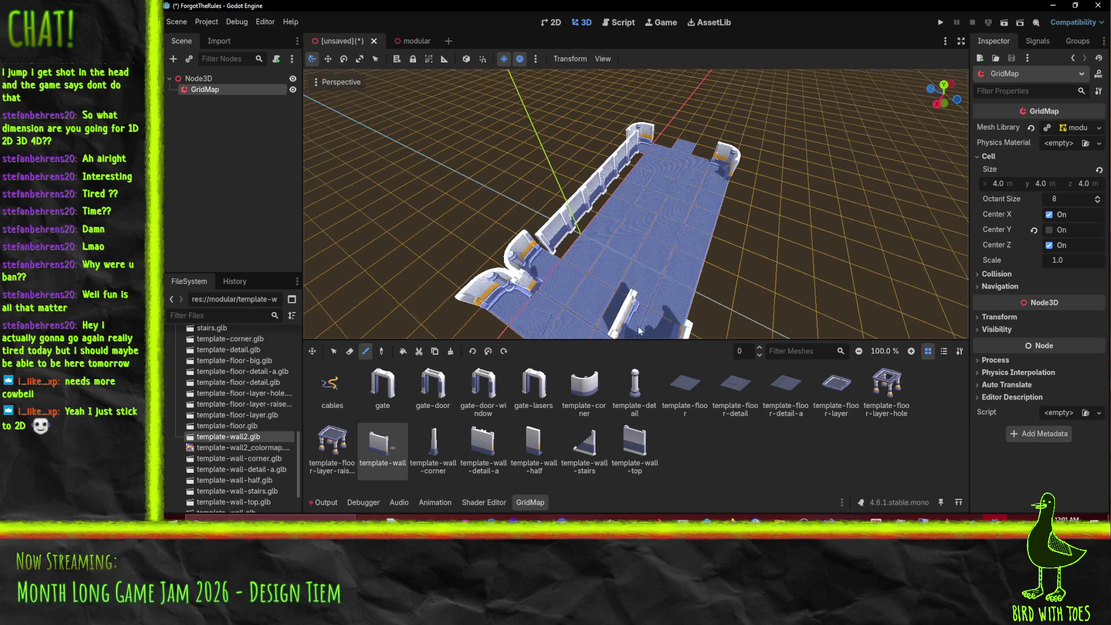
key("alt+Tab")
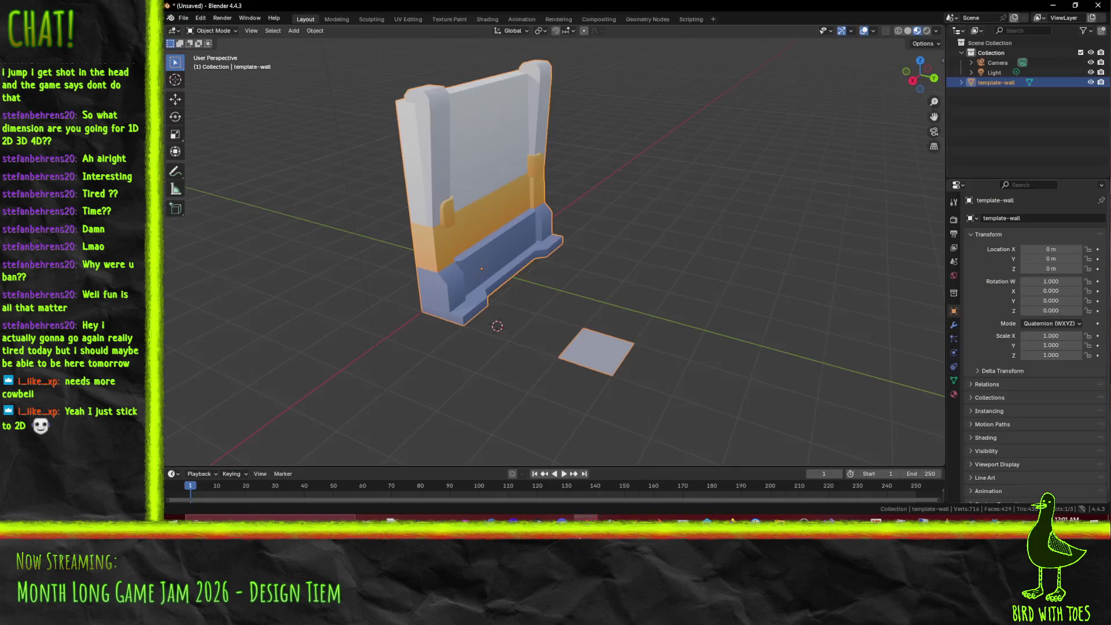
Step: Back in Godot, paint a wall at the grid's left, reselect template-wall, then open the modular scene
mouse_move(504, 324)
left_mouse_down()
mouse_move(497, 298)
mouse_move(495, 307)
mouse_move(519, 301)
mouse_move(512, 264)
mouse_move(610, 308)
mouse_move(562, 321)
left_mouse_up()
key("alt+Tab")
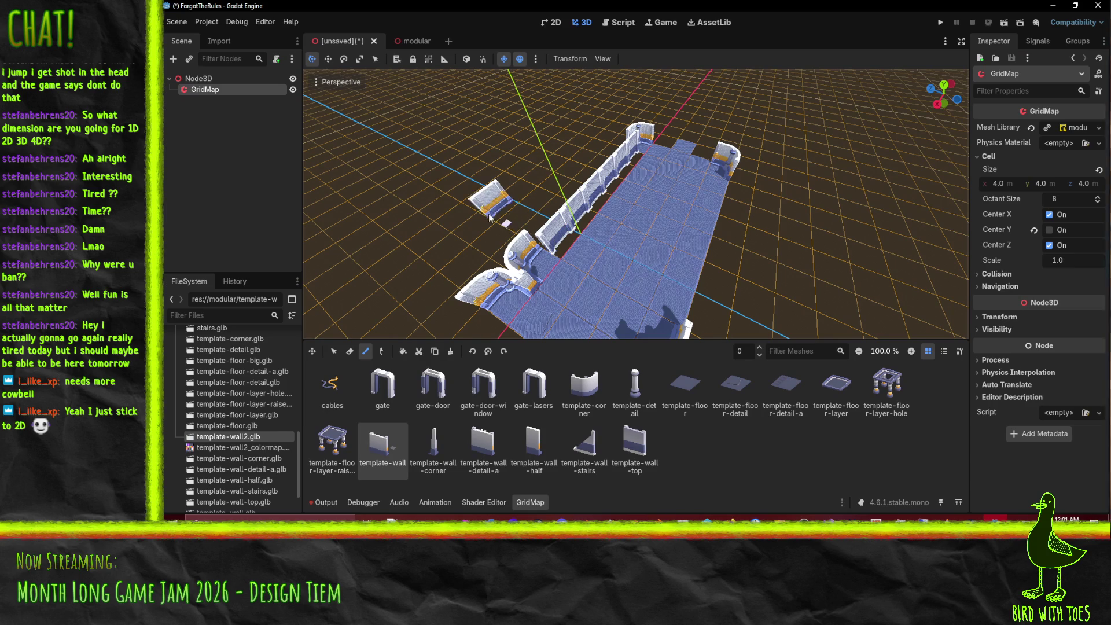
left_click(410, 289)
left_click(398, 396)
left_click(382, 446)
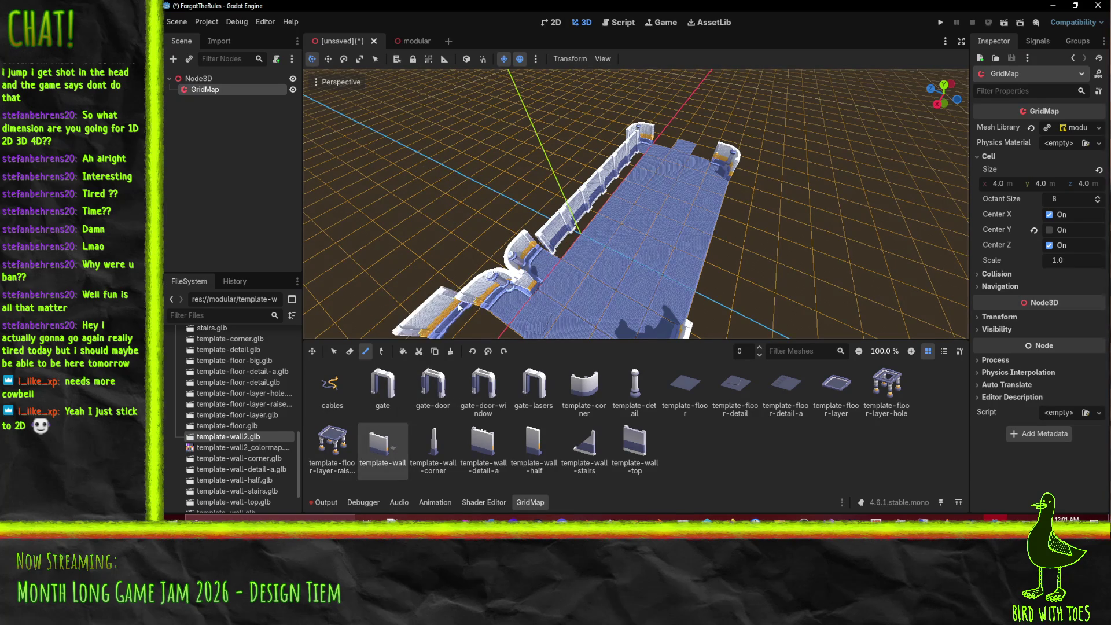
left_click_drag(463, 307, 511, 226)
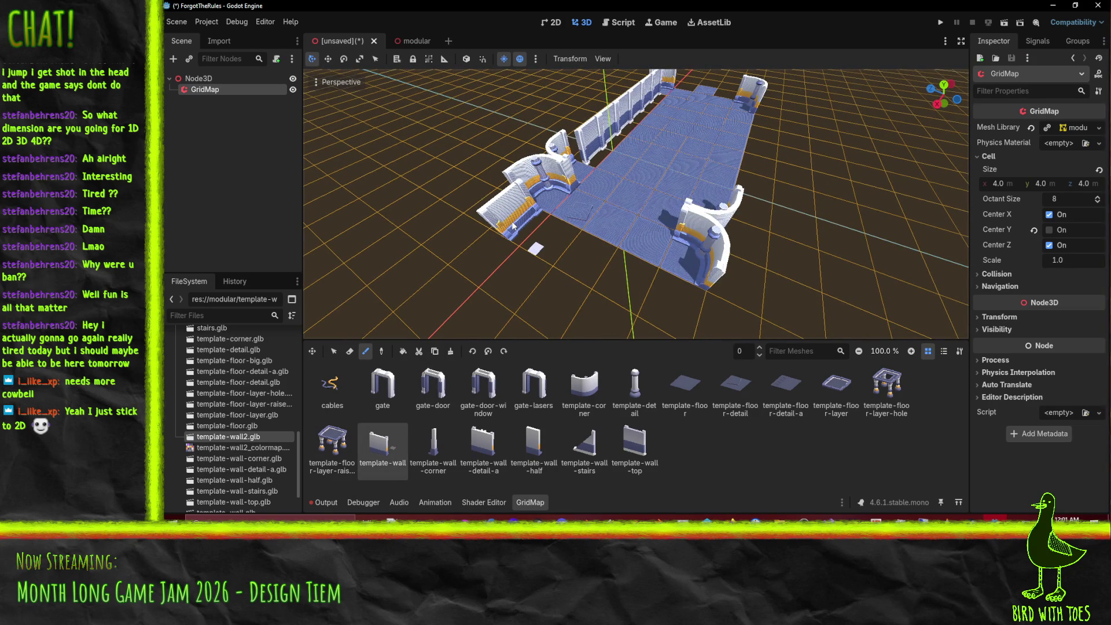
left_click(403, 40)
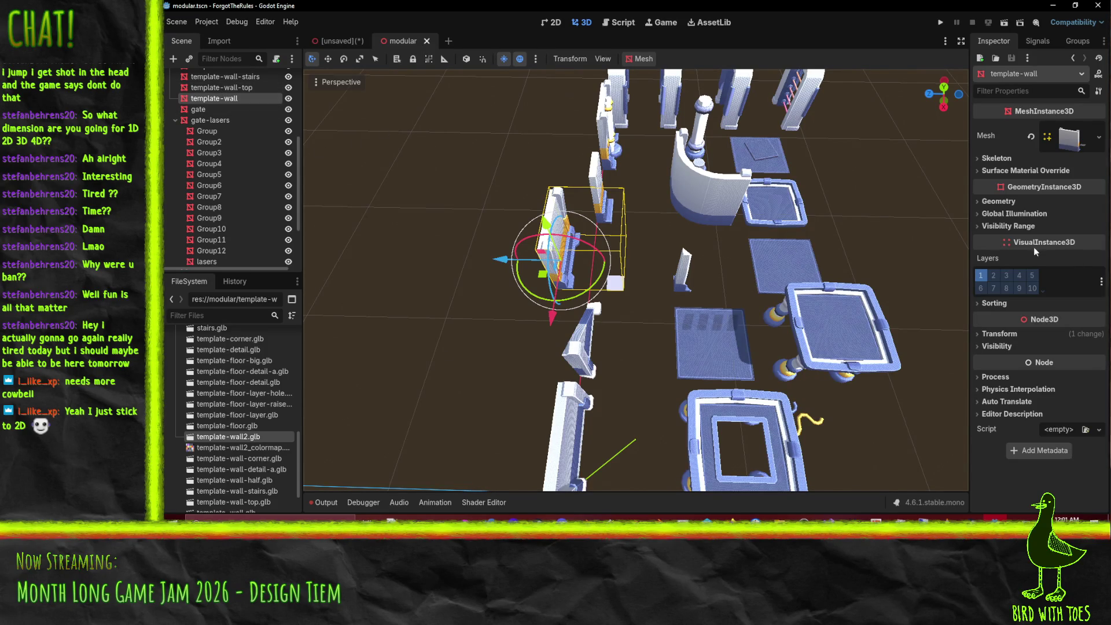
Step: Reset template-wall's Position X and Z to 0 in the Inspector Transform
left_click(1003, 333)
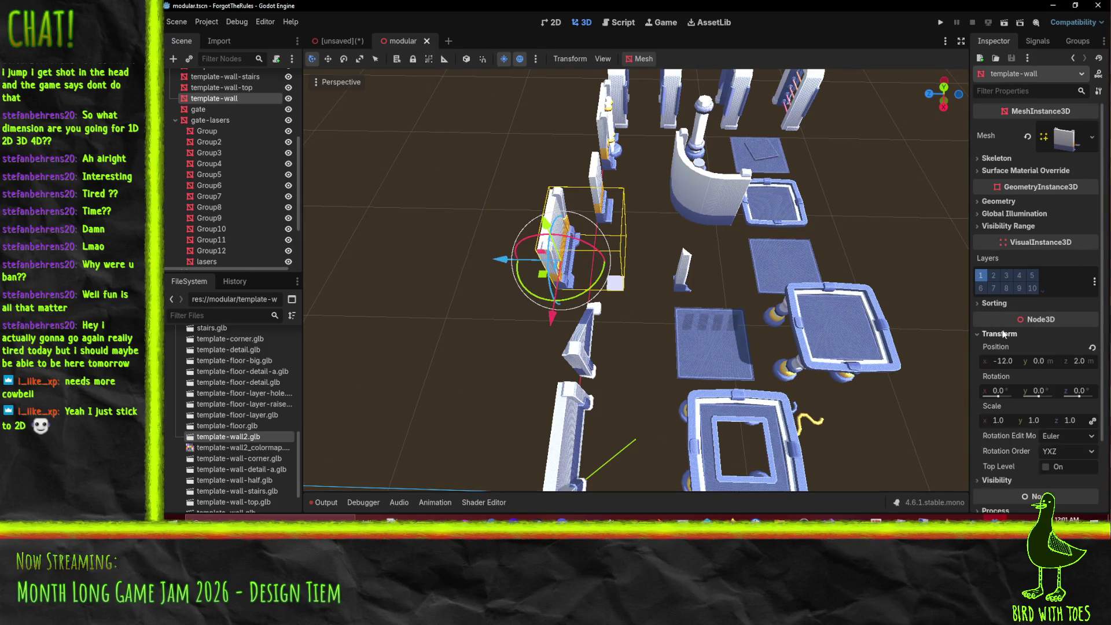
left_click(1013, 363)
type("0")
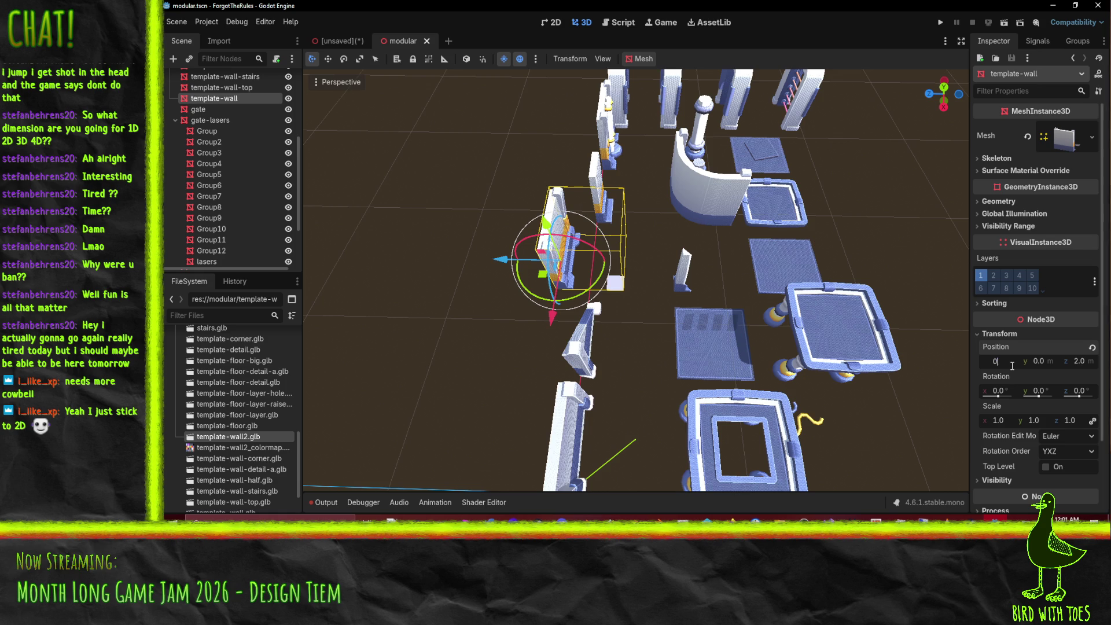
key("Return")
scroll(731, 329, "down", 5)
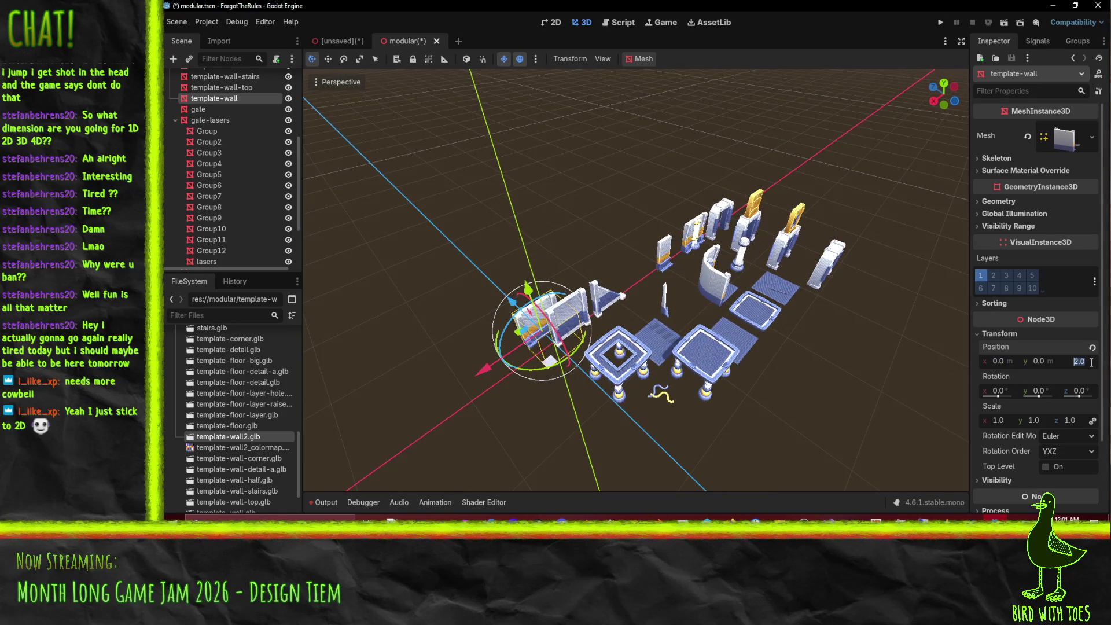
type("0")
key("Return")
Step: Move template-wall with the gizmo to position (-2, 0, 5) and save modular.tscn
mouse_move(645, 378)
left_mouse_down()
mouse_move(733, 307)
mouse_move(703, 379)
left_mouse_up()
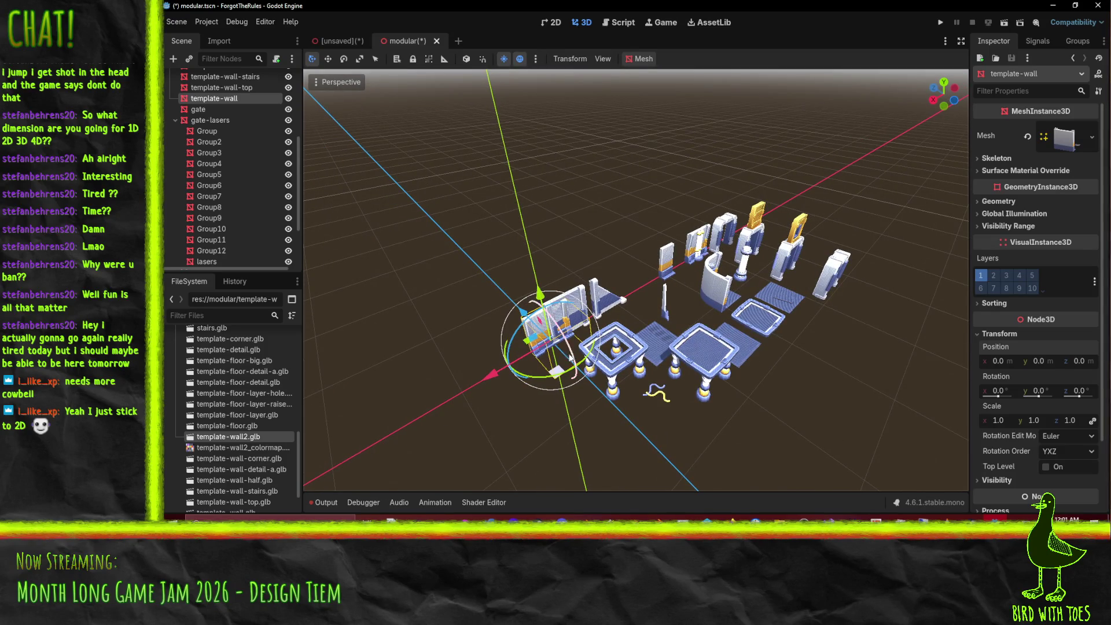
scroll(569, 357, "up", 5)
mouse_move(655, 318)
left_mouse_down()
mouse_move(760, 329)
mouse_move(706, 366)
left_mouse_up()
mouse_move(558, 298)
left_mouse_down()
mouse_move(579, 324)
mouse_move(633, 338)
left_mouse_up()
mouse_move(647, 426)
left_mouse_down()
mouse_move(740, 298)
mouse_move(845, 338)
mouse_move(502, 307)
left_mouse_up()
key("ctrl+s")
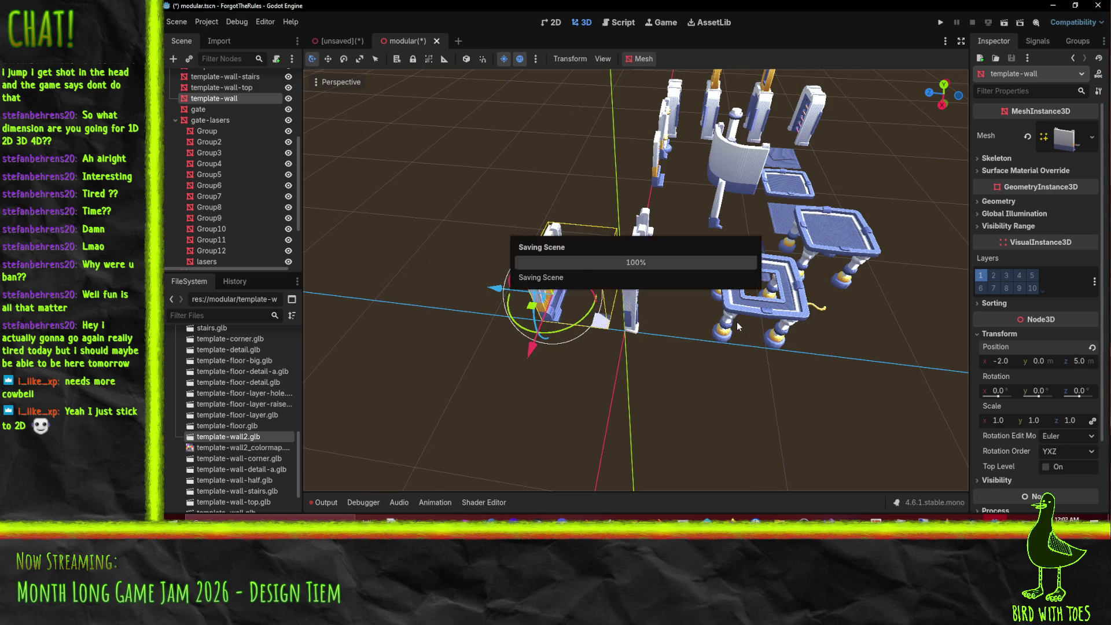
left_click(186, 24)
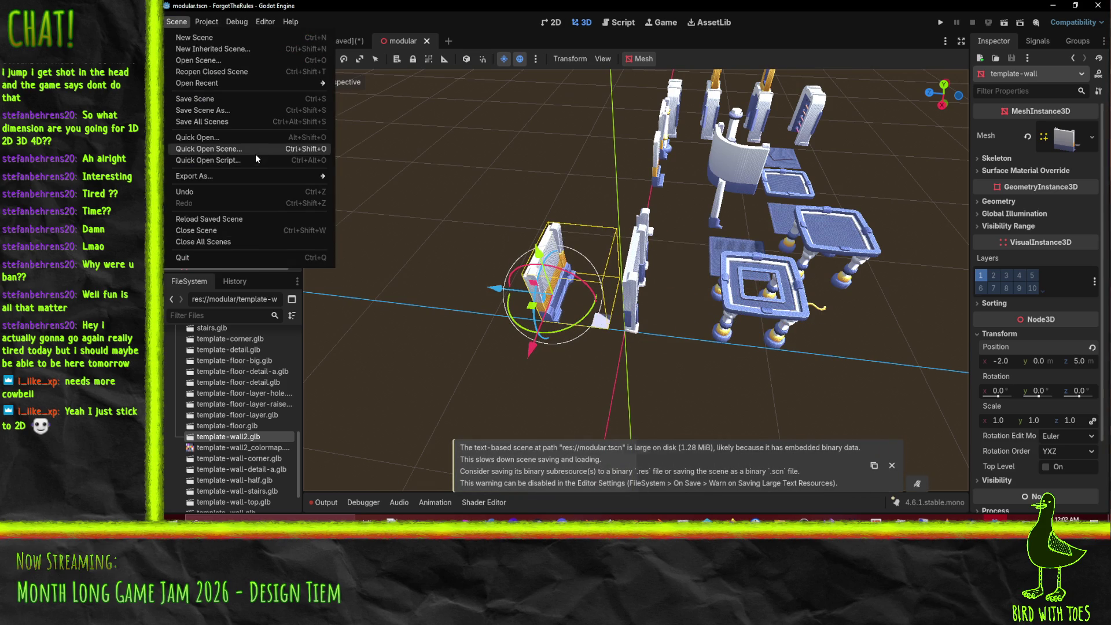
Step: Export the scene as a MeshLibrary over modular.tres, confirming the overwrite
mouse_move(276, 176)
left_click(364, 177)
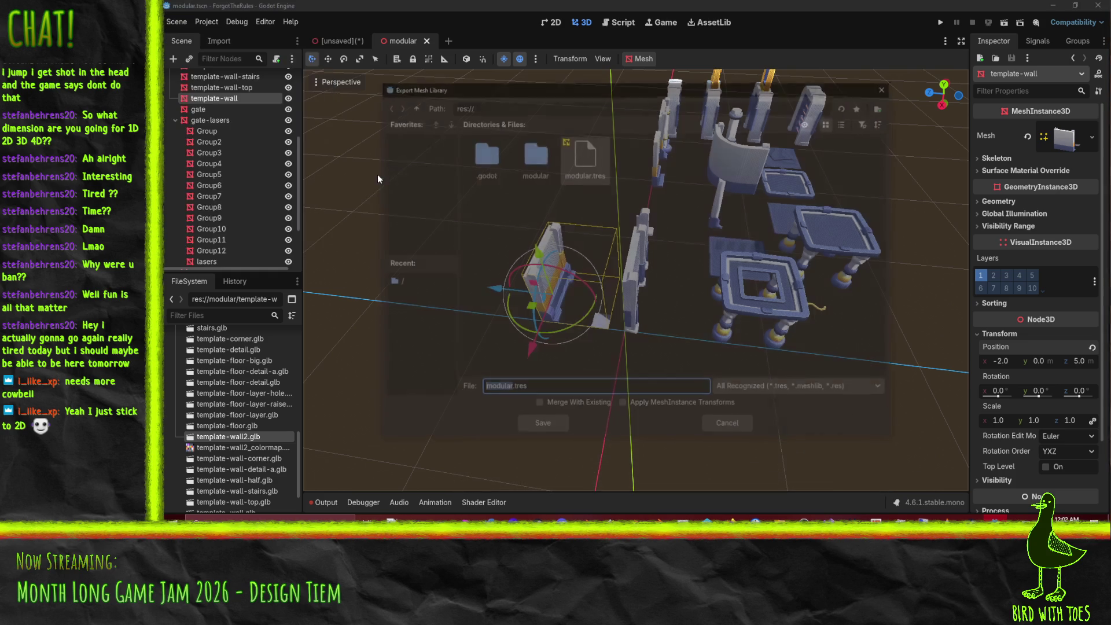
left_click(564, 429)
left_click(602, 288)
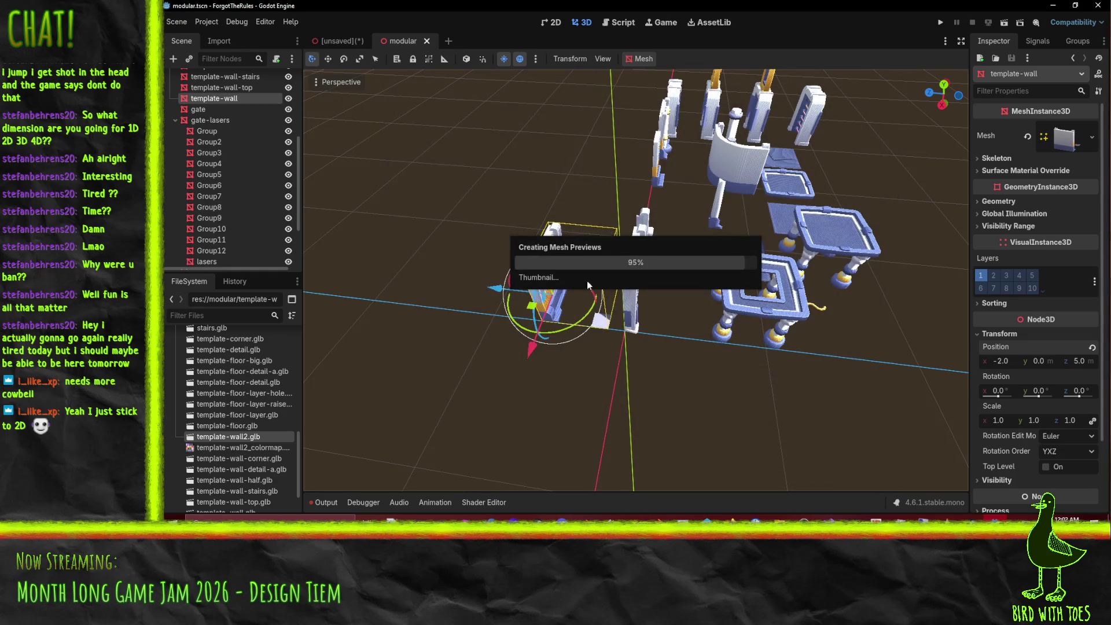
Step: Return to the [unsaved] scene and select the GridMap node to show its mesh palette
left_click(322, 42)
left_click(213, 114)
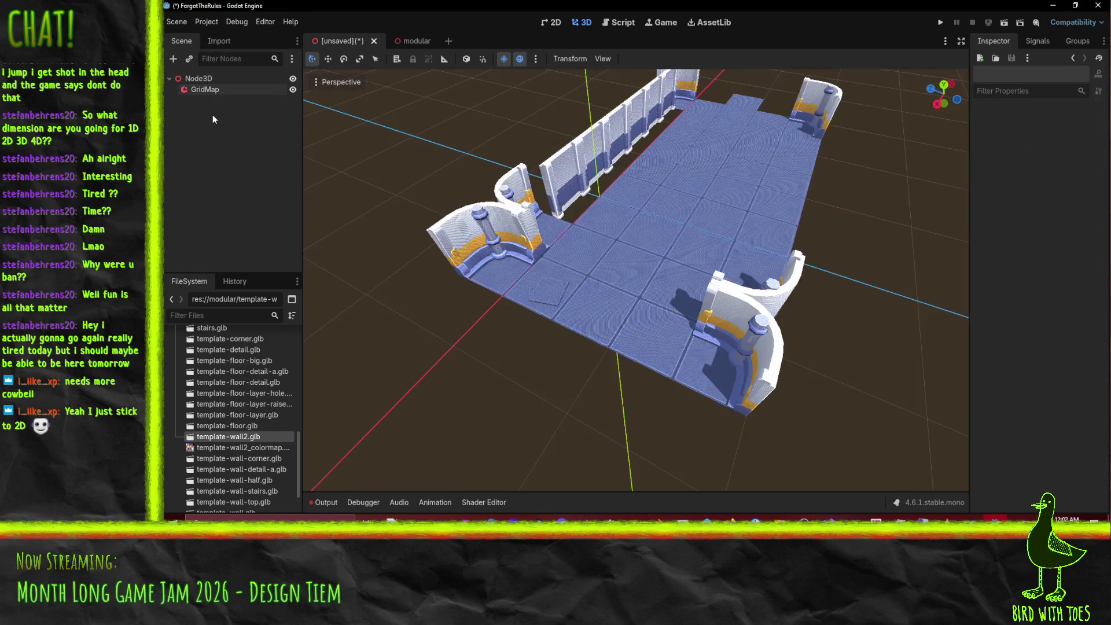
left_click(210, 78)
left_click(207, 90)
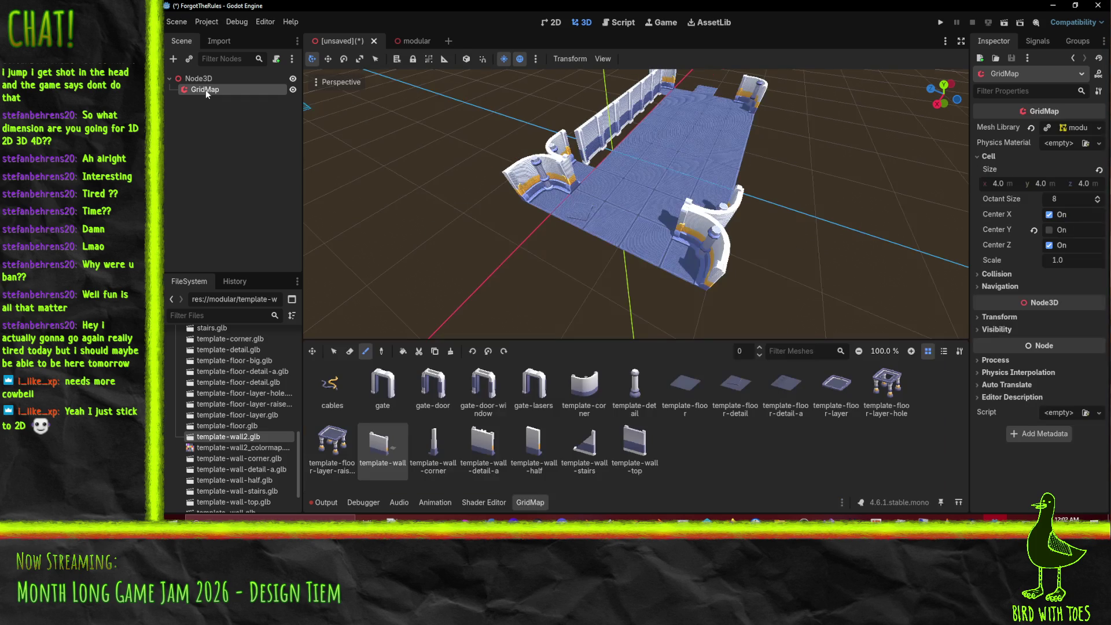
Step: Clear the GridMap's Mesh Library, assign modular.tres from the FileSystem dock, and orbit to check the walls
left_click(1031, 127)
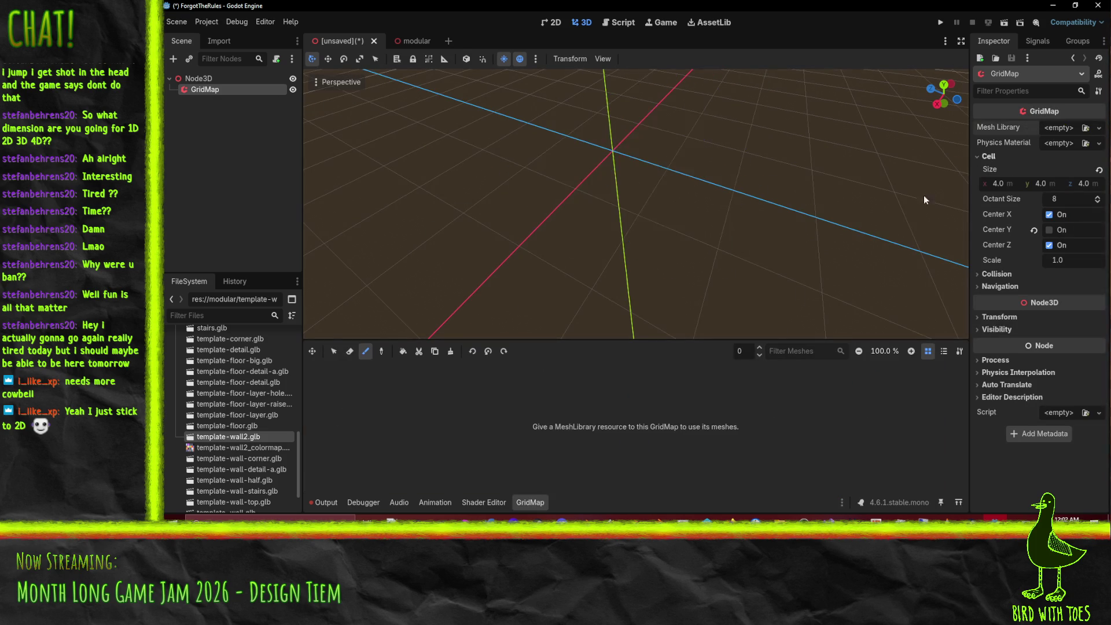
scroll(172, 363, "up", 15)
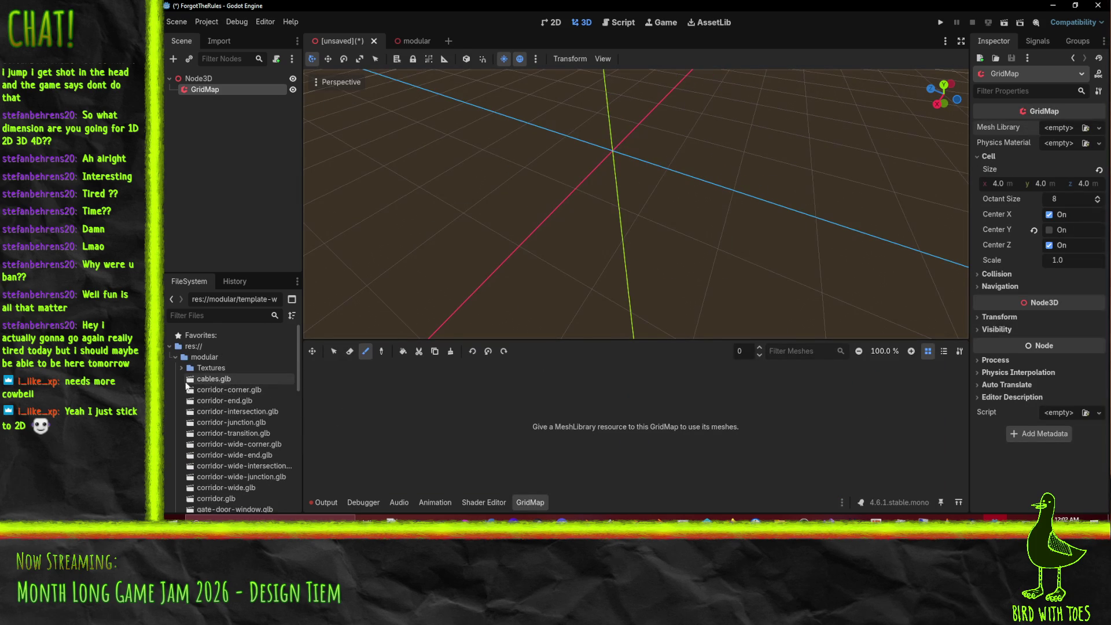
left_click(173, 359)
mouse_move(211, 379)
left_mouse_down()
mouse_move(904, 237)
mouse_move(1059, 129)
left_mouse_up()
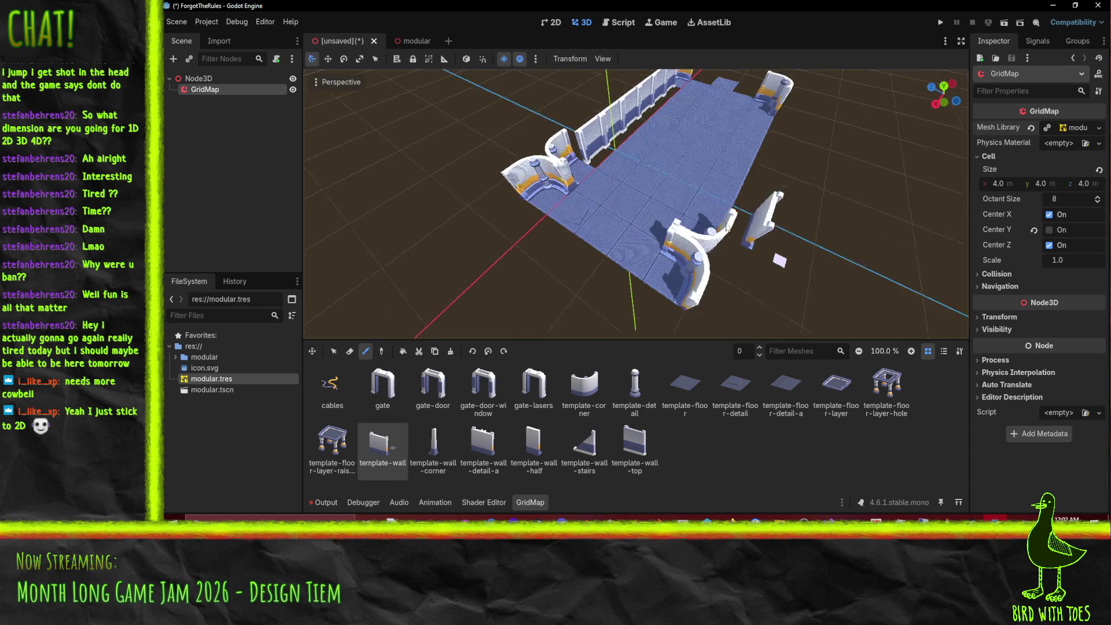
mouse_move(598, 235)
left_mouse_down()
mouse_move(500, 213)
mouse_move(468, 220)
mouse_move(606, 272)
left_mouse_up()
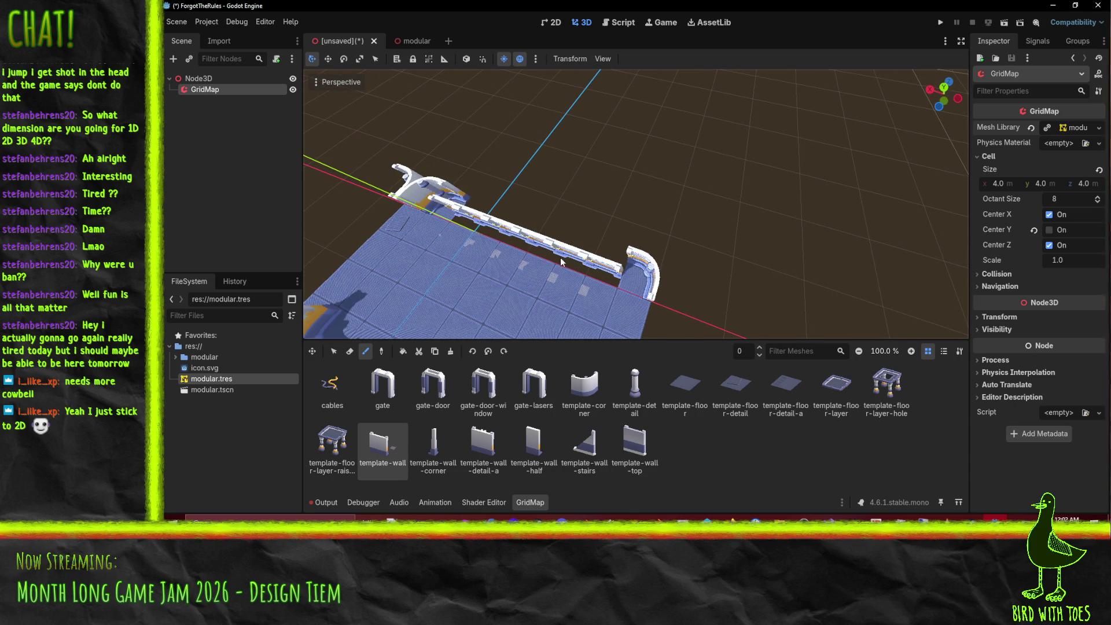
scroll(561, 261, "up", 8)
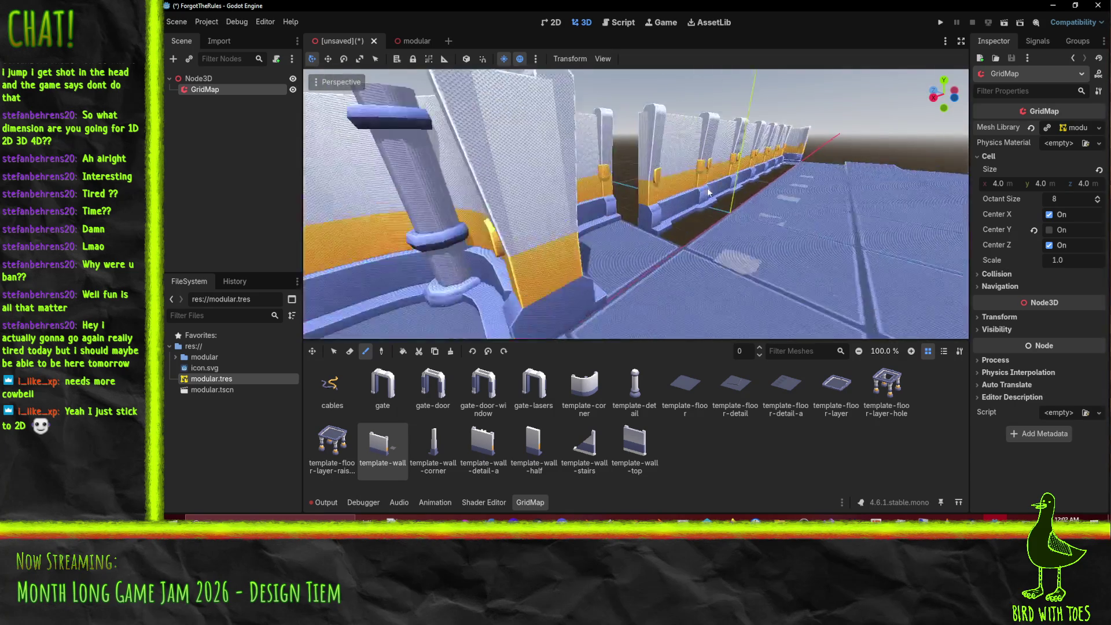
scroll(709, 193, "down", 5)
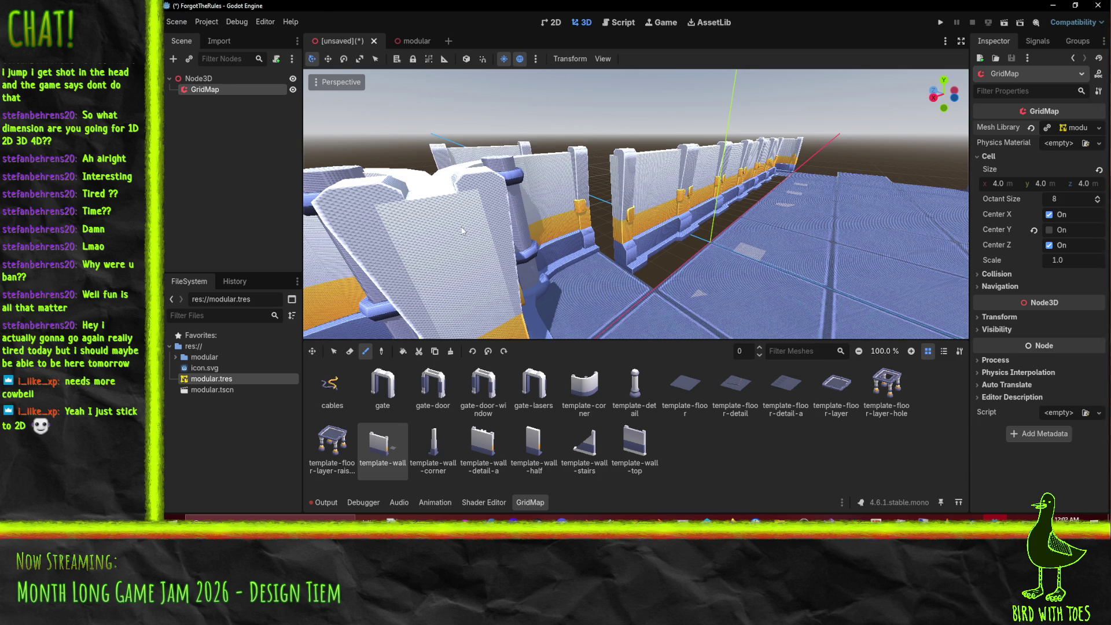
Step: Place a wall piece in front of the long wall, then paint template-floor tiles over the wall row
scroll(462, 231, "down", 5)
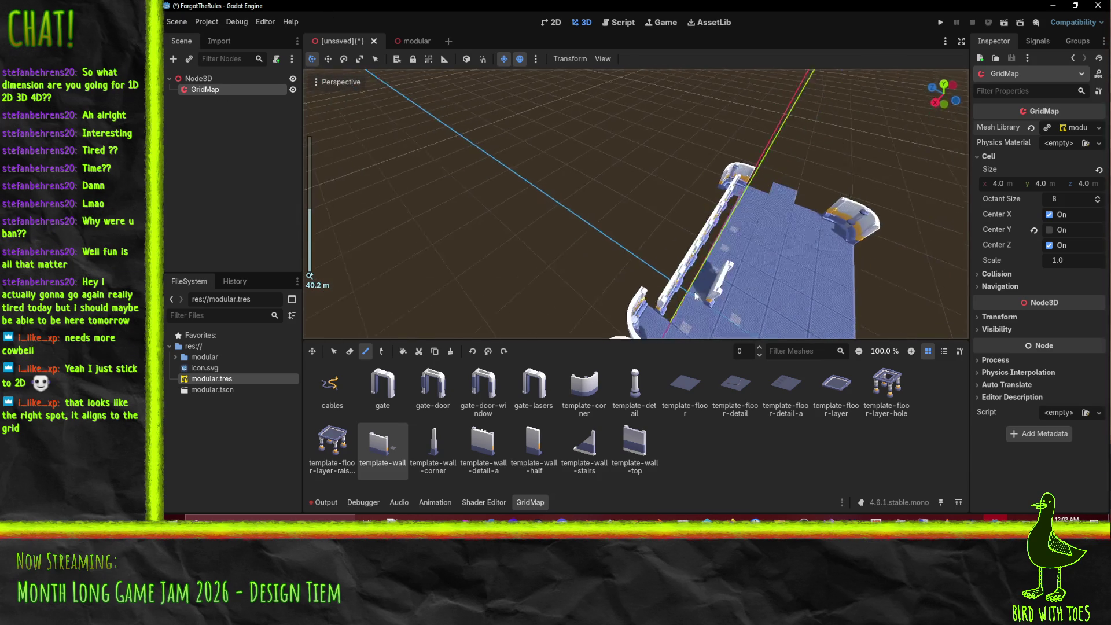
mouse_move(695, 296)
left_mouse_down()
mouse_move(574, 222)
mouse_move(556, 237)
mouse_move(590, 295)
left_mouse_up()
scroll(575, 222, "down", 2)
left_click(590, 298)
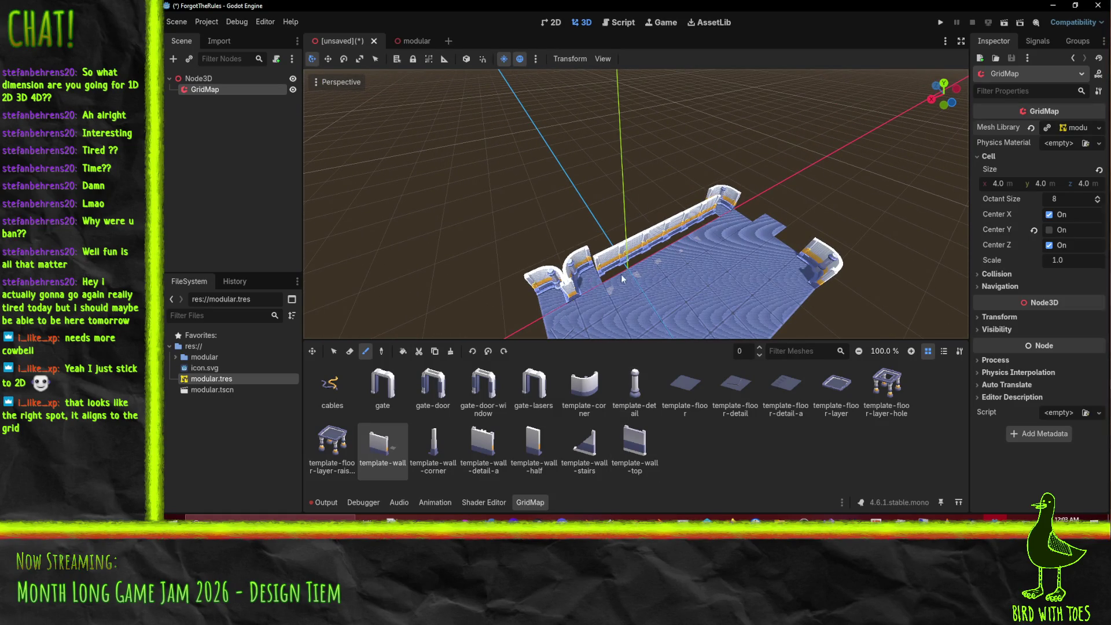
left_click(685, 385)
left_click_drag(608, 286, 701, 225)
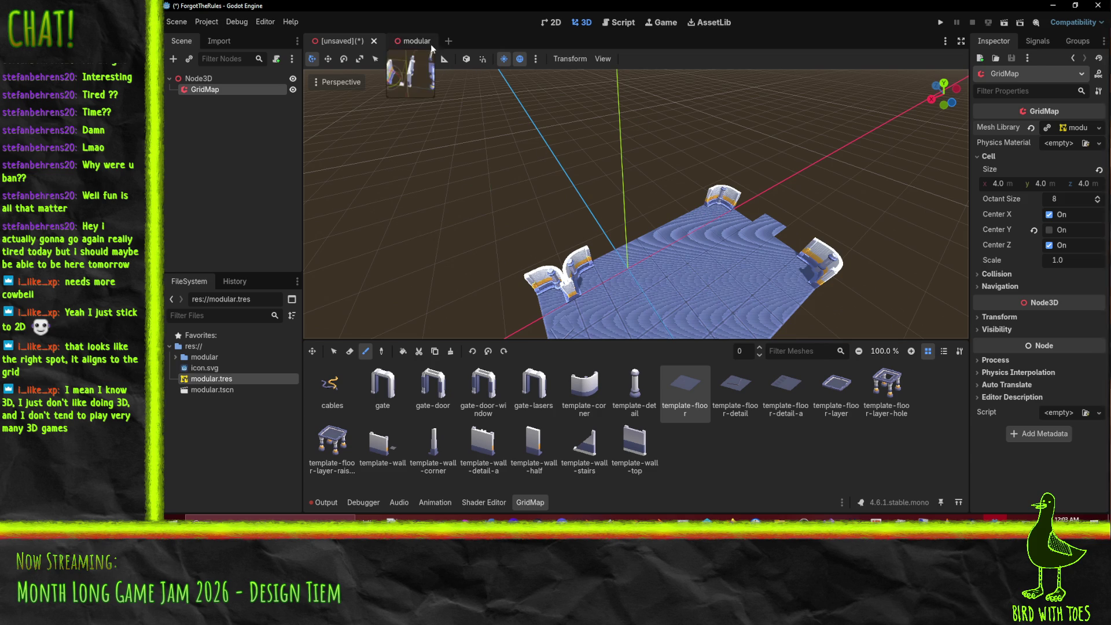
Step: Inspect the wall pieces in the modular source scene, glance at the GridMap floor, and return to modular
left_click(409, 41)
mouse_move(700, 402)
left_mouse_down()
mouse_move(776, 400)
mouse_move(699, 446)
left_mouse_up()
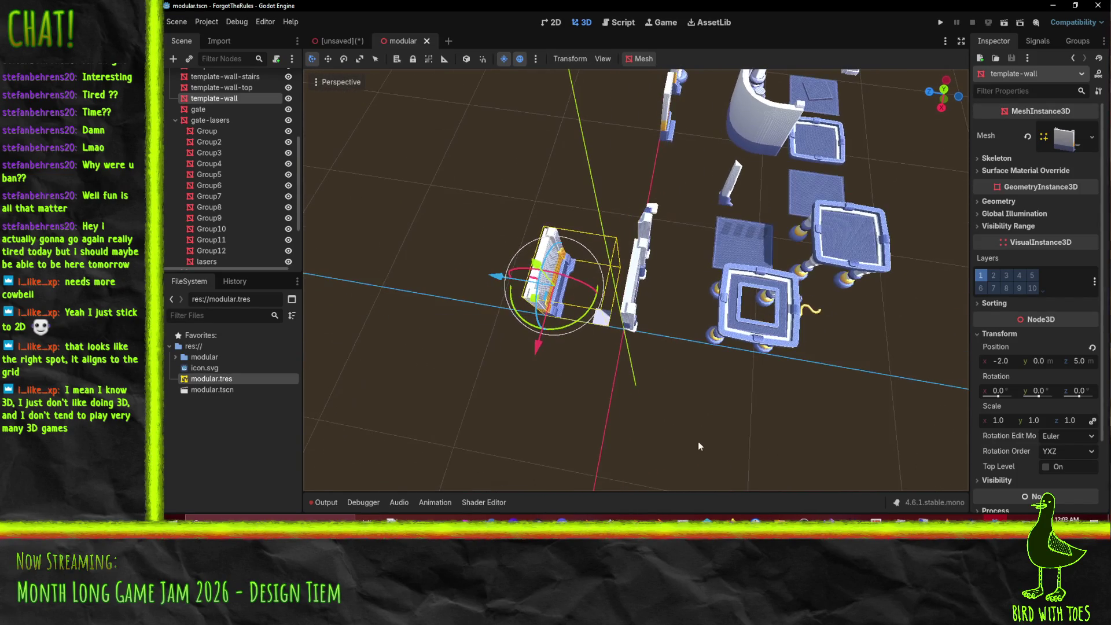
left_click_drag(564, 318, 632, 354)
mouse_move(611, 284)
left_mouse_down()
mouse_move(560, 342)
mouse_move(586, 331)
mouse_move(534, 296)
left_mouse_up()
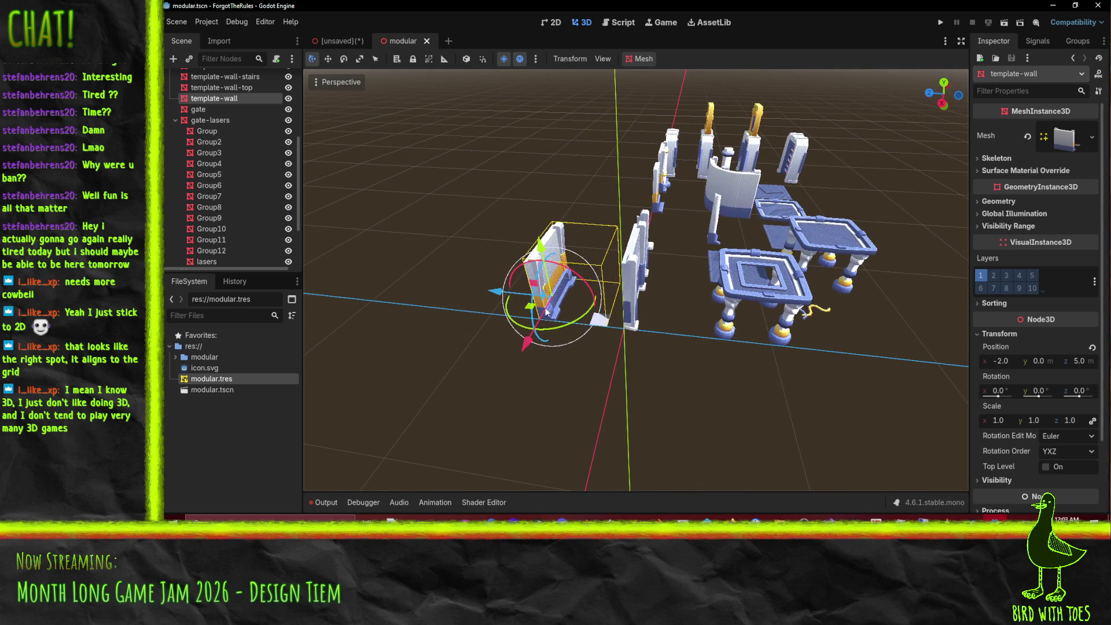
left_click(342, 41)
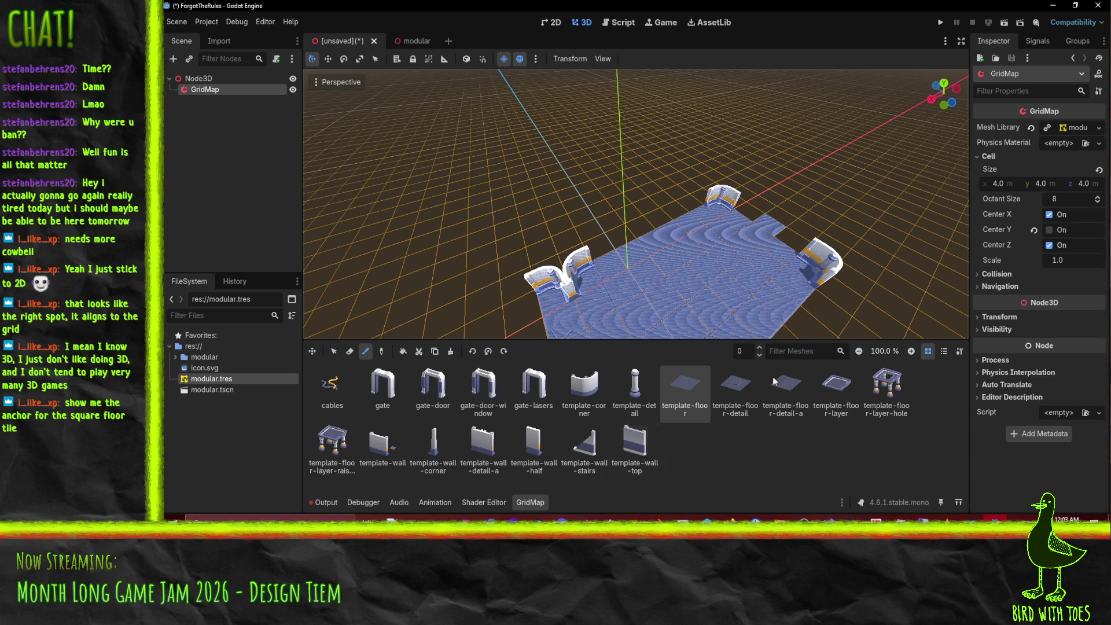
left_click_drag(499, 89, 417, 169)
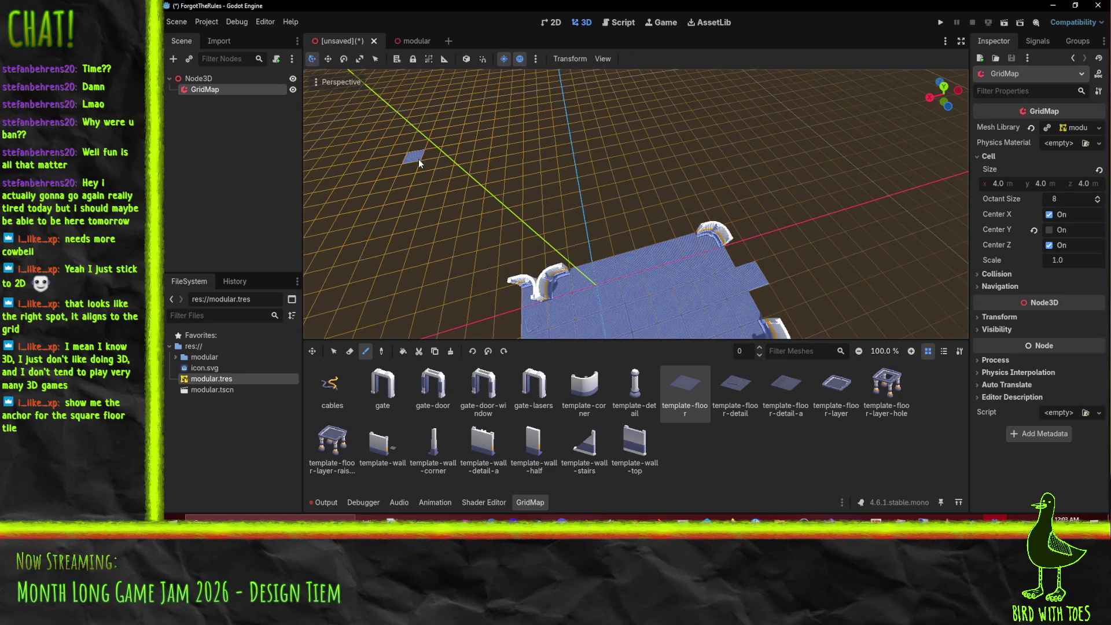
left_click(422, 41)
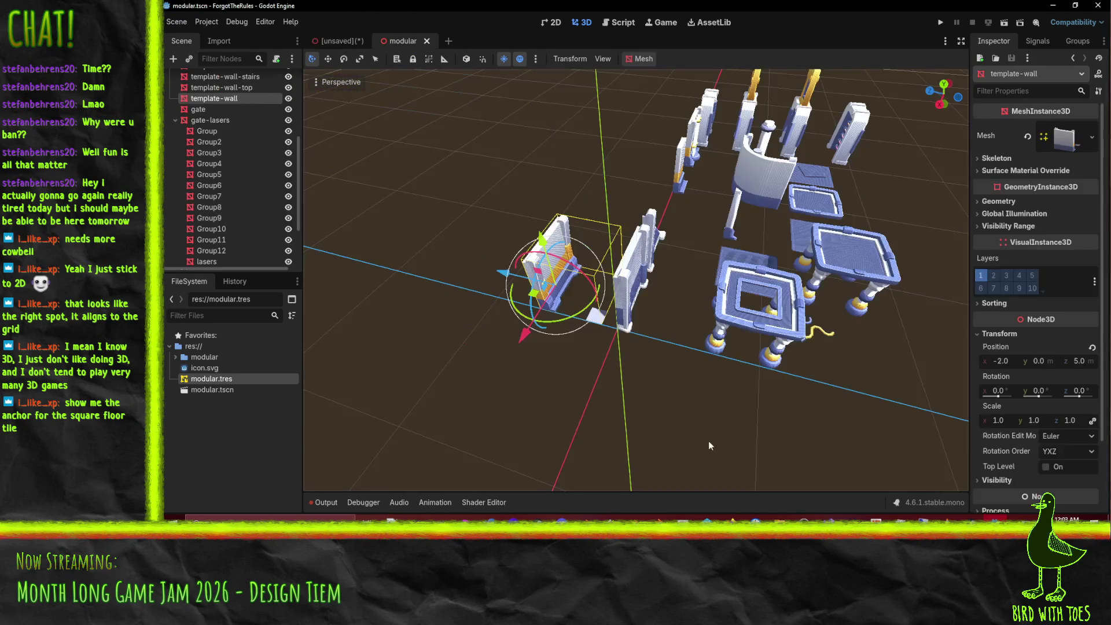
Step: Select the template-floor-detail-a tile, then the template-wall piece, orbiting around each
left_click_drag(803, 350, 753, 359)
left_click(752, 359)
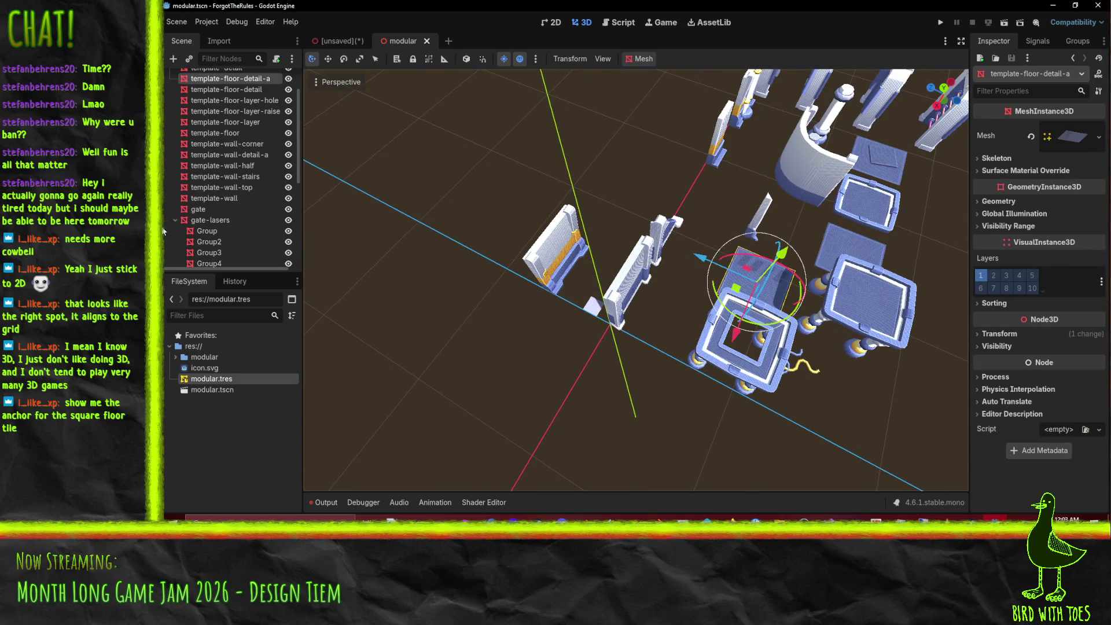
left_click_drag(758, 298, 799, 316)
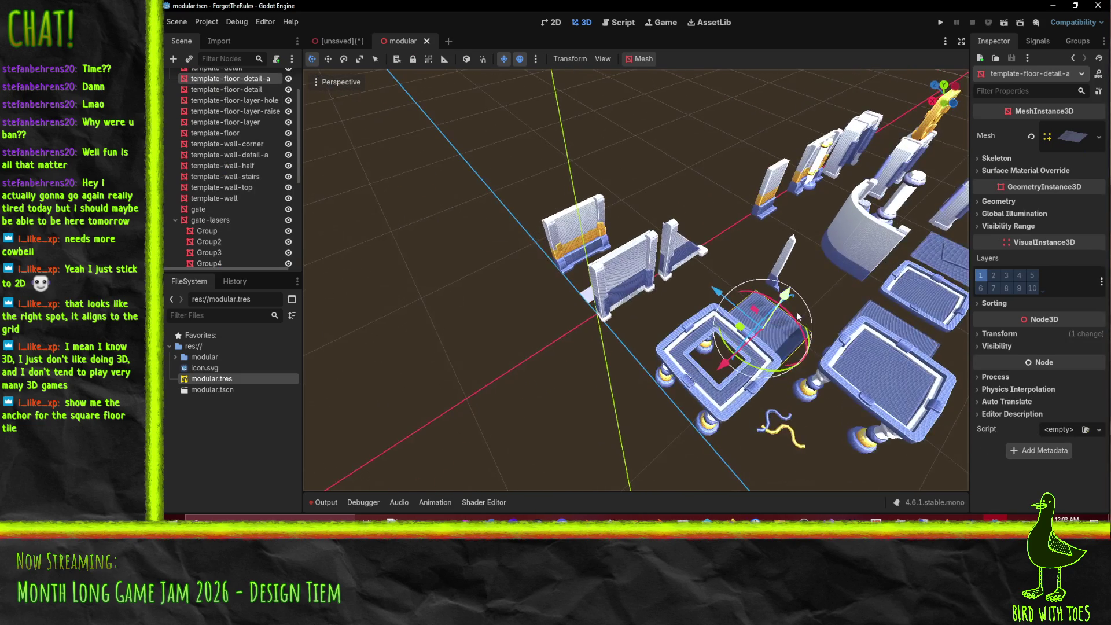
left_click(586, 250)
mouse_move(586, 250)
left_mouse_down()
mouse_move(636, 278)
mouse_move(649, 325)
left_mouse_up()
mouse_move(563, 309)
left_mouse_down()
mouse_move(588, 348)
mouse_move(524, 356)
left_mouse_up()
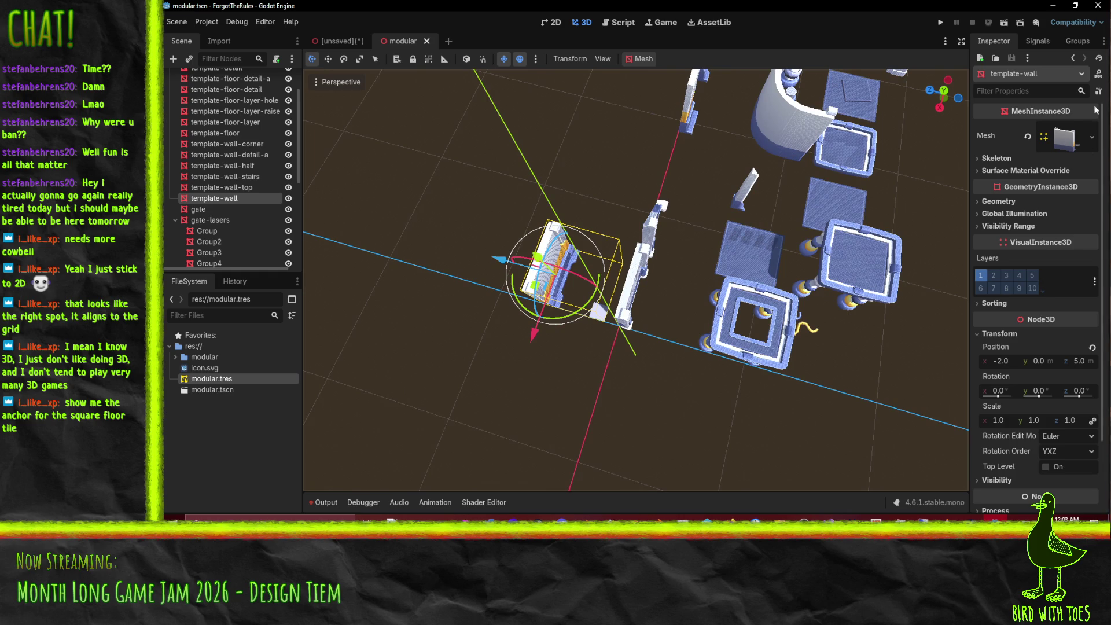
Step: Expand template-wall's Mesh resource in the Inspector, then switch to Blender
left_click(1072, 136)
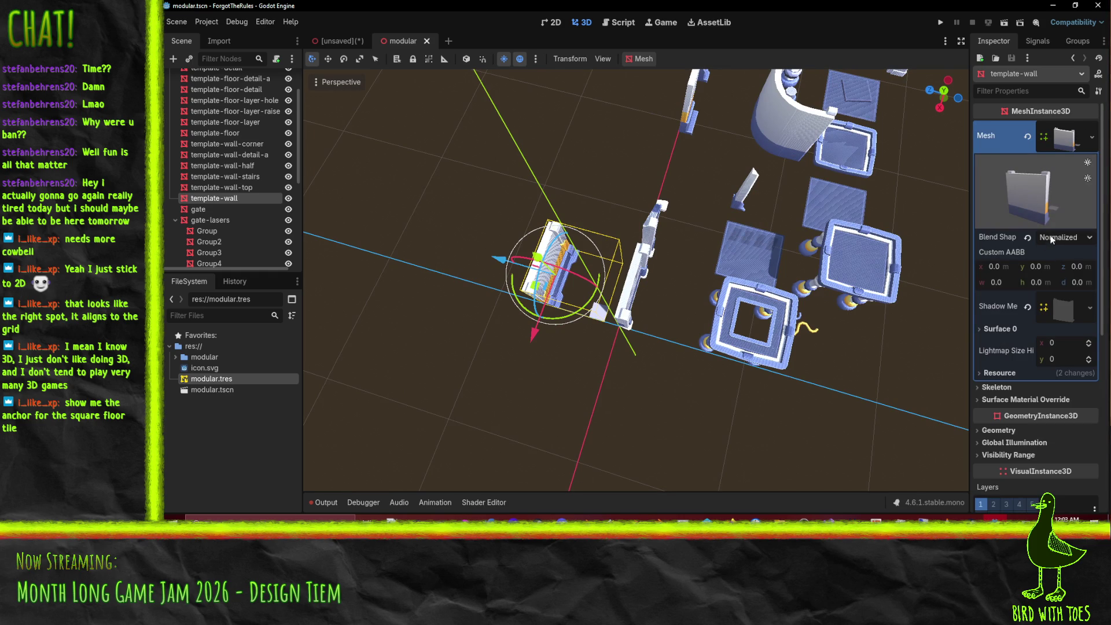
mouse_move(668, 331)
left_mouse_down()
mouse_move(623, 255)
mouse_move(691, 215)
left_mouse_up()
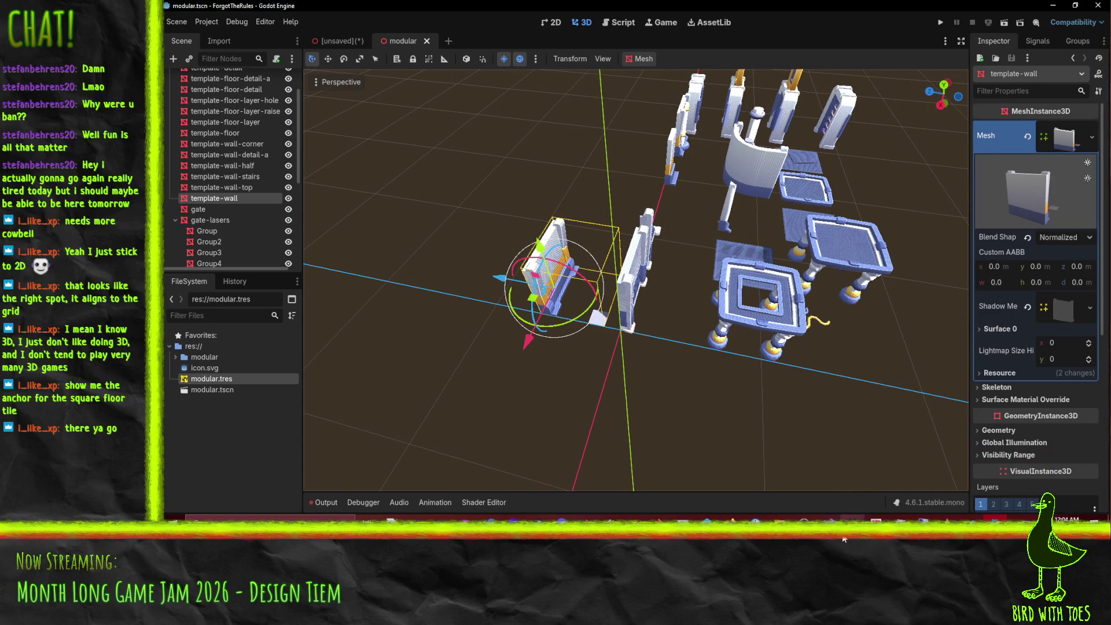
left_click(811, 481)
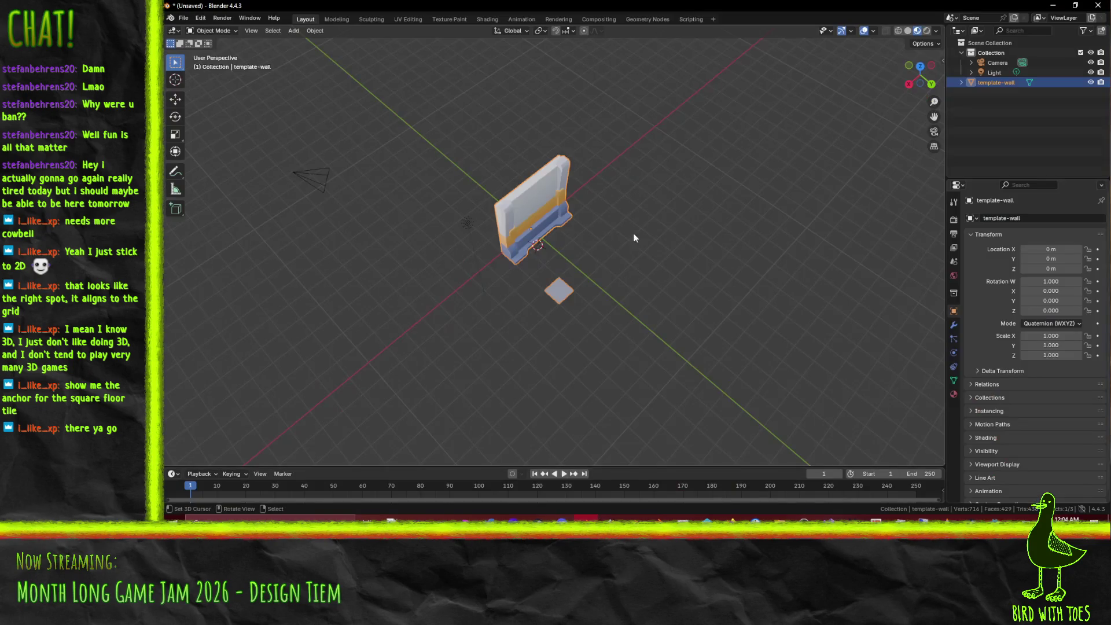
Step: Delete the stray square face from the template-wall mesh in Edit Mode
mouse_move(648, 220)
left_mouse_down()
mouse_move(735, 216)
mouse_move(622, 249)
mouse_move(646, 247)
left_mouse_up()
key("Tab")
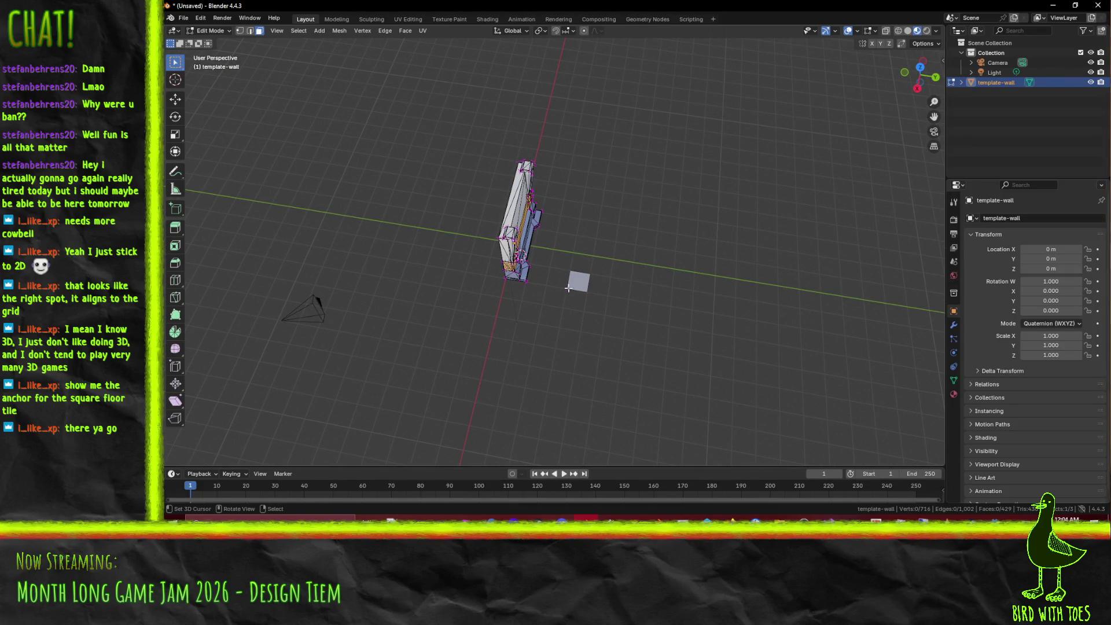
left_click(571, 277, "shift")
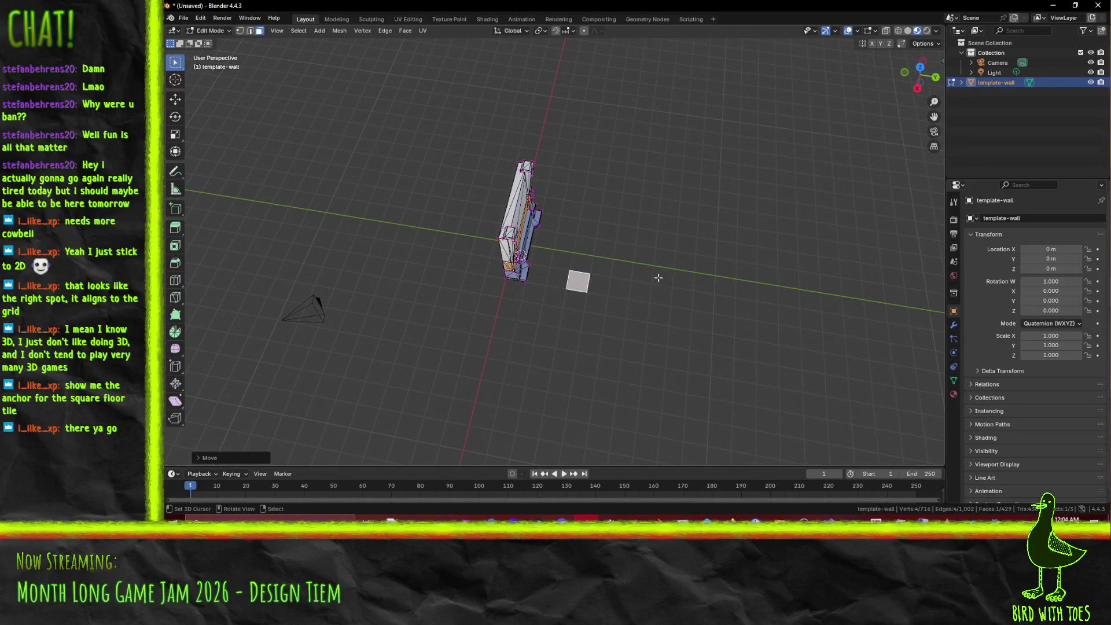
left_click_drag(658, 278, 631, 256)
key("x")
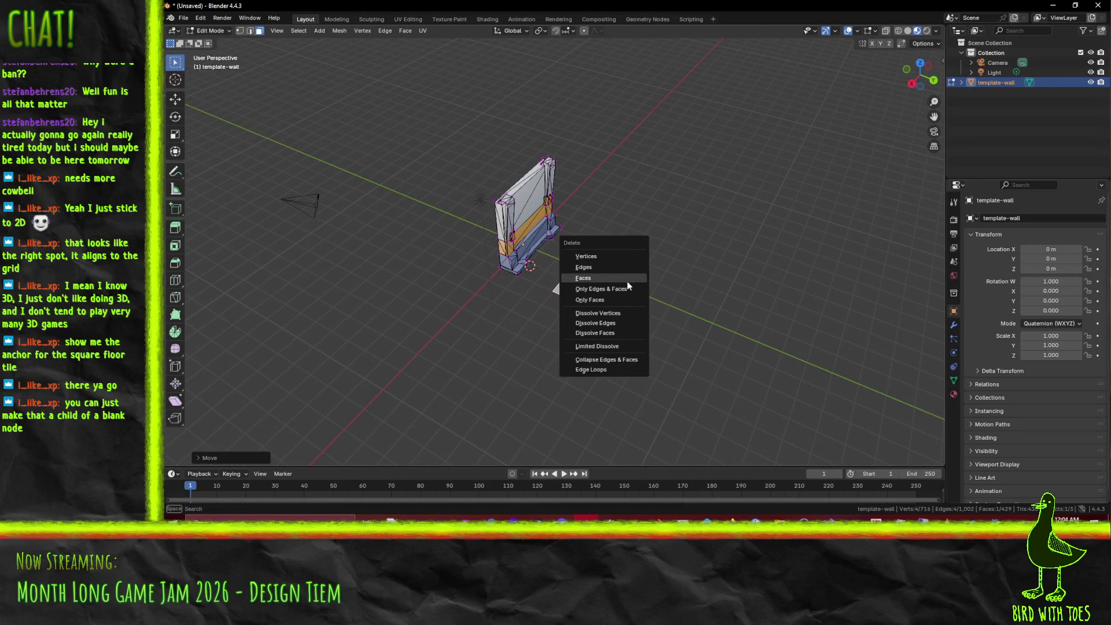
left_click(626, 285)
key("Tab")
mouse_move(607, 296)
left_mouse_down()
mouse_move(585, 293)
mouse_move(610, 294)
left_mouse_up()
Step: Select the whole wall mesh in top view and move it down off the origin
key("a")
key("Tab")
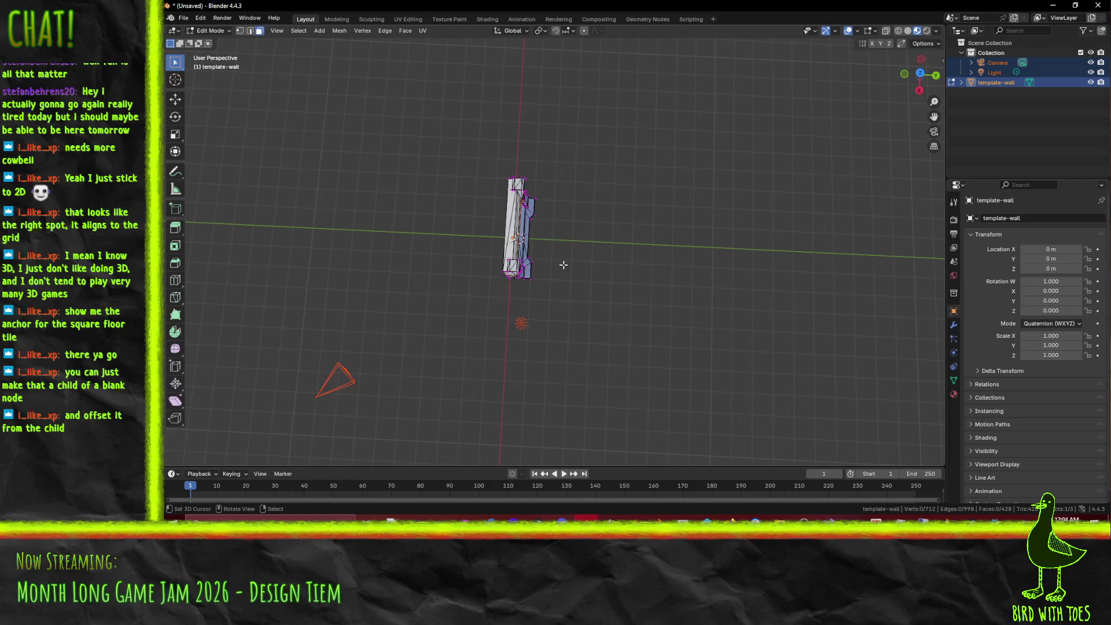
key("a")
key("KP_7")
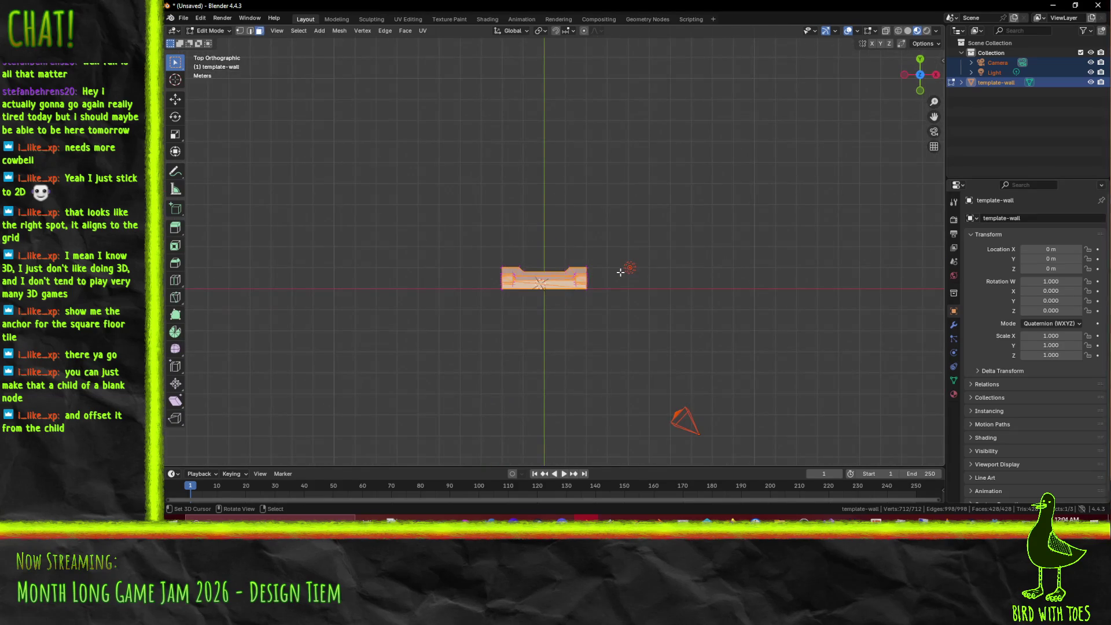
key("Tab")
key("Tab")
mouse_move(669, 295)
left_mouse_down()
mouse_move(549, 248)
mouse_move(574, 269)
left_mouse_up()
key("KP_7")
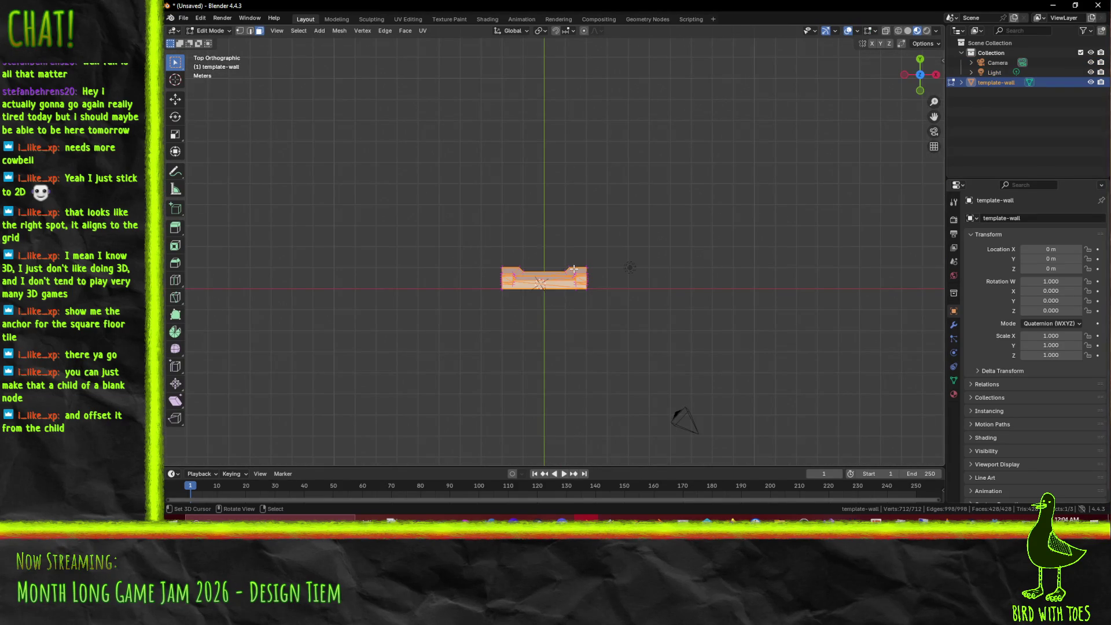
key("g")
left_click(585, 303)
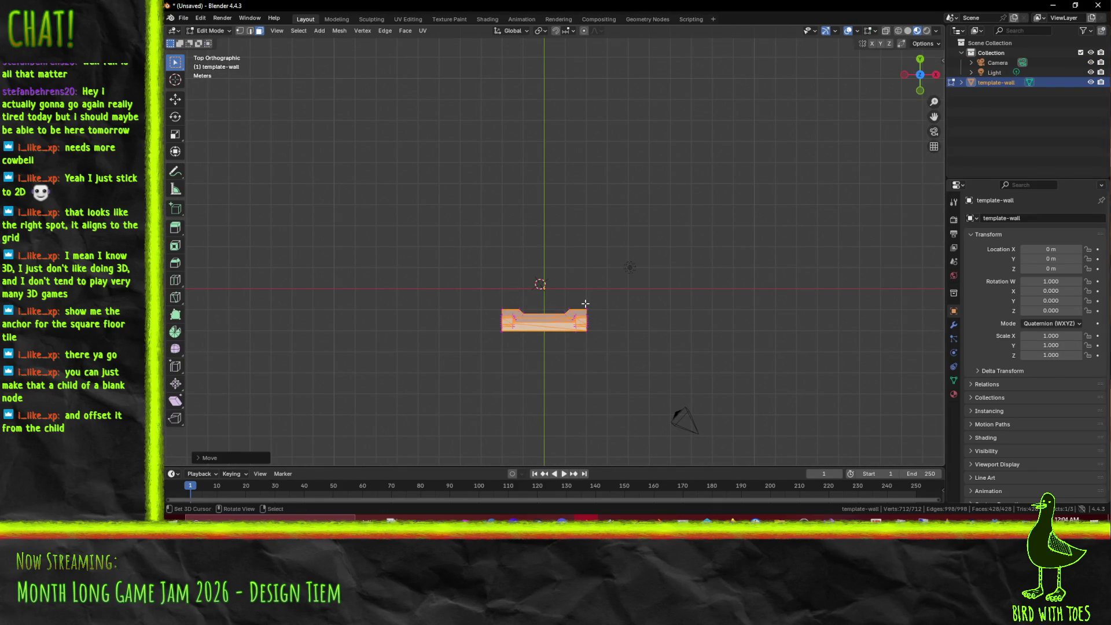
left_click(183, 18)
mouse_move(221, 167)
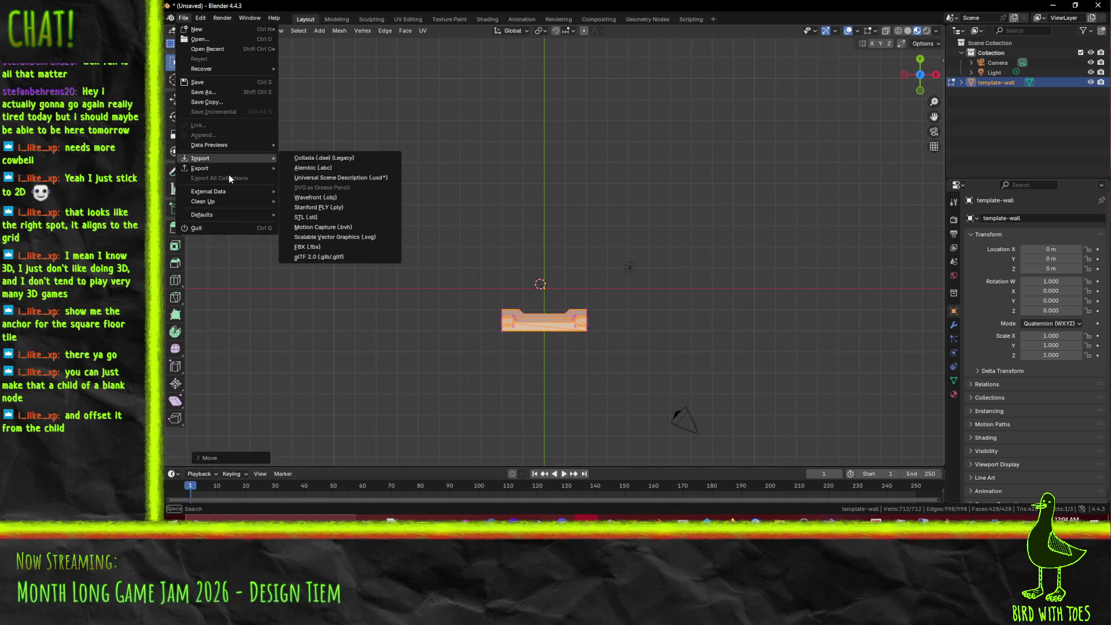
Step: Export the wall as glTF 2.0 to template-wall2.glb in the modular folder, then return to Godot
left_click(183, 18)
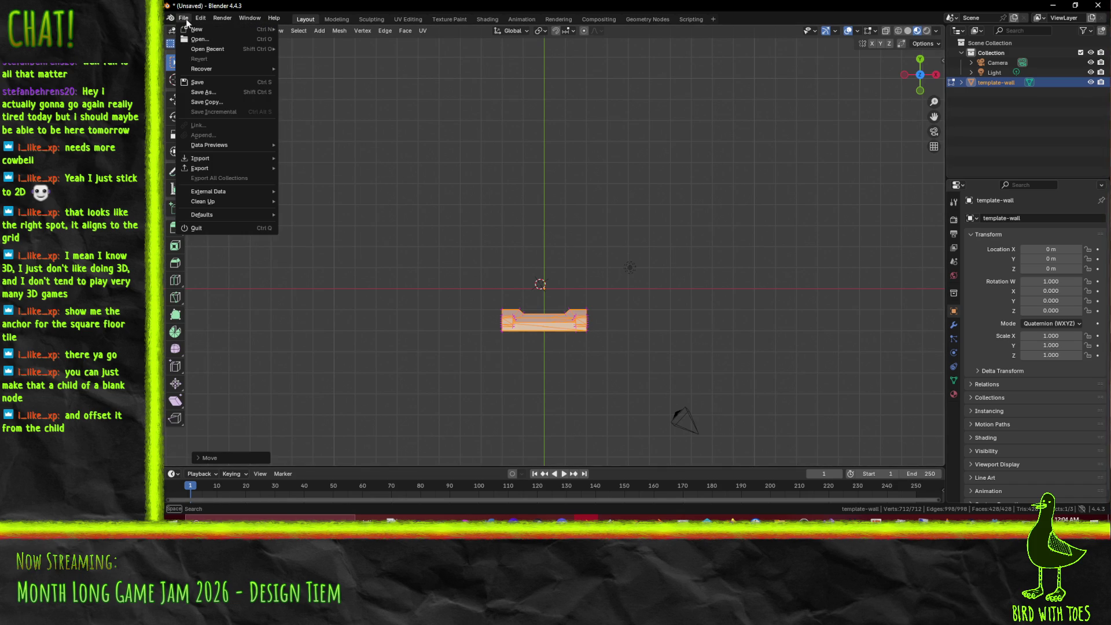
mouse_move(207, 168)
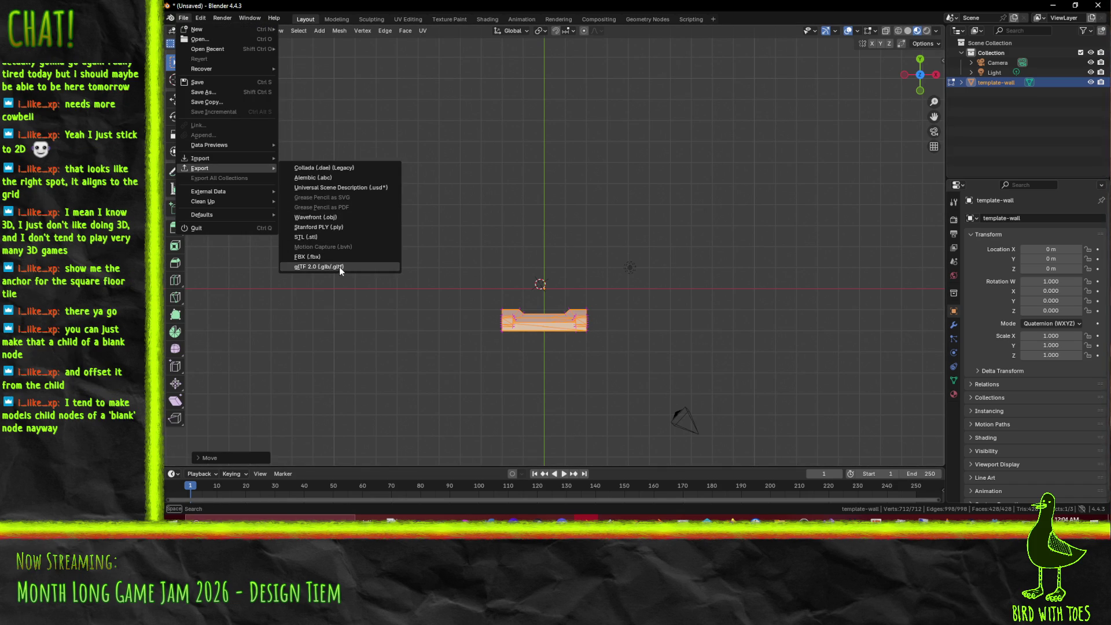
left_click(339, 266)
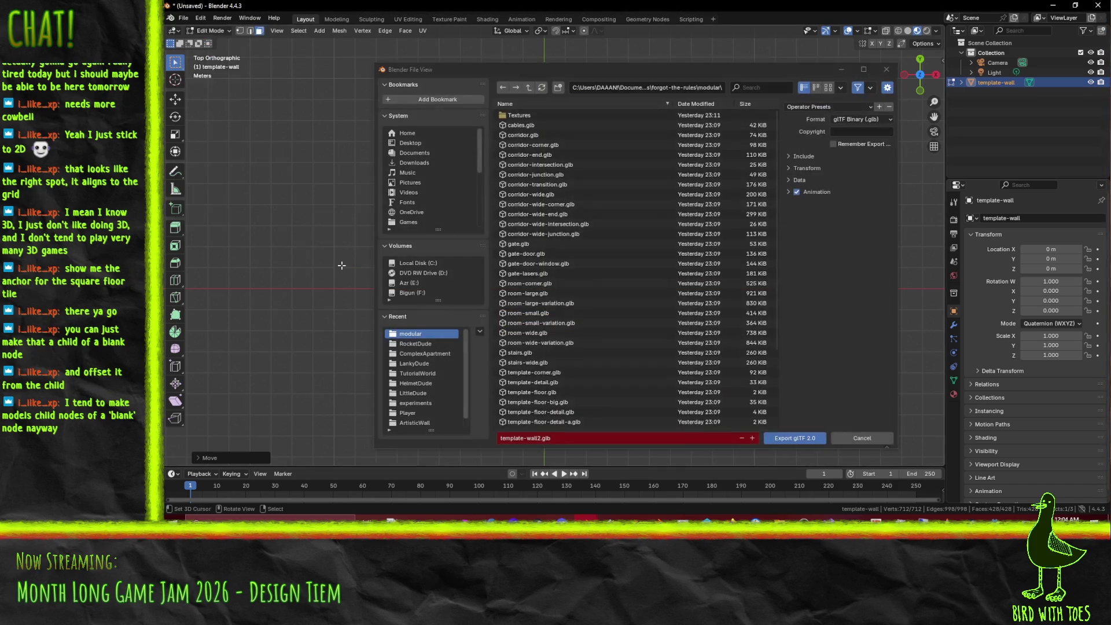
left_click(803, 440)
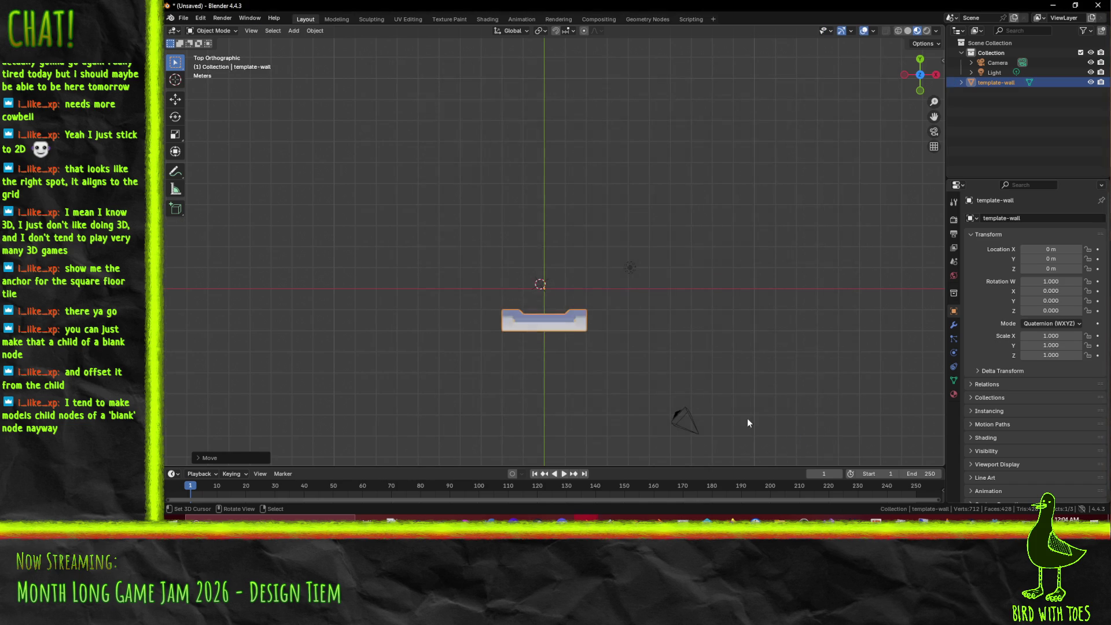
mouse_move(774, 433)
left_mouse_down()
mouse_move(627, 349)
mouse_move(828, 519)
left_mouse_up()
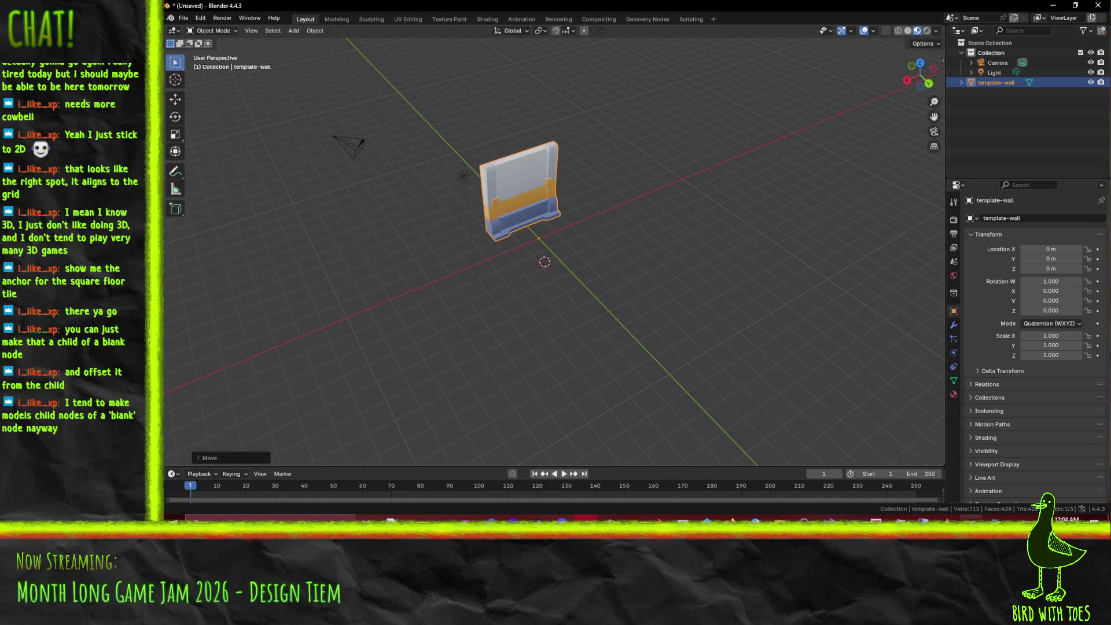
mouse_move(998, 539)
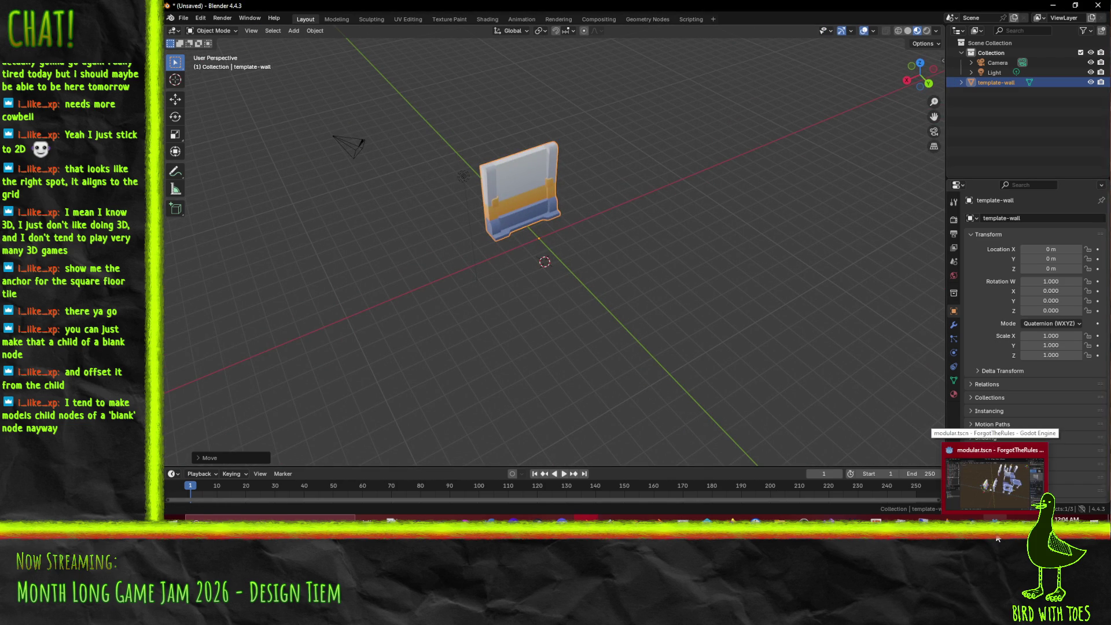
left_click(992, 502)
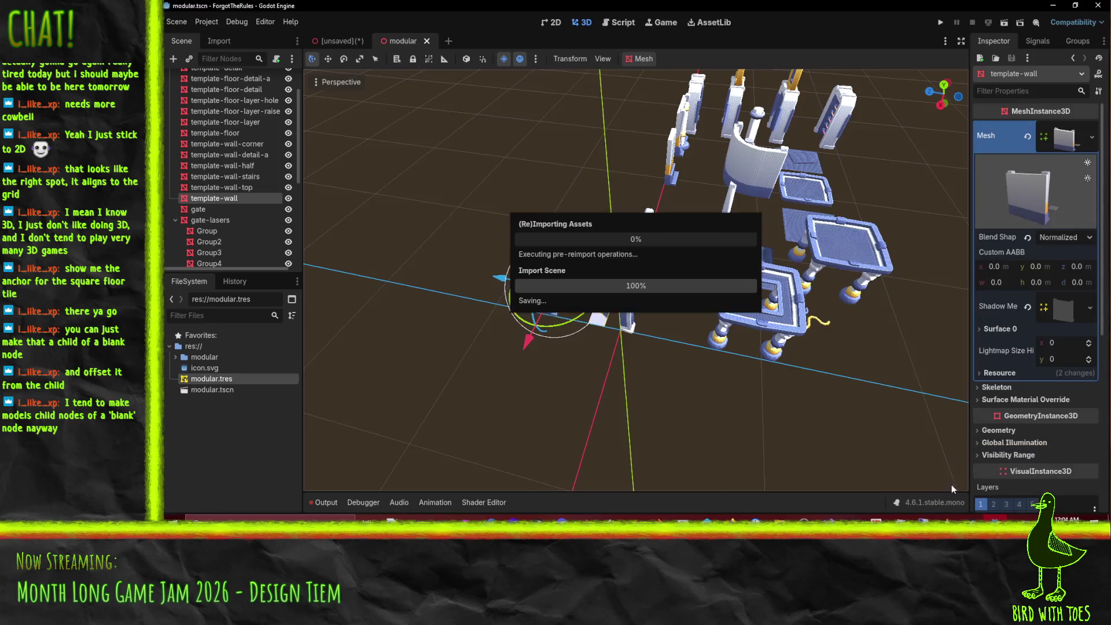
Step: Add template-wall2.glb from the modular folder into the scene and make it local
left_click_drag(561, 300, 347, 312)
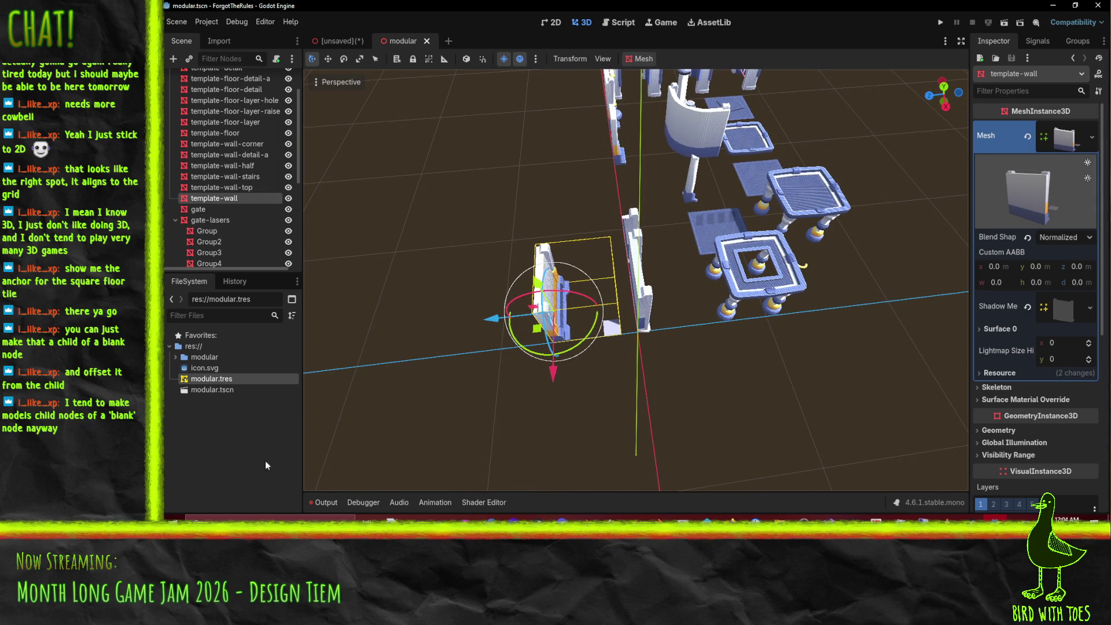
left_click_drag(212, 378, 210, 212)
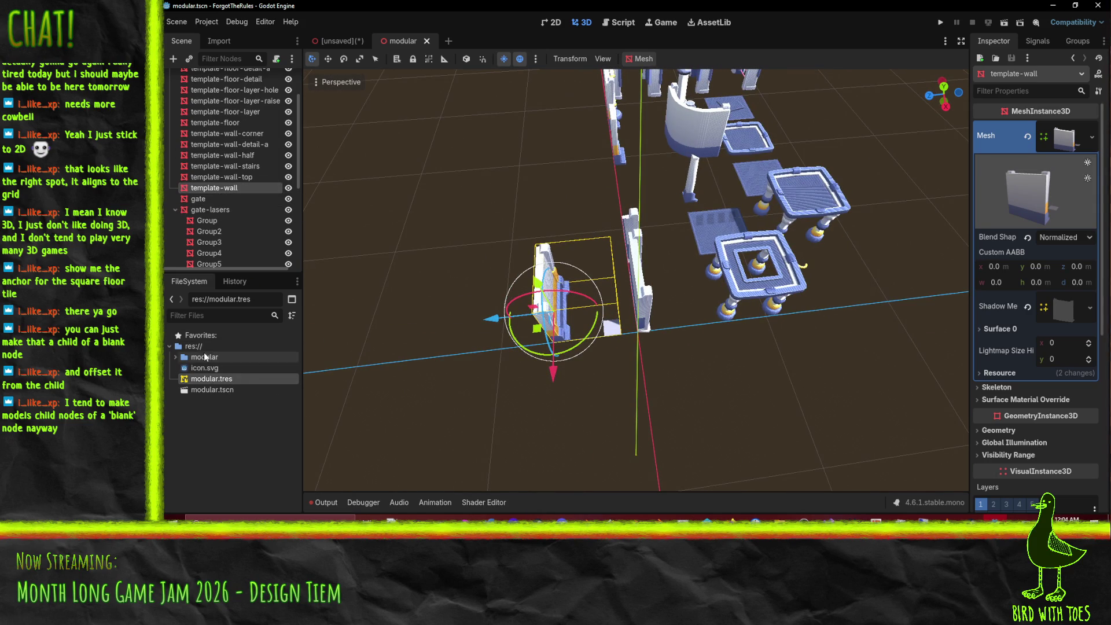
left_click(179, 357)
left_click(176, 358)
scroll(232, 407, "down", 5)
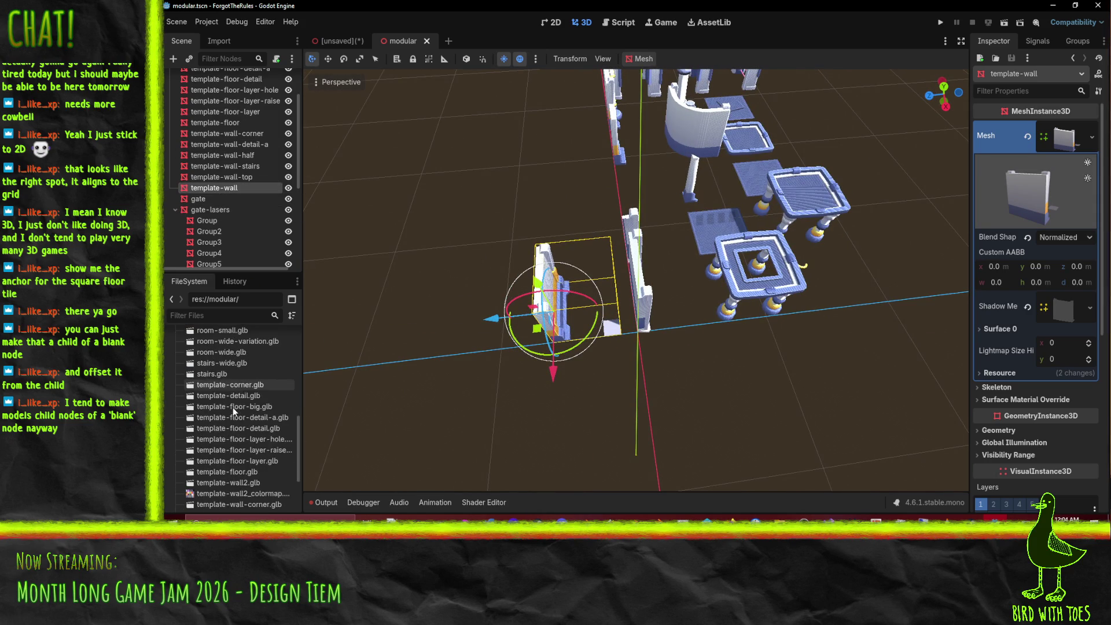
mouse_move(253, 482)
left_mouse_down()
mouse_move(215, 181)
mouse_move(205, 181)
left_mouse_up()
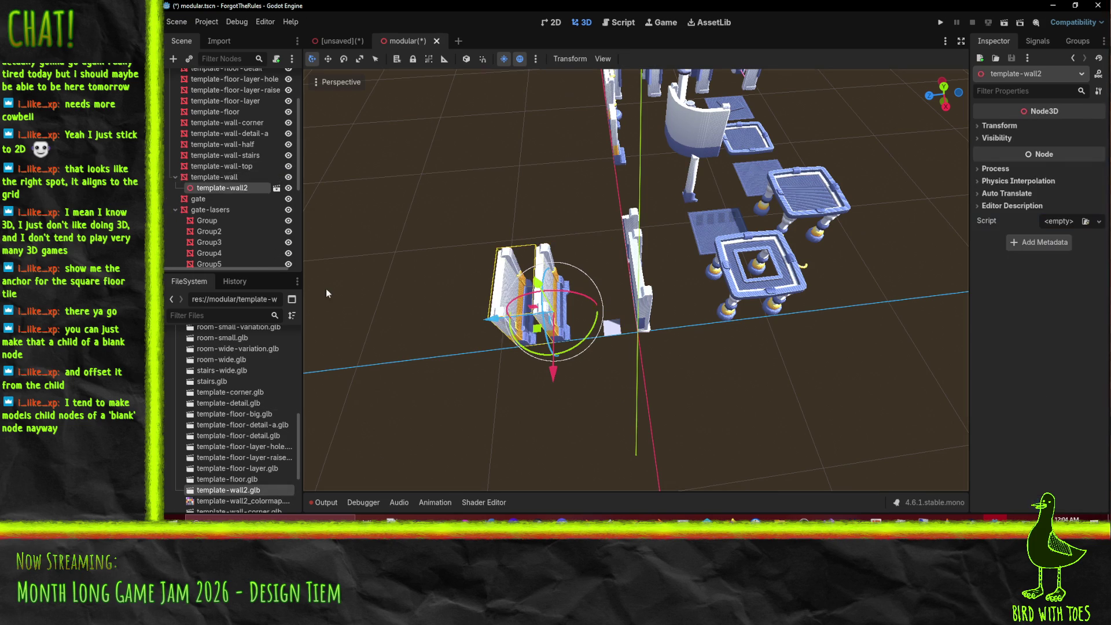
right_click(217, 187)
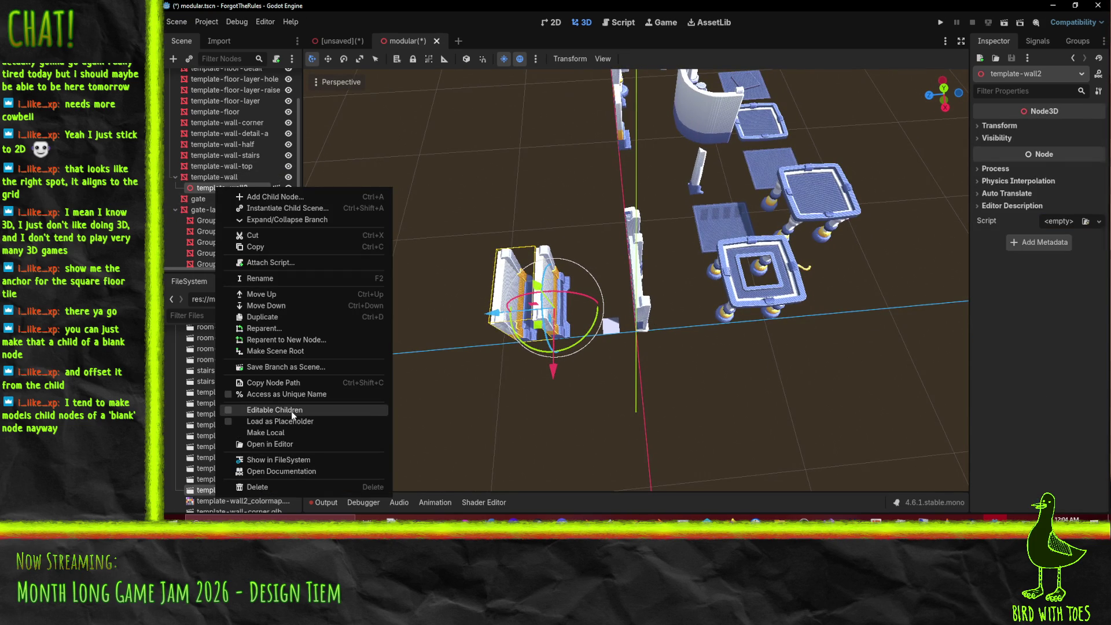
left_click(291, 431)
Step: Delete the old template-wall node, rename template-wall2 to template-wall, and save modular.tscn
left_click_drag(219, 202, 220, 188)
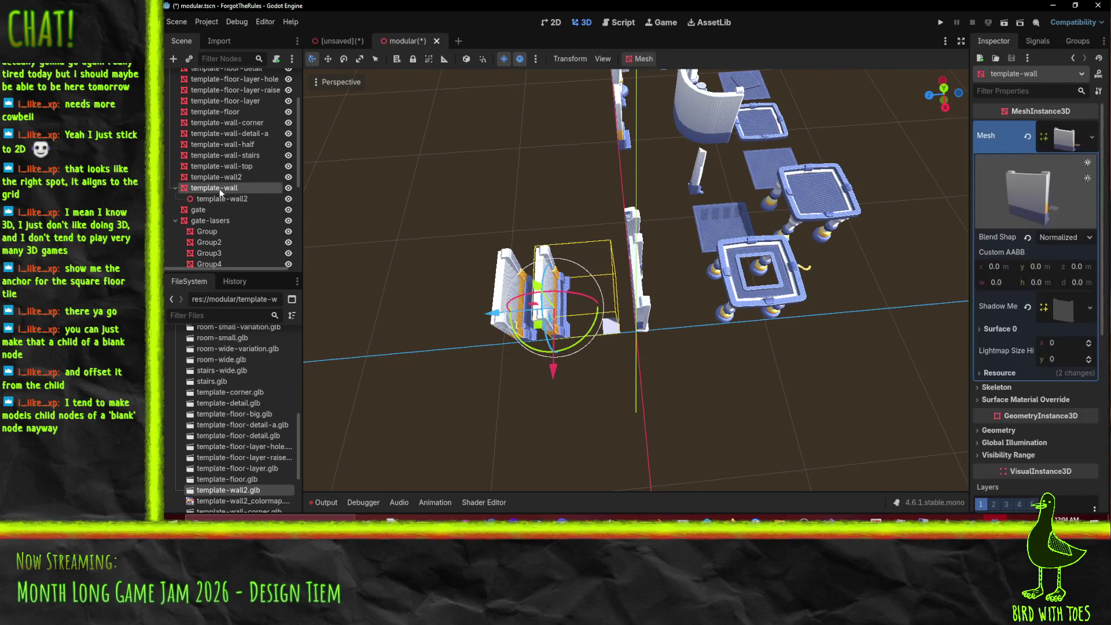
key("Delete")
left_click(595, 282)
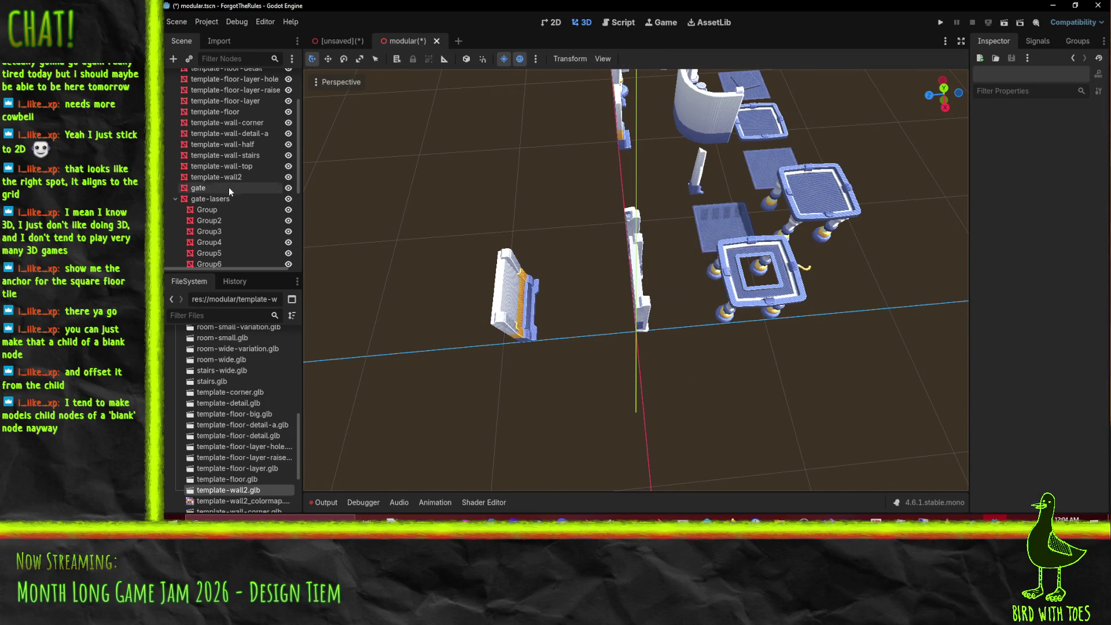
left_click(225, 180)
double_click(224, 176)
key("End")
key("BackSpace")
key("Return")
key("ctrl+s")
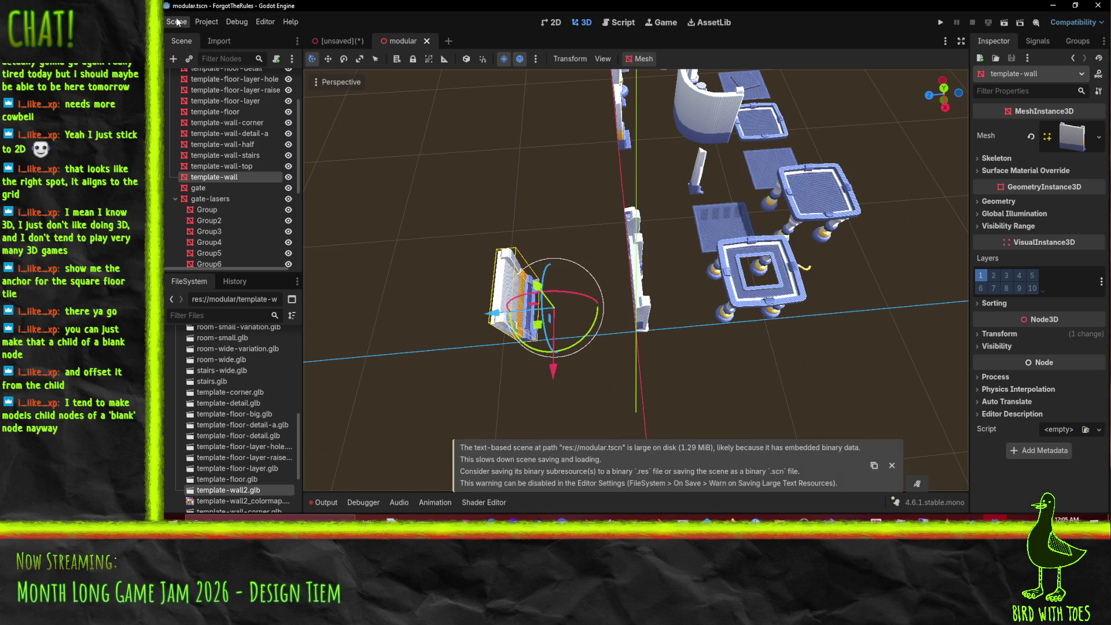
Step: Export the modular scene as a MeshLibrary overwriting modular.tres, then open the unsaved GridMap scene
left_click(177, 22)
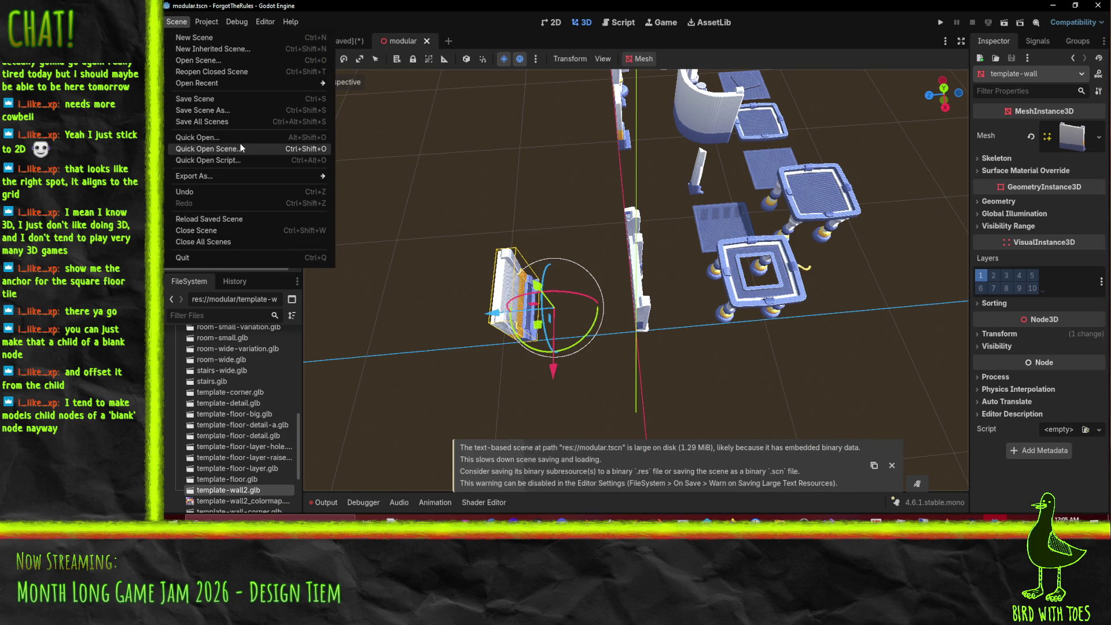
mouse_move(246, 175)
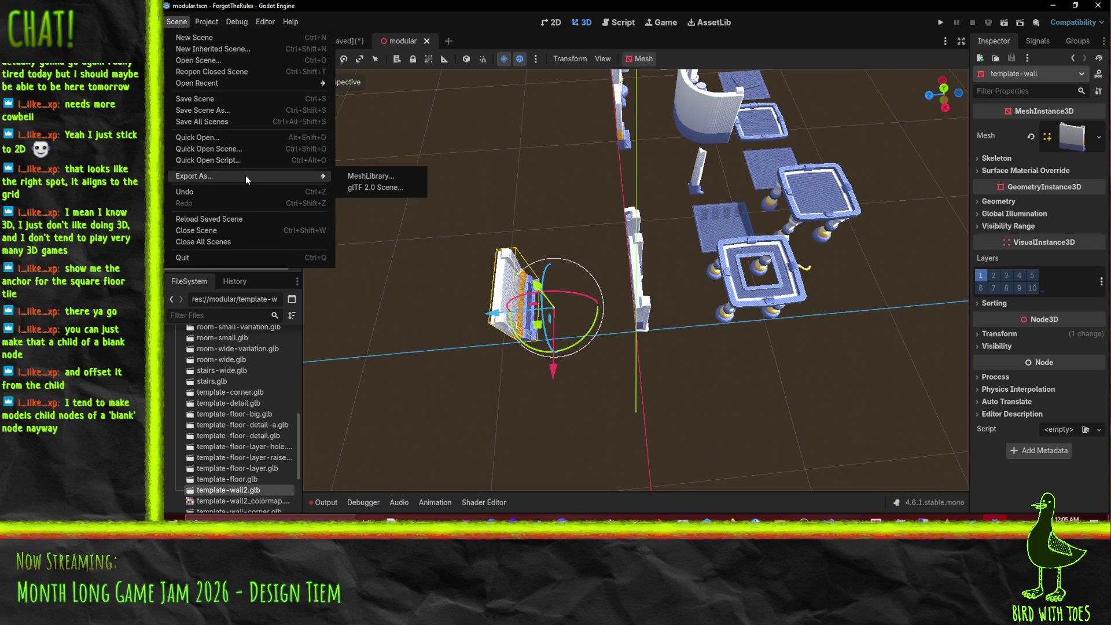
left_click(373, 176)
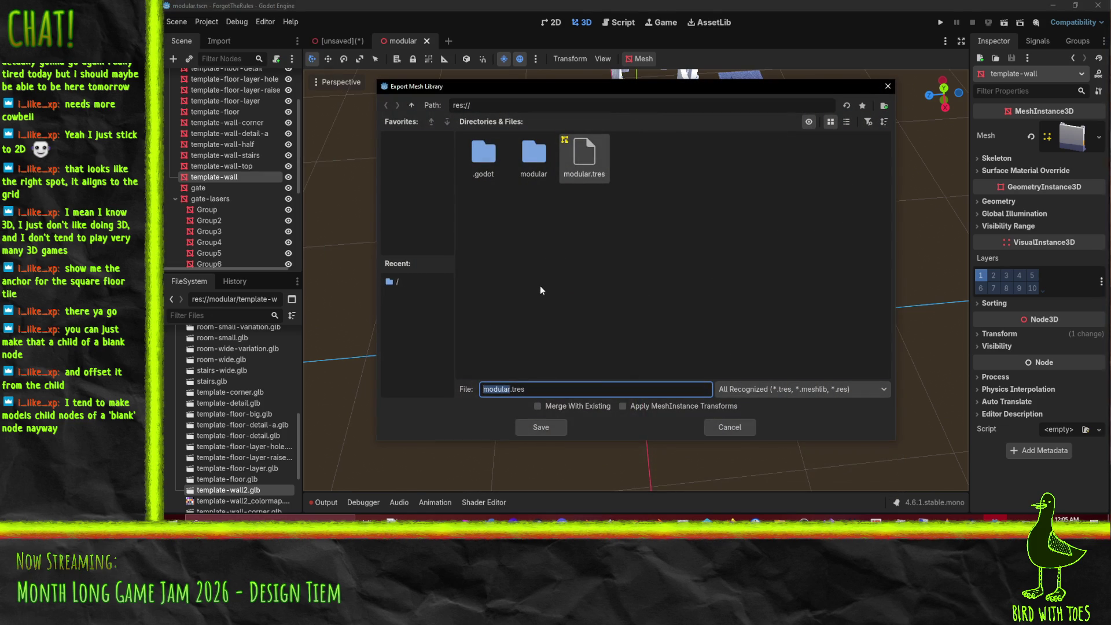
left_click(540, 429)
left_click(605, 283)
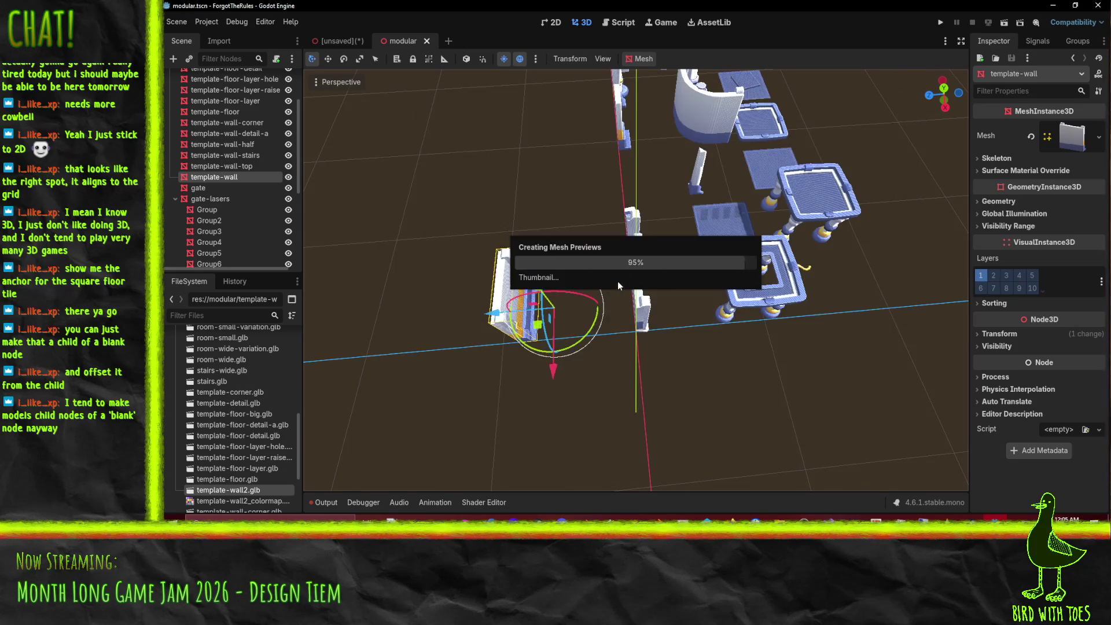
left_click(342, 39)
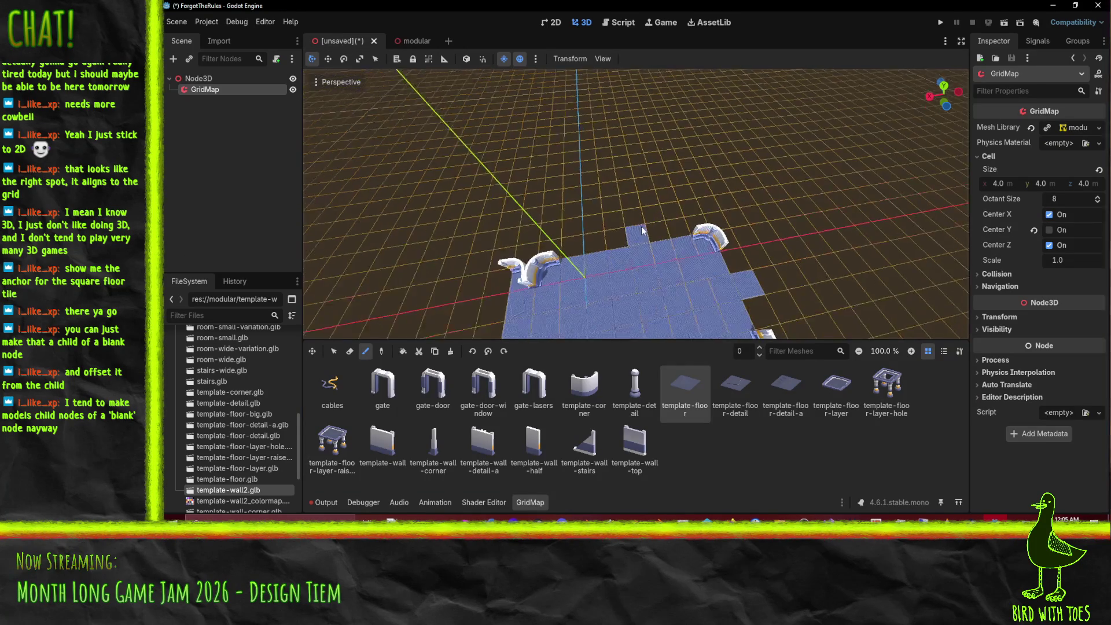
Step: Paint plain template-wall pieces along the far floor edge and view the wall row from the front
left_click(494, 440)
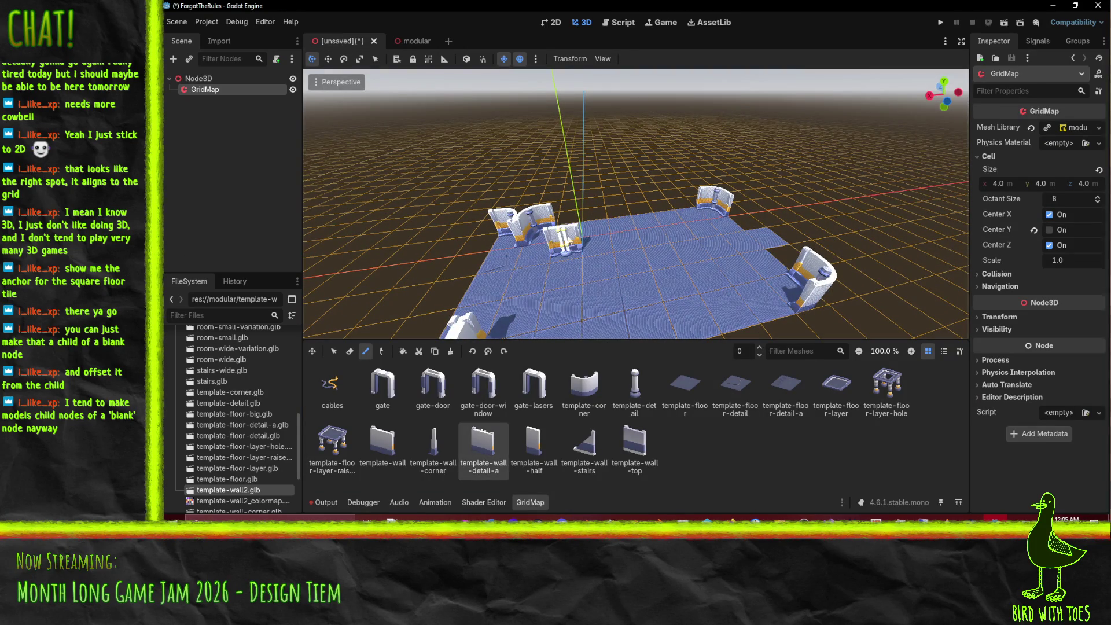
left_click(383, 443)
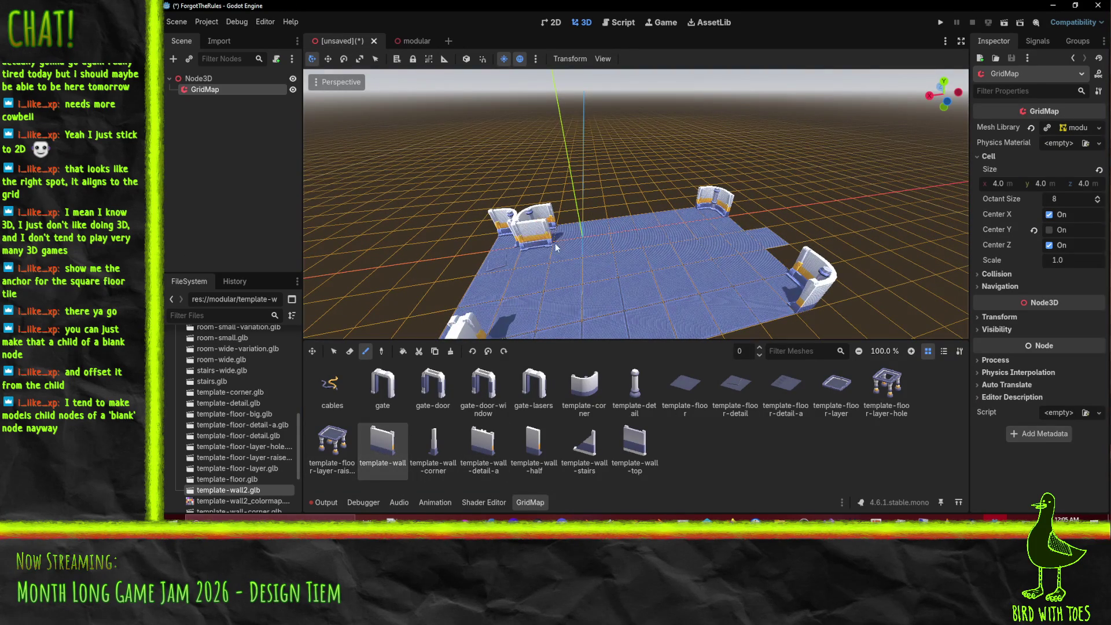
left_click(574, 228)
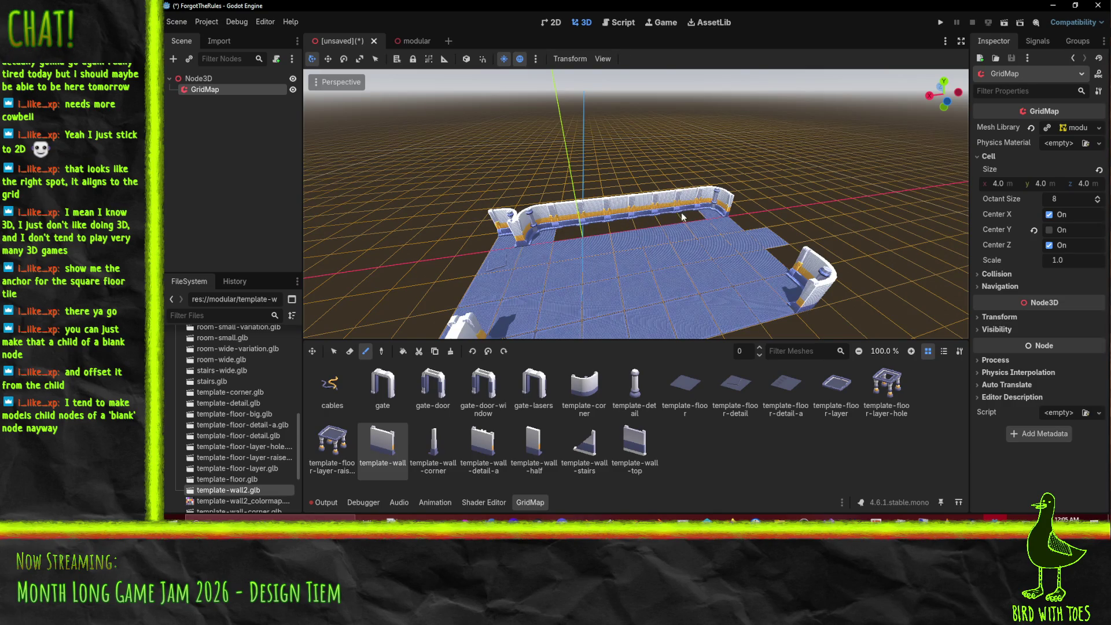
scroll(650, 265, "up", 3)
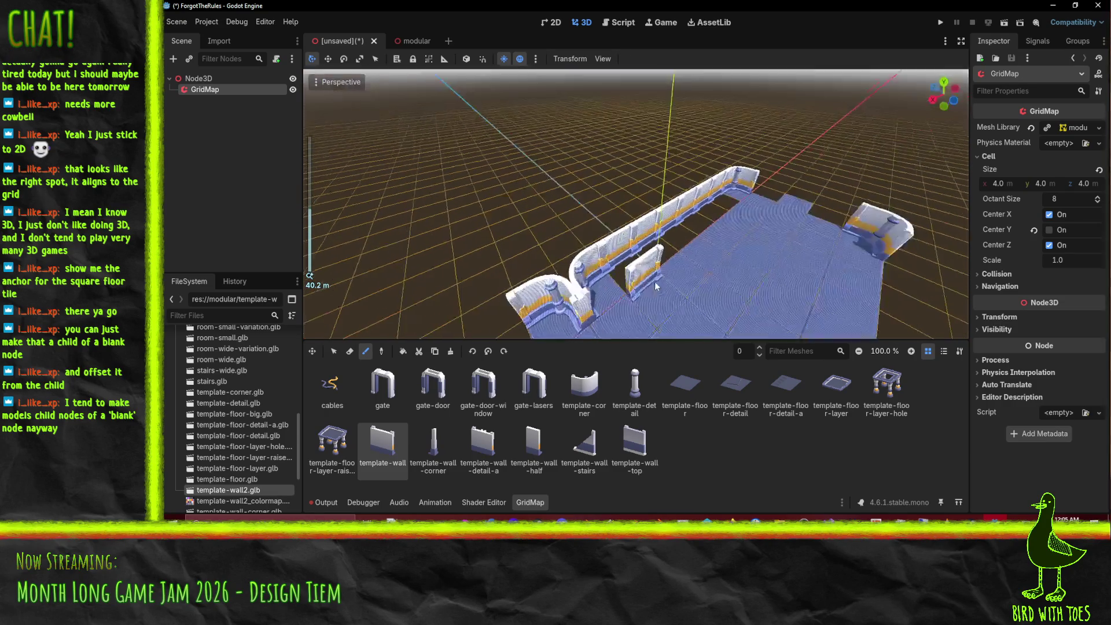
mouse_move(676, 252)
left_mouse_down()
mouse_move(612, 209)
mouse_move(611, 235)
left_mouse_up()
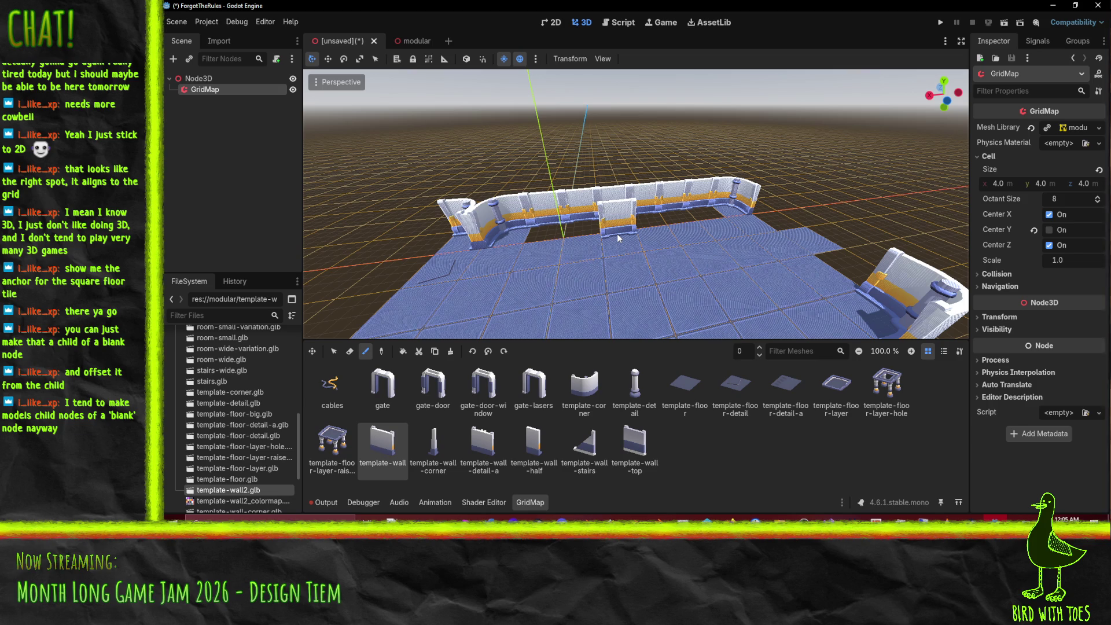
left_click_drag(661, 235, 634, 252)
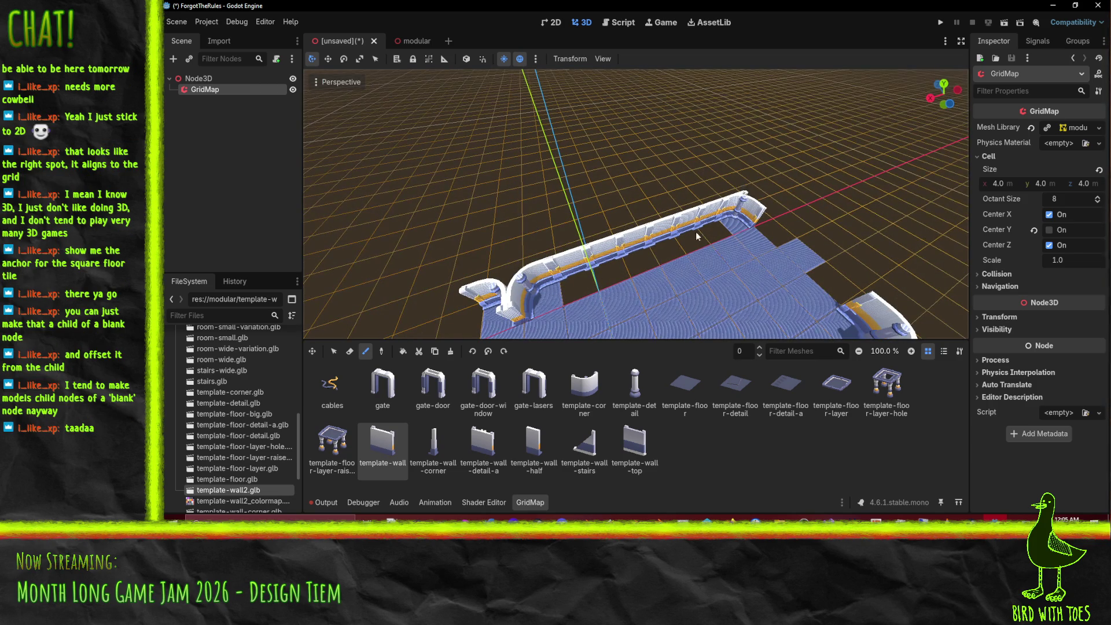
mouse_move(736, 218)
left_mouse_down()
mouse_move(706, 226)
mouse_move(642, 208)
mouse_move(634, 314)
left_mouse_up()
Step: Orbit and zoom around the corridor to inspect the streaky wall textures down to floor level
scroll(666, 221, "up", 5)
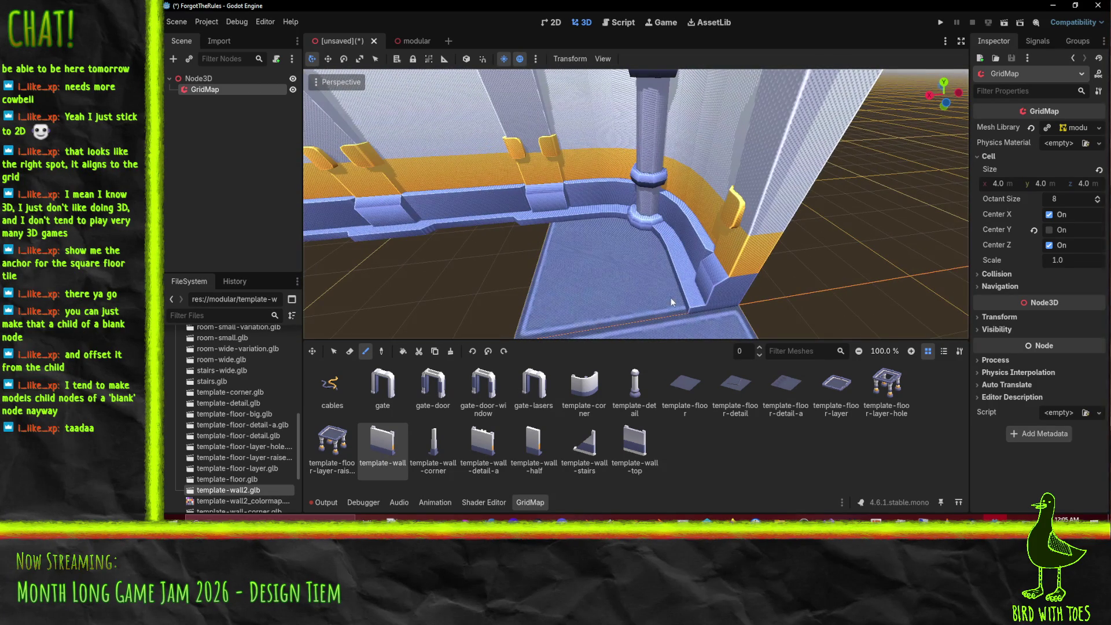
scroll(645, 190, "down", 5)
left_click_drag(644, 190, 623, 208)
scroll(721, 181, "up", 8)
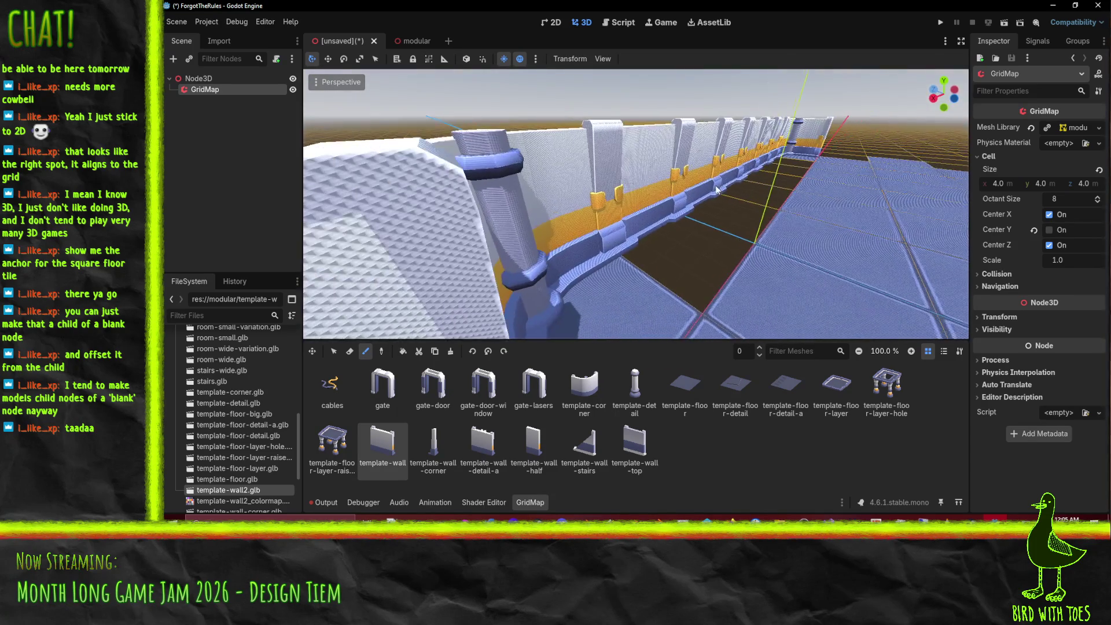
scroll(716, 187, "up", 5)
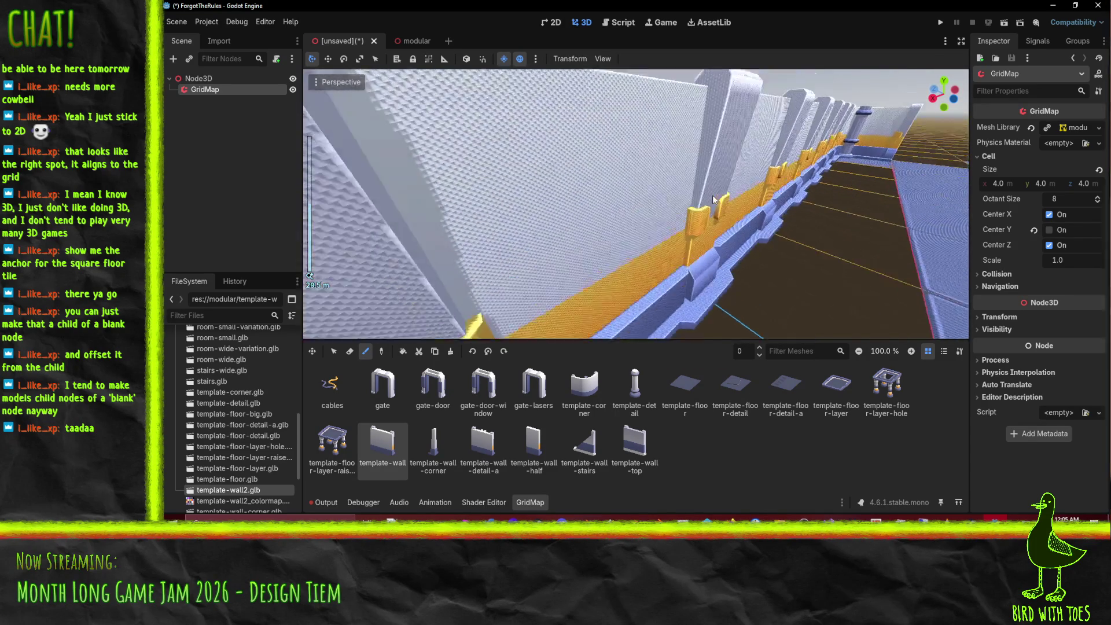
scroll(713, 195, "up", 2)
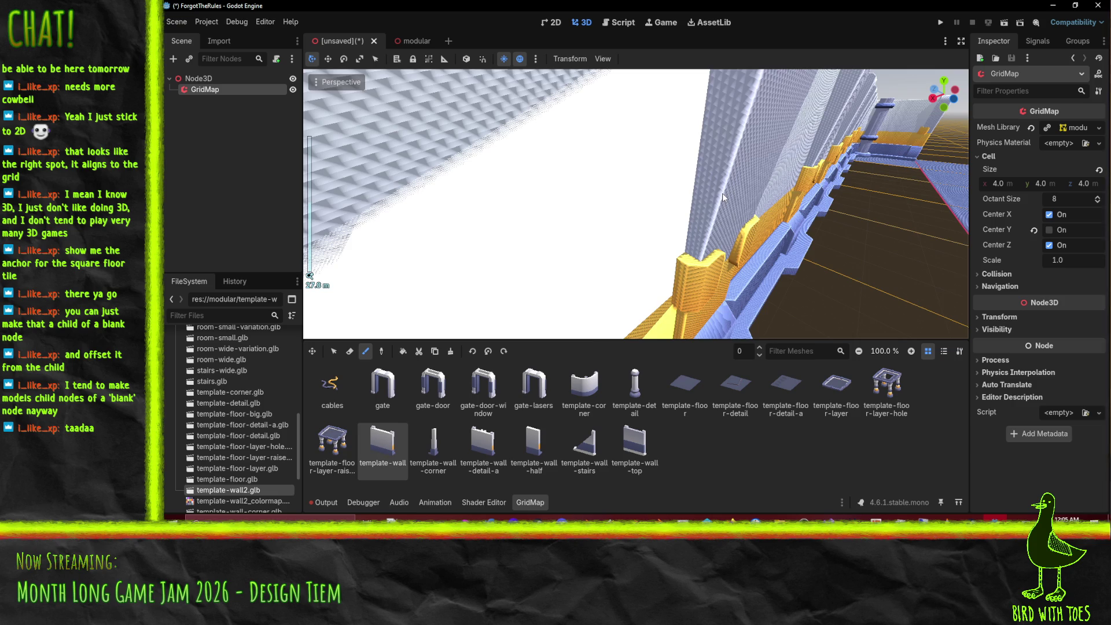
scroll(722, 193, "up", 3)
scroll(720, 203, "down", 2)
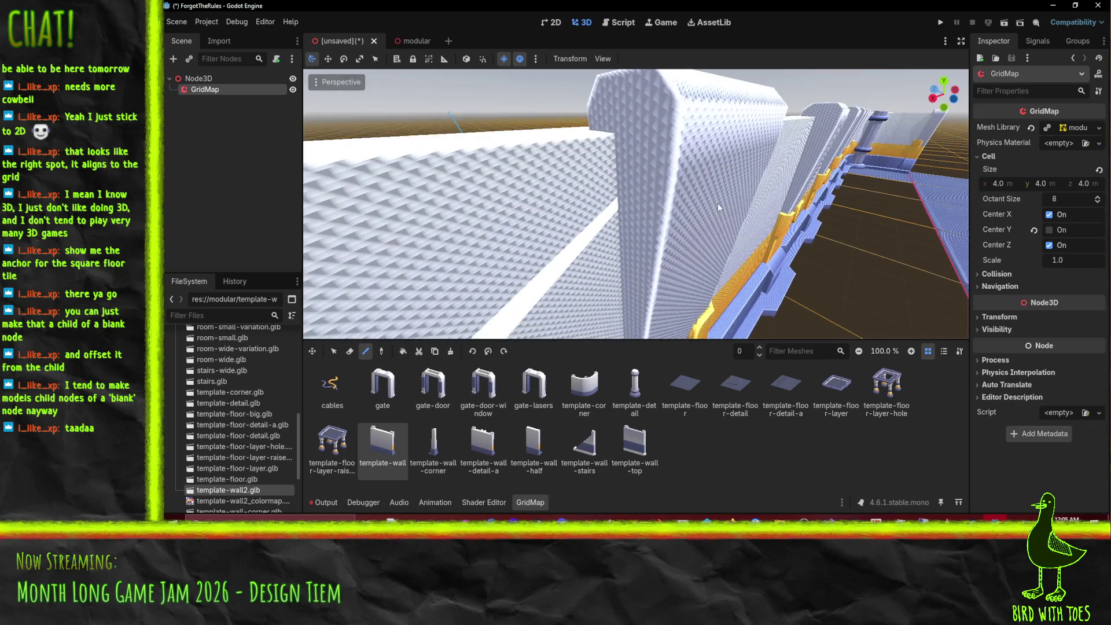
scroll(716, 203, "down", 3)
scroll(710, 203, "up", 3)
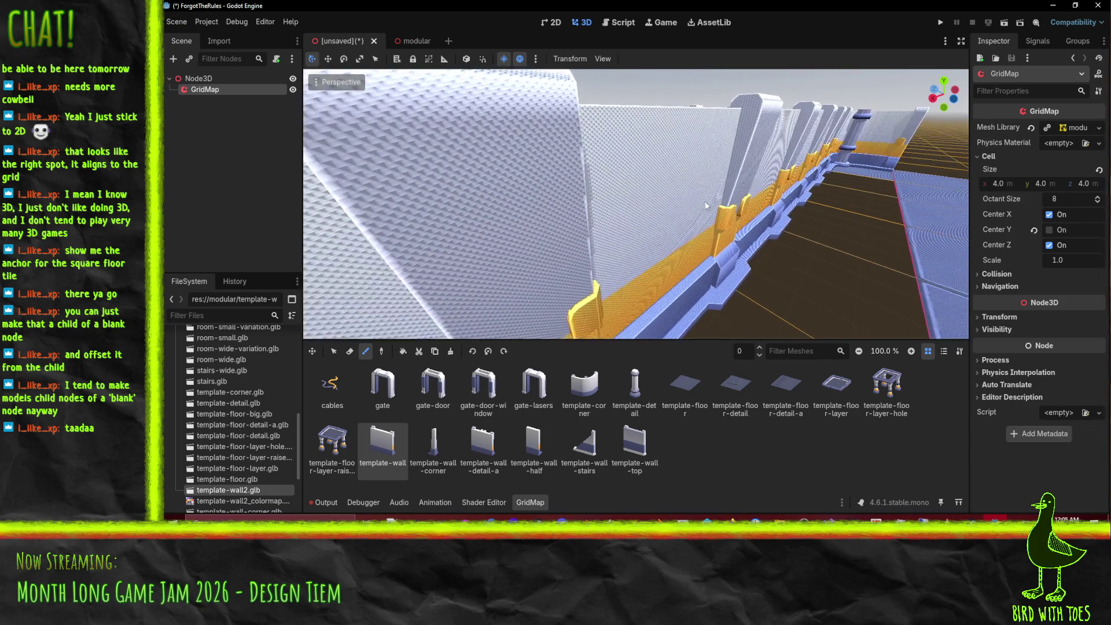
scroll(714, 199, "up", 3)
scroll(705, 188, "down", 6)
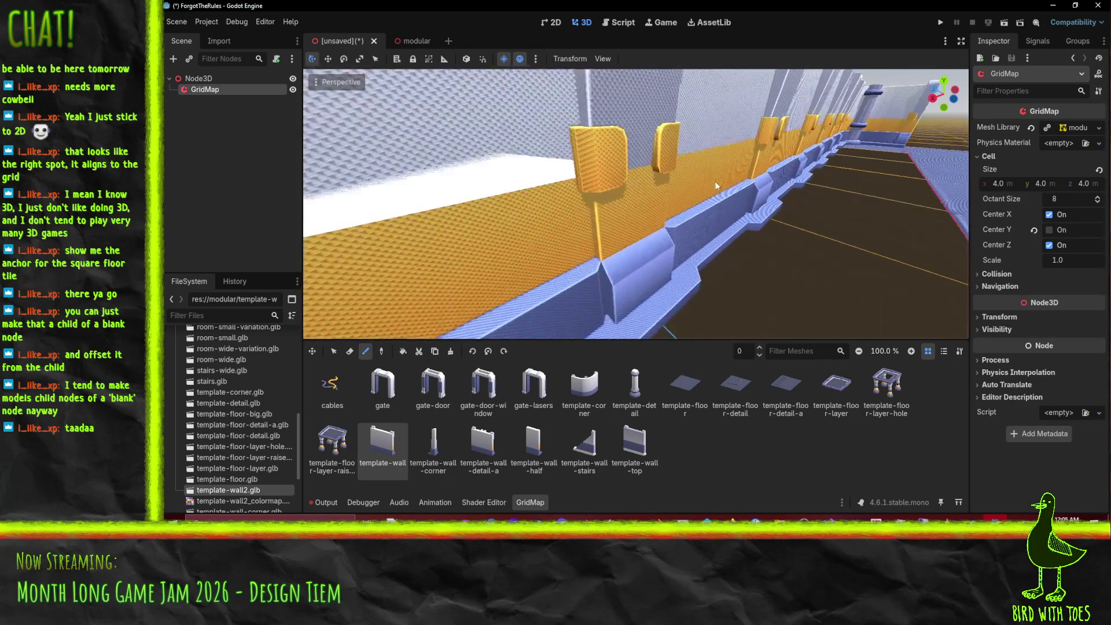
mouse_move(600, 210)
left_mouse_down()
mouse_move(676, 214)
mouse_move(658, 227)
mouse_move(748, 271)
left_mouse_up()
scroll(675, 237, "up", 8)
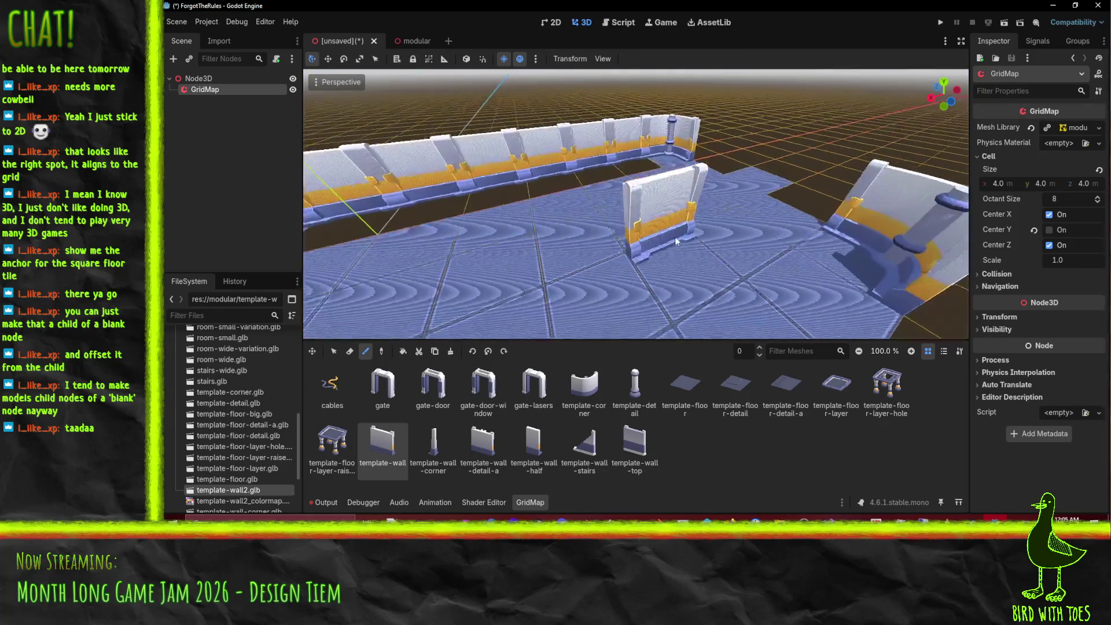
mouse_move(685, 227)
left_mouse_down()
mouse_move(684, 200)
mouse_move(761, 202)
mouse_move(738, 216)
mouse_move(703, 307)
mouse_move(670, 279)
mouse_move(731, 261)
mouse_move(797, 267)
mouse_move(678, 283)
left_mouse_up()
Step: Turn the wall piece preview a quarter turn, then switch to the template-wall model in Blender
key("s")
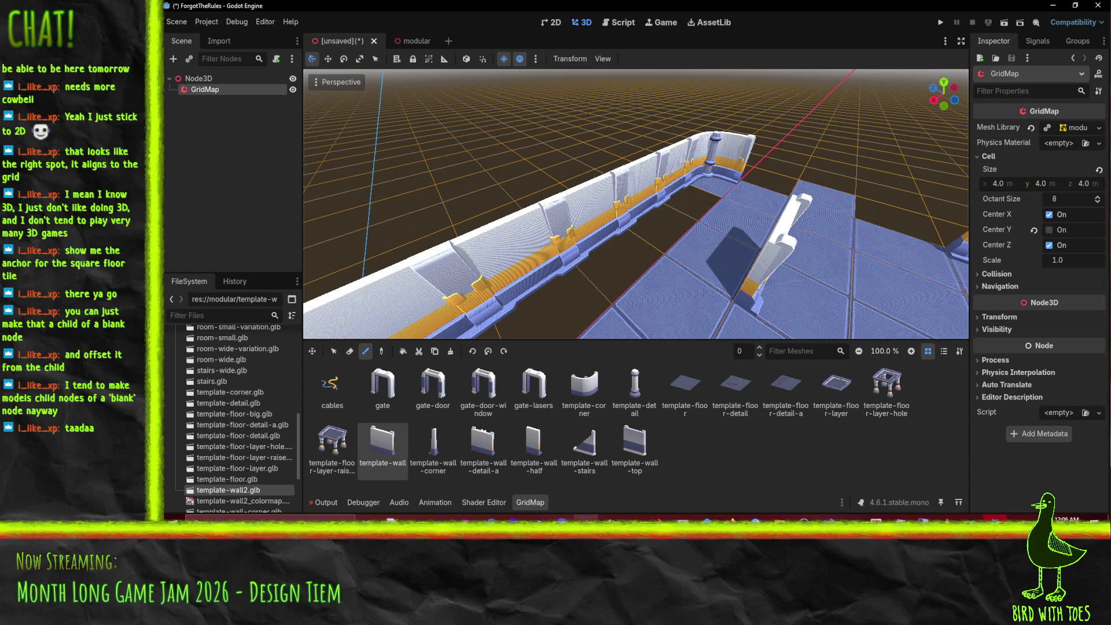
key("alt+Tab")
scroll(500, 268, "up", 2)
right_click(500, 140, "shift")
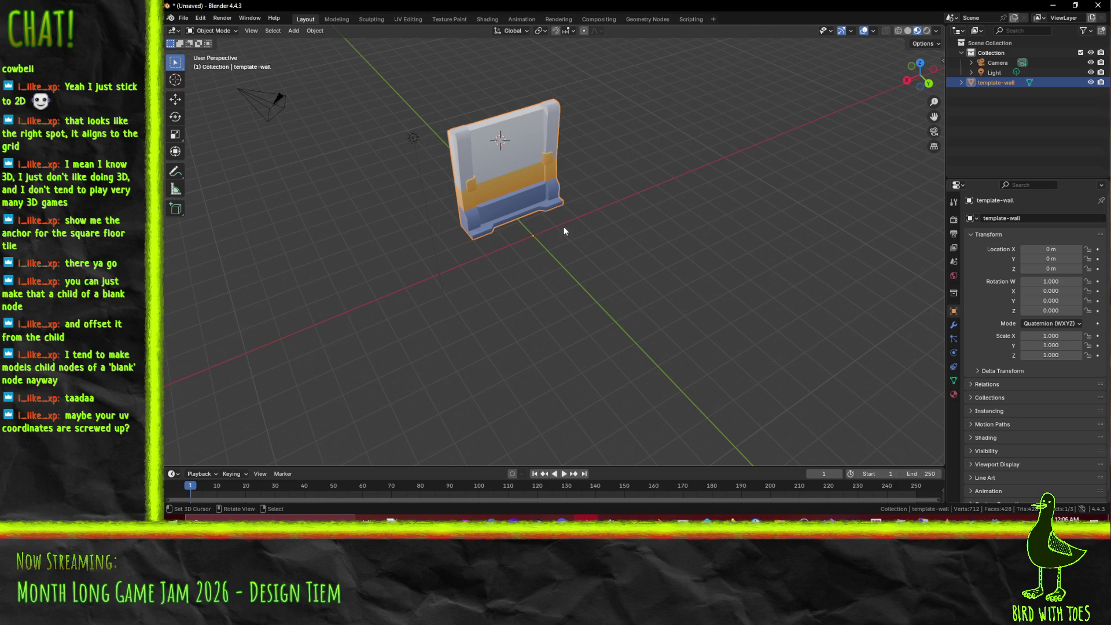
Step: Select the entire template-wall mesh in Edit Mode, view it from front, side and steep angles, then return to Godot
key("Tab")
key("KP_Decimal")
left_click_drag(906, 93, 510, 192)
mouse_move(523, 237)
left_mouse_down()
mouse_move(676, 185)
mouse_move(693, 157)
mouse_move(636, 225)
mouse_move(582, 215)
left_mouse_up()
scroll(568, 239, "down", 6)
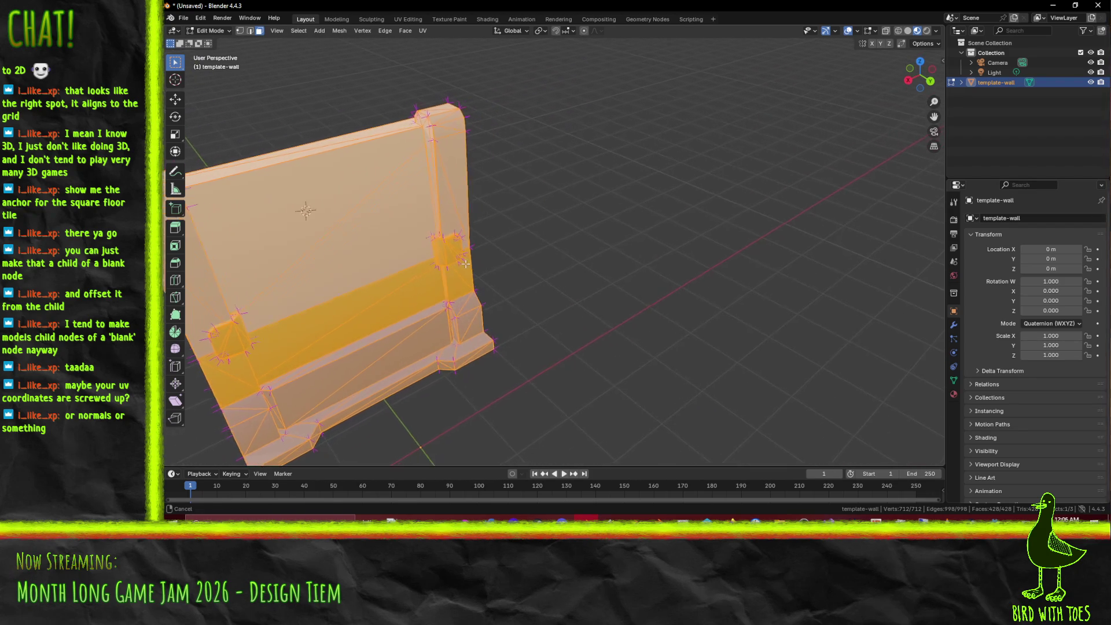
left_click_drag(394, 269, 527, 164)
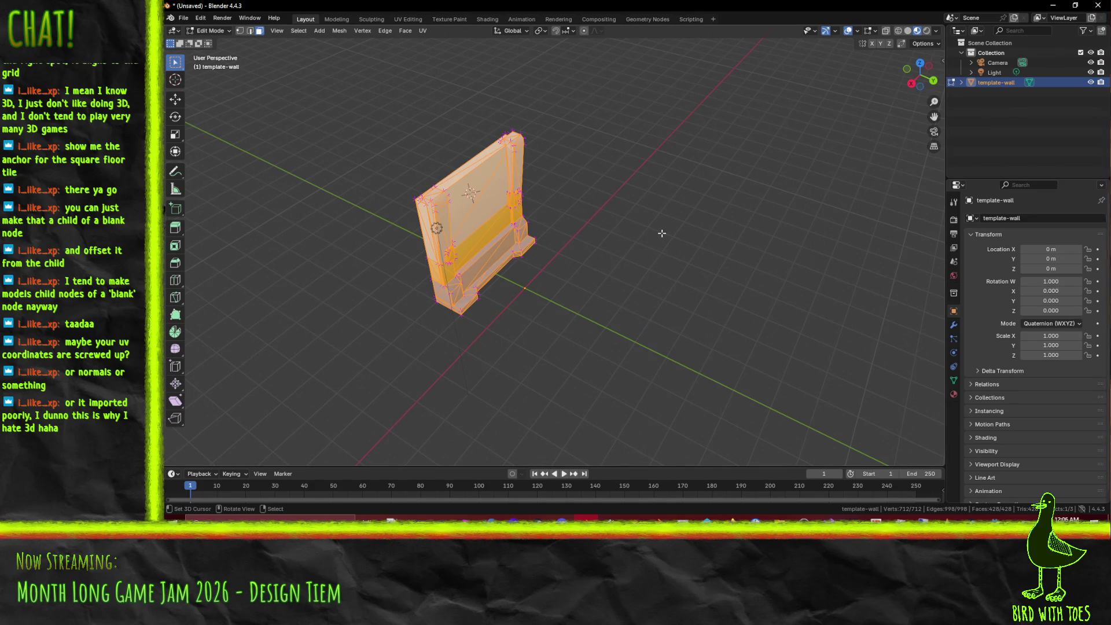
left_click_drag(679, 170, 581, 265)
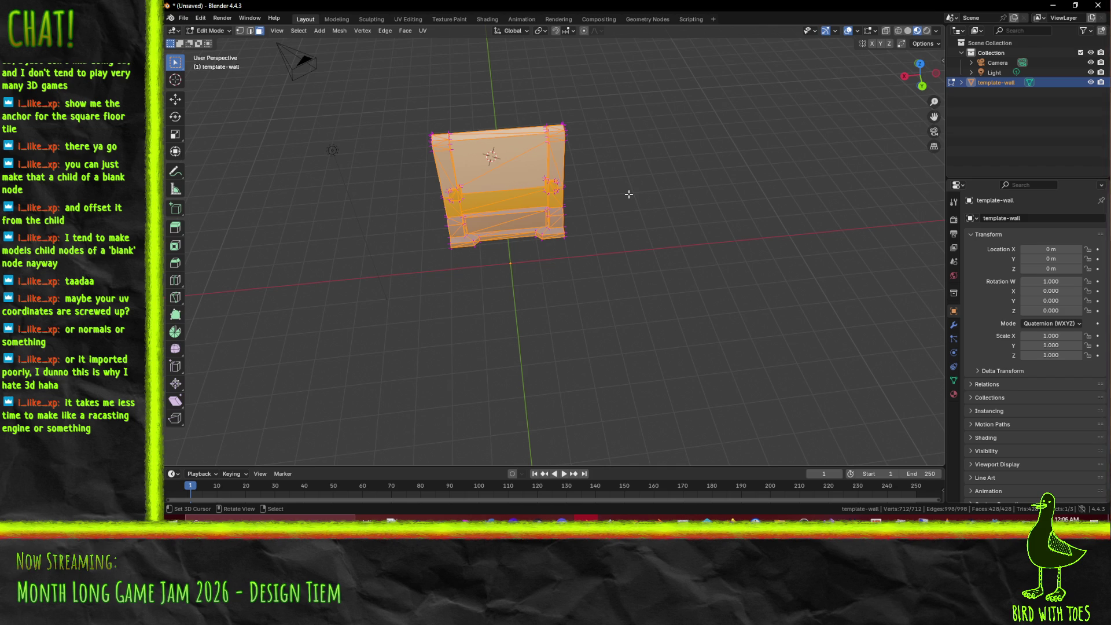
left_click_drag(519, 270, 601, 276)
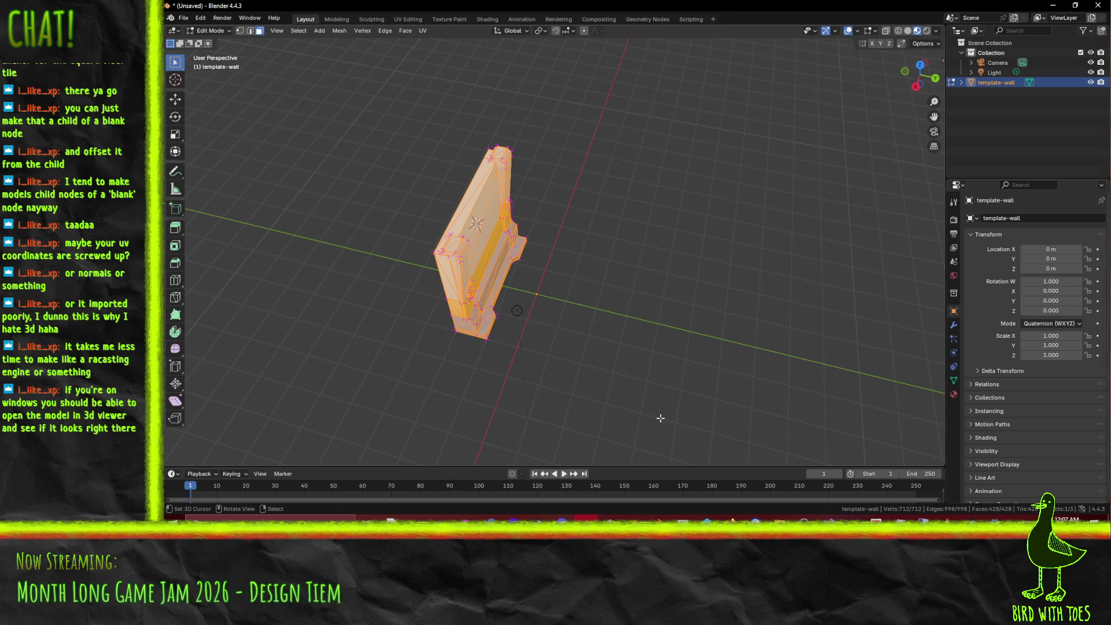
key("alt+Tab")
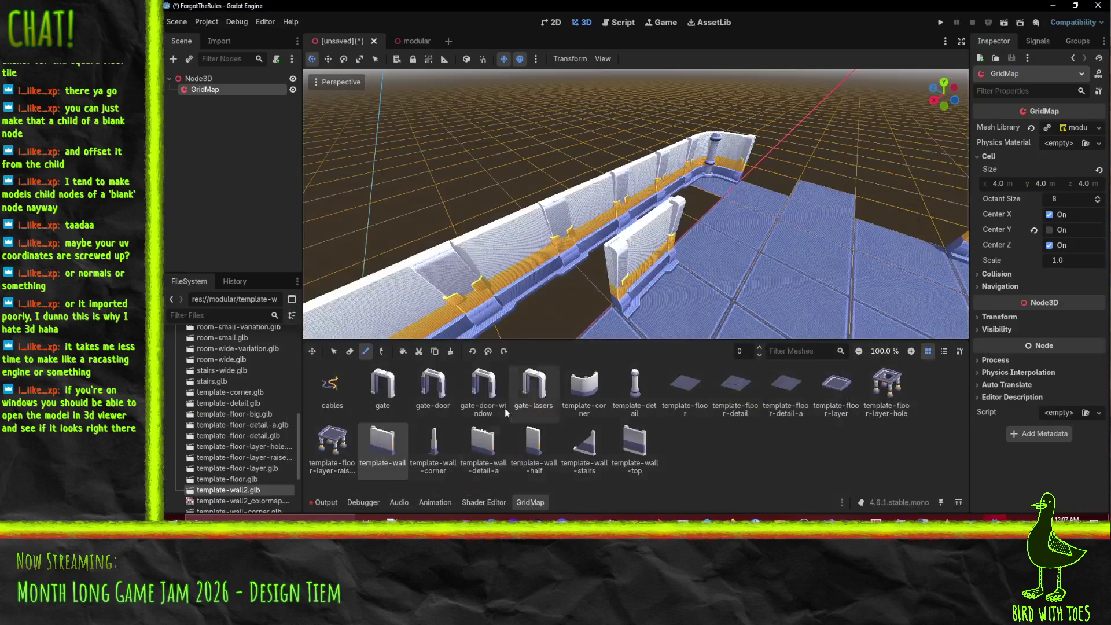
Step: Paint a template-wall cell along the corridor floor's right edge and view it from ground level
left_click_drag(637, 243, 603, 248)
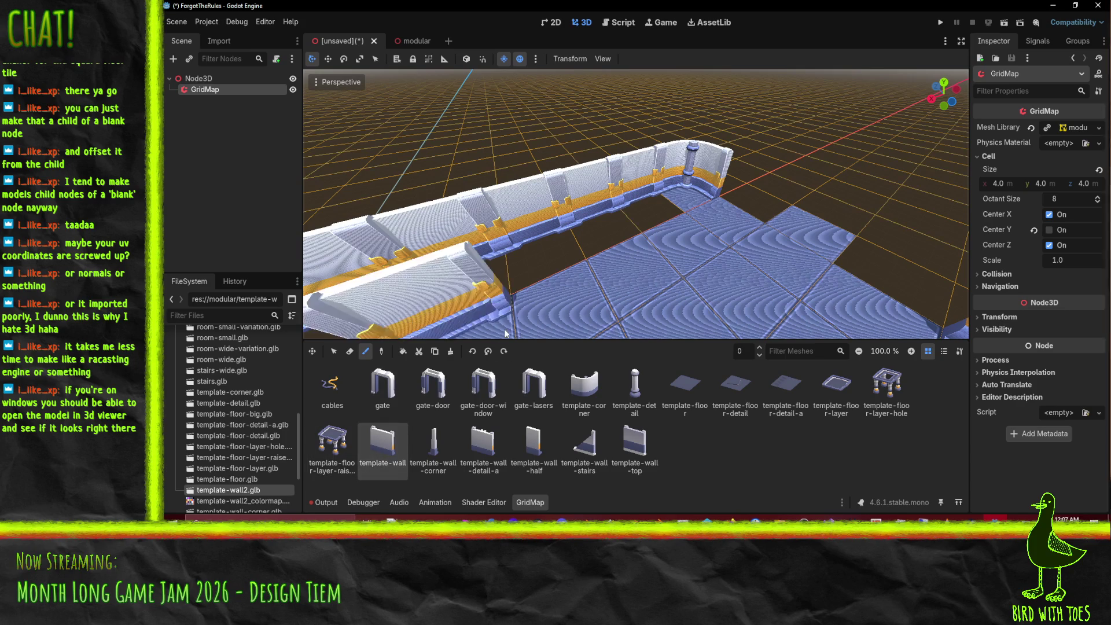
scroll(555, 235, "down", 3)
left_click_drag(555, 231, 582, 239)
scroll(586, 240, "down", 2)
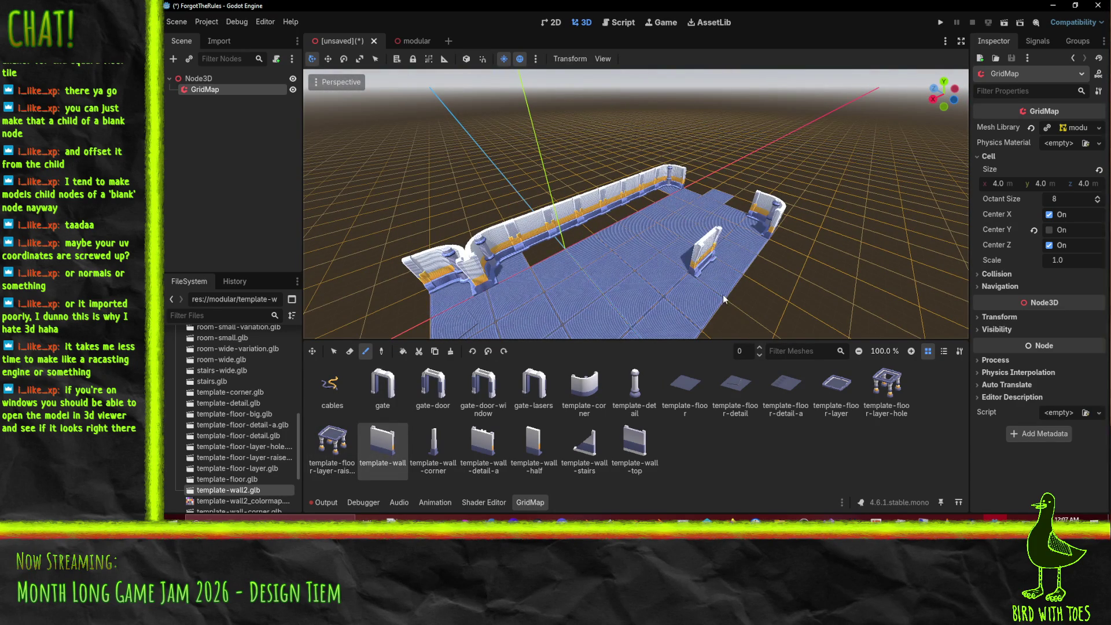
mouse_move(718, 298)
left_mouse_down()
mouse_move(613, 284)
mouse_move(606, 252)
left_mouse_up()
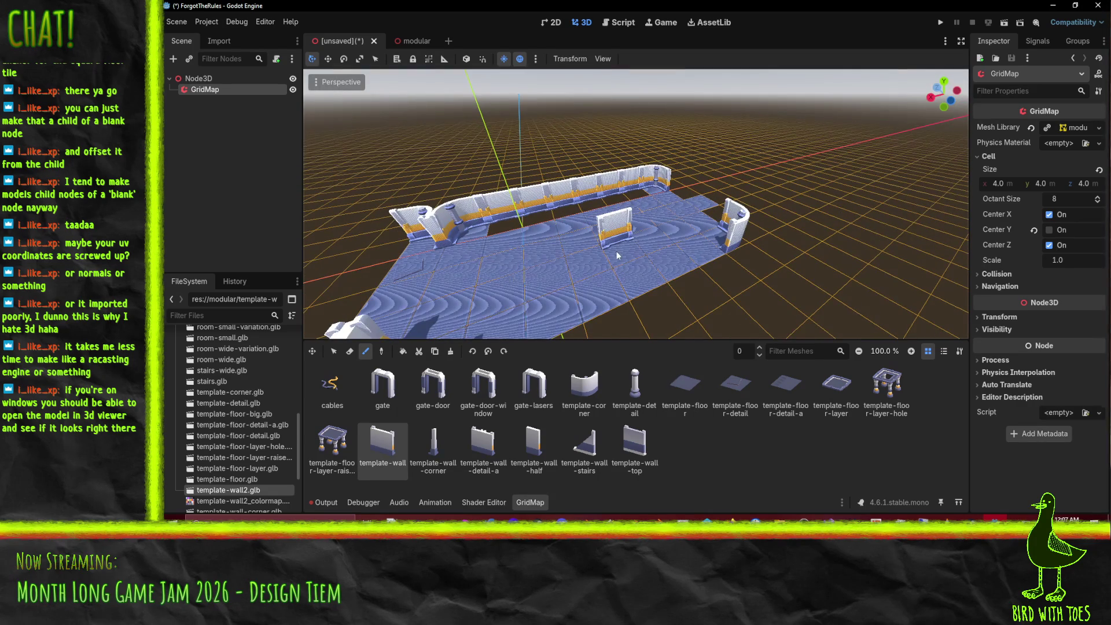
mouse_move(512, 220)
left_mouse_down()
mouse_move(538, 216)
mouse_move(547, 228)
left_mouse_up()
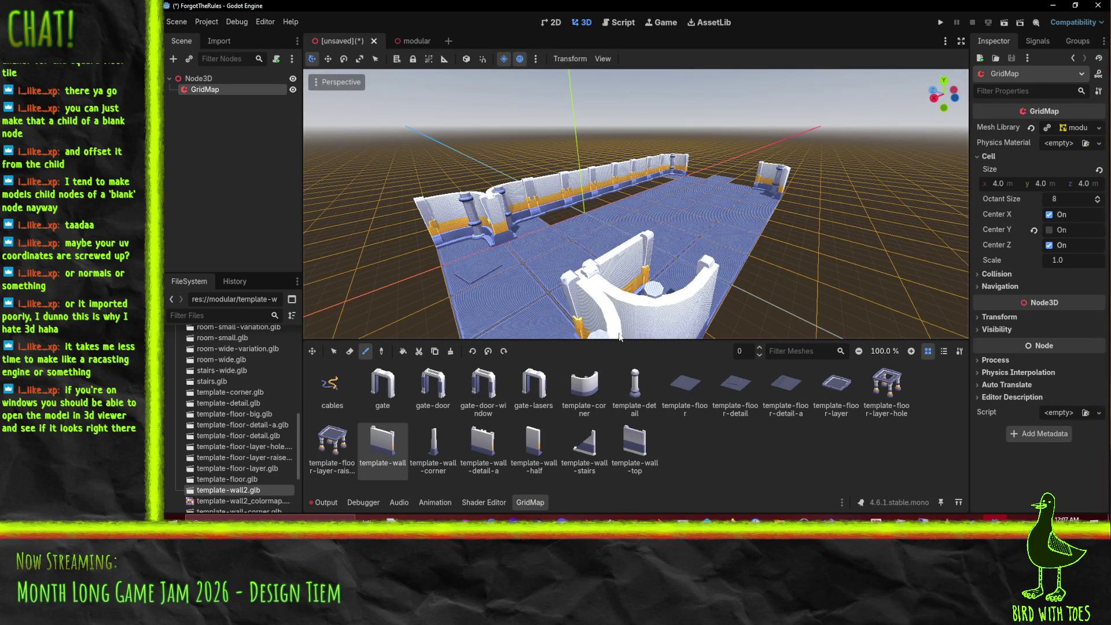
left_click(662, 248)
mouse_move(691, 312)
left_mouse_down()
mouse_move(682, 254)
mouse_move(630, 218)
mouse_move(540, 249)
mouse_move(604, 337)
left_mouse_up()
left_click_drag(645, 292, 614, 284)
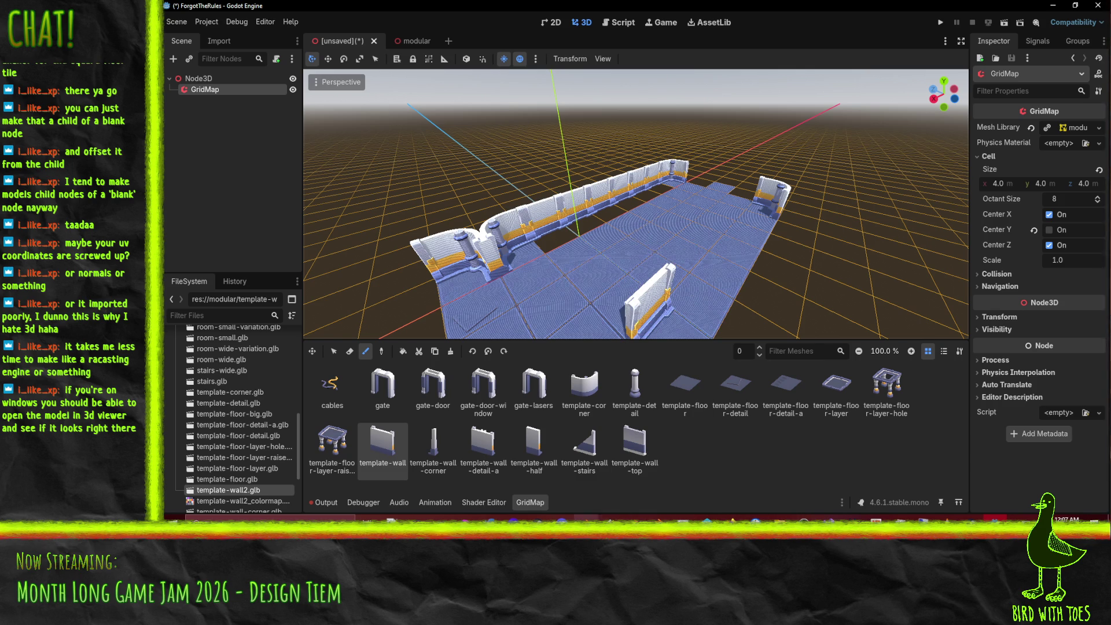
Step: Switch to Blender and turn the template-wall mesh to face the viewer
key("alt+Tab")
left_click_drag(405, 255, 707, 228)
left_click_drag(594, 180, 645, 206)
scroll(645, 206, "up", 4)
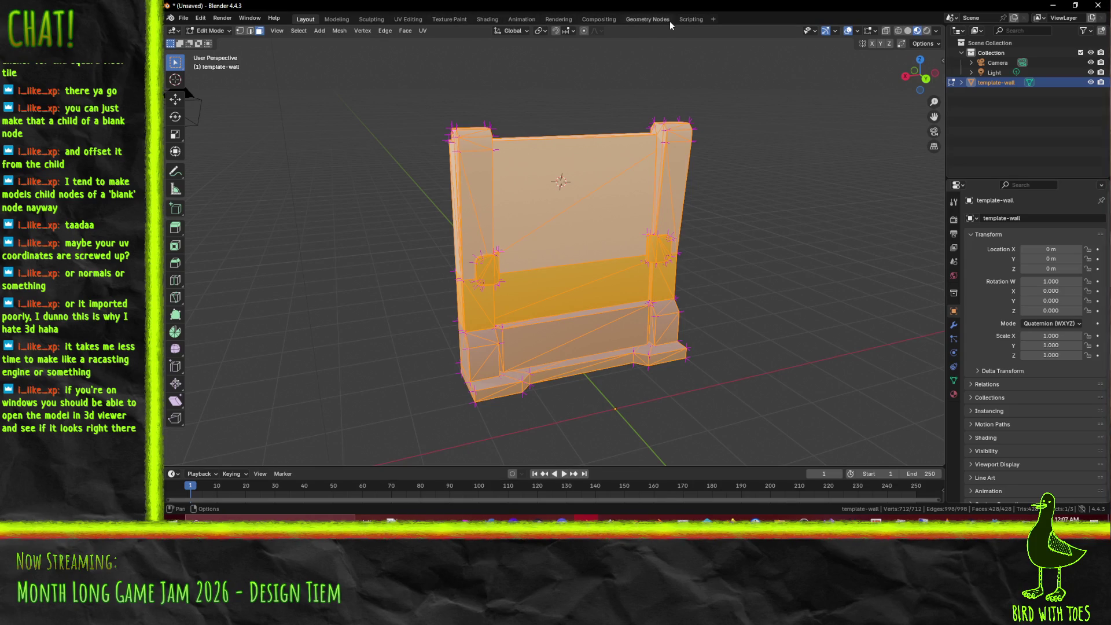
Step: Open the colormap image in the UV Editing workspace and orbit the 3D view to face the wall
left_click(457, 19)
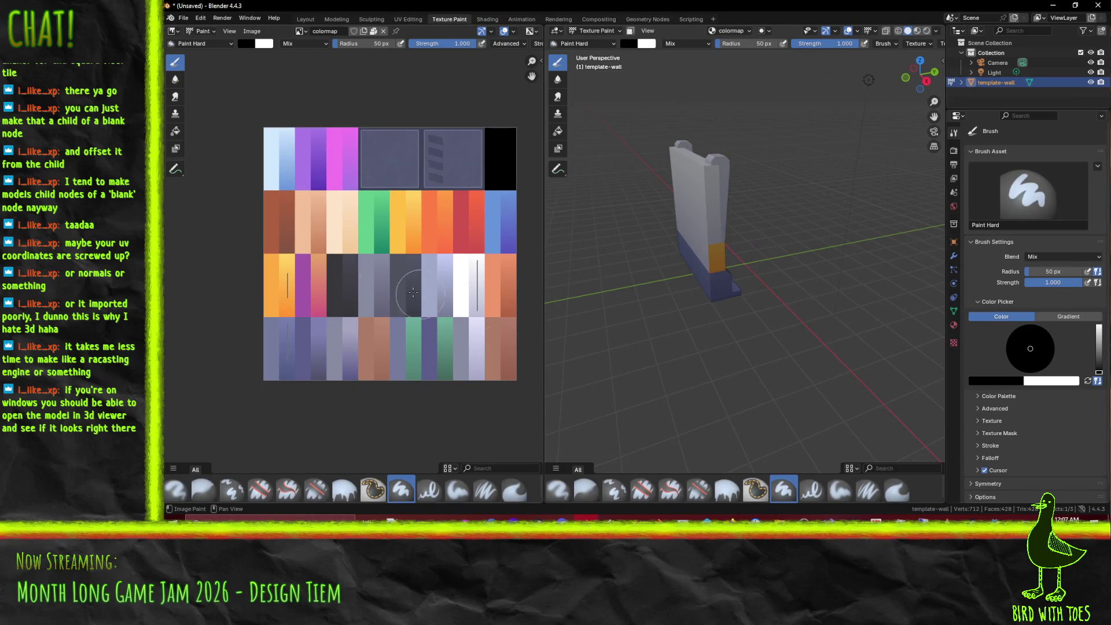
scroll(393, 199, "up", 2)
scroll(365, 266, "up", 5)
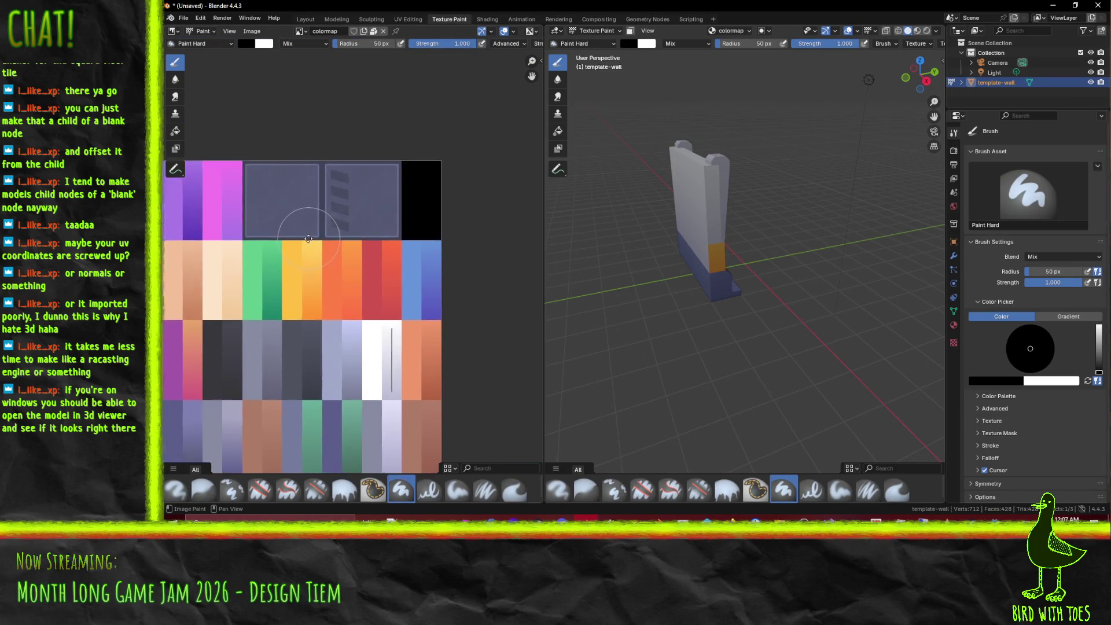
scroll(365, 267, "down", 5)
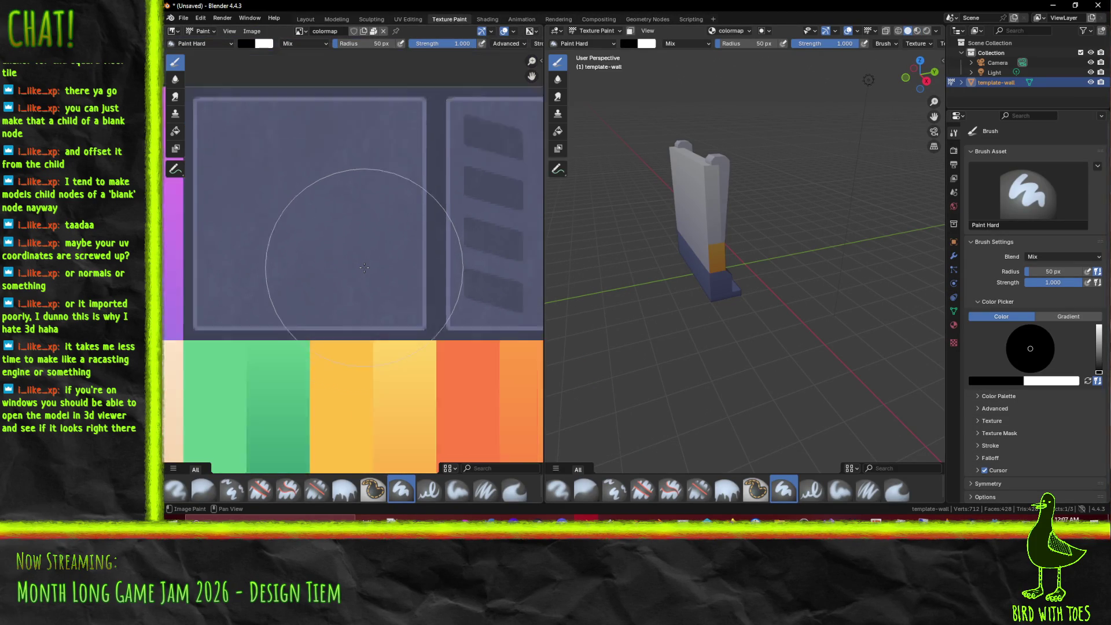
scroll(340, 269, "down", 2)
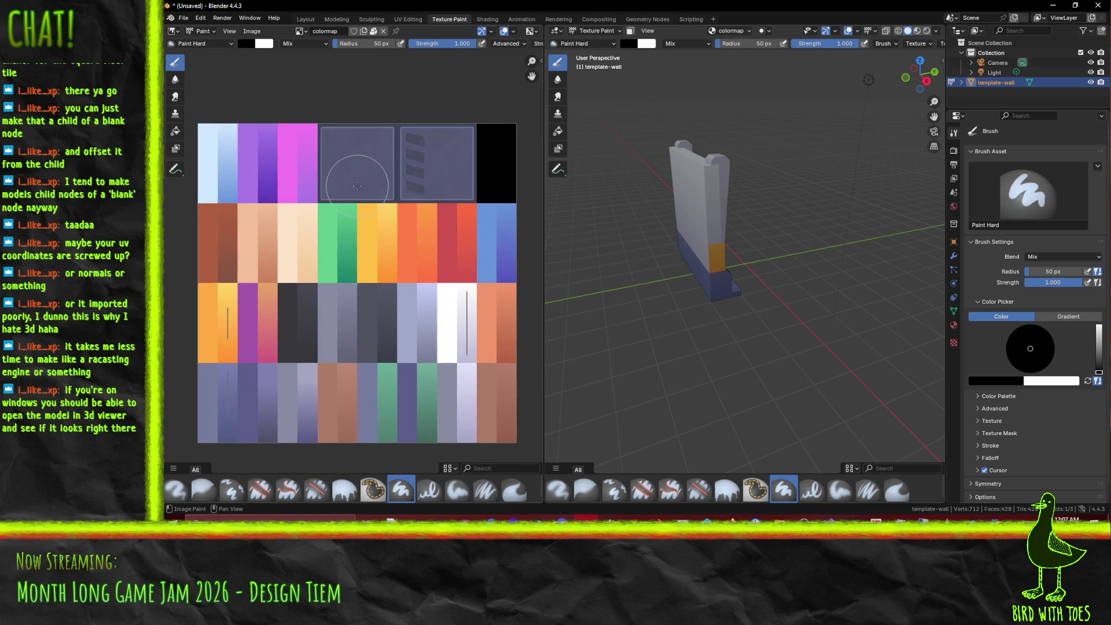
left_click_drag(720, 245, 579, 232)
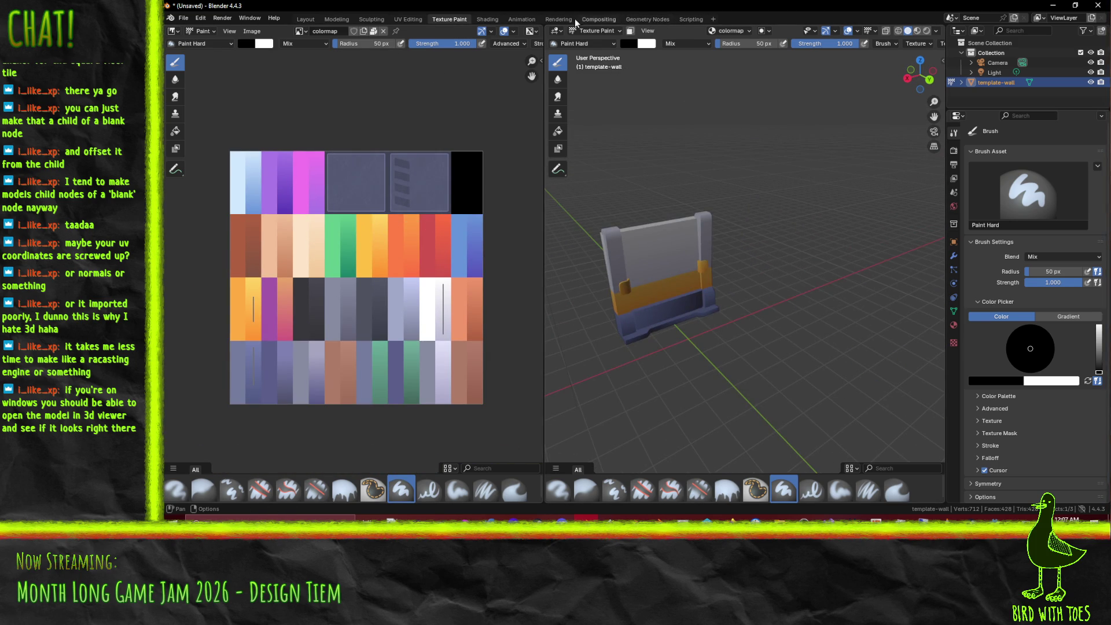
left_click(409, 20)
mouse_move(753, 243)
left_mouse_down()
mouse_move(787, 254)
mouse_move(724, 255)
left_mouse_up()
scroll(435, 212, "up", 4)
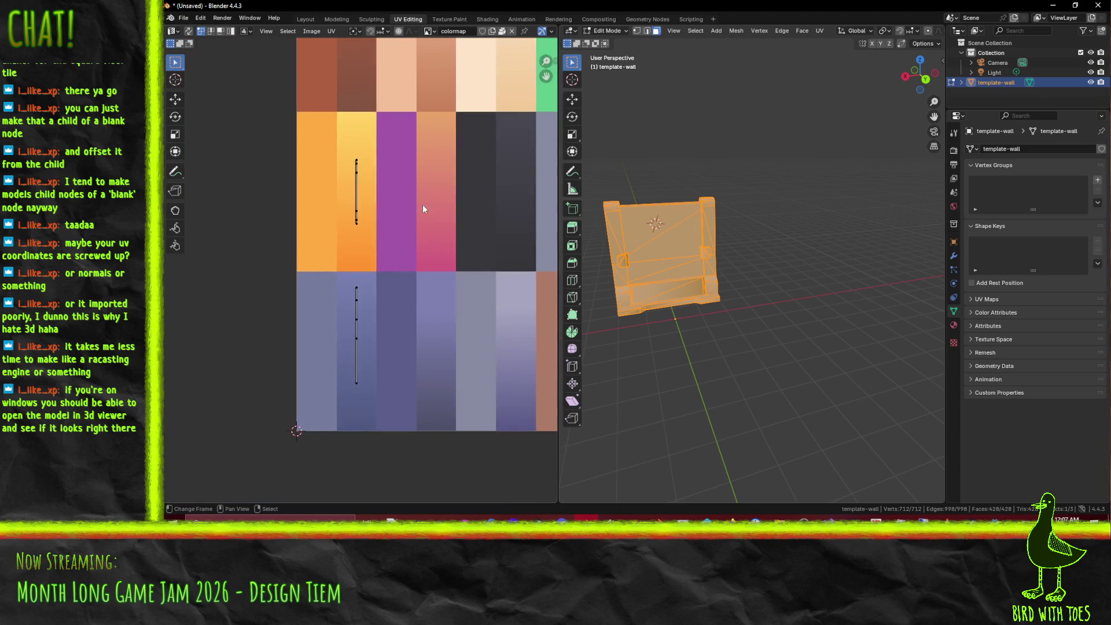
scroll(435, 211, "up", 6)
scroll(373, 299, "up", 5)
scroll(373, 299, "left", 3)
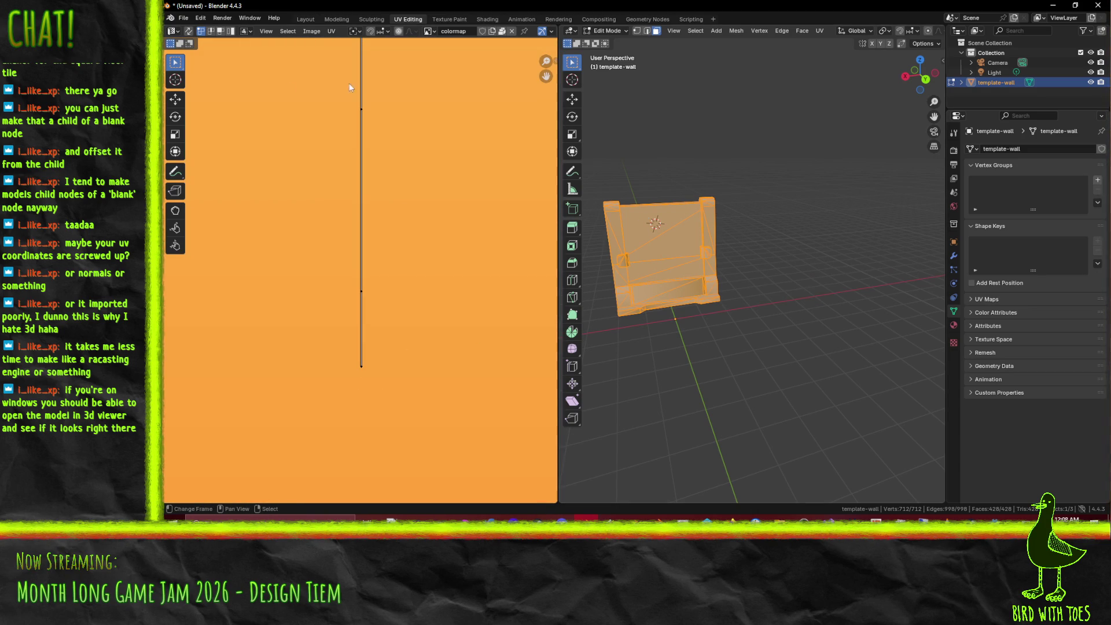
scroll(410, 224, "down", 4)
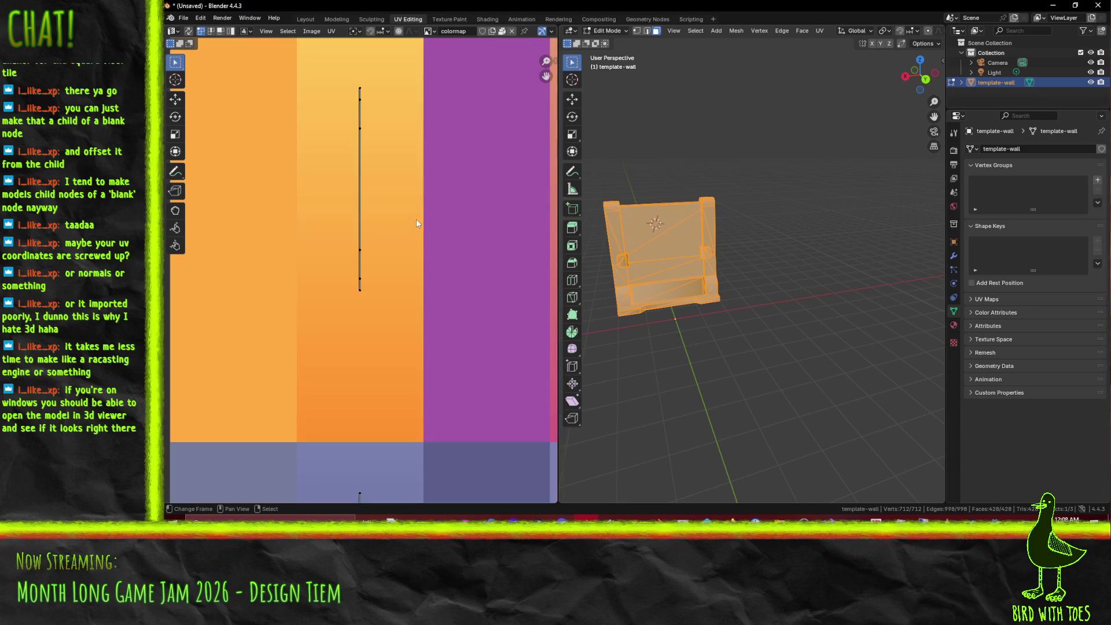
mouse_move(784, 335)
left_mouse_down()
mouse_move(664, 328)
mouse_move(584, 290)
left_mouse_up()
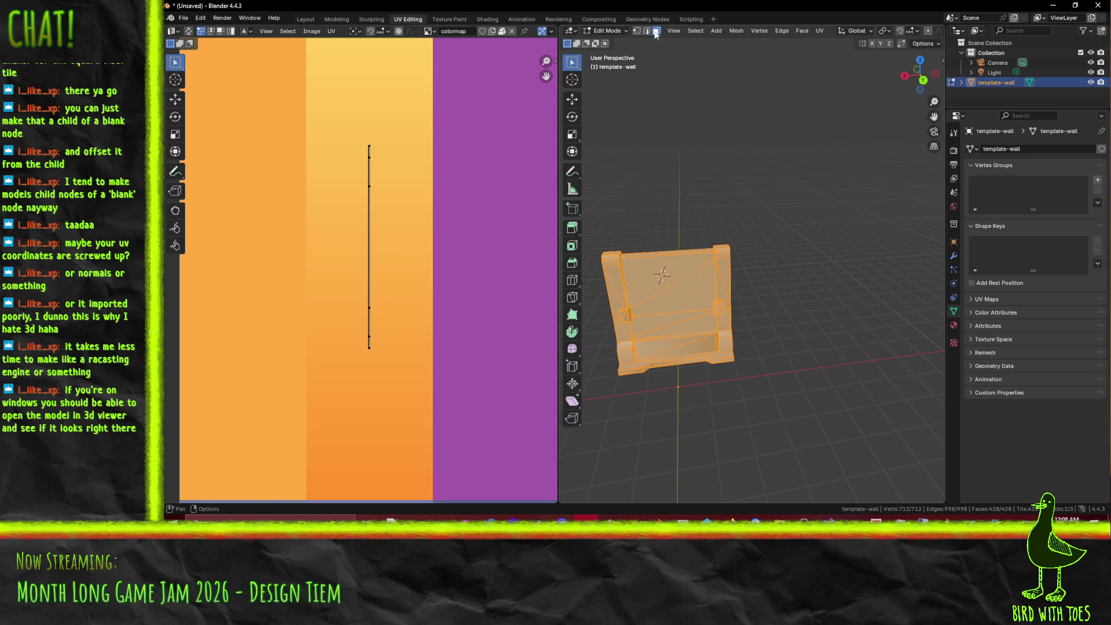
Step: Select the wall's upper face together with its lower strip faces
left_click(654, 281)
left_click(666, 304, "shift")
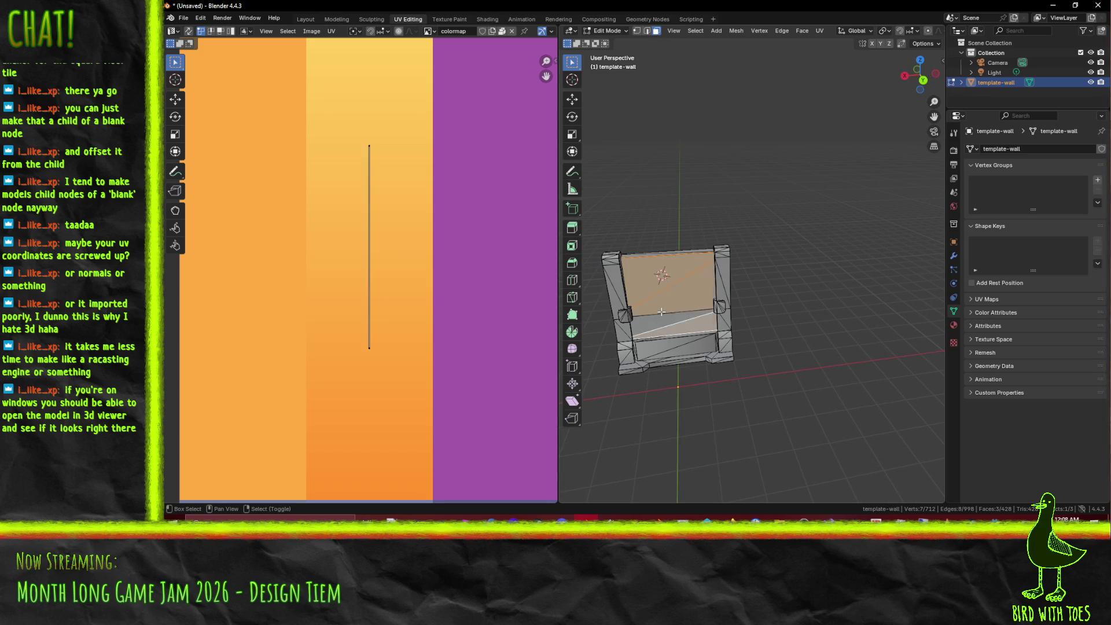
scroll(366, 287, "down", 4)
mouse_move(666, 301)
left_mouse_down()
mouse_move(718, 305)
mouse_move(809, 236)
left_mouse_up()
scroll(857, 277, "up", 2)
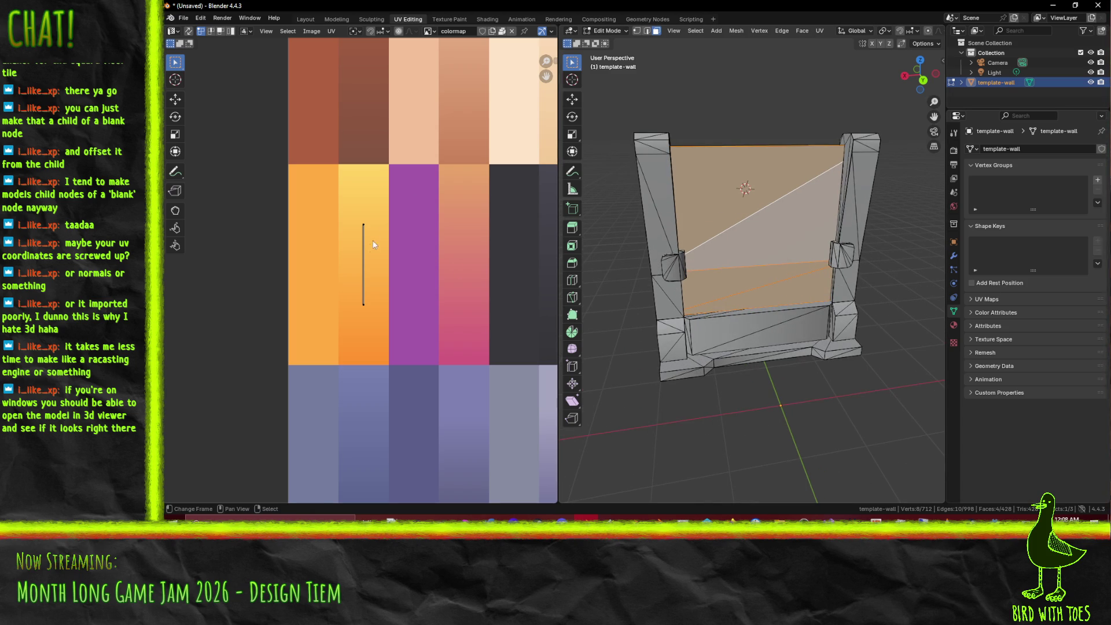
left_click_drag(654, 243, 625, 245)
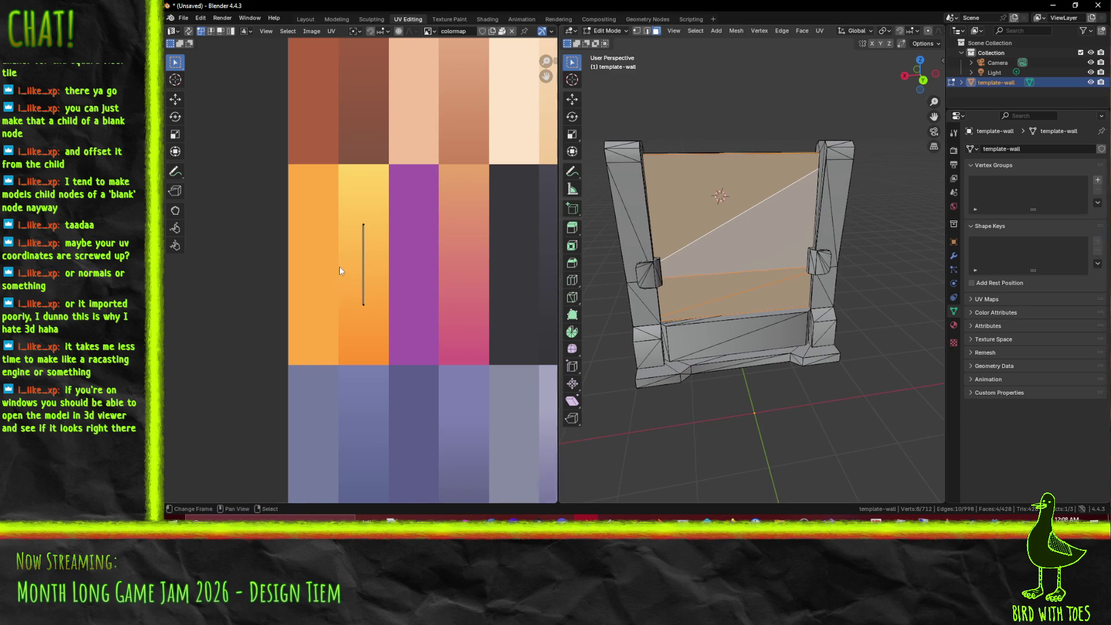
scroll(340, 266, "up", 8)
scroll(387, 290, "up", 5)
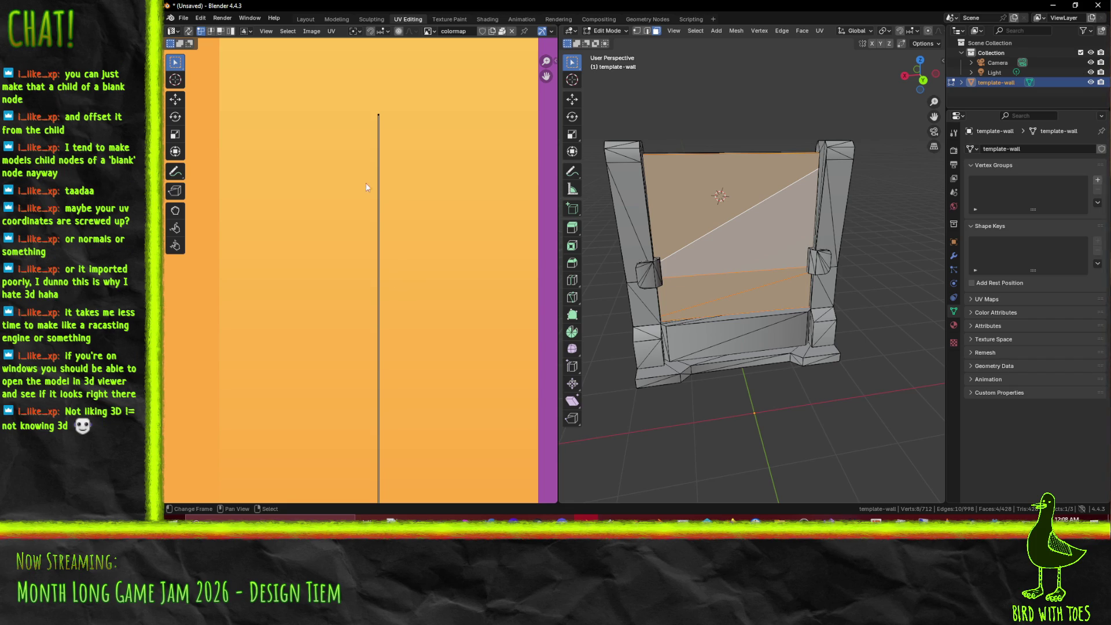
Step: Slide the selected UVs horizontally onto an orange colormap cell, then select the whole mesh
key("s")
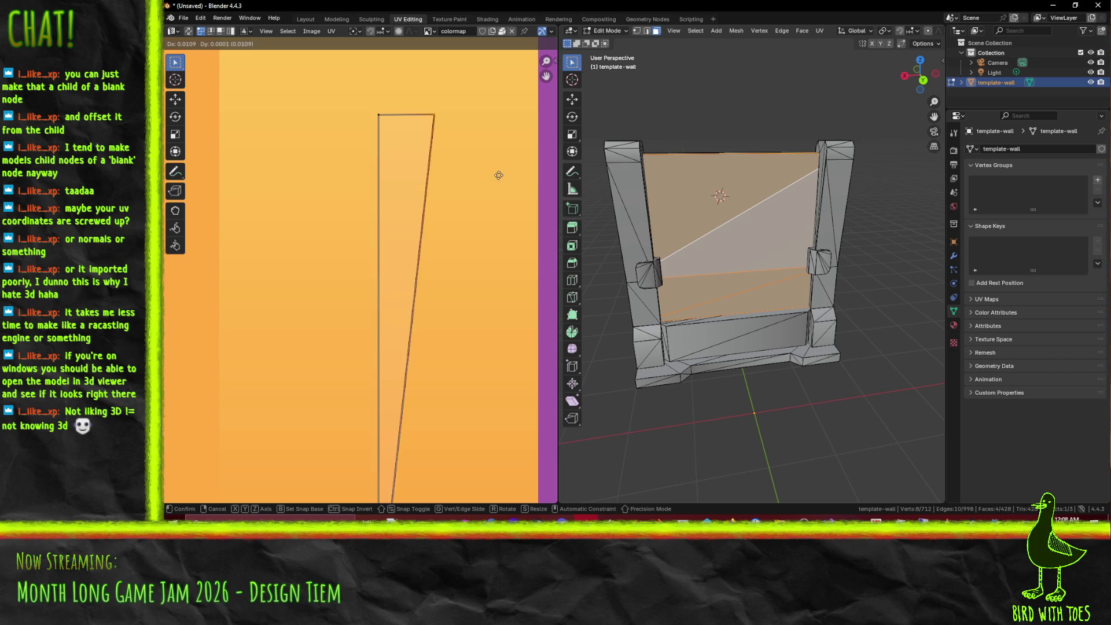
key("Escape")
mouse_move(488, 197)
left_mouse_down()
mouse_move(458, 222)
mouse_move(454, 204)
mouse_move(373, 334)
left_mouse_up()
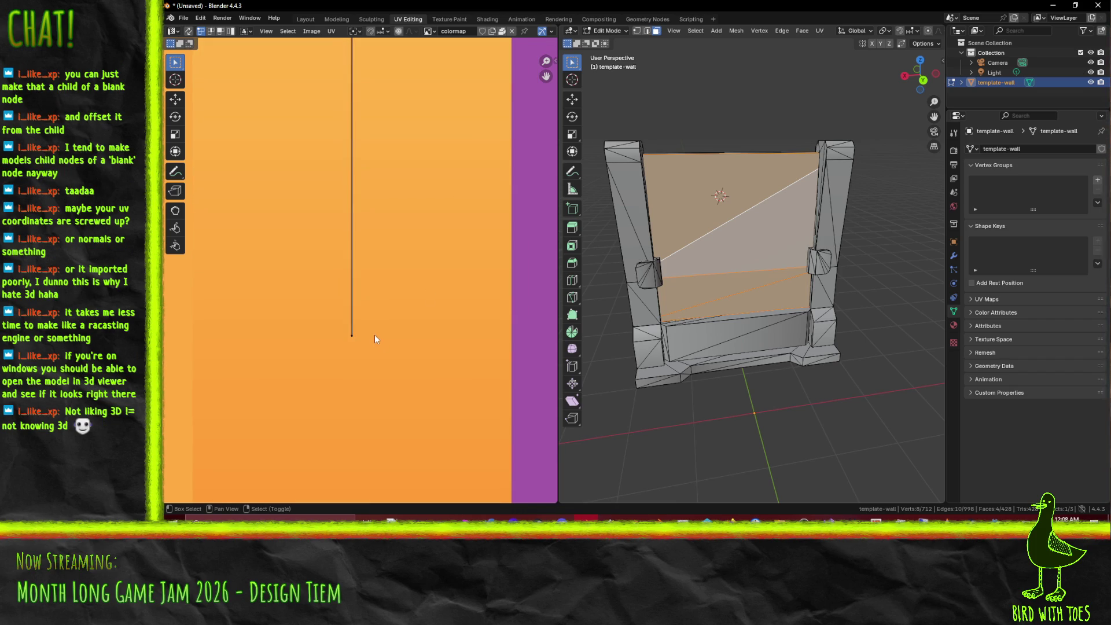
key("g")
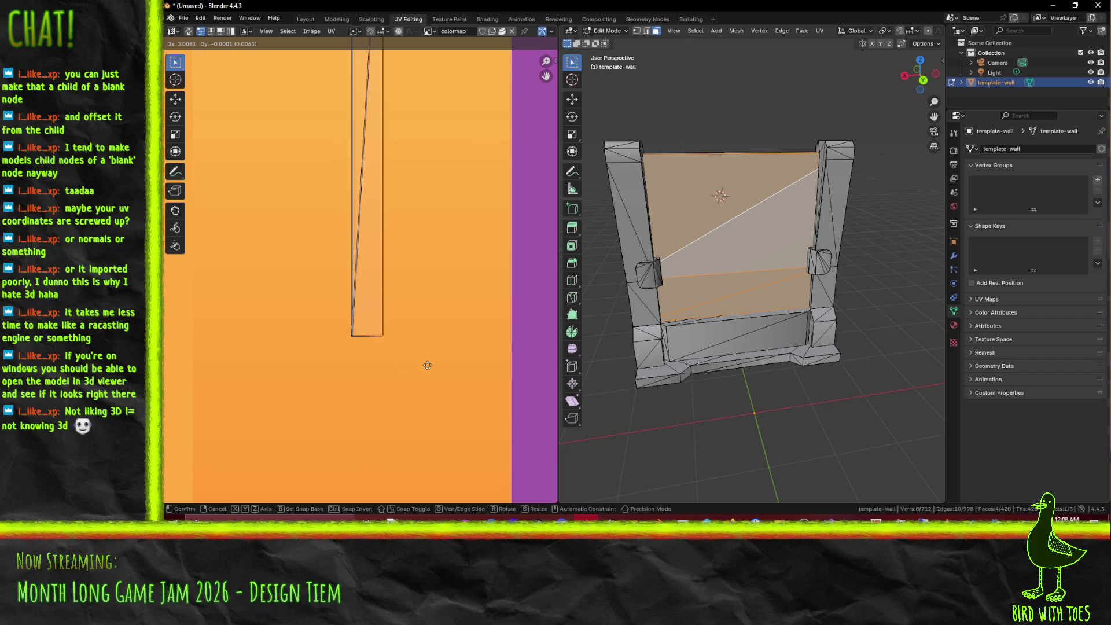
key("x")
left_click(441, 364)
scroll(435, 359, "down", 6)
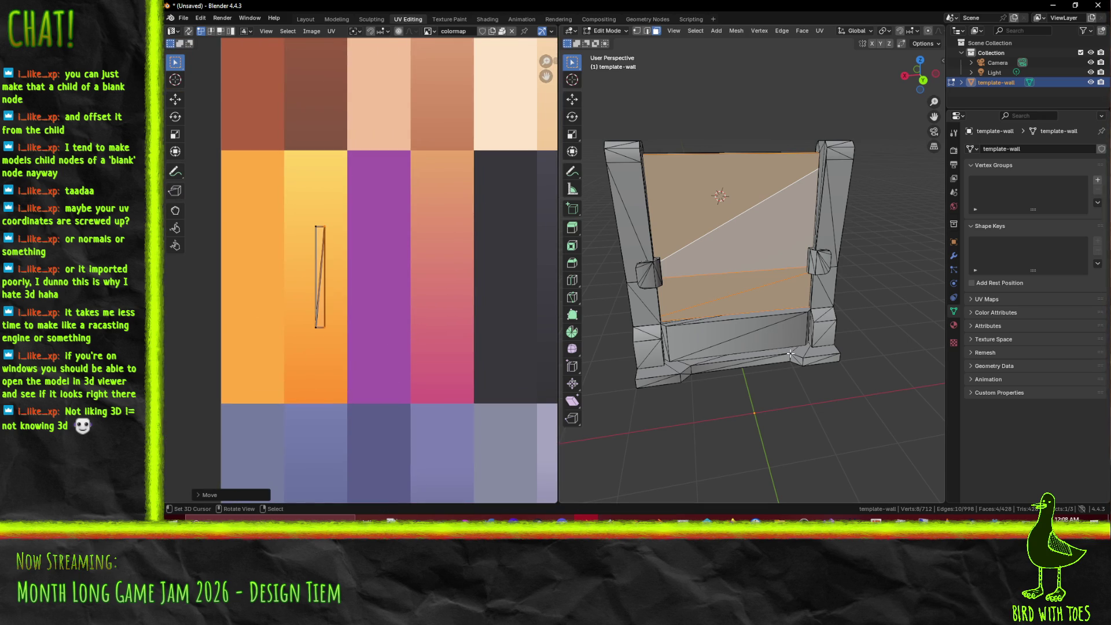
key("a")
key("KP_Decimal")
Step: Slide the base strip's lower UV edge sideways to widen it within the blue cell
scroll(394, 334, "down", 2)
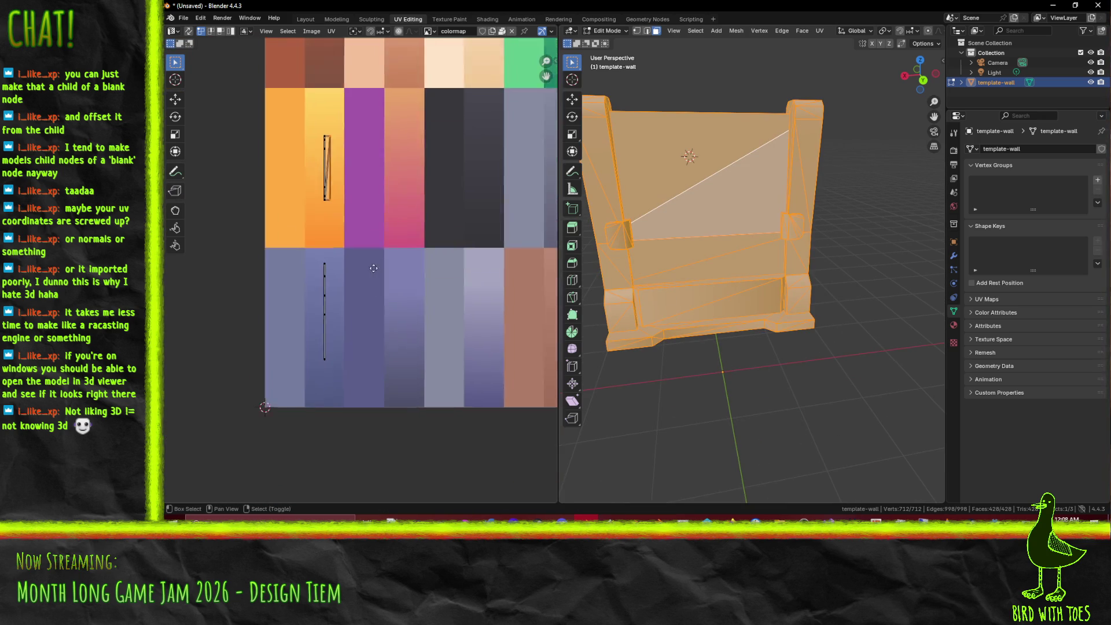
scroll(342, 293, "up", 5)
left_click(375, 367)
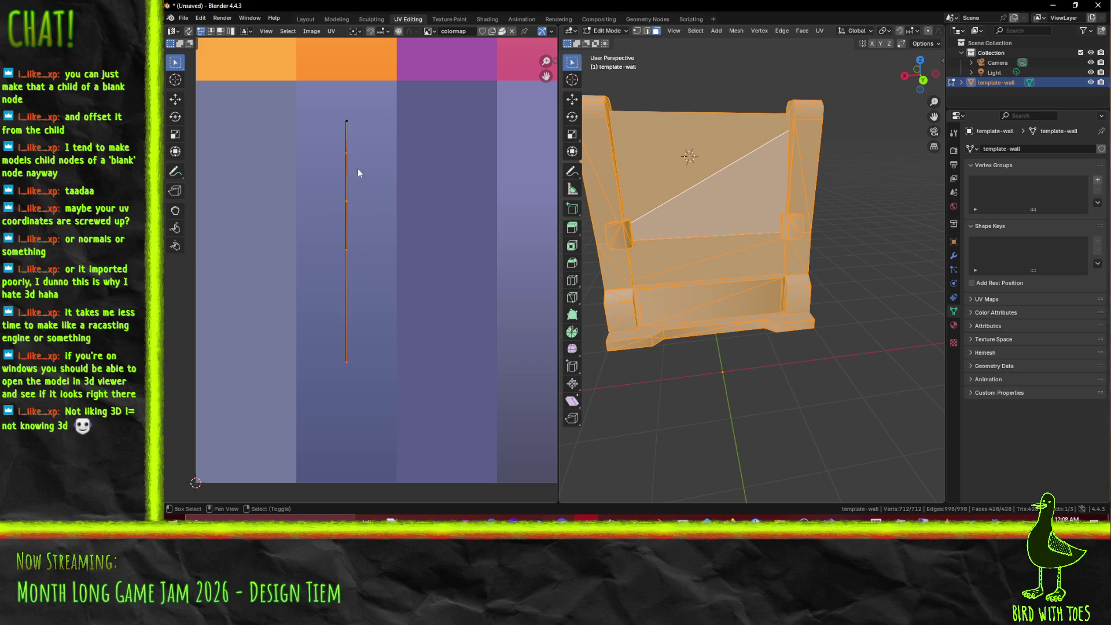
key("g")
key("x")
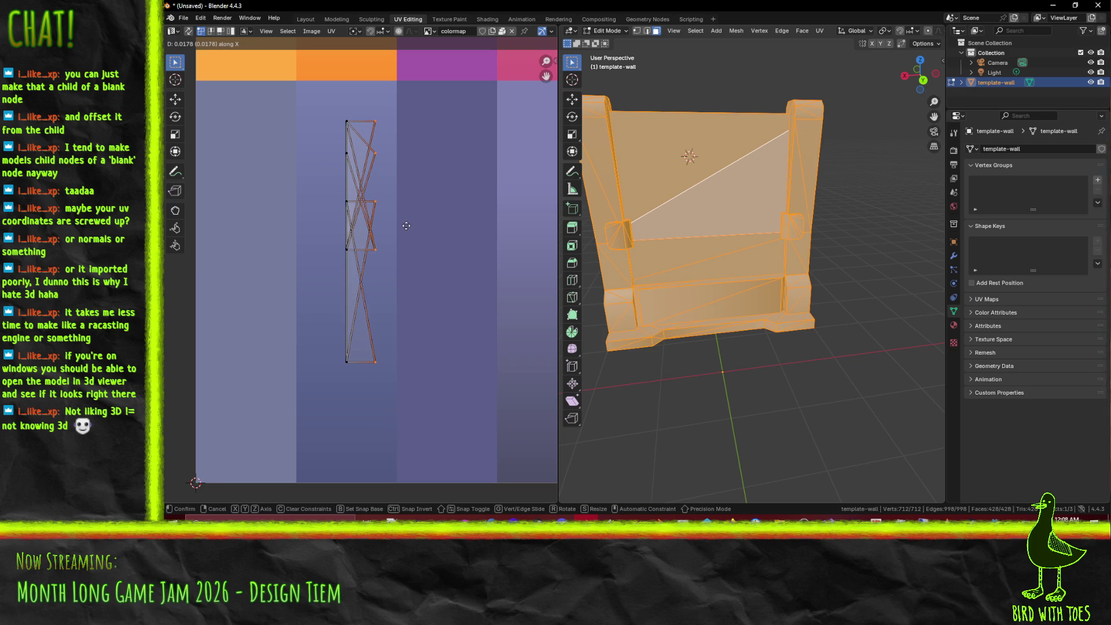
left_click(404, 225)
scroll(394, 232, "up", 6)
scroll(387, 235, "down", 2)
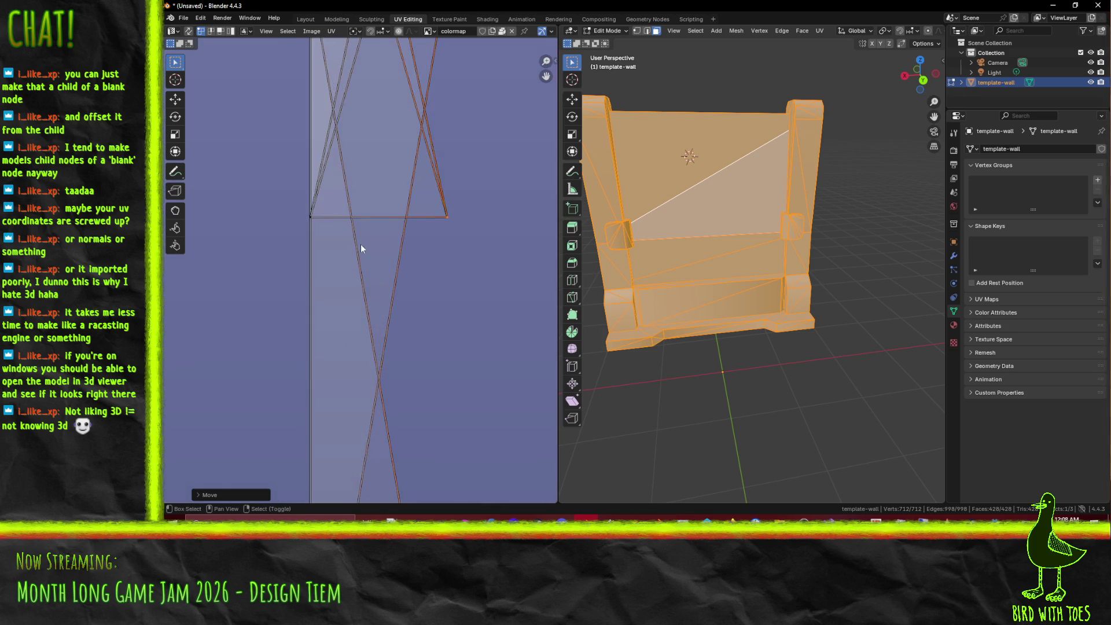
left_click(318, 216)
scroll(325, 212, "down", 2)
left_click(358, 209)
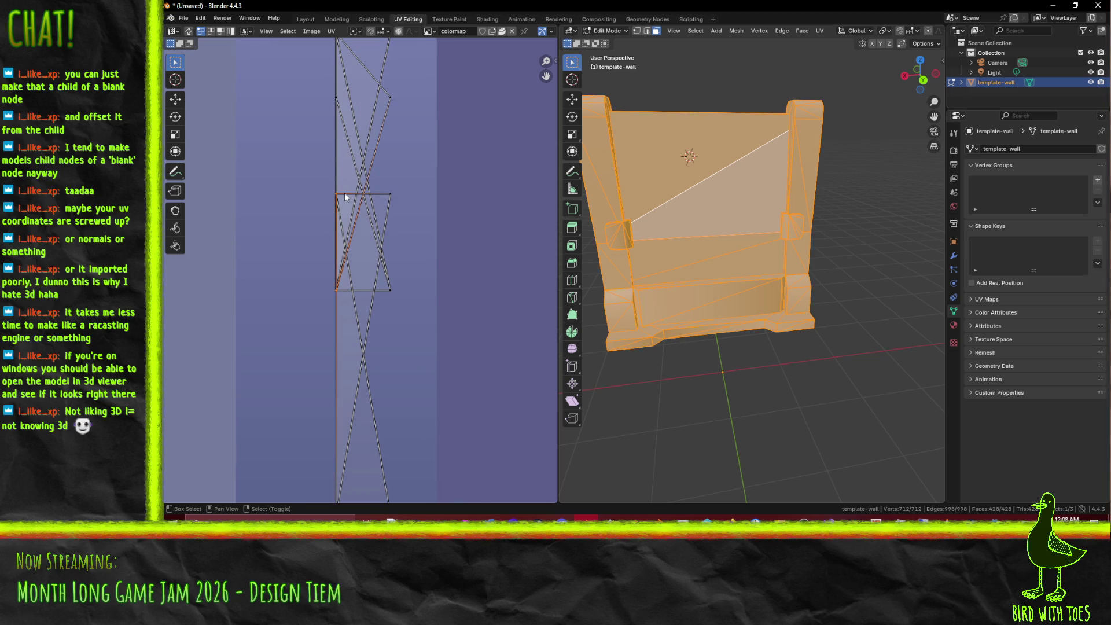
key("g")
key("Escape")
scroll(427, 241, "down", 2)
Step: Switch the viewport to Material Preview and select the large upper wall faces
left_click(836, 288)
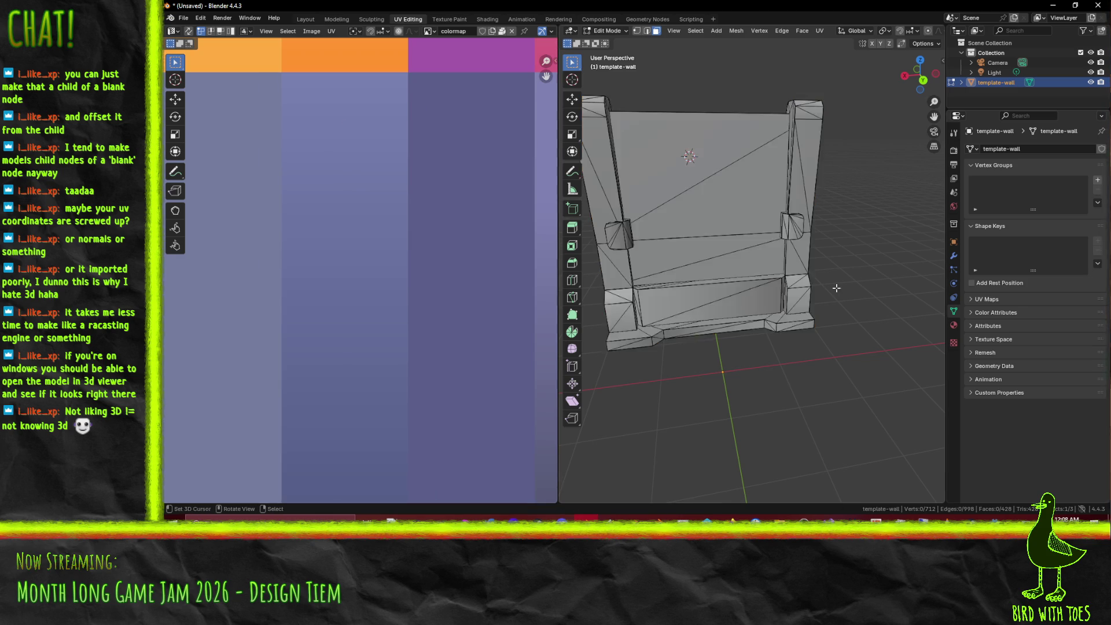
key("z")
left_click(791, 356)
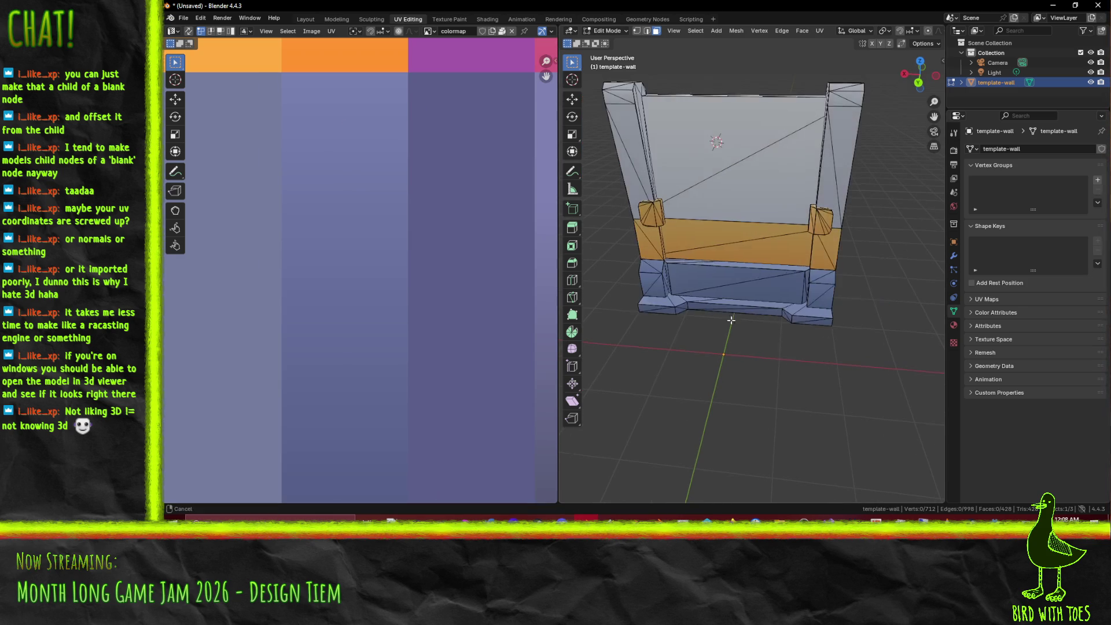
scroll(730, 308, "up", 5)
mouse_move(780, 263)
left_mouse_down()
mouse_move(695, 234)
mouse_move(779, 222)
left_mouse_up()
left_click(778, 222)
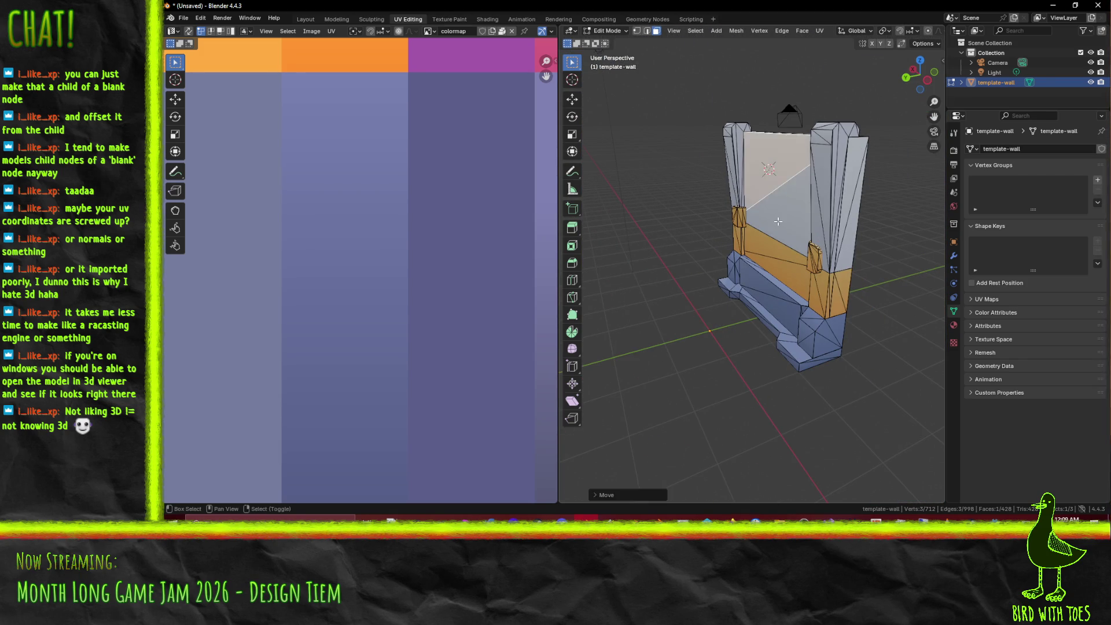
left_click(778, 222, "shift")
scroll(363, 203, "down", 6)
scroll(394, 226, "up", 4)
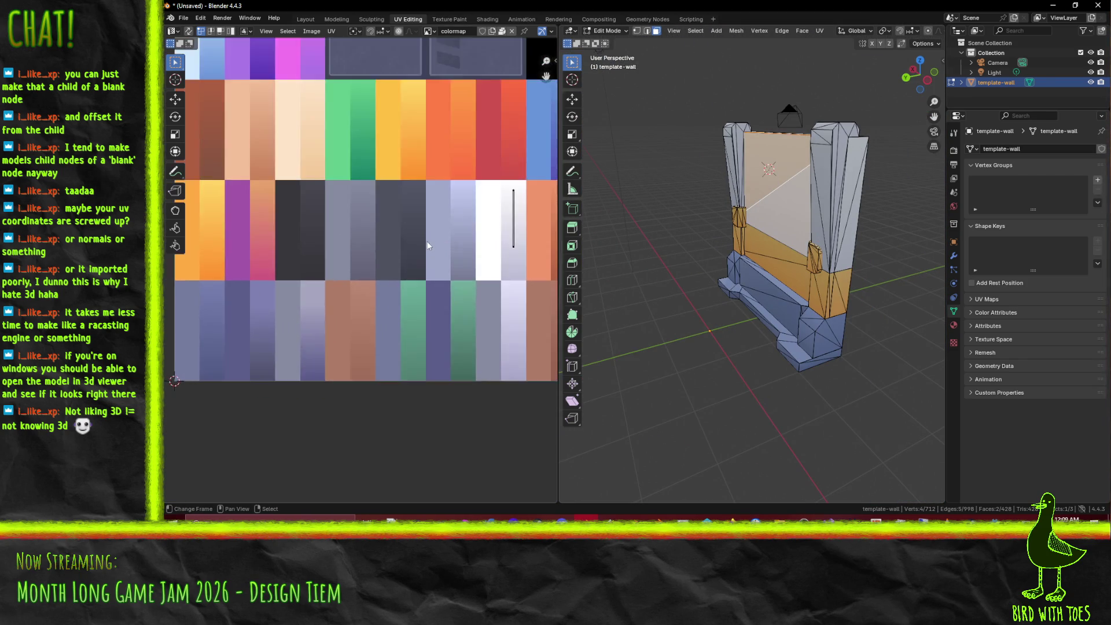
Step: Slide the large face's UV edge right, widening it into a strip on the lavender cell
scroll(427, 241, "up", 5)
left_click(359, 266)
key("g")
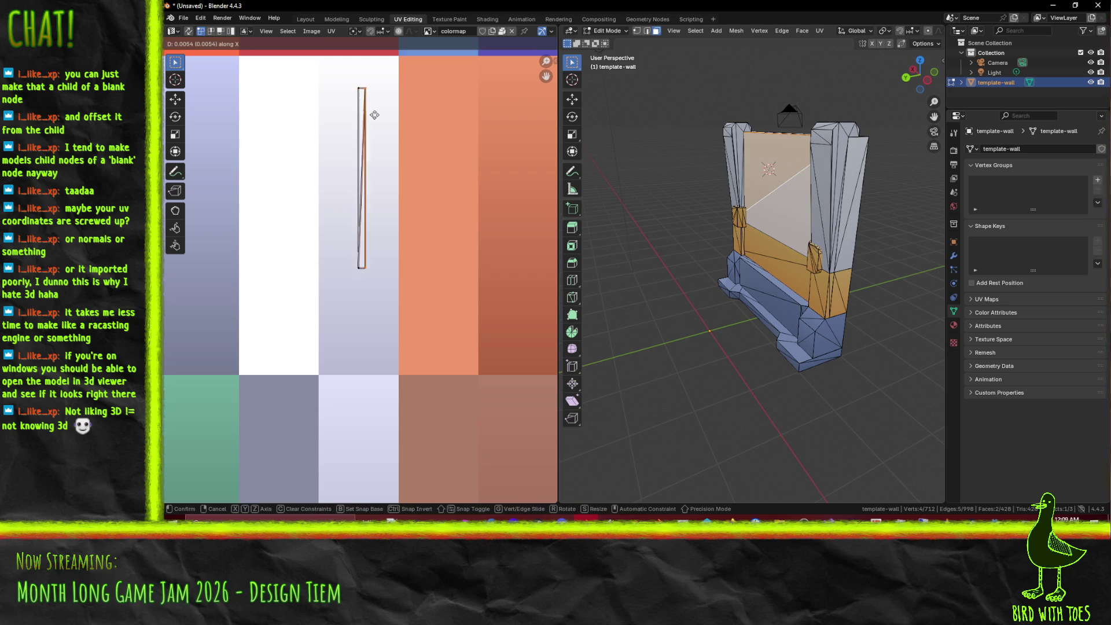
left_click(379, 110)
Step: Select the left pillar's side faces and top faces
left_click_drag(753, 234, 740, 278)
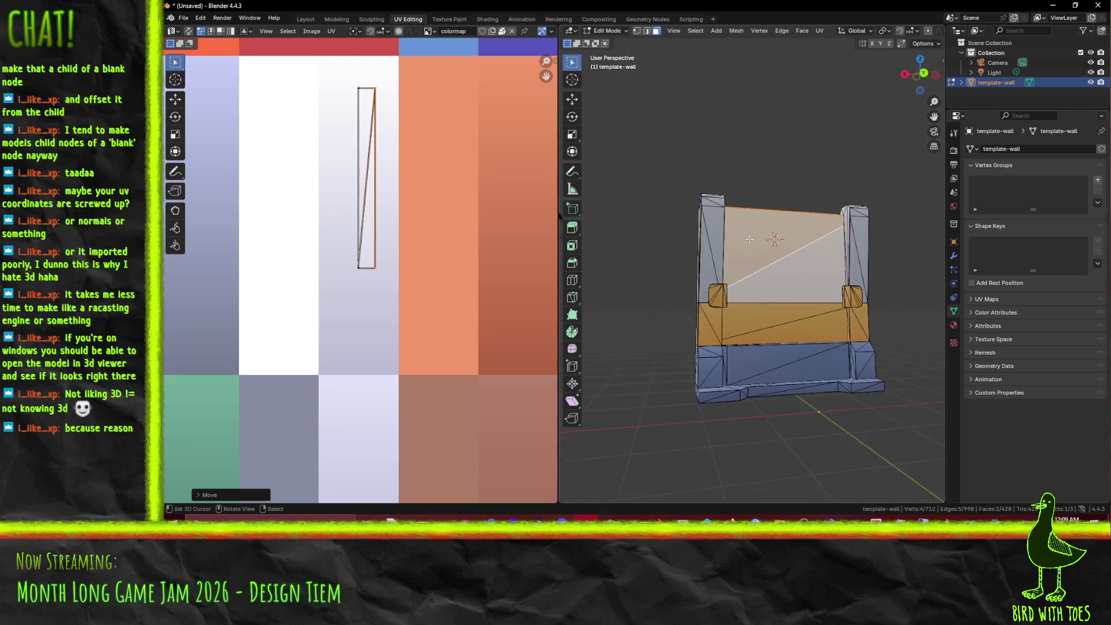
scroll(631, 246, "up", 4)
left_click(678, 223)
scroll(678, 222, "down", 3)
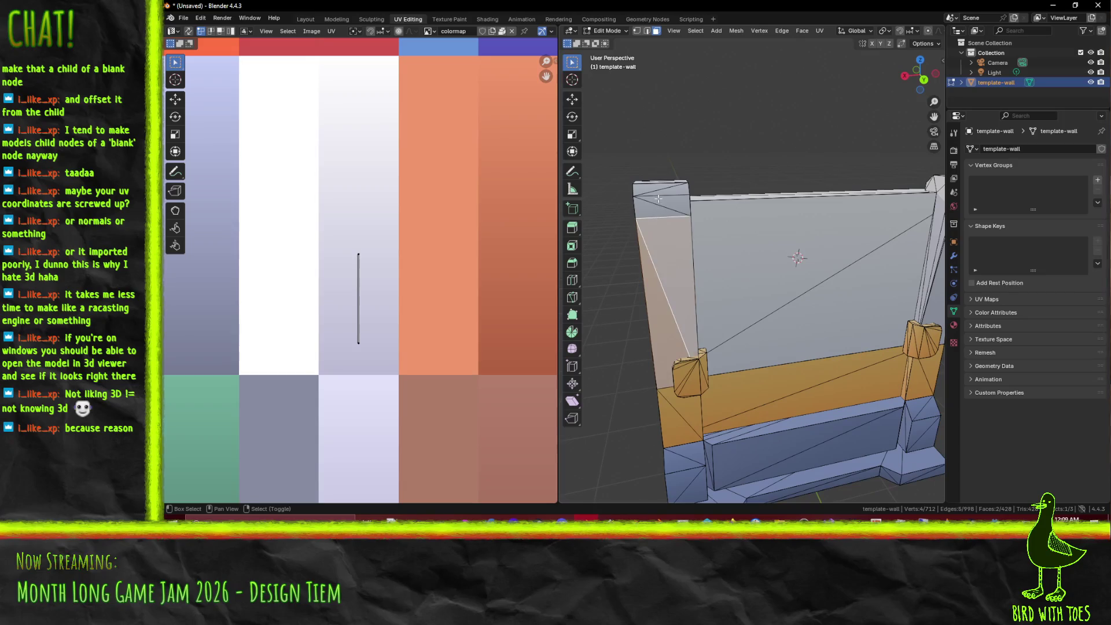
left_click(659, 208, "shift")
mouse_move(654, 217)
left_mouse_down()
mouse_move(681, 287)
mouse_move(736, 267)
left_mouse_up()
left_click(681, 287, "shift")
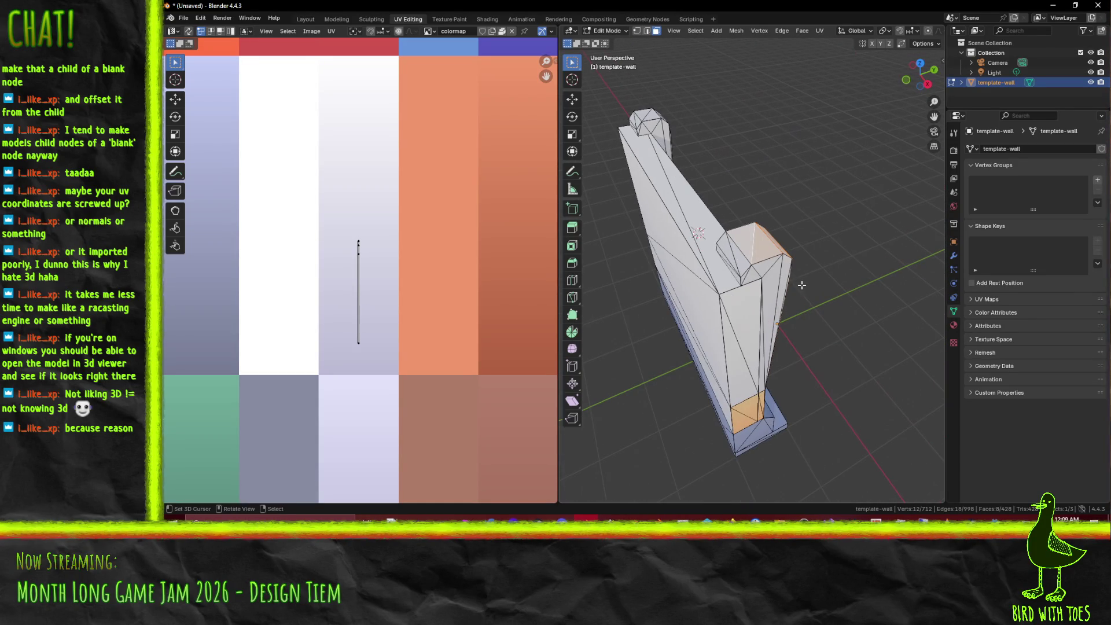
left_click(723, 256, "shift")
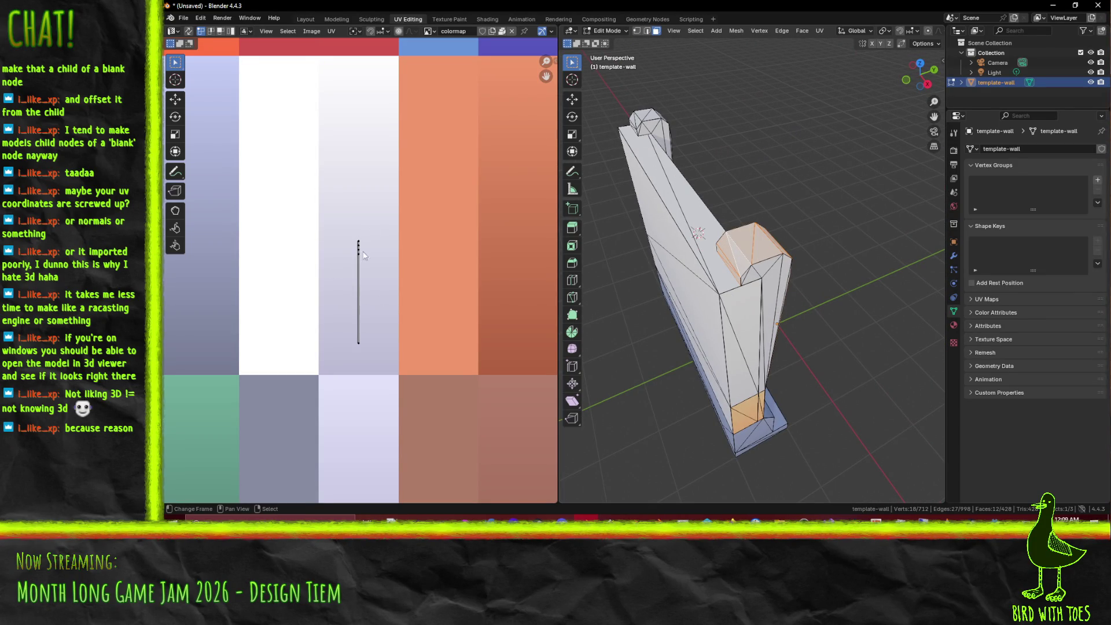
Step: Scale all of the pillar's UVs horizontally
scroll(365, 280, "up", 5)
scroll(366, 280, "down", 2)
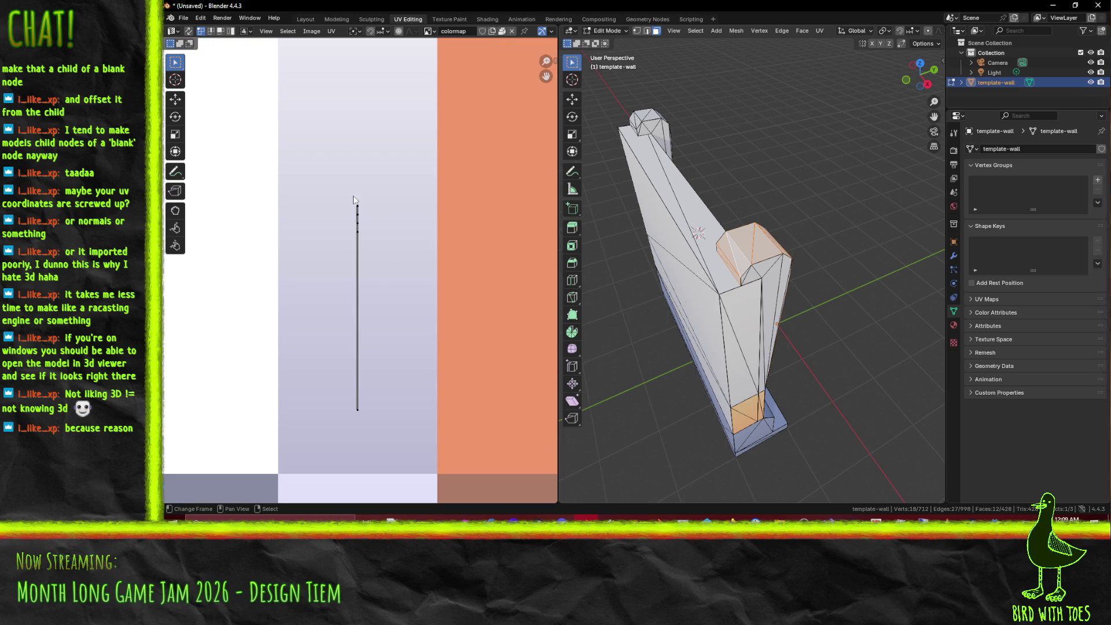
key("a")
key("s")
key("x")
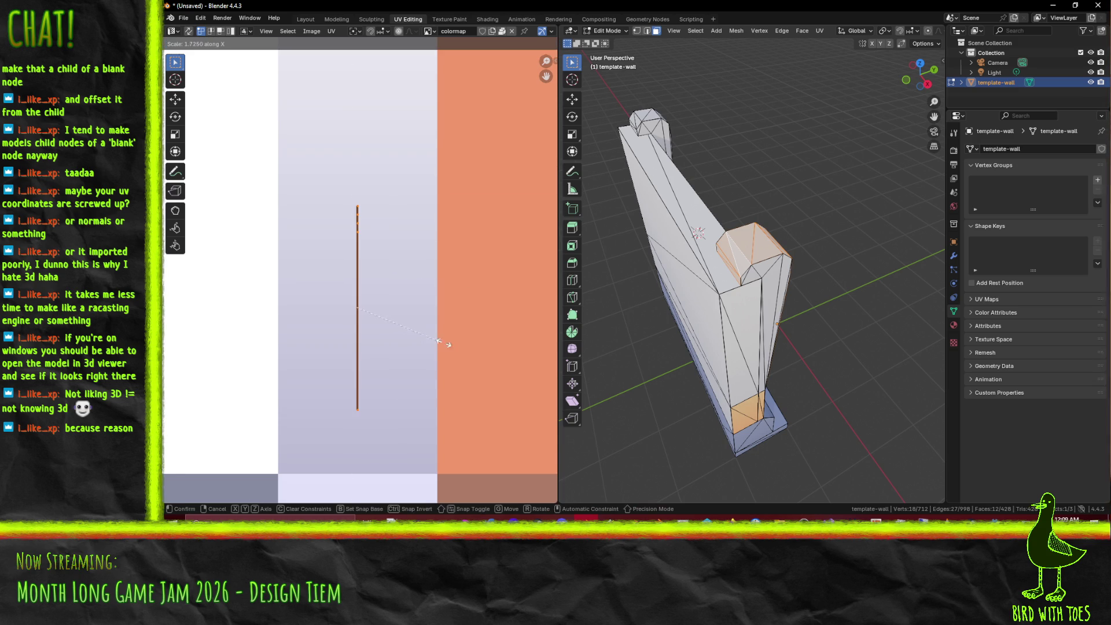
left_click(466, 335)
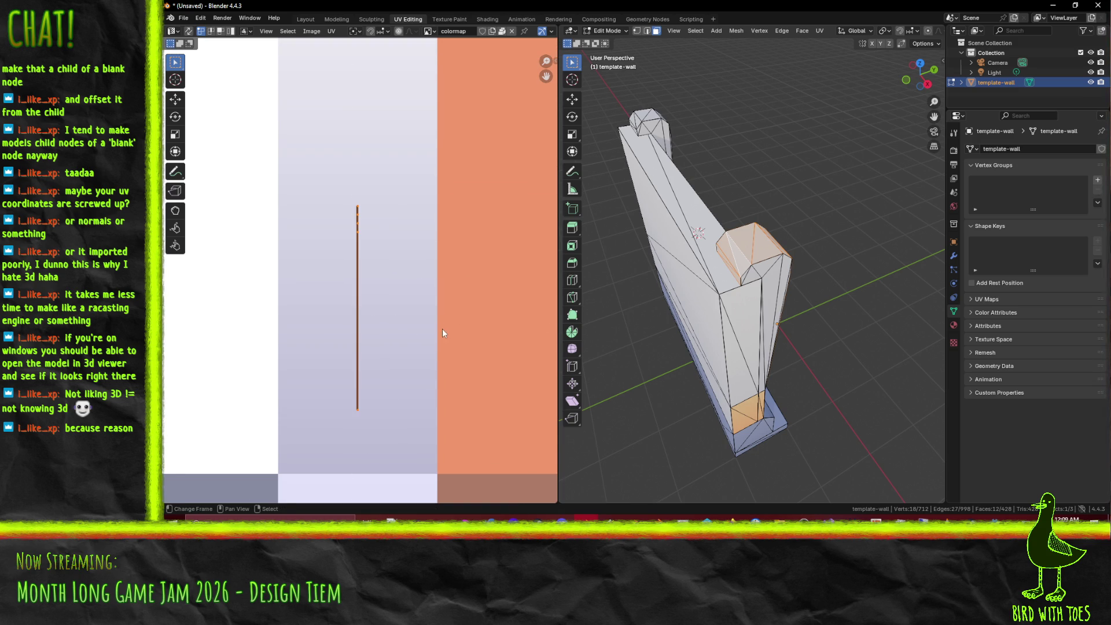
Step: In edge select mode, select a vertical edge of the left post, then return to vertex select
scroll(454, 297, "up", 2)
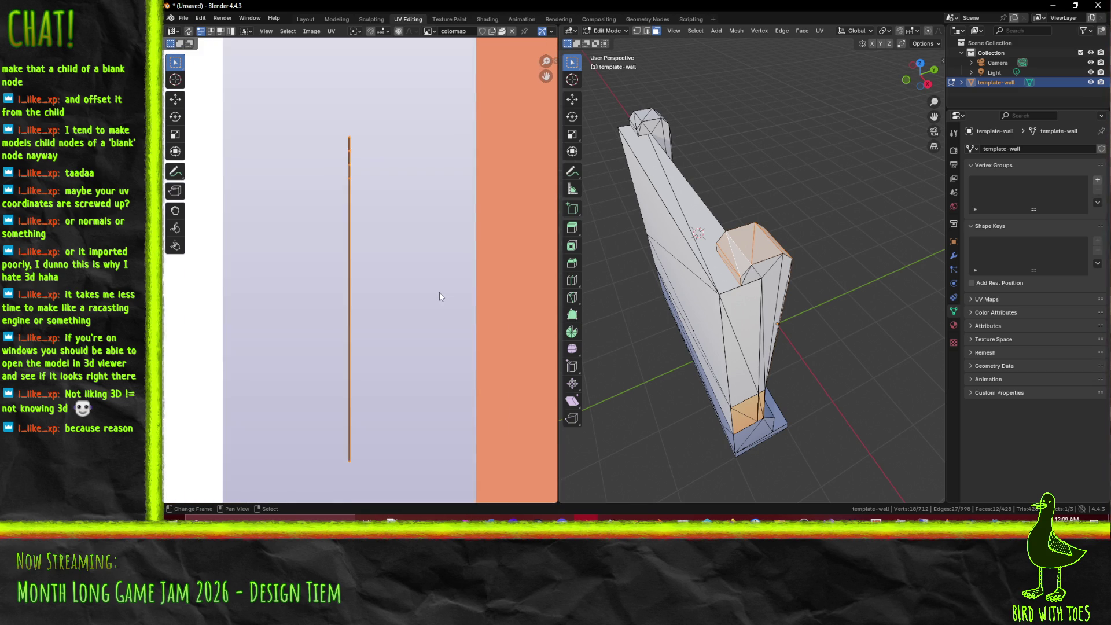
scroll(457, 331, "up", 3)
scroll(470, 322, "down", 5)
left_click_drag(857, 298, 724, 298)
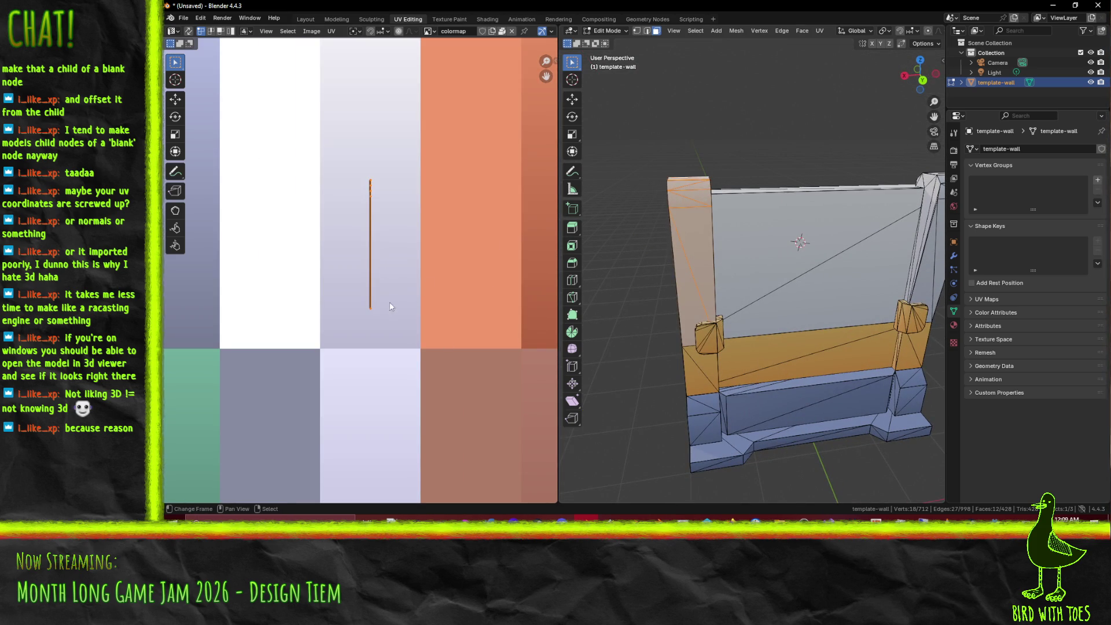
scroll(376, 313, "up", 3)
left_click(646, 32)
scroll(690, 219, "up", 3)
left_click_drag(689, 219, 690, 220)
left_click(694, 186)
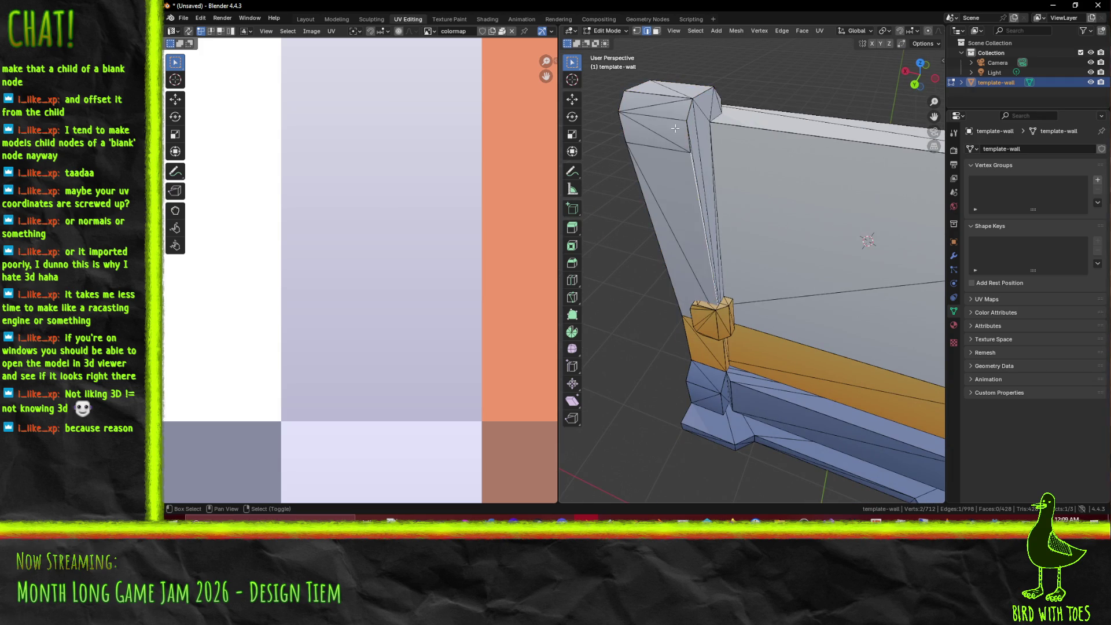
left_click(697, 88, "shift")
scroll(404, 145, "down", 6)
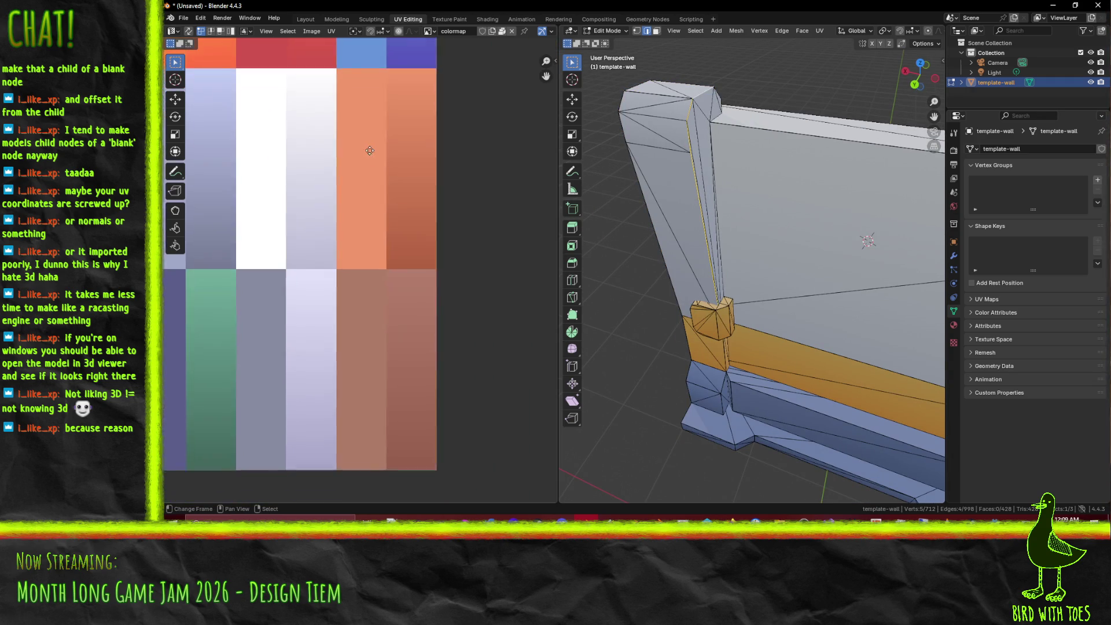
left_click(637, 31)
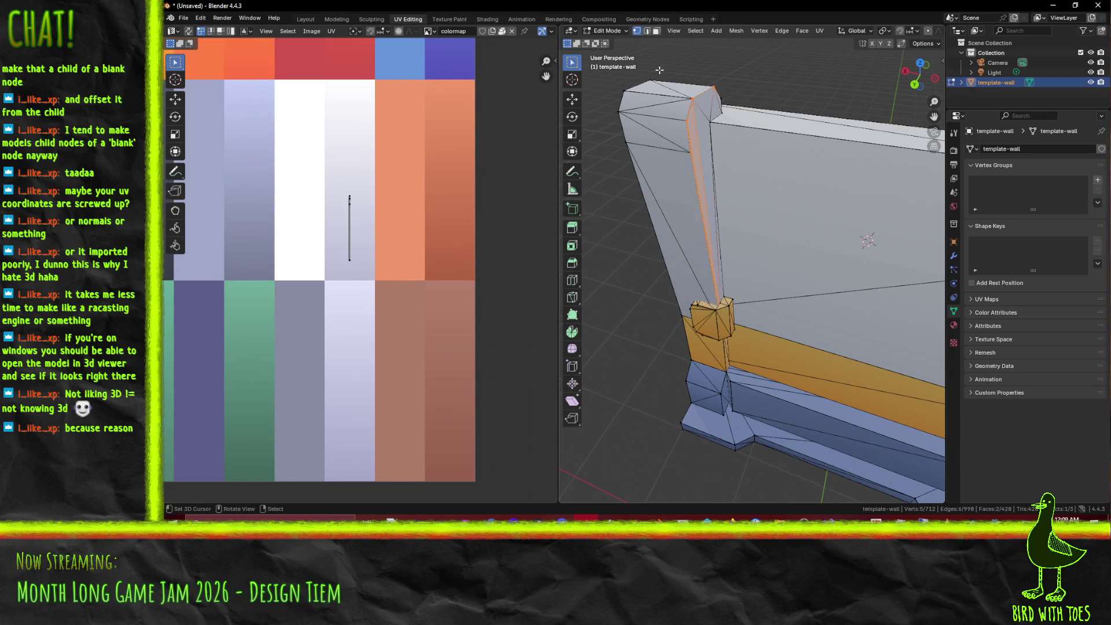
Step: Clear the selection, pick a few wall vertices including a top one, then deselect them
left_click_drag(713, 133, 655, 186)
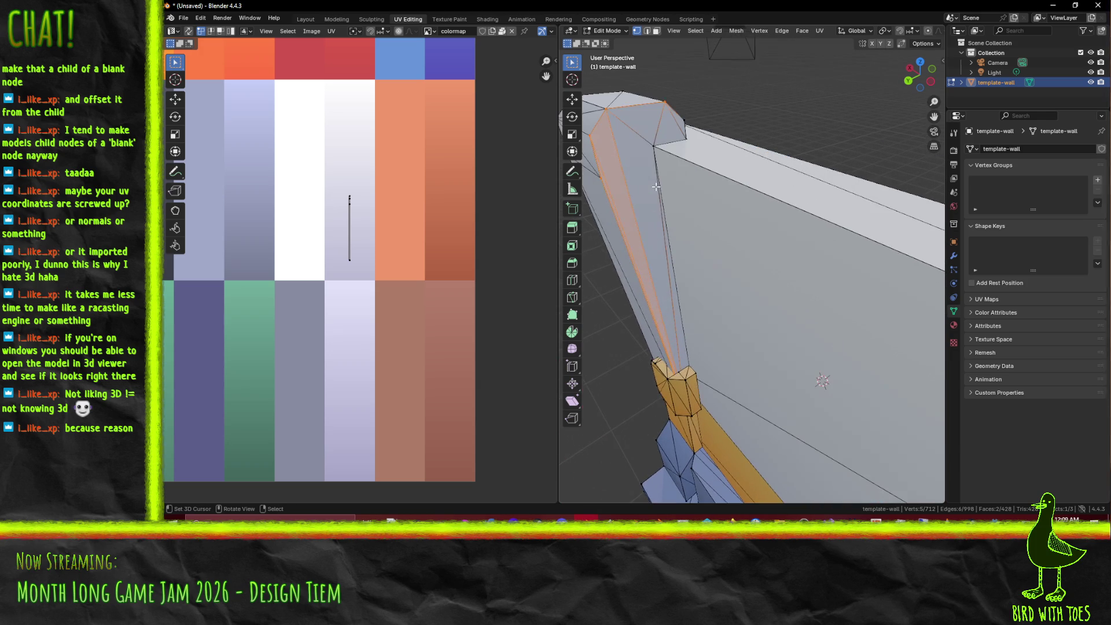
key("alt+a")
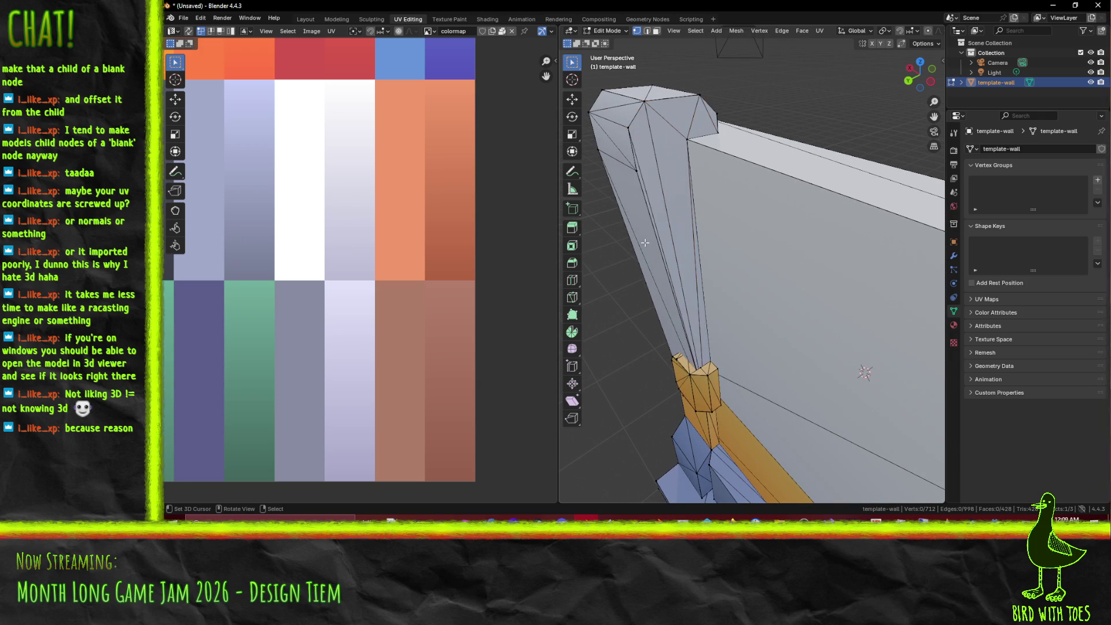
left_click(670, 376, "shift")
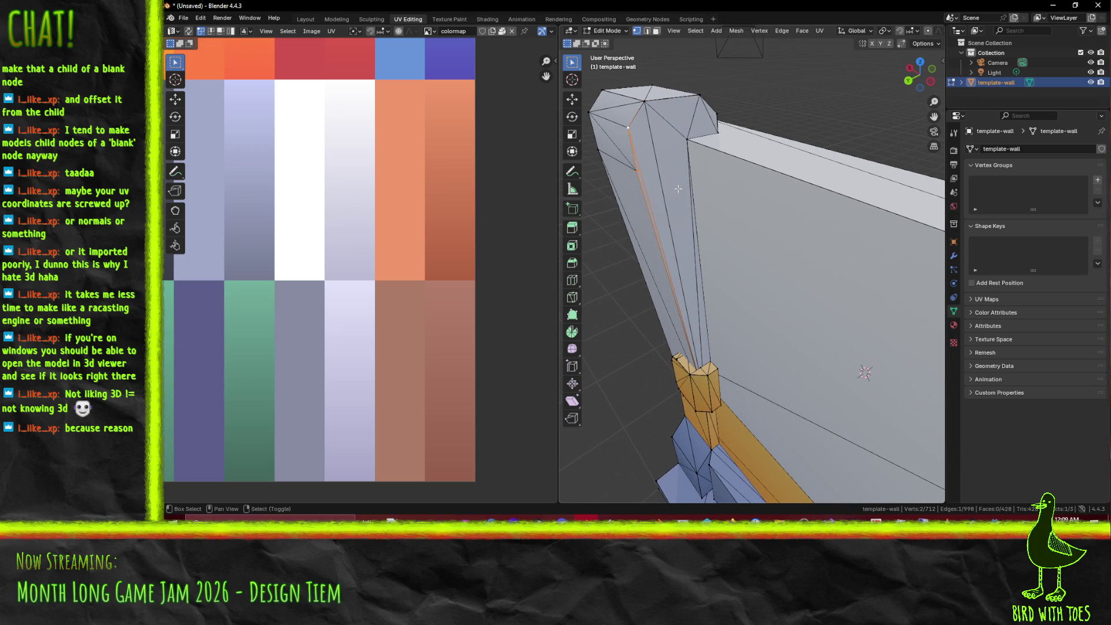
scroll(388, 242, "down", 3)
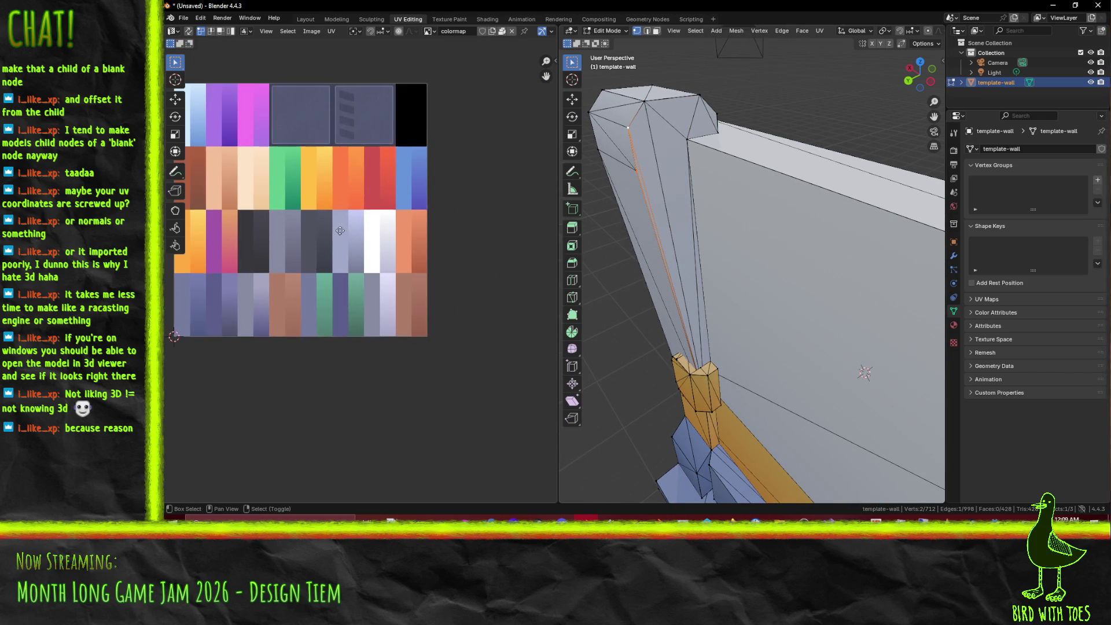
scroll(658, 234, "up", 1)
scroll(657, 191, "up", 3)
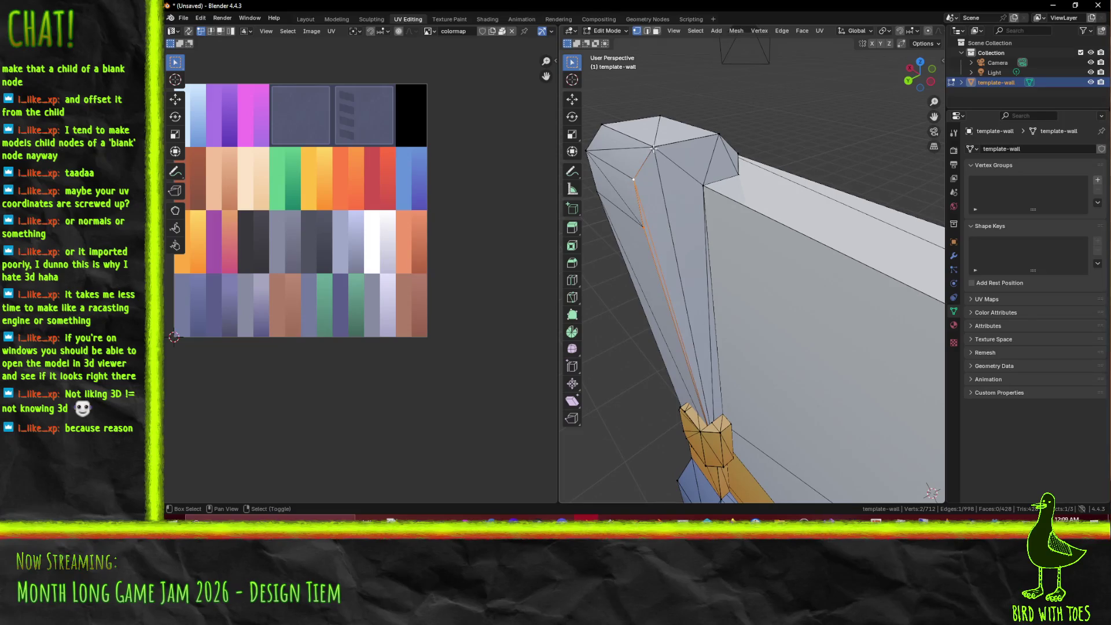
left_click(718, 135, "shift")
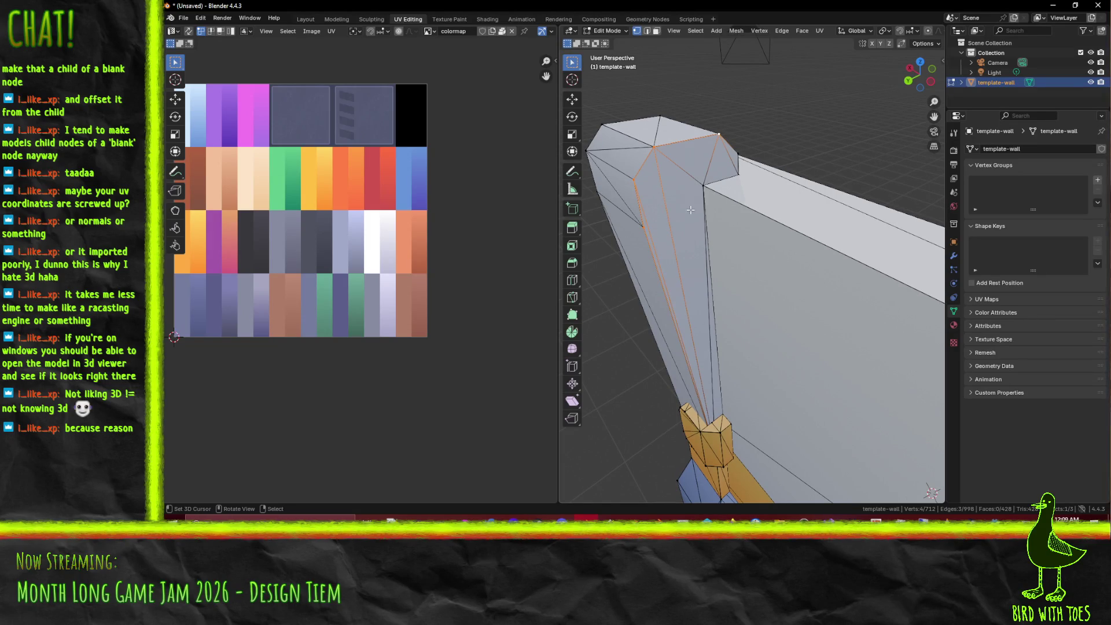
left_click(594, 263)
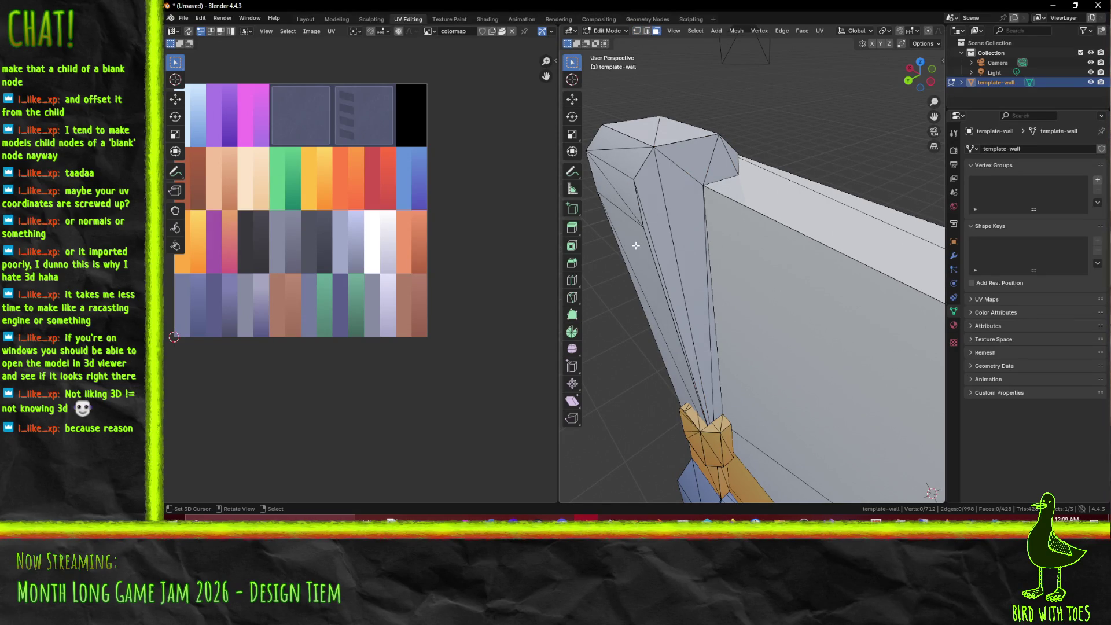
scroll(644, 238, "down", 3)
Step: Select all, shift the UVs sideways and flatten the selected edges into a vertical line (S X 0)
key("a")
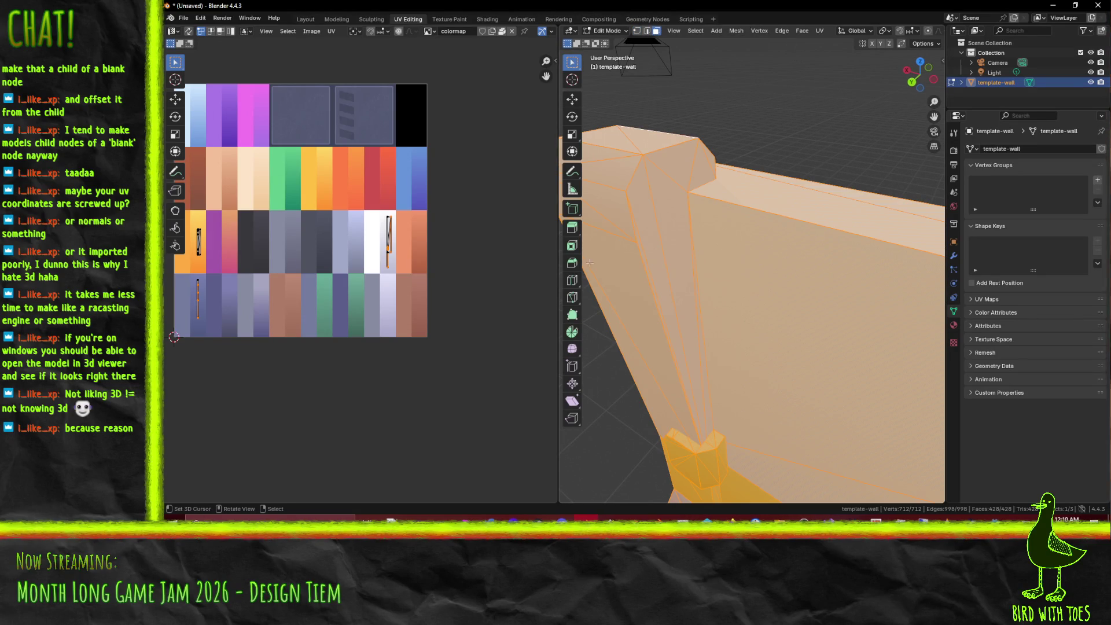
scroll(380, 236, "up", 8)
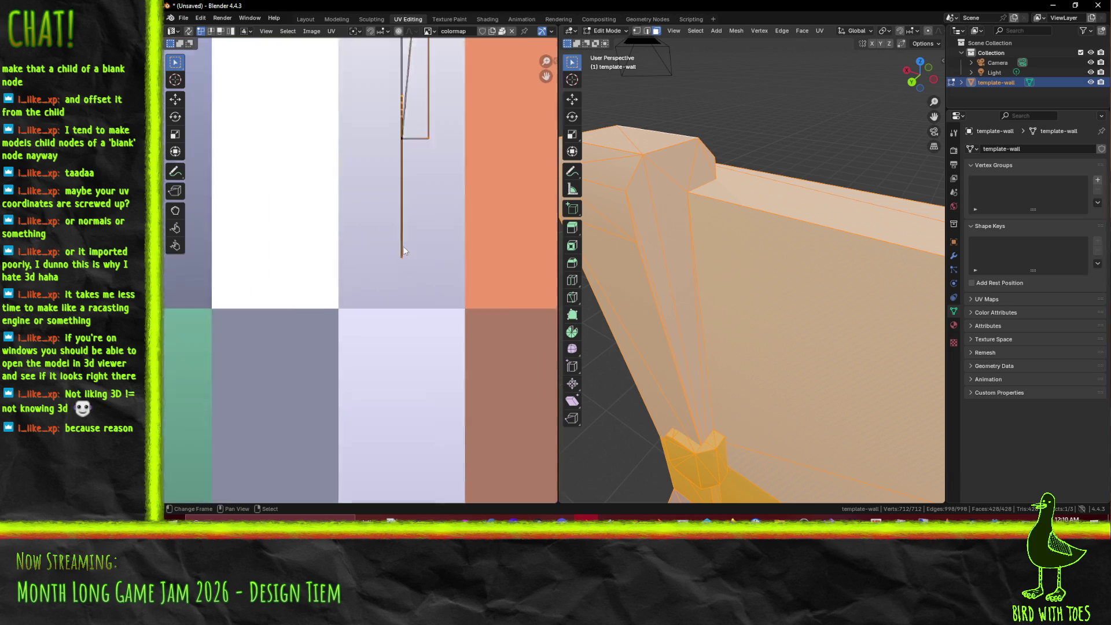
left_click_drag(367, 305, 402, 162)
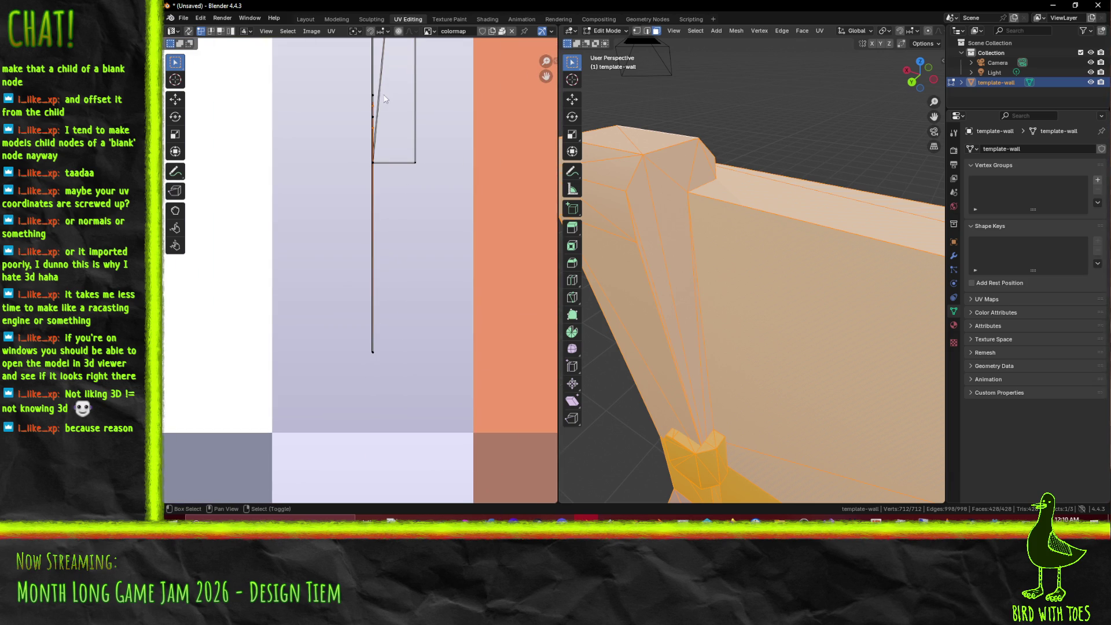
key("g")
key("x")
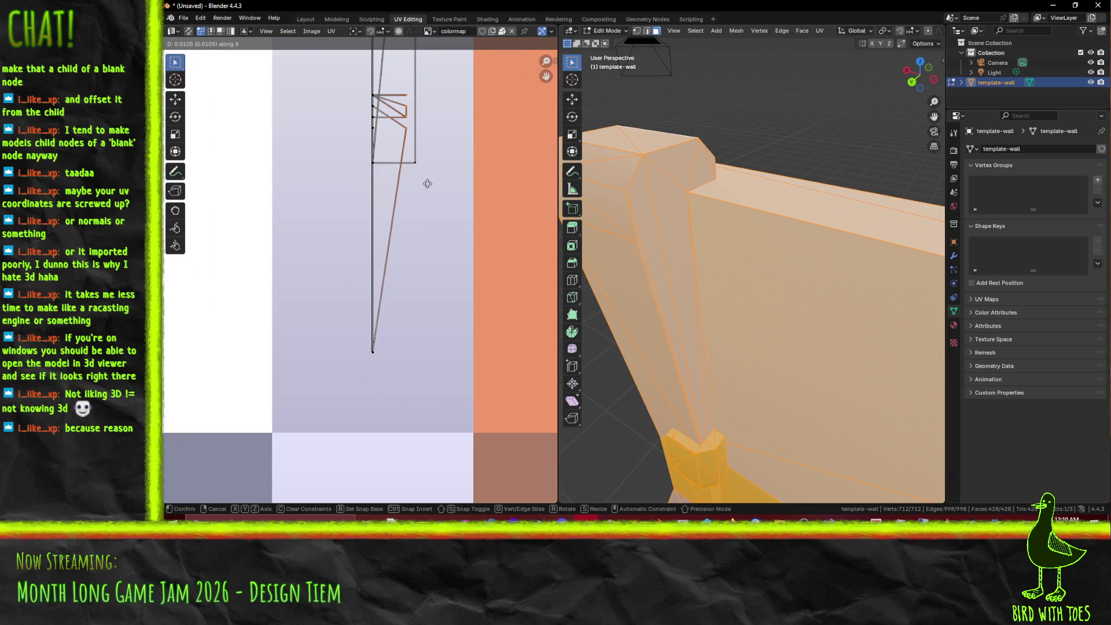
left_click(428, 183)
scroll(405, 197, "up", 6)
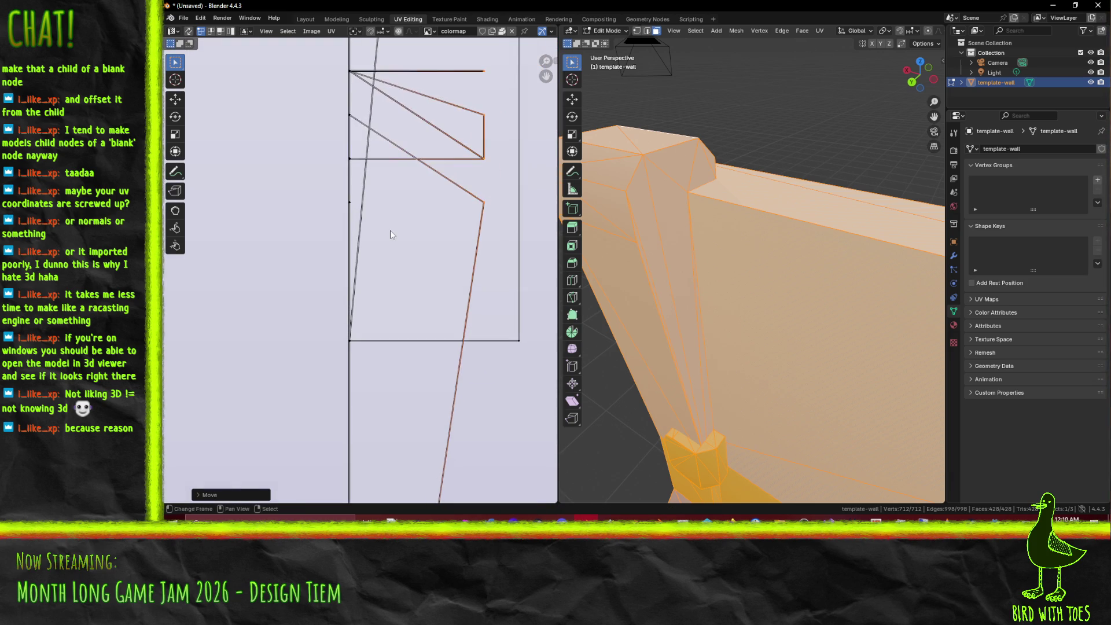
key("s")
key("x")
key("0")
key("Return")
key("g")
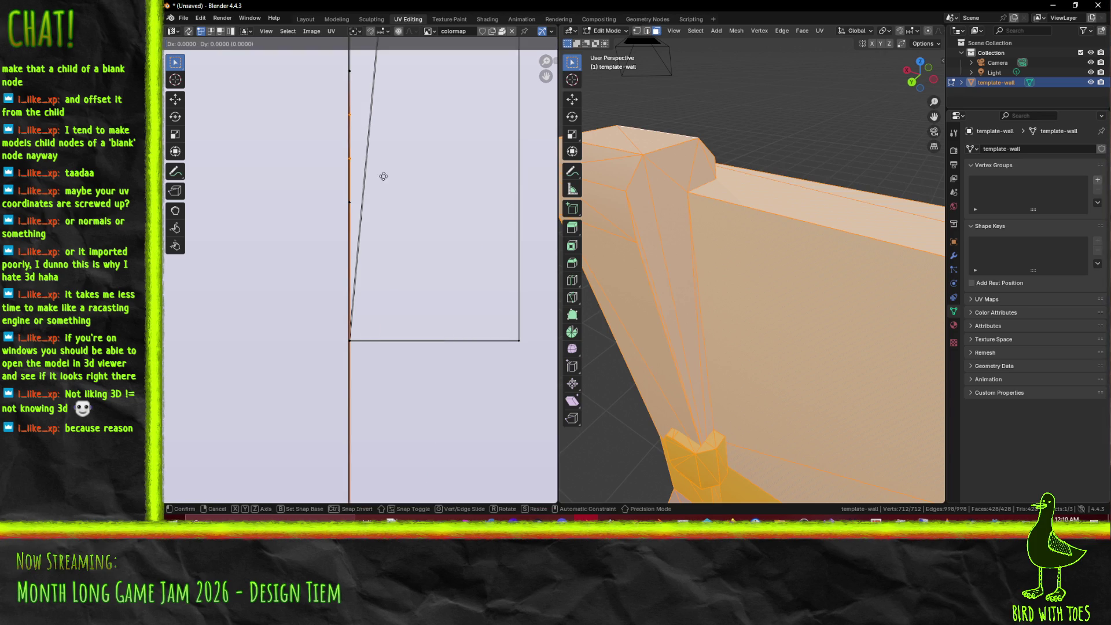
right_click(510, 176)
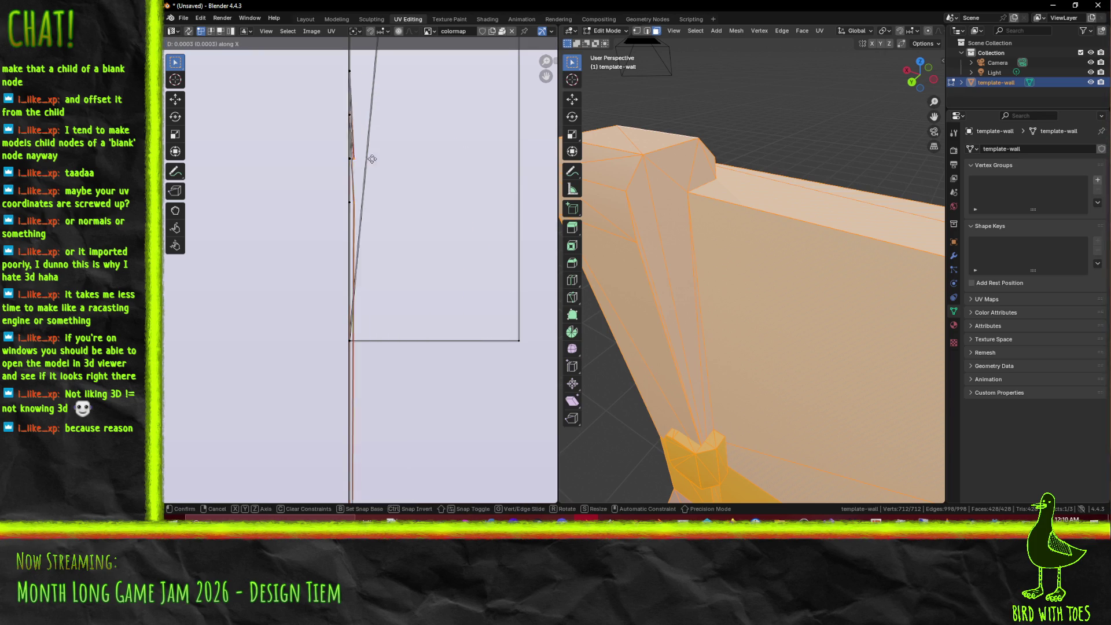
Step: Slide the UV island's slanted edge loop horizontally
left_click(371, 196, "alt")
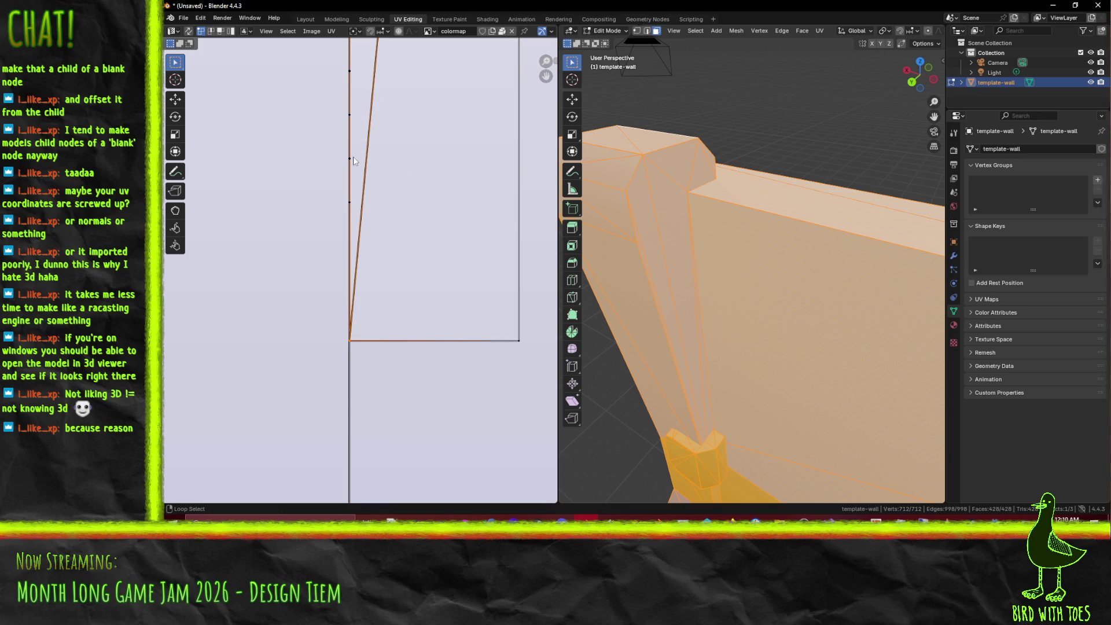
scroll(370, 116, "down", 4)
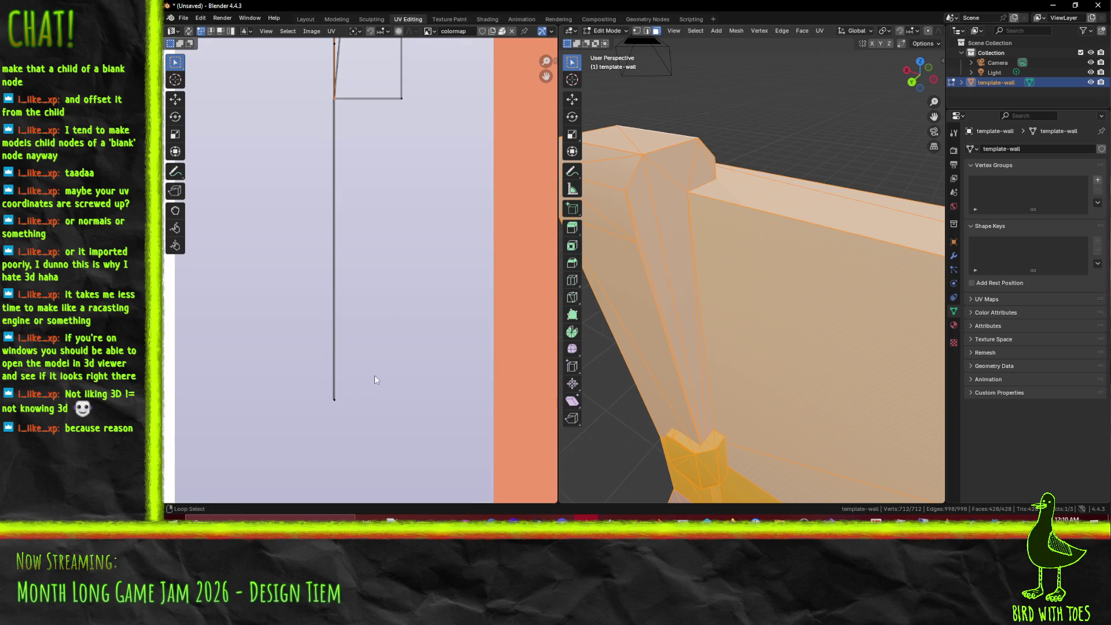
key("g")
key("x")
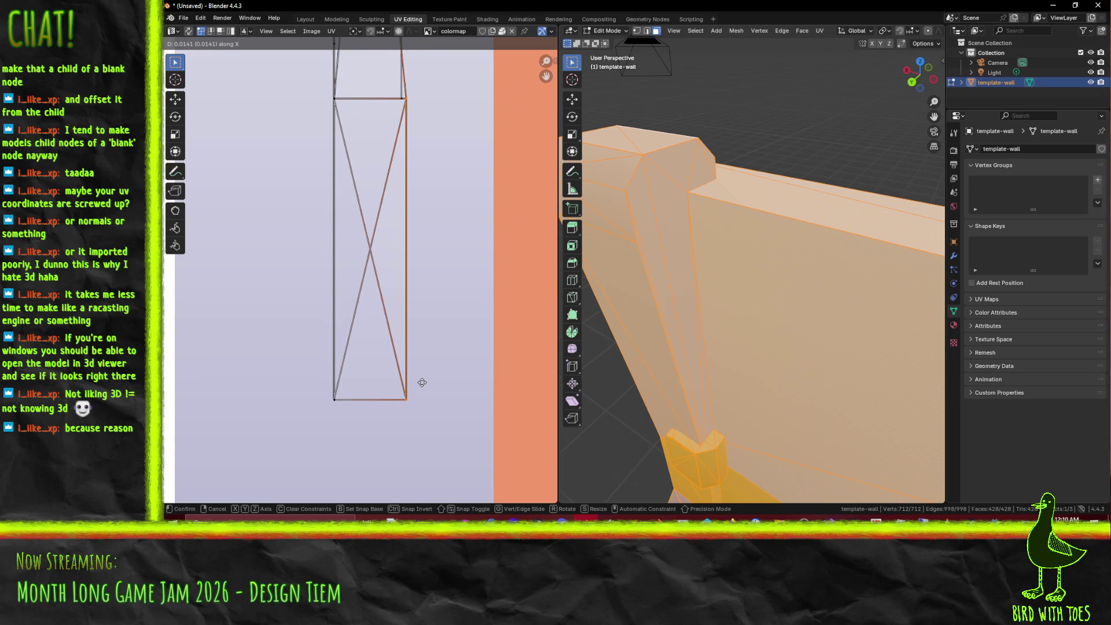
left_click(422, 383)
scroll(405, 379, "up", 3)
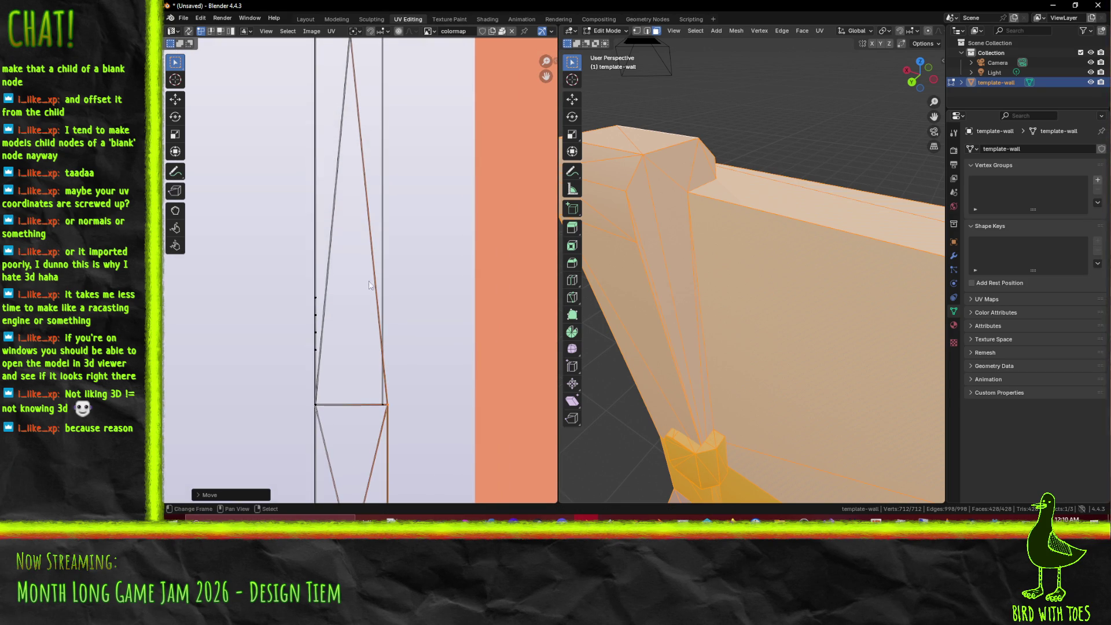
scroll(353, 377, "down", 3)
Step: Select the island's left edge and diagonal and move them horizontally in two passes
left_click(338, 156, "alt")
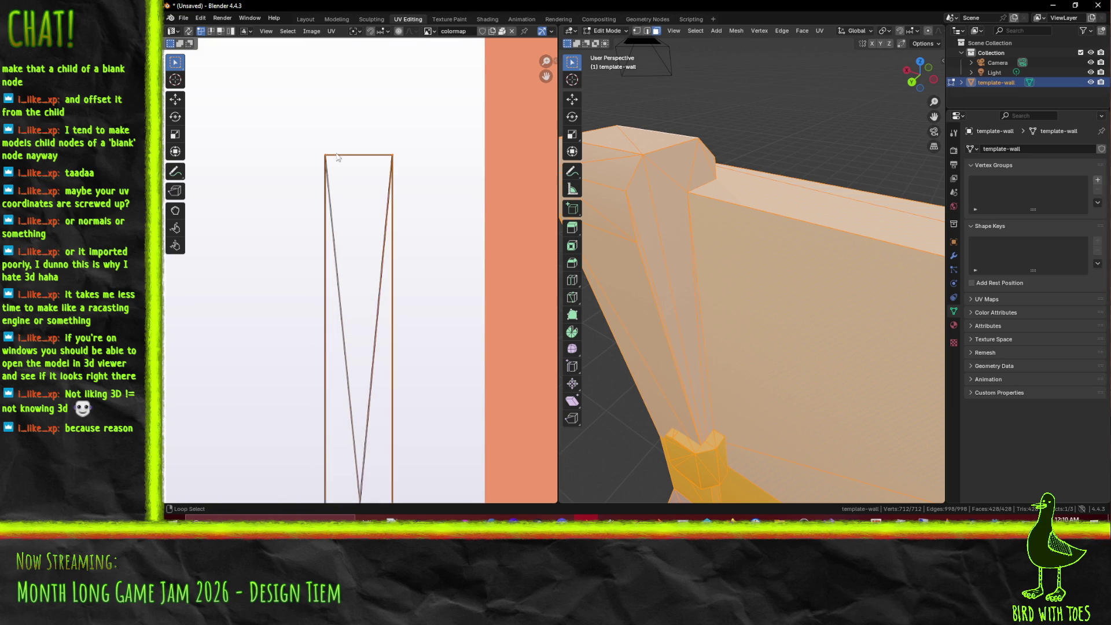
left_click(333, 167, "alt")
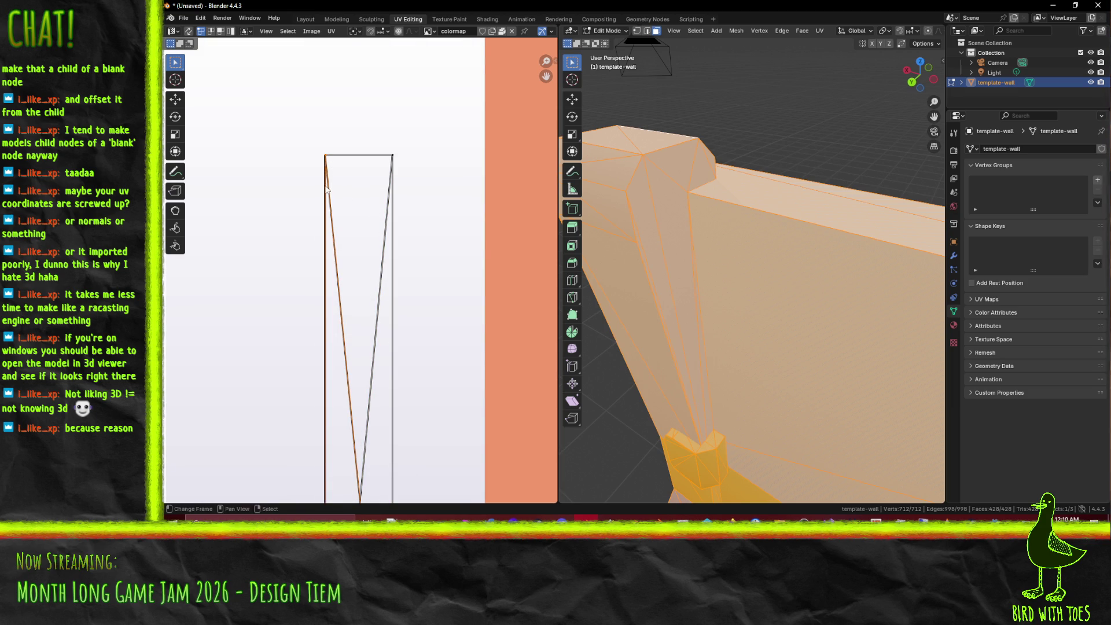
key("g")
key("x")
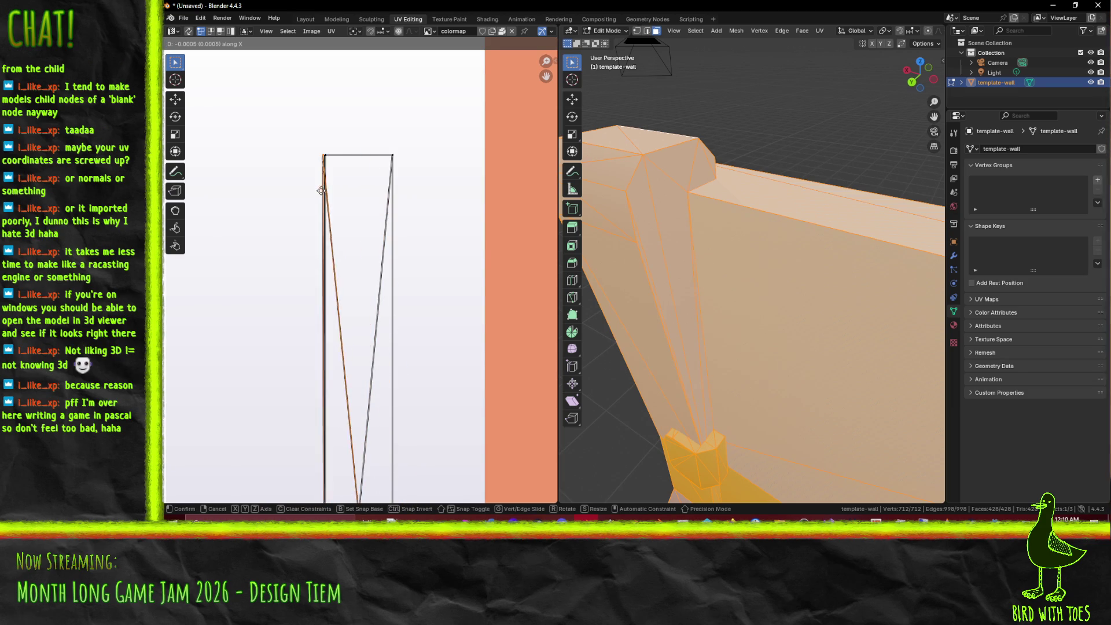
left_click(302, 191)
scroll(327, 260, "down", 5)
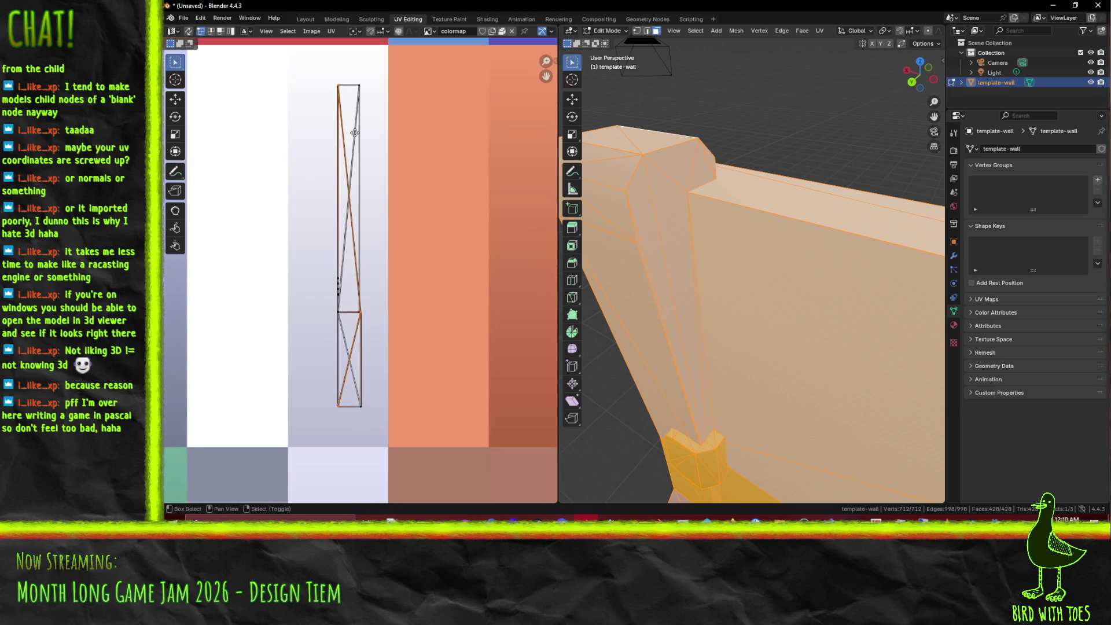
left_click_drag(354, 132, 353, 156)
key("g")
key("x")
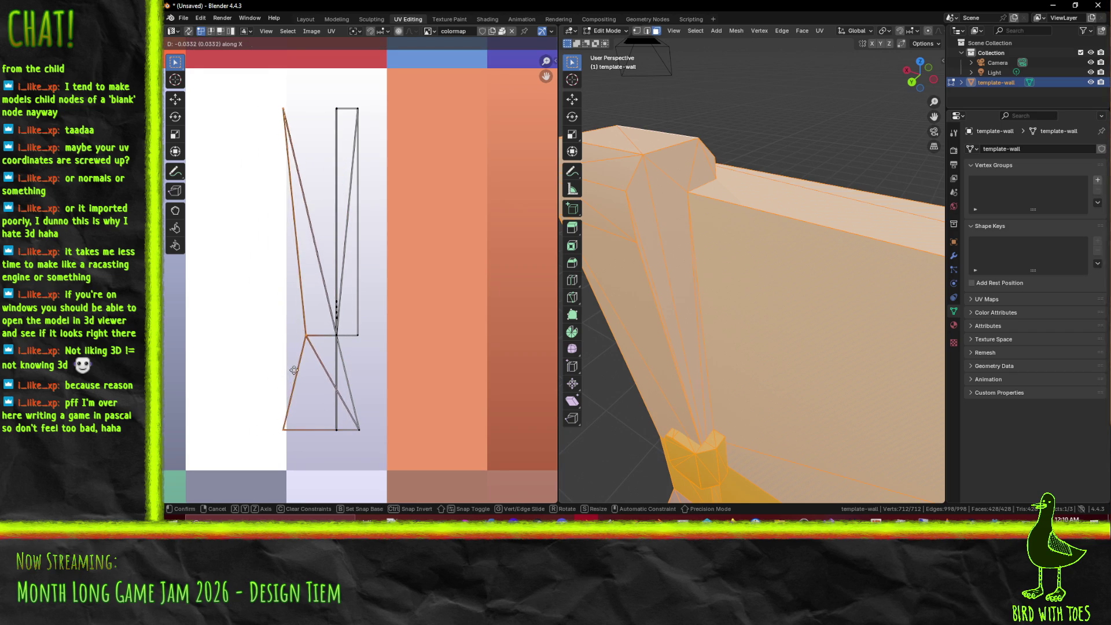
left_click(307, 372)
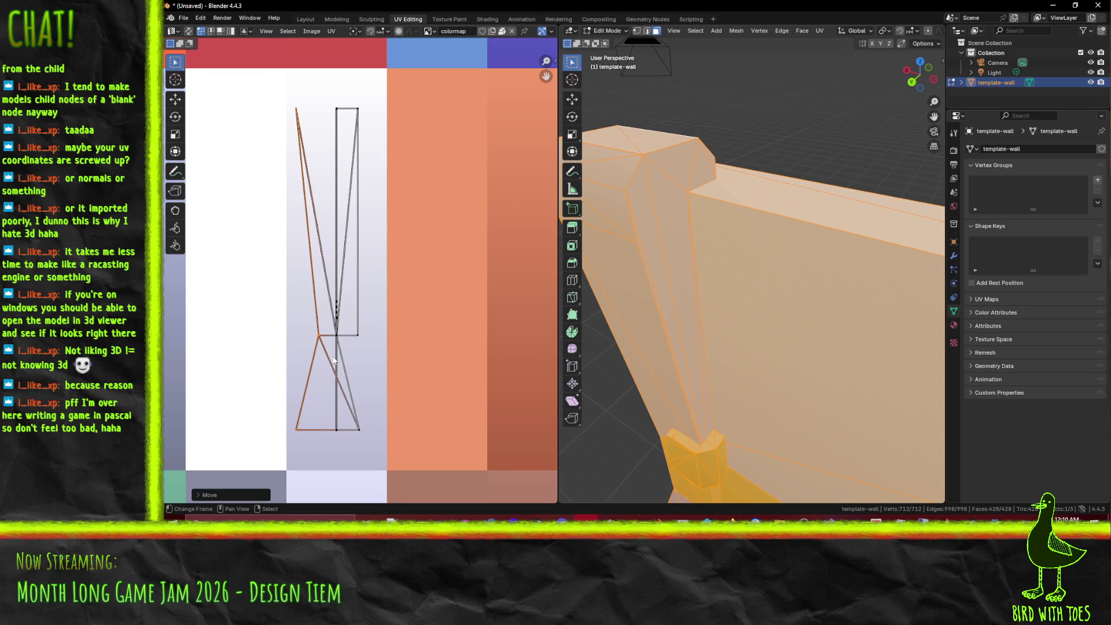
scroll(318, 258, "up", 2)
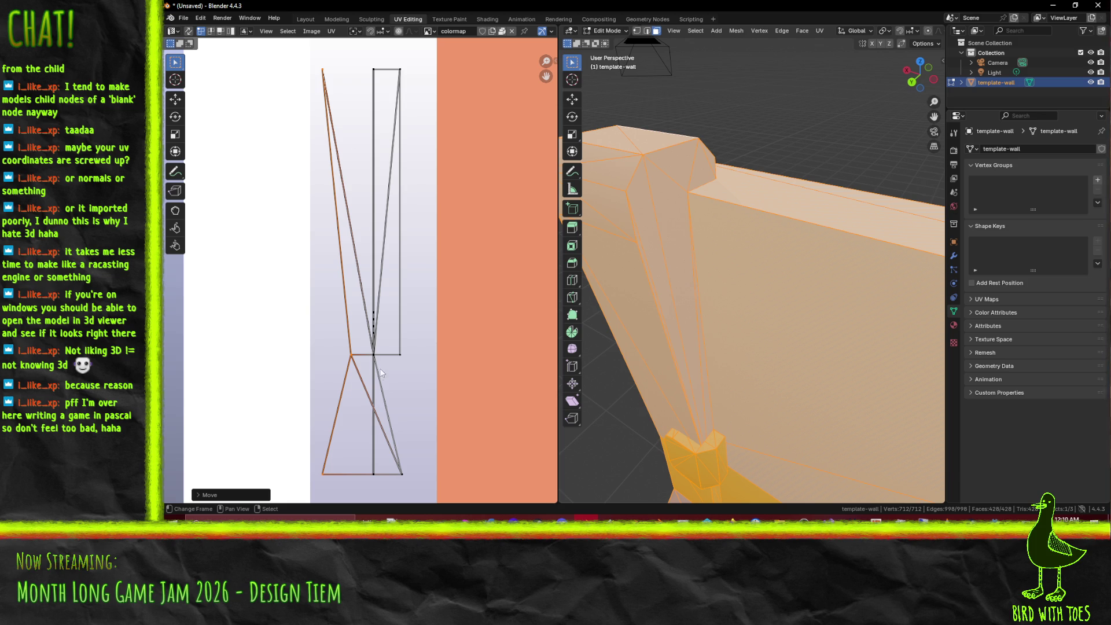
Step: Reposition the island's middle intersection vertex and its top-left vertex
left_click(373, 362)
left_click(374, 341)
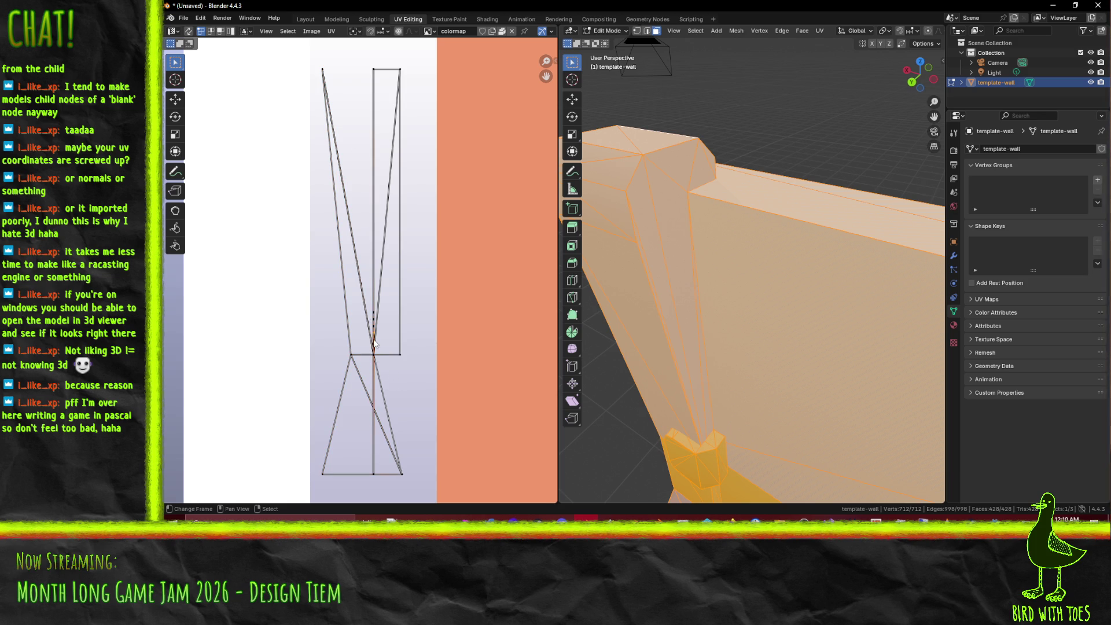
mouse_move(407, 472)
left_mouse_down()
mouse_move(405, 422)
mouse_move(423, 423)
left_mouse_up()
key("Escape")
mouse_move(374, 356)
left_mouse_down()
mouse_move(397, 377)
mouse_move(291, 367)
mouse_move(323, 355)
mouse_move(387, 363)
mouse_move(364, 376)
mouse_move(407, 416)
mouse_move(371, 330)
mouse_move(313, 313)
mouse_move(353, 327)
mouse_move(337, 351)
mouse_move(387, 368)
mouse_move(415, 403)
mouse_move(397, 394)
mouse_move(399, 289)
mouse_move(410, 293)
mouse_move(370, 405)
mouse_move(355, 360)
mouse_move(374, 370)
mouse_move(368, 397)
mouse_move(405, 373)
mouse_move(374, 354)
left_mouse_up()
mouse_move(327, 80)
left_mouse_down()
mouse_move(405, 104)
mouse_move(365, 191)
mouse_move(324, 142)
left_mouse_up()
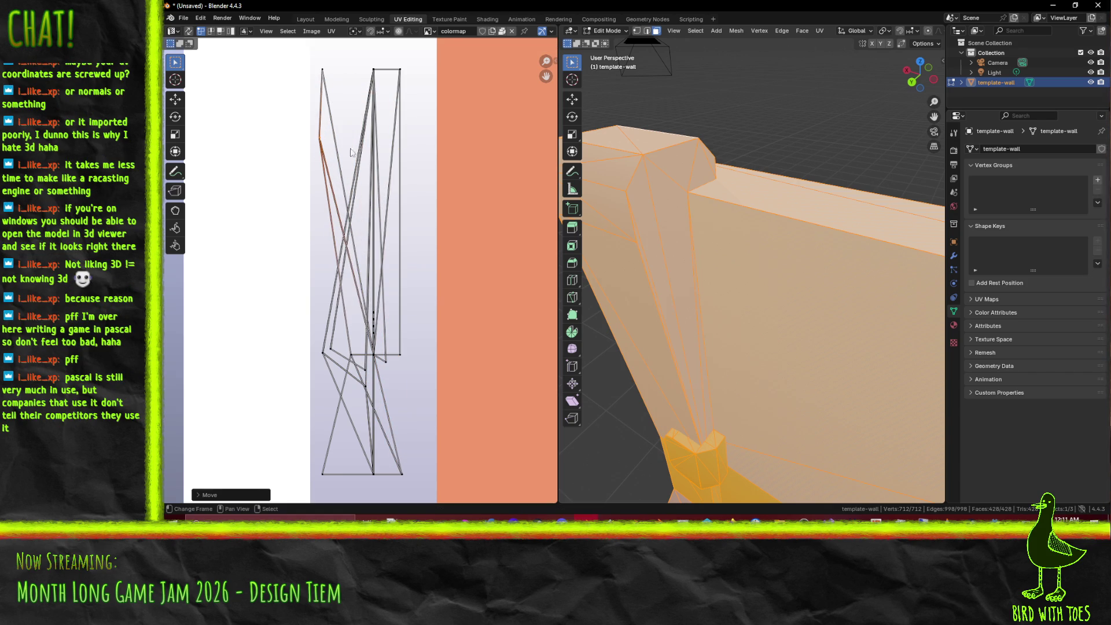
scroll(384, 325, "down", 4)
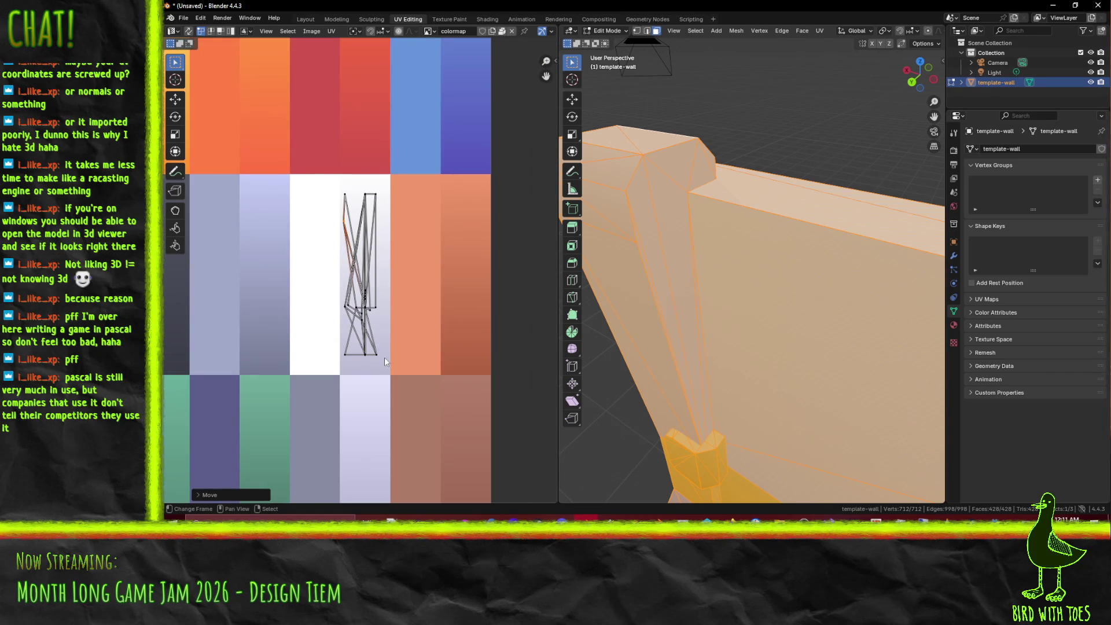
Step: Export the wall through File > Export > glTF 2.0 as template-wall2.glb, then return to Godot
scroll(820, 412, "down", 4)
scroll(821, 399, "up", 2)
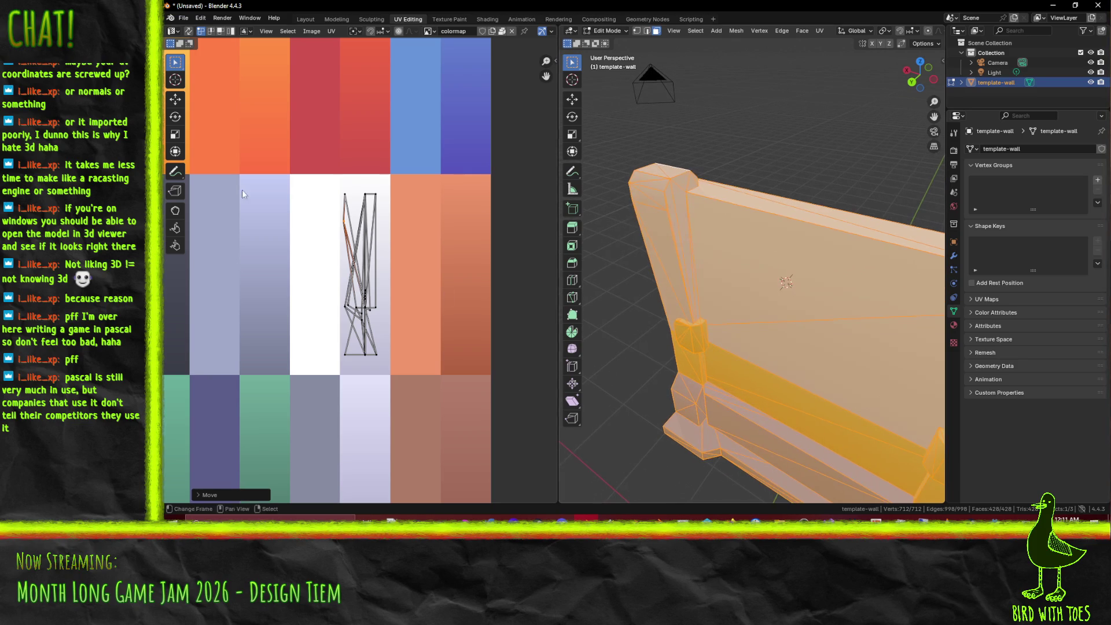
left_click(185, 19)
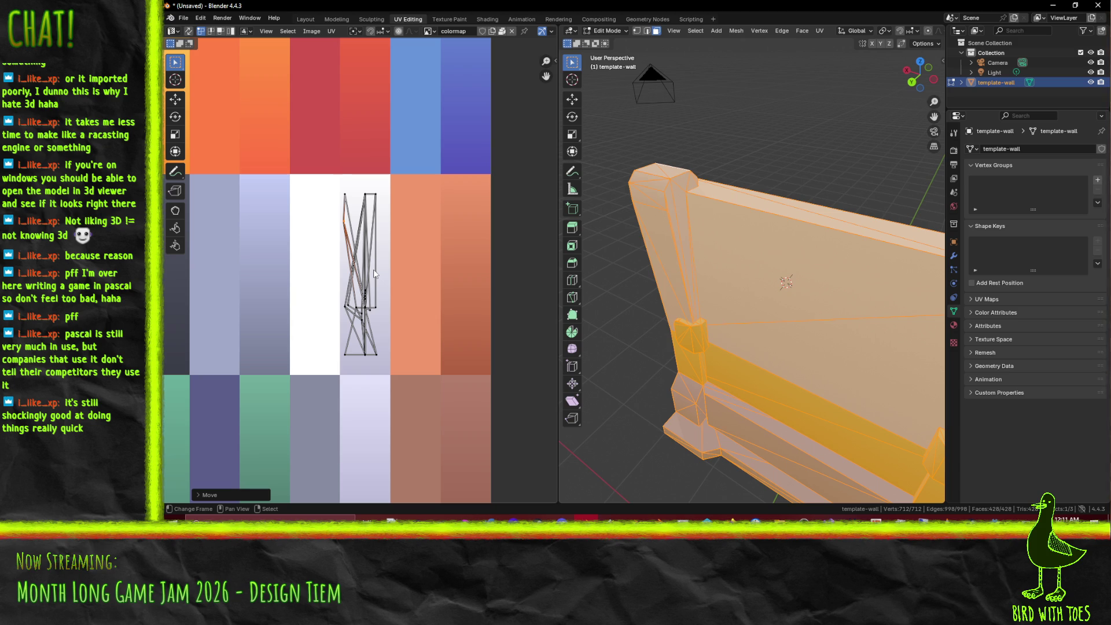
left_click(180, 18)
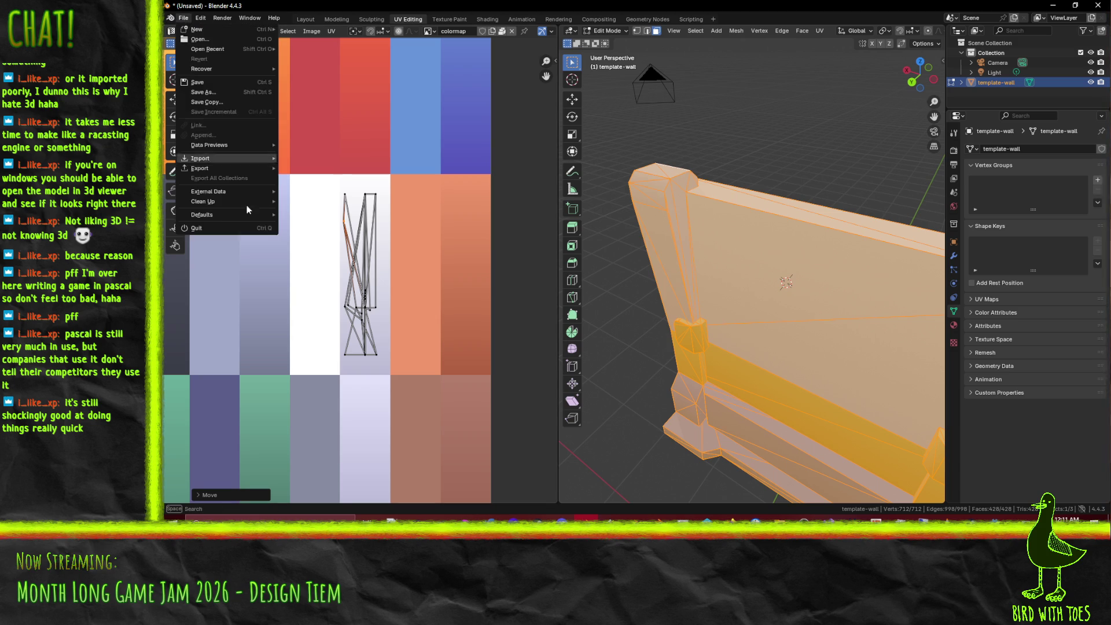
mouse_move(244, 169)
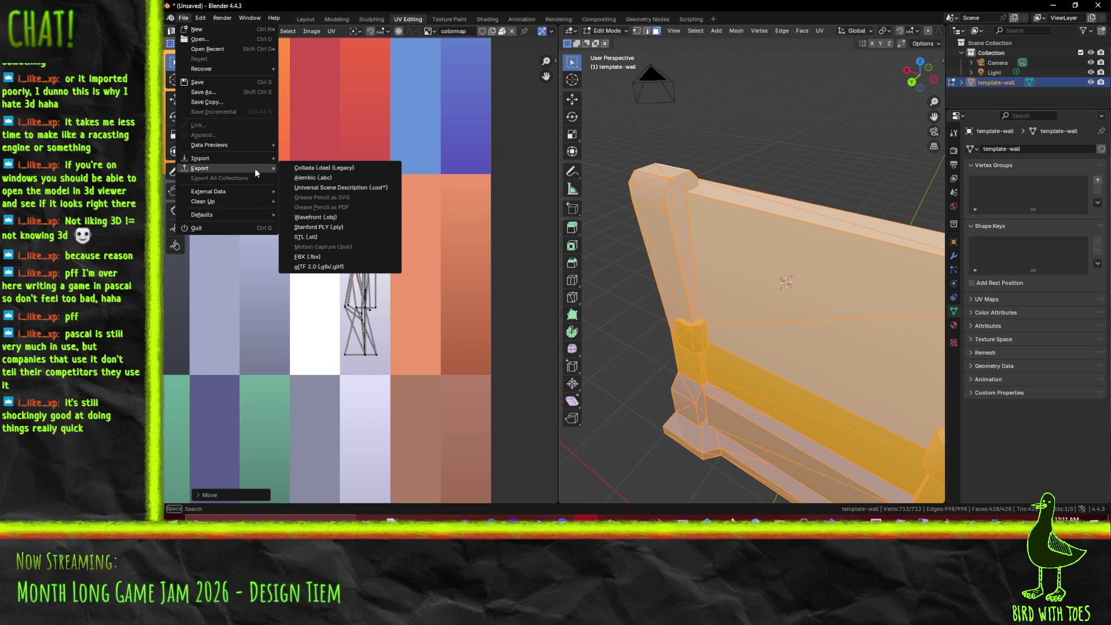
left_click(322, 267)
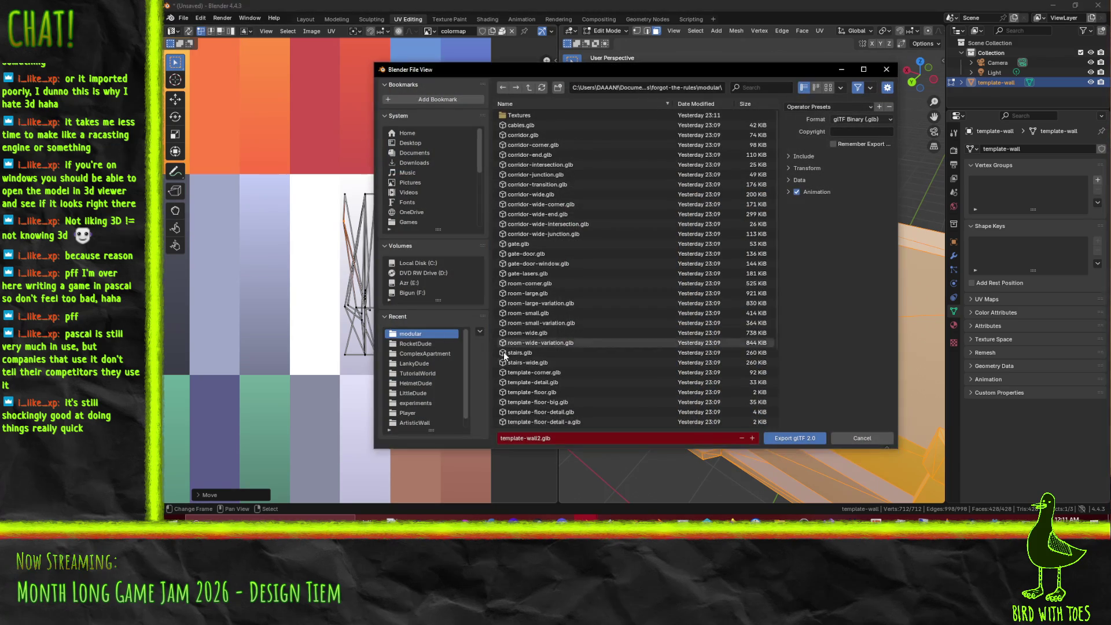
left_click(783, 439)
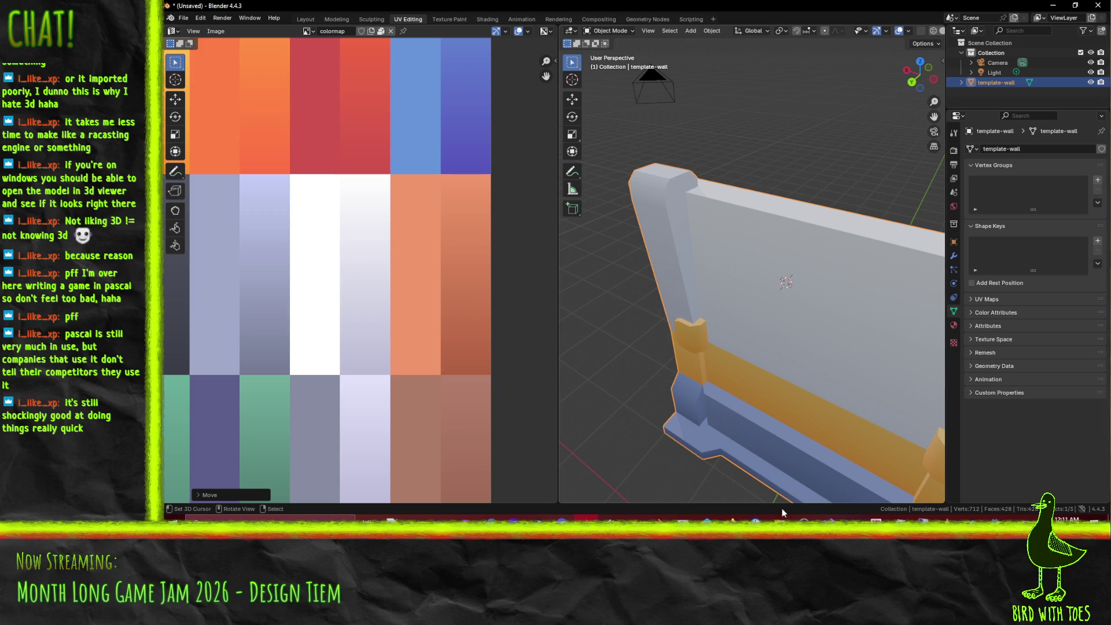
left_click(996, 518)
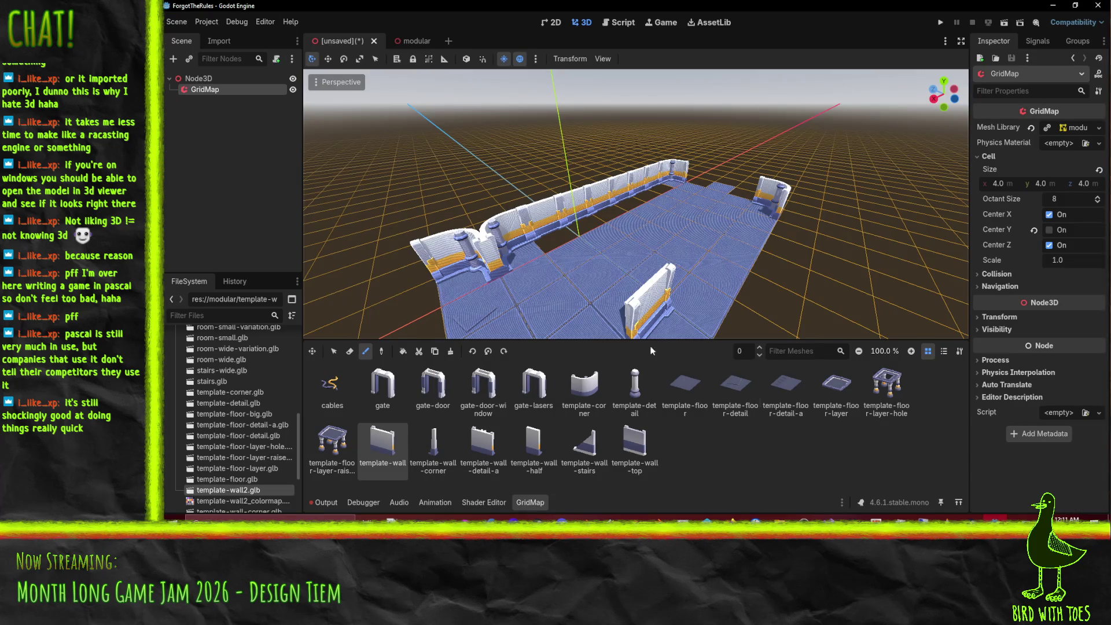
Step: Add template-wall2.glb to the modular scene's tree and make it local
left_click(429, 41)
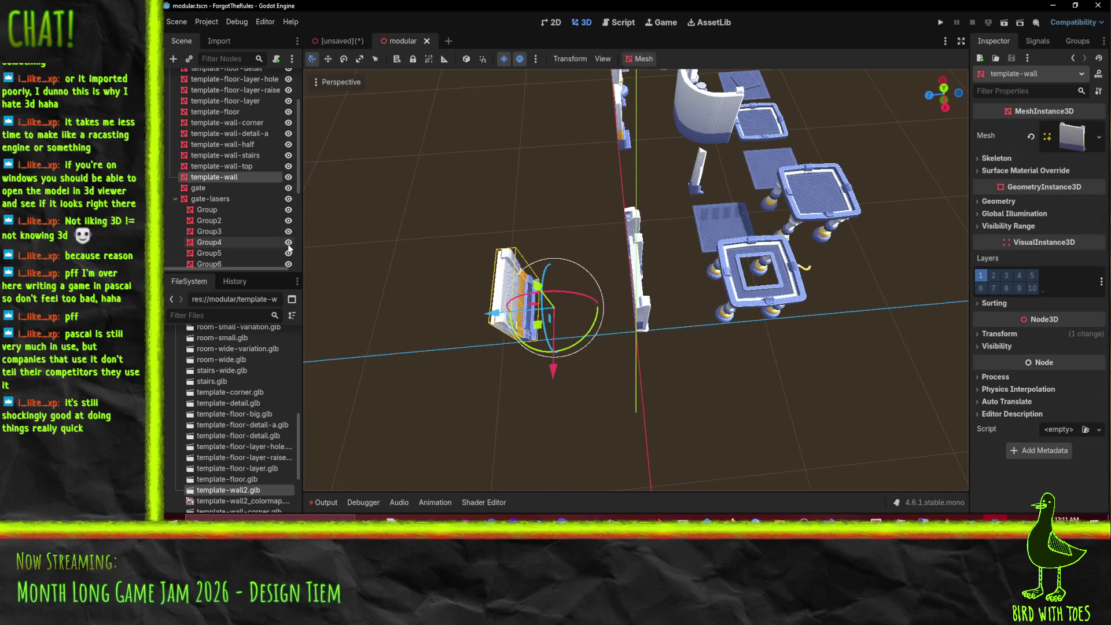
left_click_drag(227, 493, 223, 170)
right_click(226, 189)
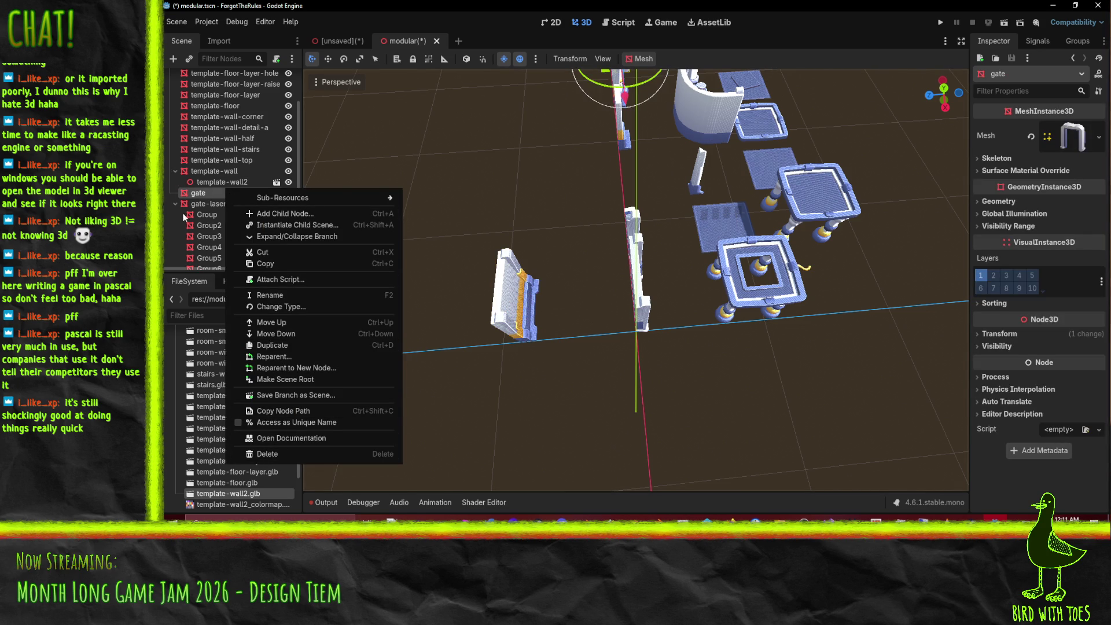
left_click(205, 181)
right_click(206, 186)
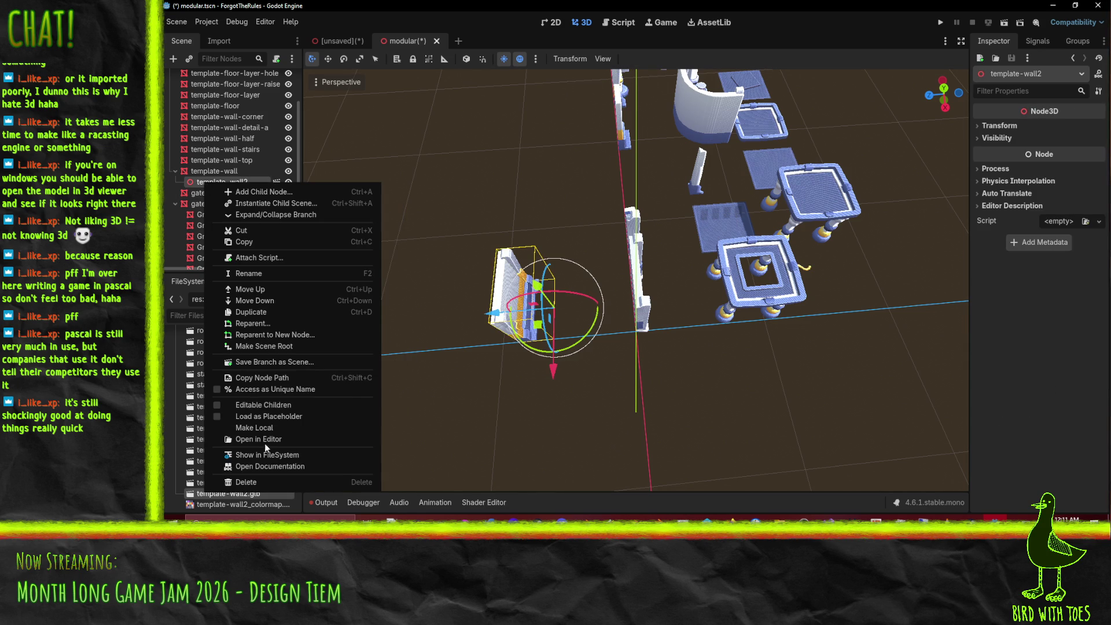
left_click(254, 428)
Step: Move the inner wall mesh to the top level and hide the original template-wall
left_click(226, 193)
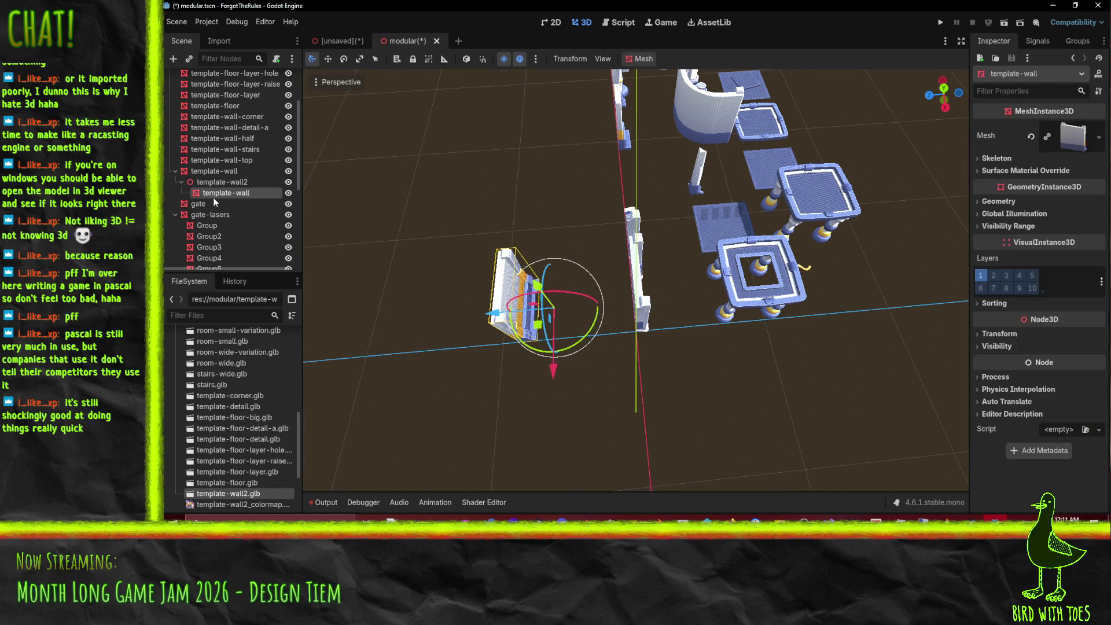
left_click_drag(224, 195, 227, 179)
left_click(288, 171)
left_click(288, 172)
left_click(235, 183)
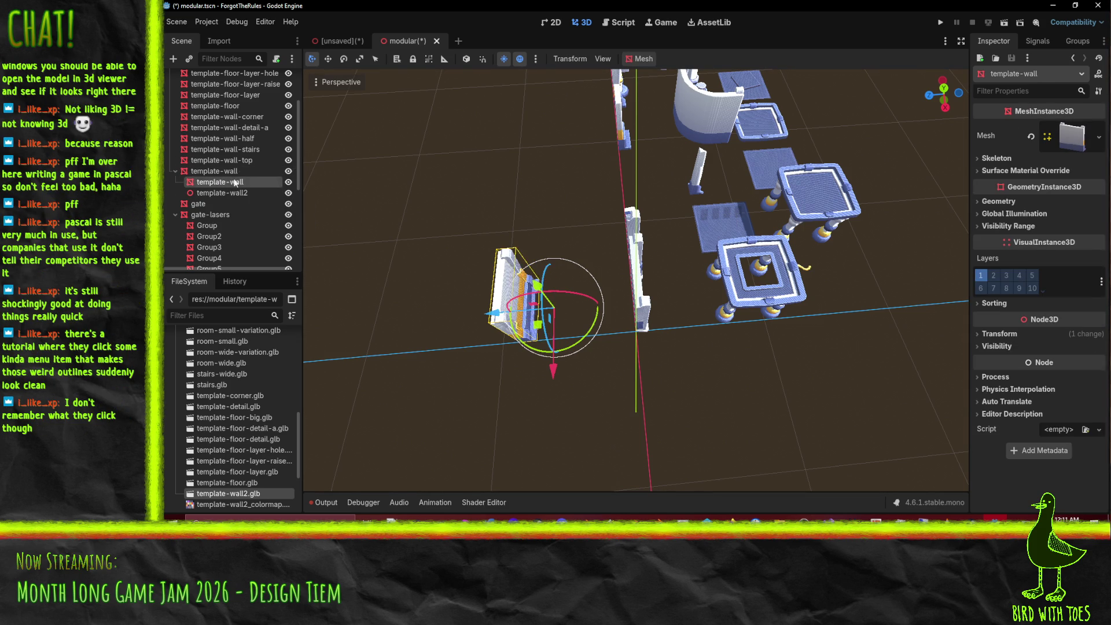
mouse_move(232, 173)
left_mouse_down()
mouse_move(231, 197)
mouse_move(223, 169)
left_mouse_up()
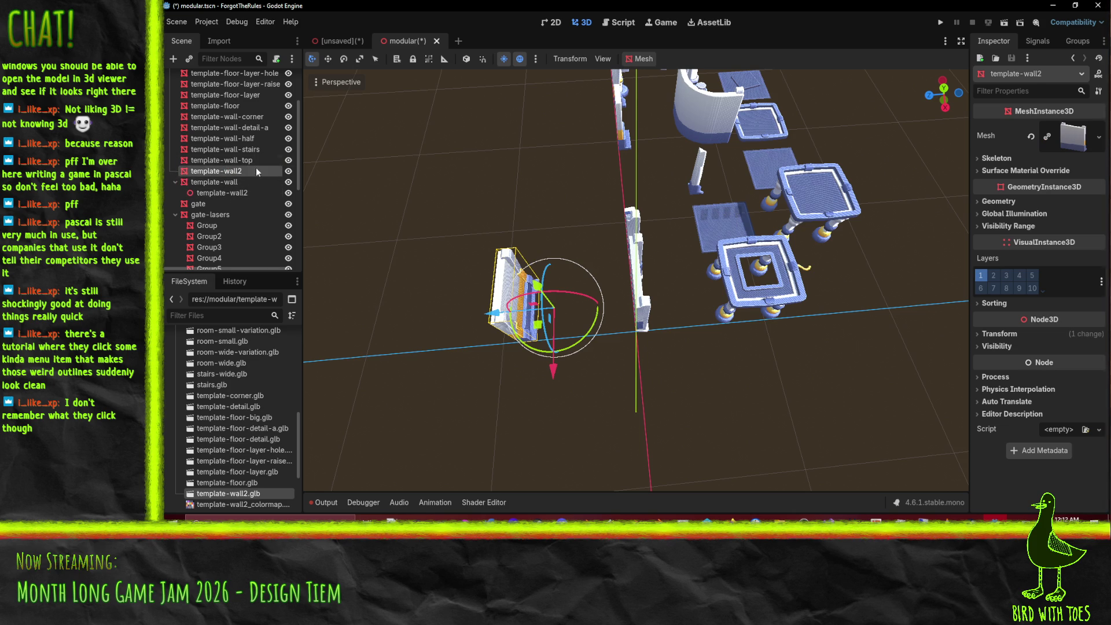
left_click(289, 182)
mouse_move(384, 207)
left_mouse_down()
mouse_move(490, 230)
mouse_move(738, 248)
mouse_move(650, 231)
mouse_move(561, 152)
mouse_move(581, 242)
left_mouse_up()
Step: Hide the original template-wall and inspect the new wall's colouring from several angles
scroll(738, 248, "up", 5)
scroll(561, 151, "down", 3)
scroll(562, 152, "up", 5)
scroll(569, 224, "up", 3)
scroll(568, 223, "down", 3)
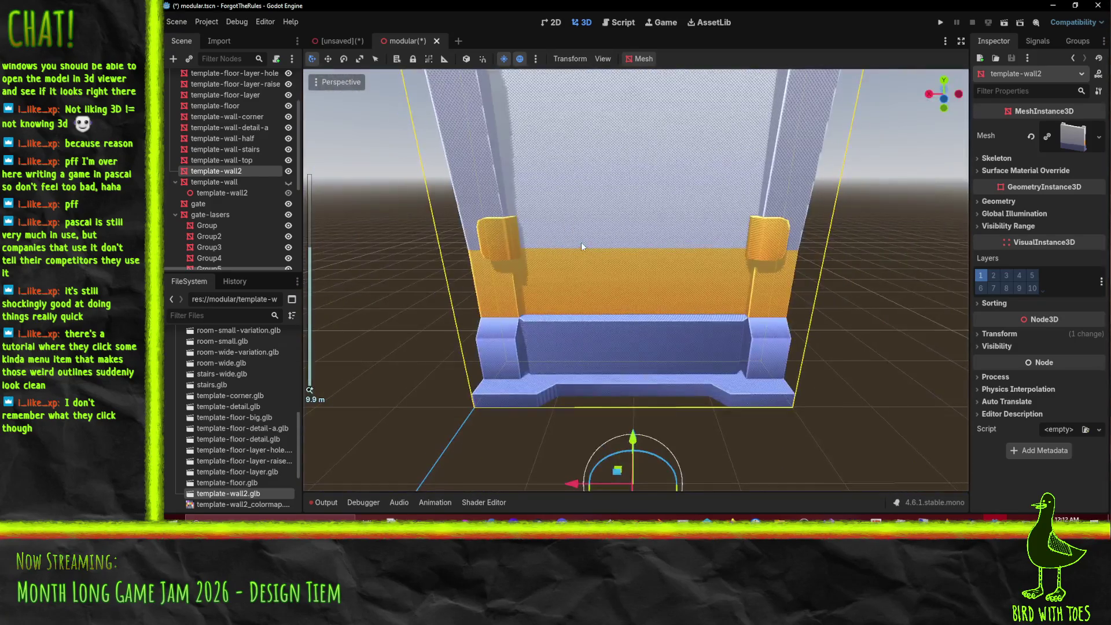
scroll(579, 243, "up", 2)
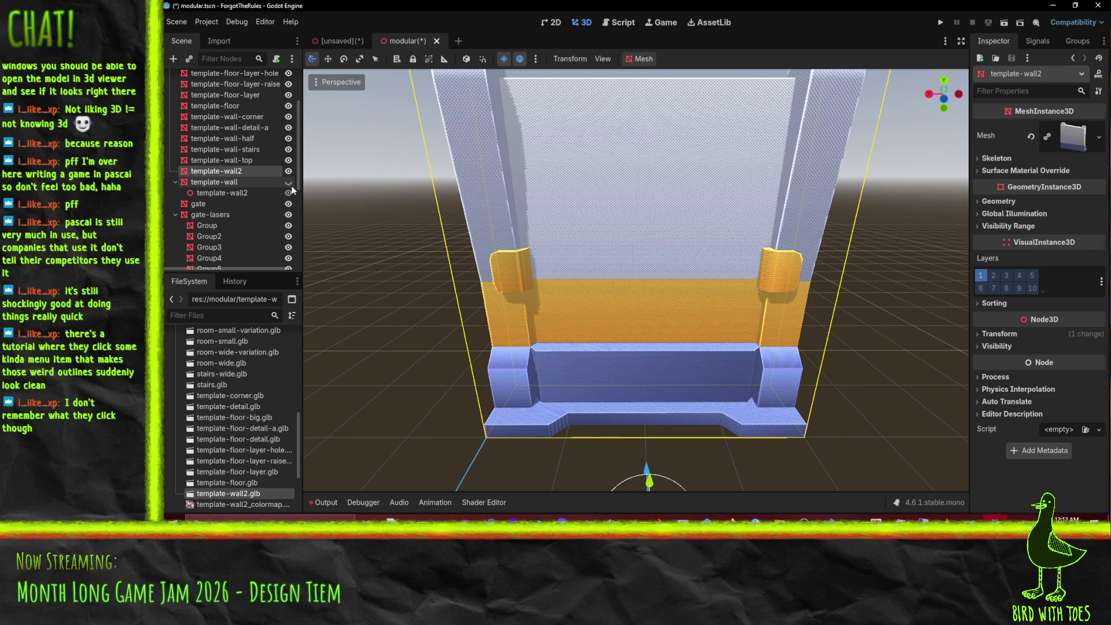
left_click(288, 183)
scroll(541, 224, "down", 3)
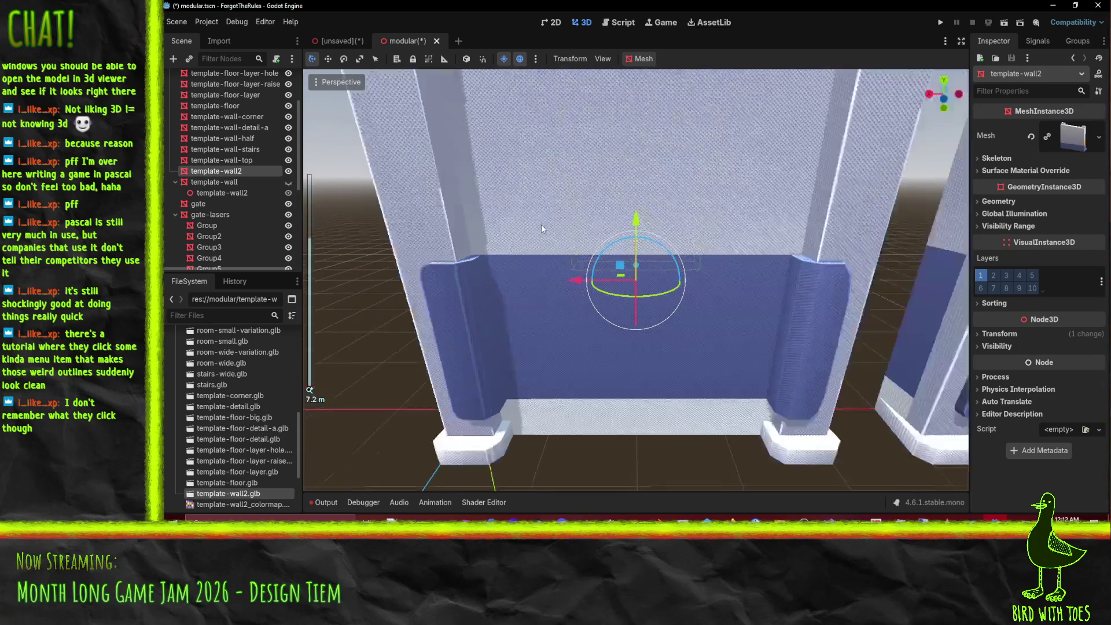
mouse_move(547, 191)
left_mouse_down()
mouse_move(575, 344)
mouse_move(685, 376)
left_mouse_up()
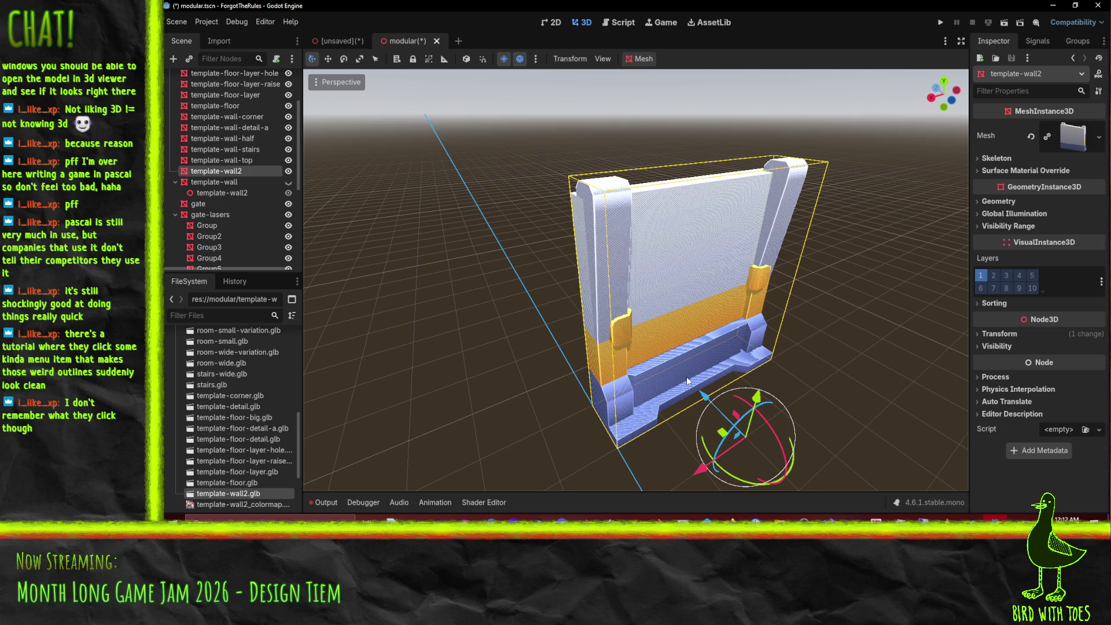
scroll(687, 377, "up", 2)
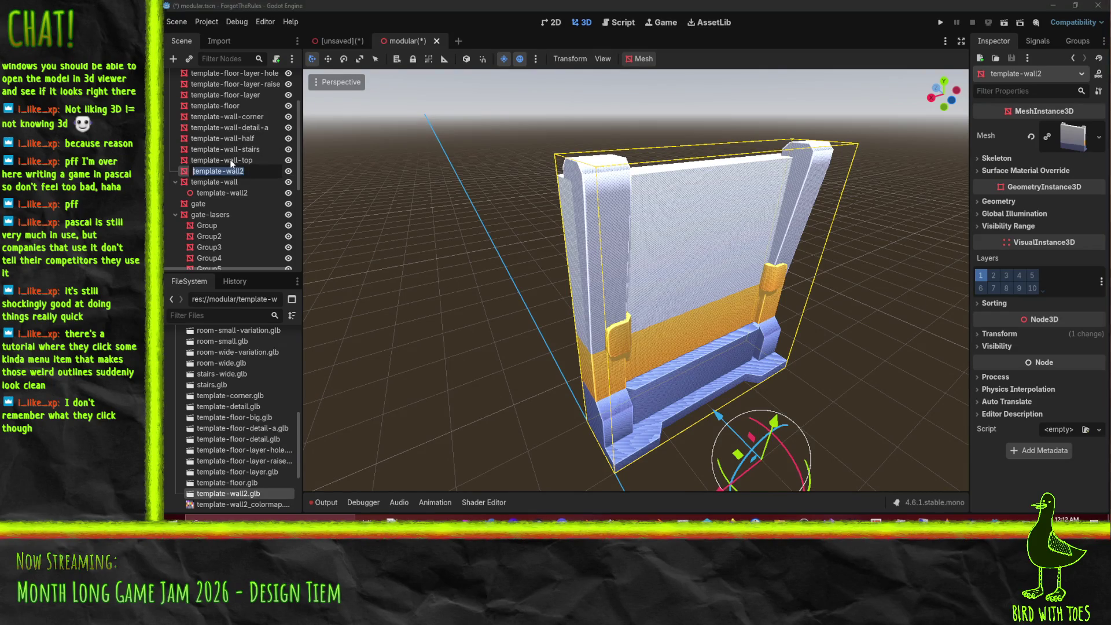
Step: Delete the template-wall2 node from the scene and confirm the removal
left_click(246, 172)
key("Delete")
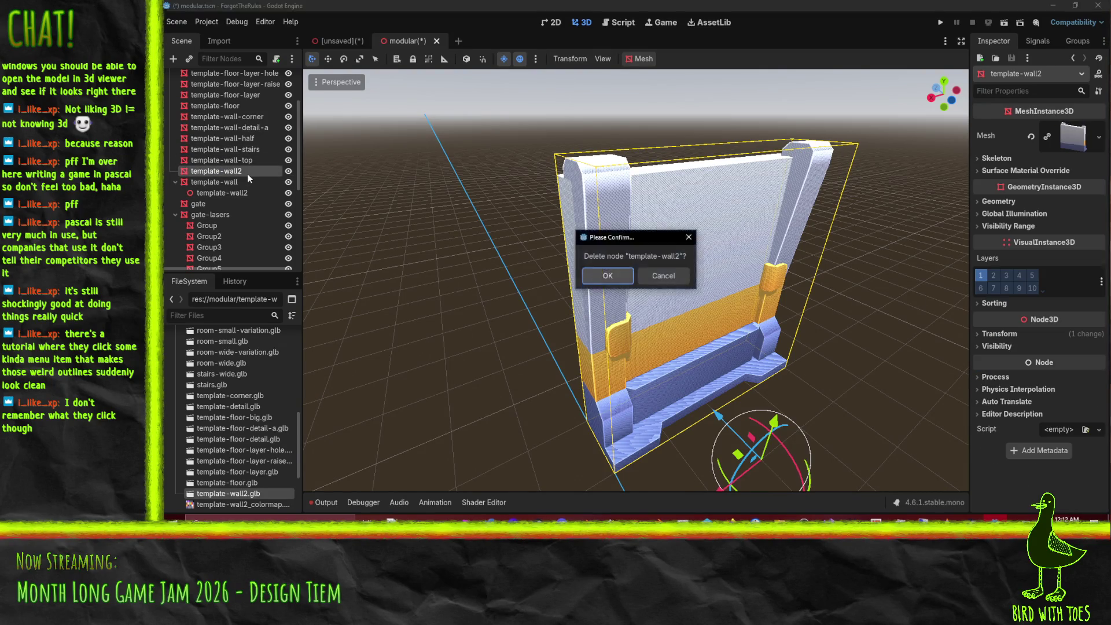
key("Return")
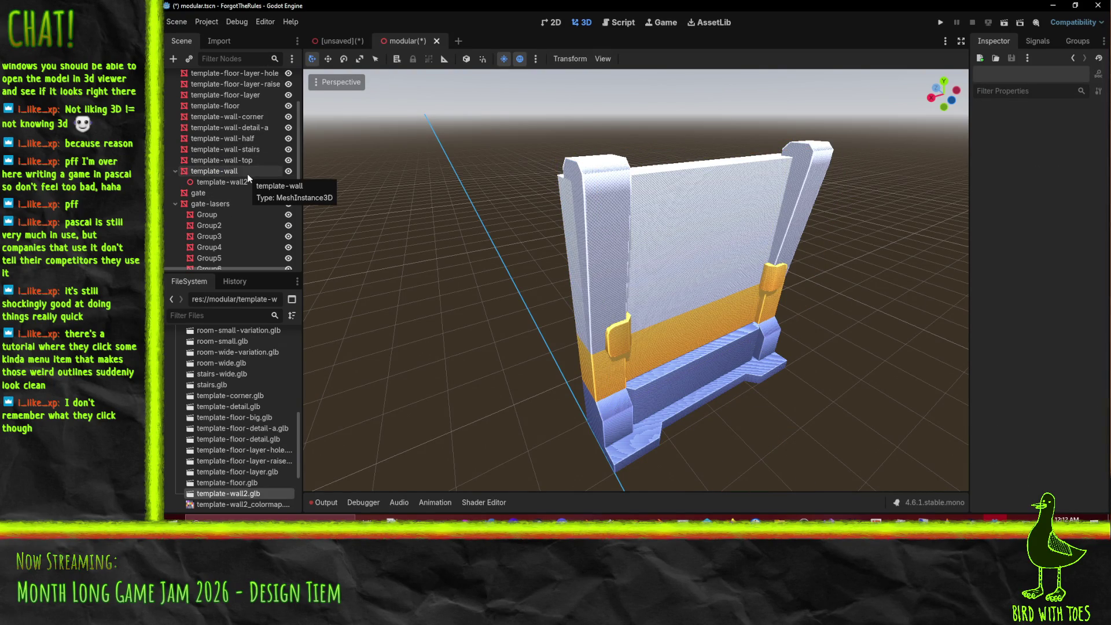
mouse_move(478, 423)
left_mouse_down()
mouse_move(546, 349)
mouse_move(1013, 515)
left_mouse_up()
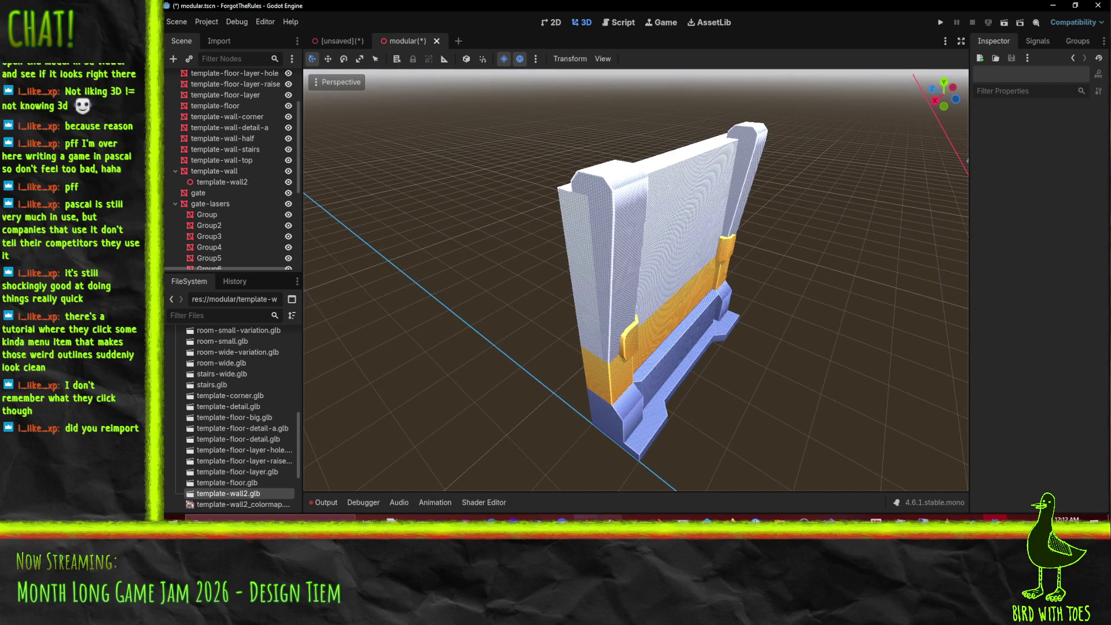
left_click(622, 538)
left_click(180, 21)
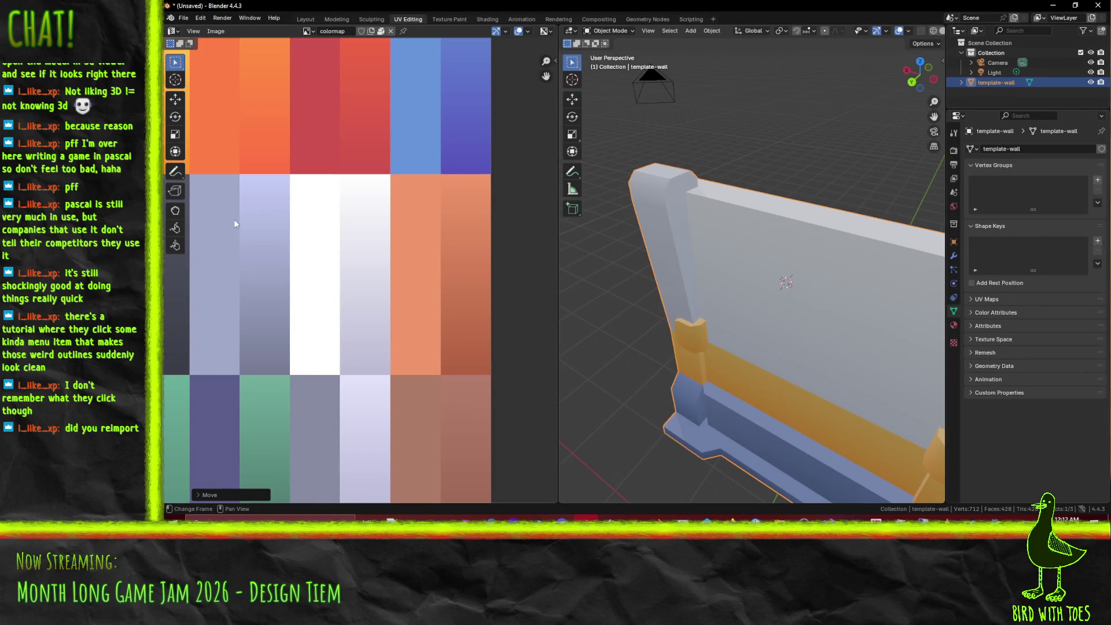
Step: Export the wall as glTF 2.0, overwriting template-wall2.glb in the modular folder
left_click(180, 18)
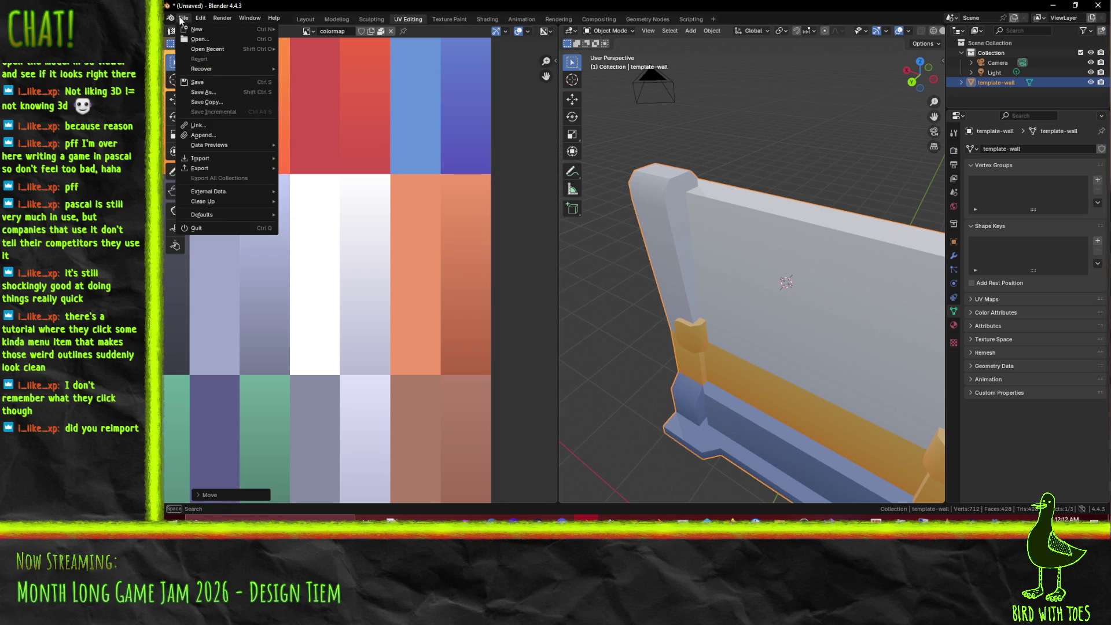
mouse_move(227, 169)
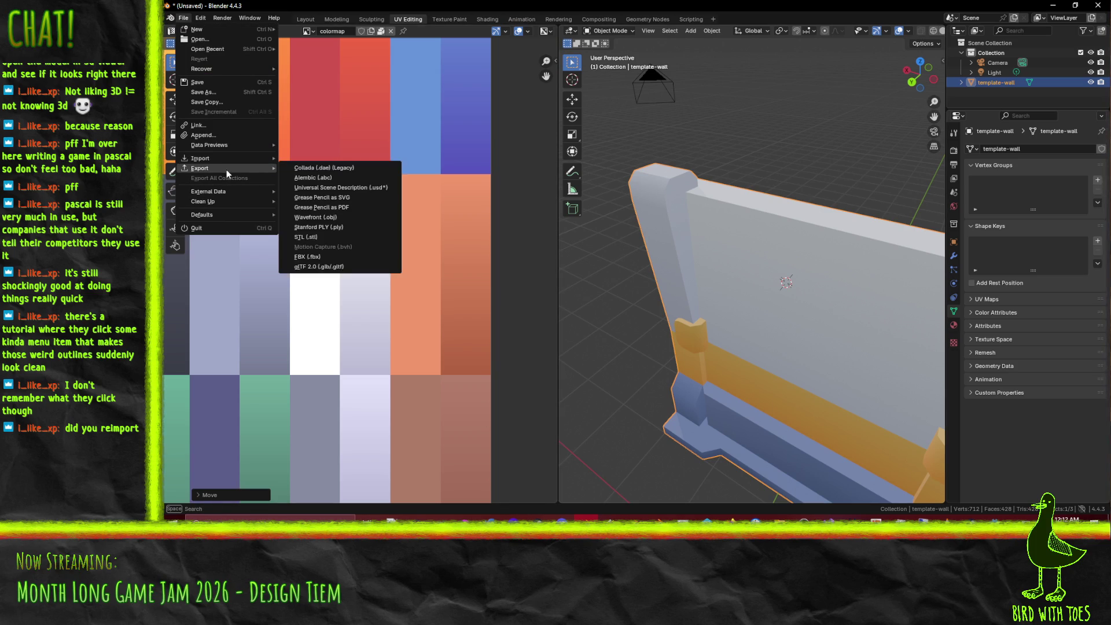
left_click(332, 267)
left_click(742, 439)
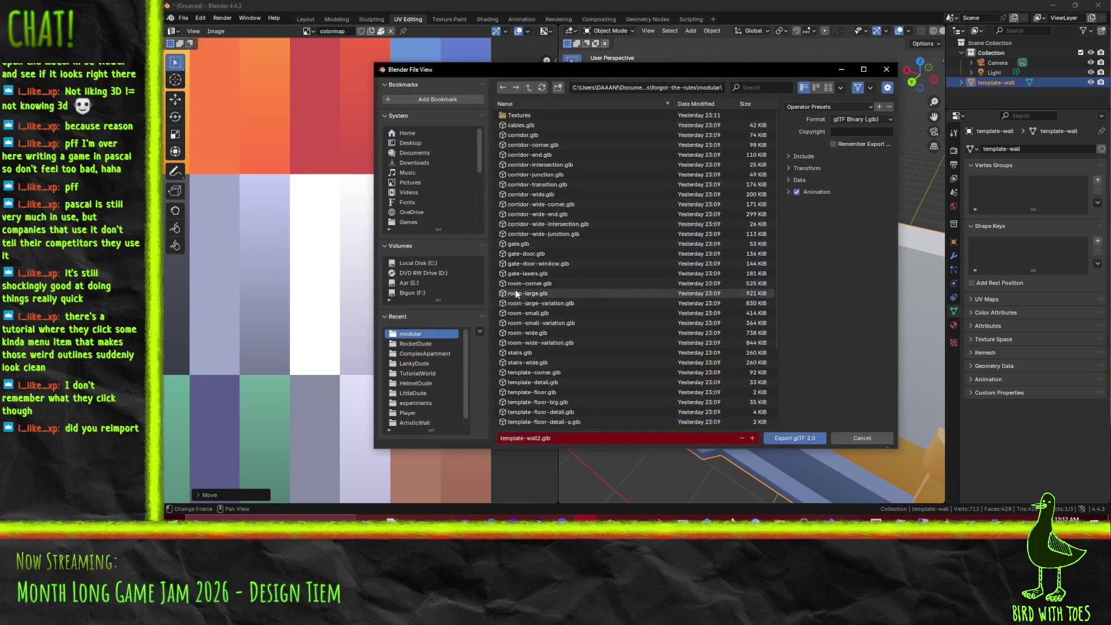
left_click(785, 439)
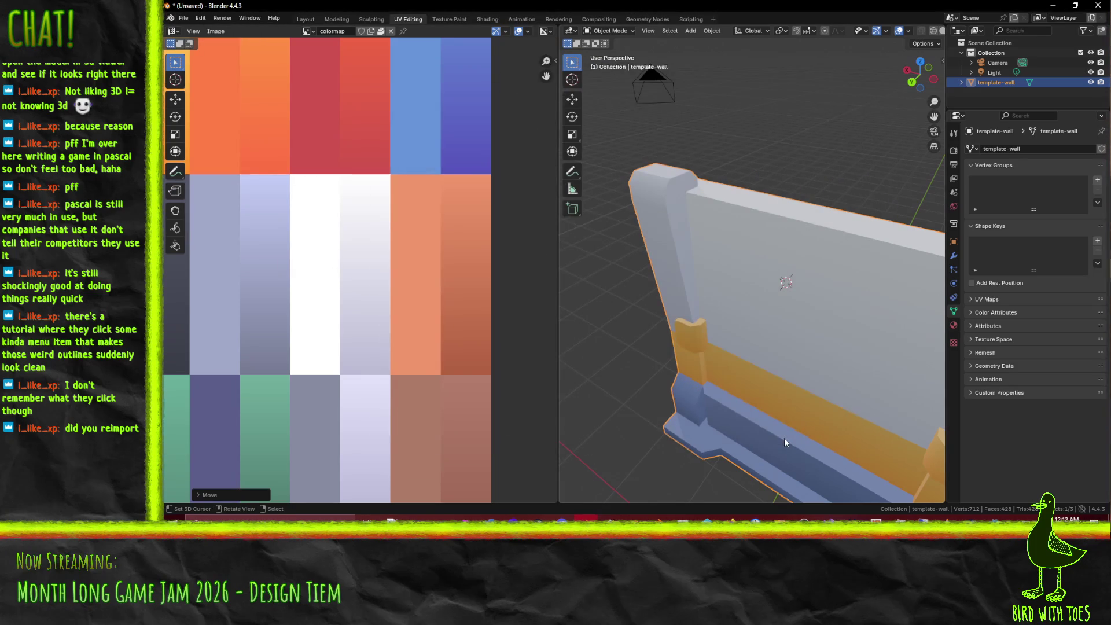
key("alt+Tab")
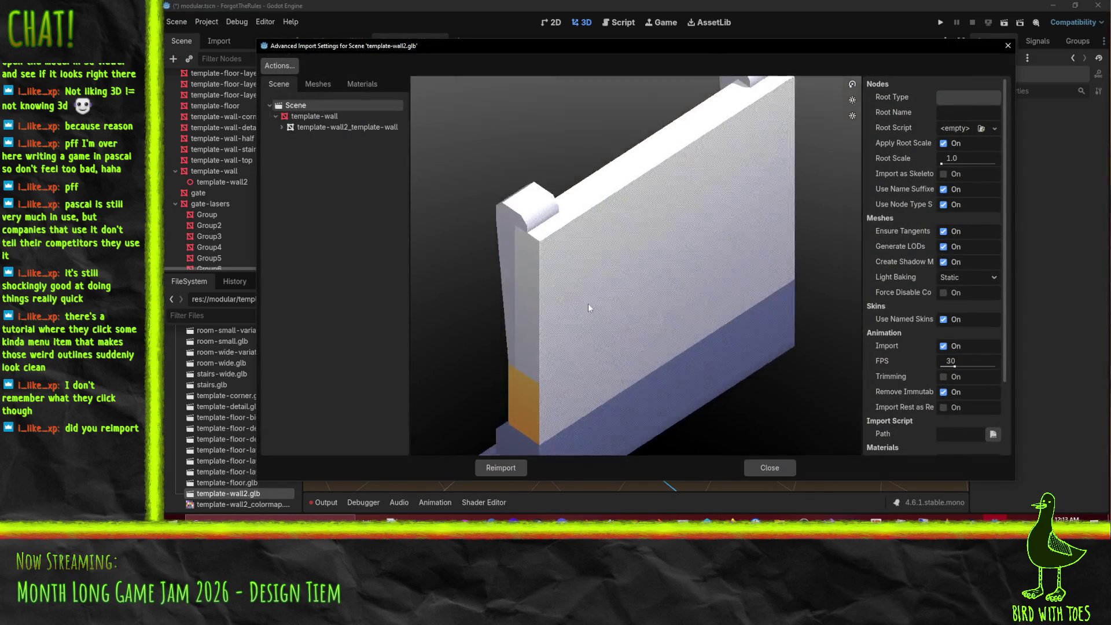
Step: Rotate the reimported template-wall2.glb preview to a front view, then close it
mouse_move(588, 303)
left_mouse_down()
mouse_move(704, 289)
mouse_move(728, 301)
mouse_move(711, 280)
mouse_move(589, 301)
mouse_move(590, 315)
mouse_move(558, 288)
mouse_move(609, 314)
mouse_move(593, 299)
left_mouse_up()
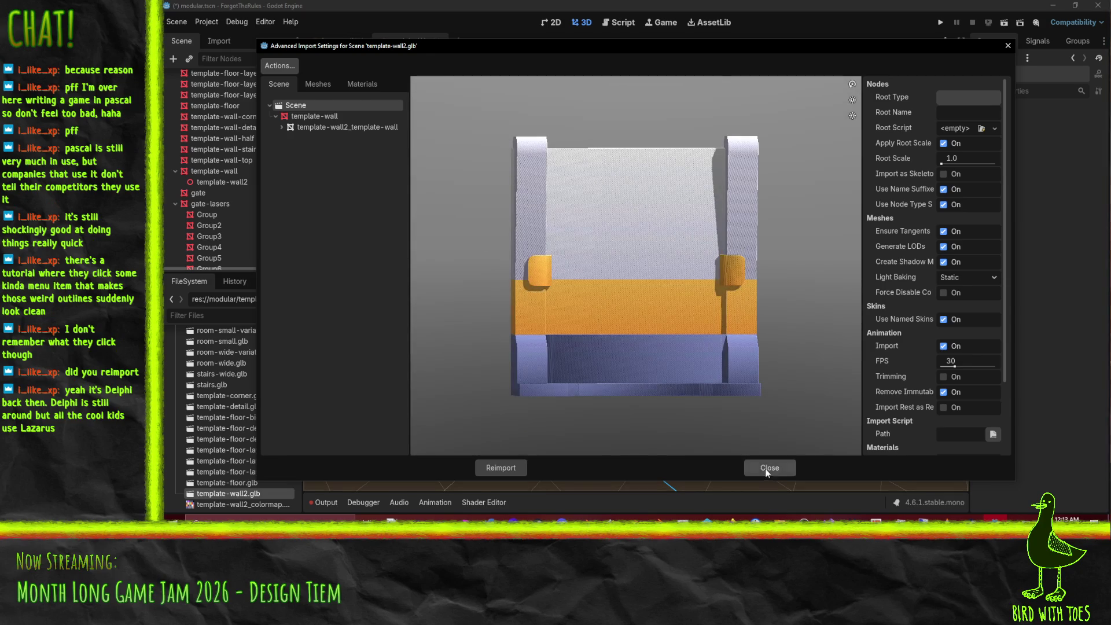
left_click(769, 468)
key("alt+Tab")
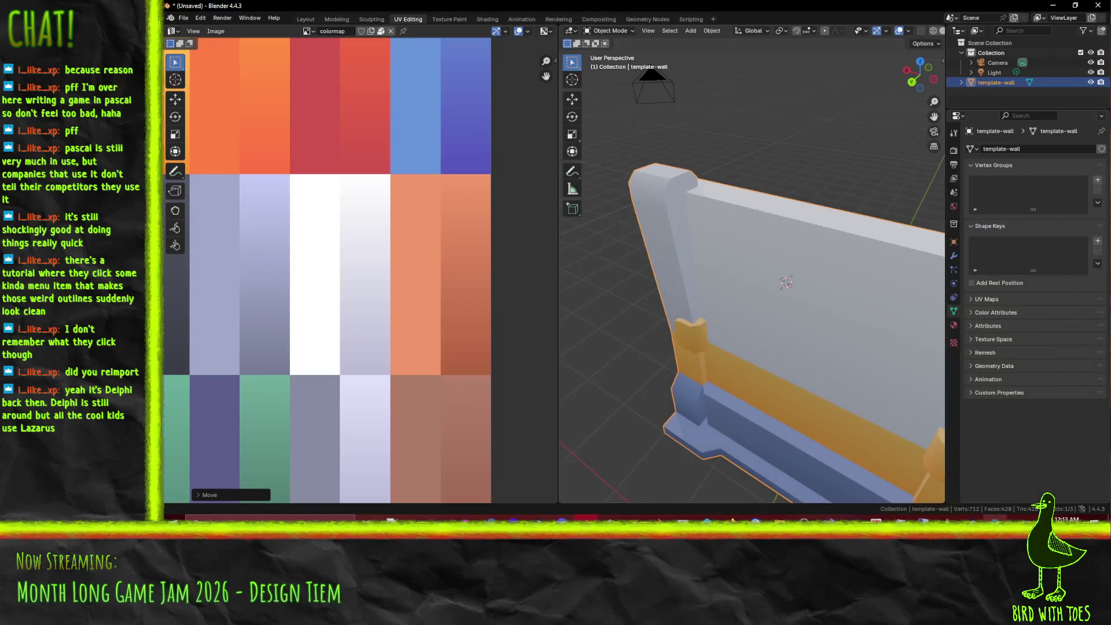
Step: Put the wall mesh into Edit Mode and frame it frontally in the viewport
scroll(773, 359, "down", 2)
mouse_move(798, 304)
left_mouse_down()
mouse_move(728, 324)
mouse_move(775, 307)
left_mouse_up()
key("Tab")
mouse_move(776, 348)
left_mouse_down()
mouse_move(748, 285)
mouse_move(718, 296)
left_mouse_up()
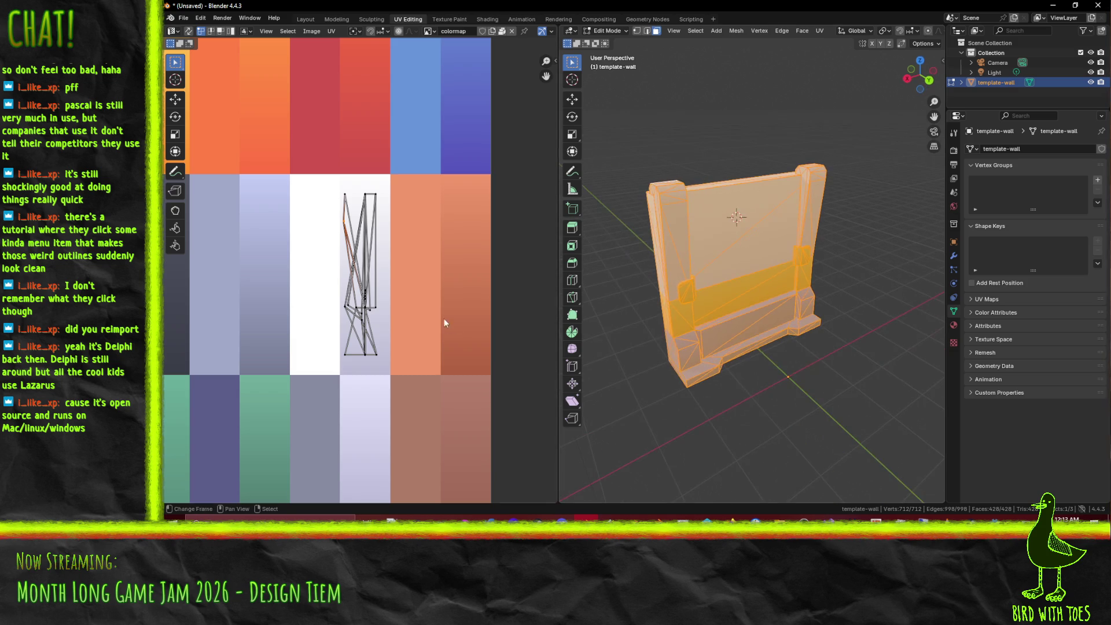
scroll(440, 314, "down", 4)
scroll(383, 302, "up", 5)
left_click_drag(334, 303, 352, 298)
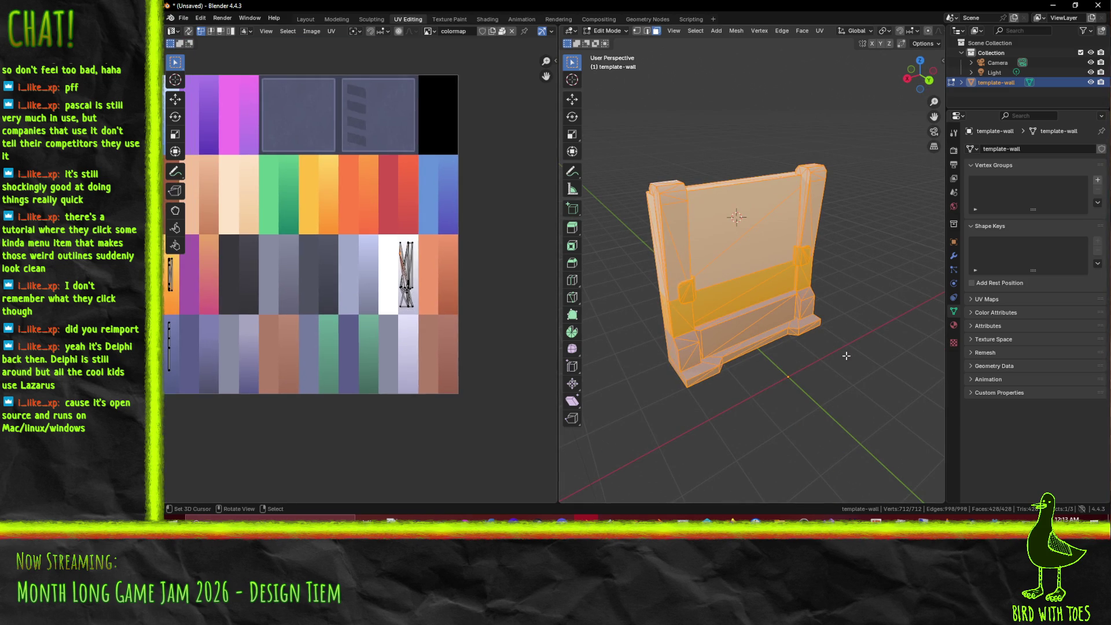
key("F3")
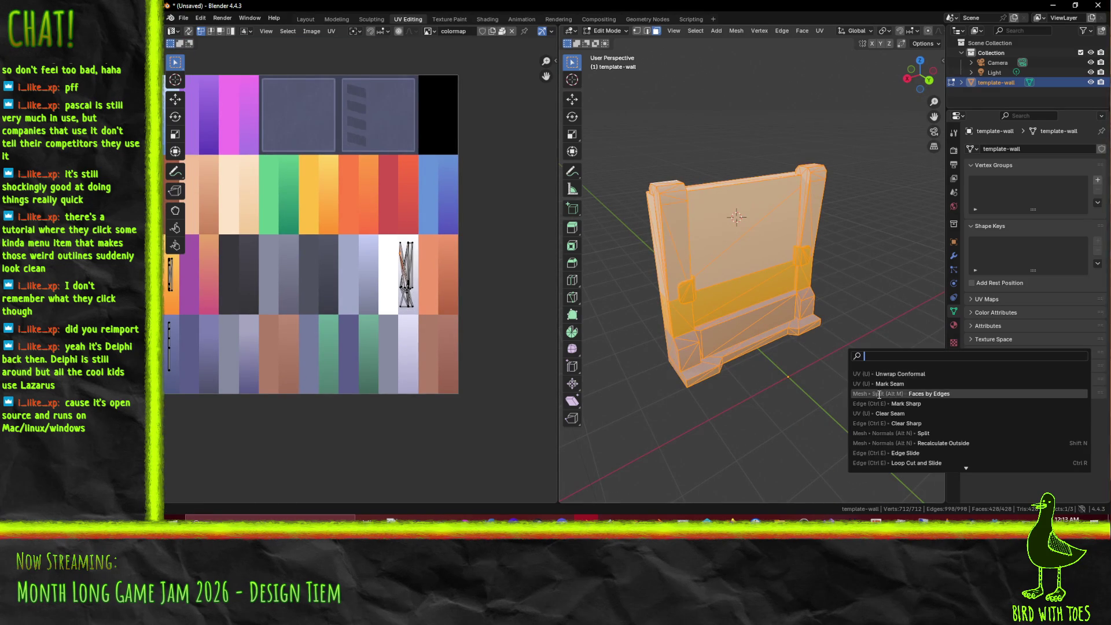
left_click_drag(798, 347, 806, 306)
scroll(805, 305, "up", 2)
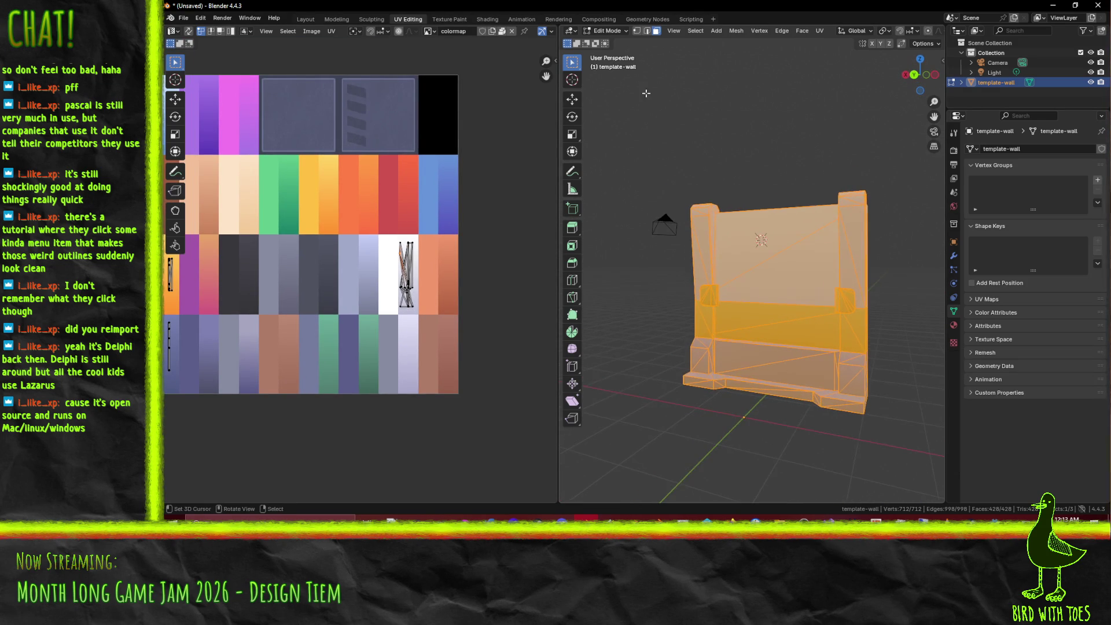
scroll(782, 310, "up", 3)
Step: Select the lower orange band faces and the first wall post faces
left_click(690, 362)
left_click(682, 376, "shift")
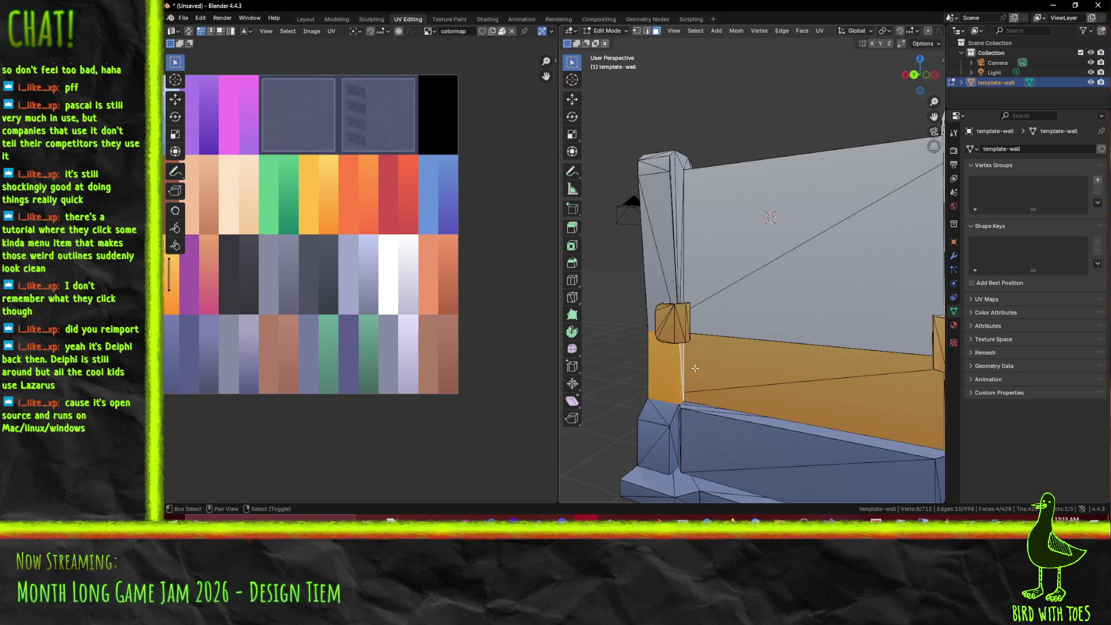
left_click(693, 367, "shift")
mouse_move(692, 367)
left_mouse_down()
mouse_move(694, 341)
mouse_move(730, 347)
mouse_move(760, 319)
mouse_move(776, 351)
mouse_move(708, 361)
mouse_move(673, 333)
mouse_move(535, 285)
left_mouse_up()
left_click(731, 352, "shift")
left_click(744, 338, "shift")
left_click(743, 338, "shift")
left_click(777, 351, "shift")
left_click(776, 351, "shift")
Step: Add the remaining post faces, bringing the selection to 18 faces
scroll(708, 360, "down", 5)
scroll(739, 306, "up", 4)
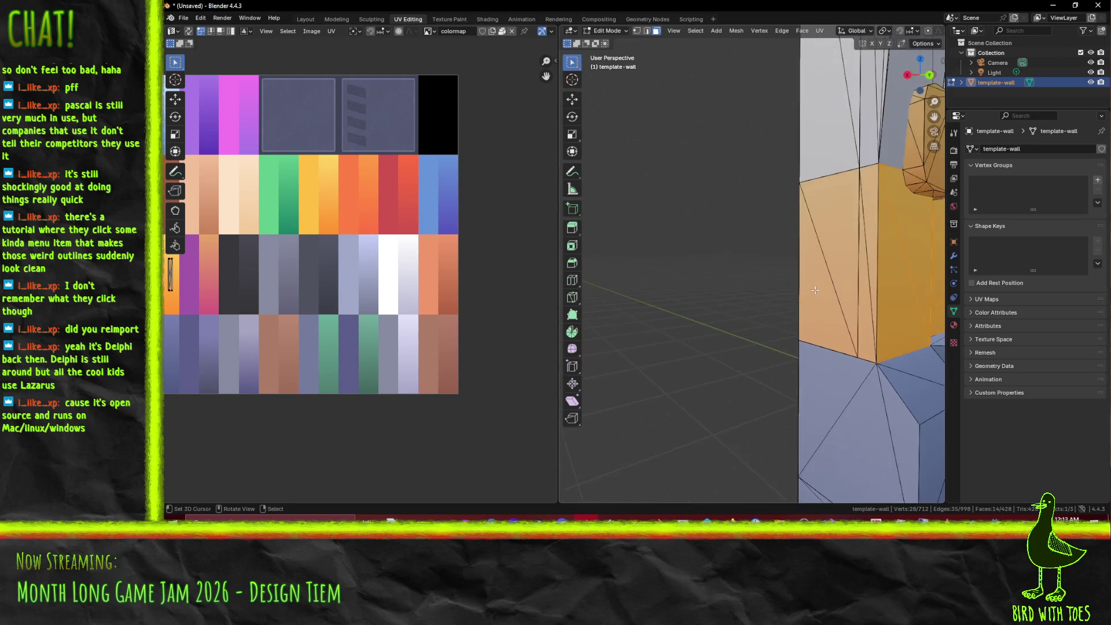
left_click(807, 282, "shift")
left_click(831, 284, "shift")
left_click(833, 301, "shift")
mouse_move(828, 301)
left_mouse_down()
mouse_move(801, 328)
mouse_move(742, 345)
left_mouse_up()
scroll(801, 328, "down", 3)
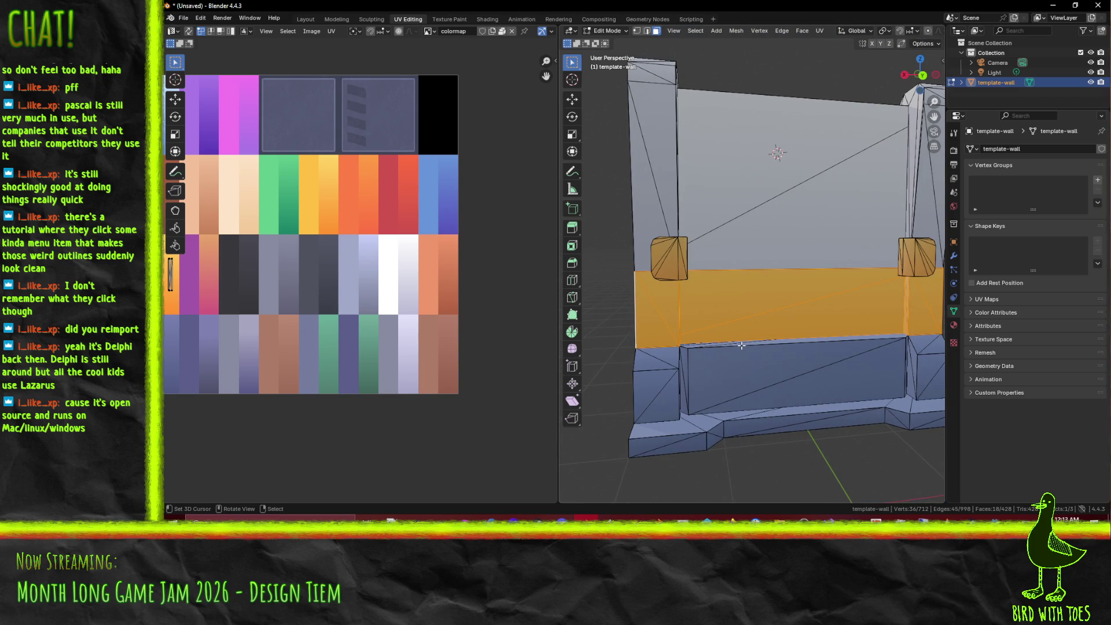
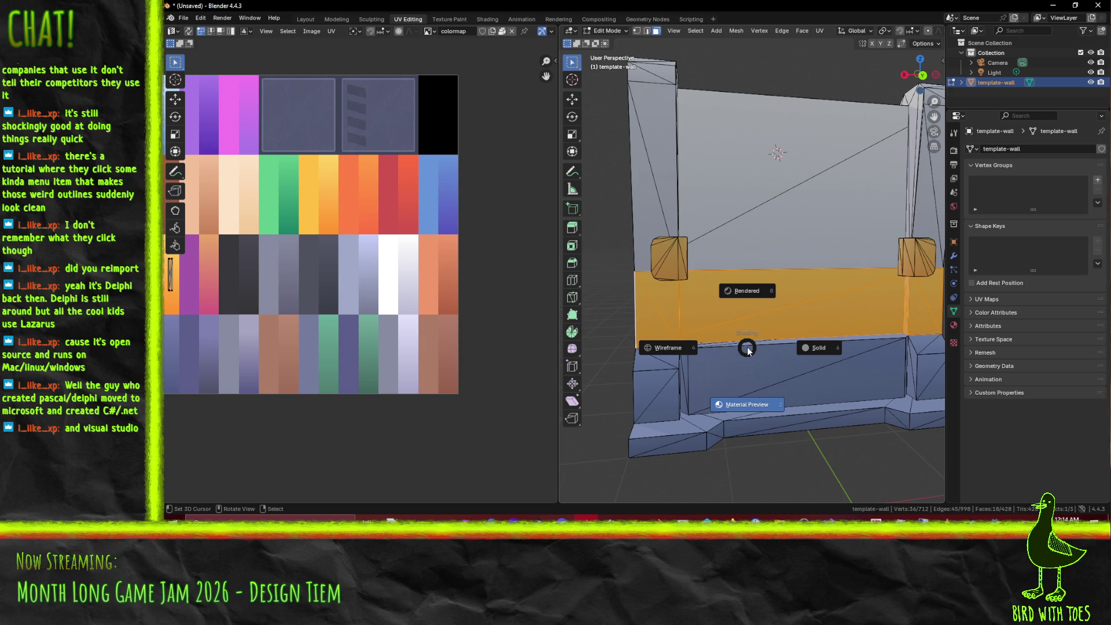
Step: Unwrap the selected middle band with Unwrap Conformal from the F3 search
key("F3")
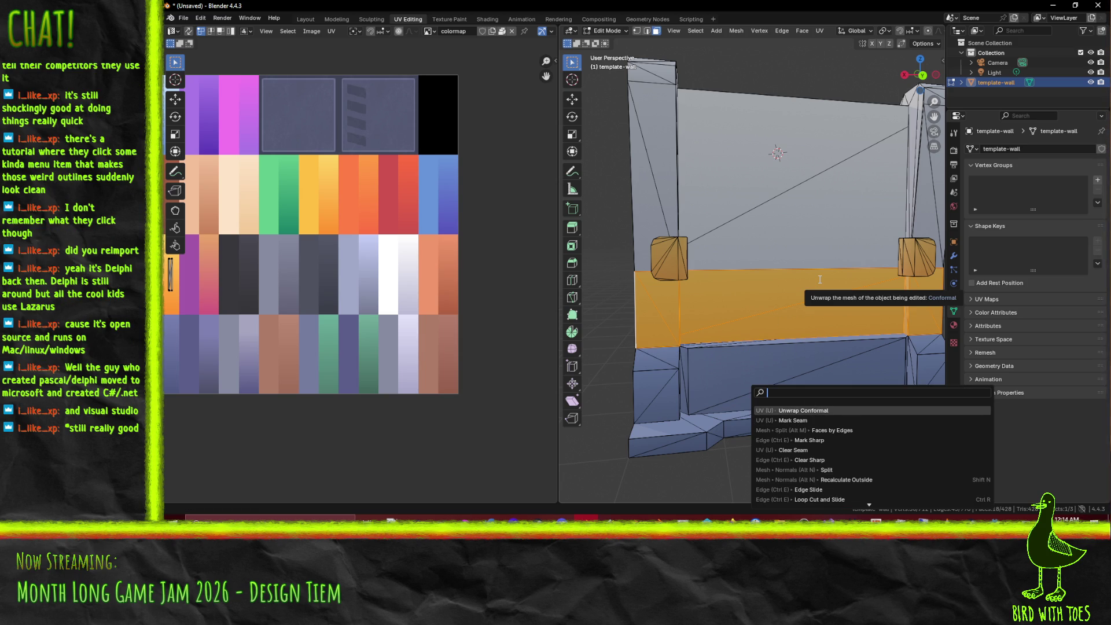
left_click(802, 411)
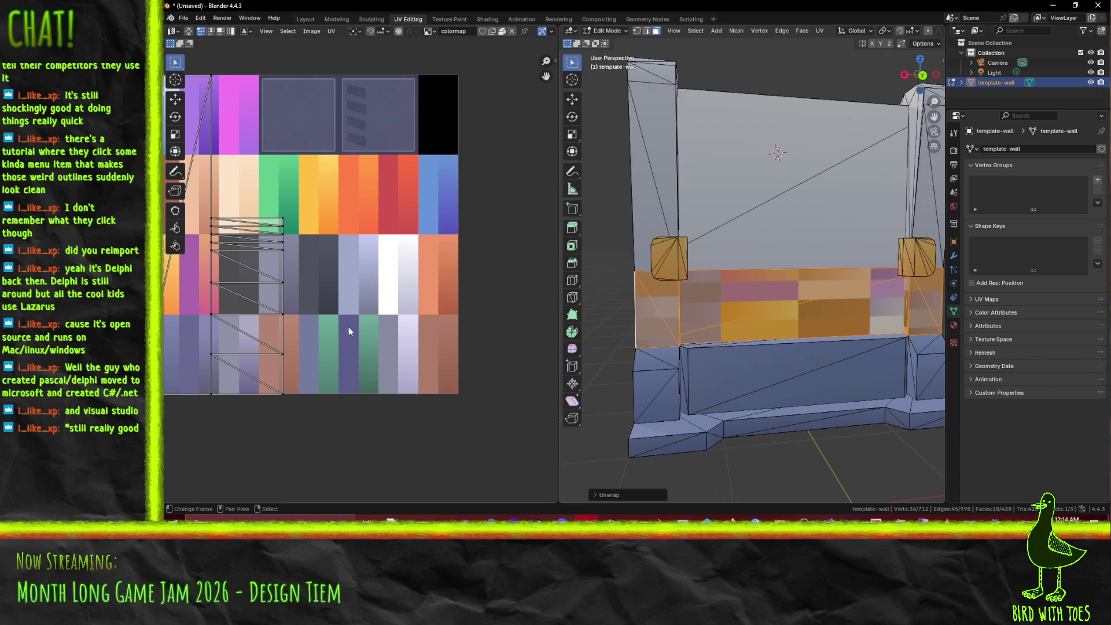
scroll(467, 314, "left", 3)
scroll(423, 347, "down", 1)
Step: Box-select the band's UV islands, shrink them, move them onto the orange swatch and narrow them
key("b")
left_click_drag(270, 76, 457, 474)
key("s")
left_click(349, 314)
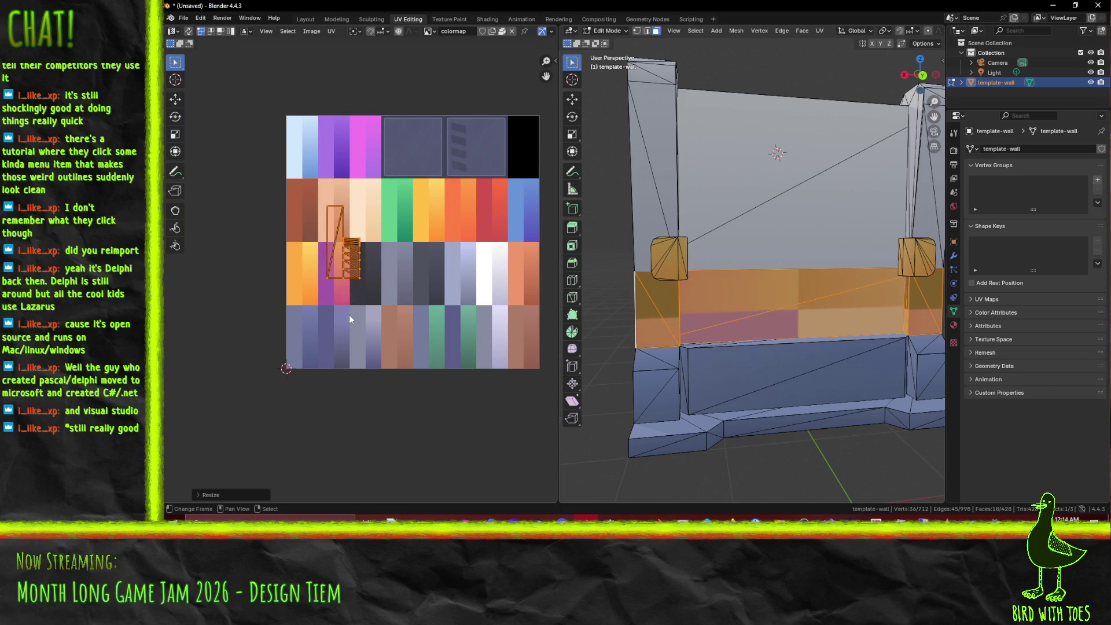
scroll(356, 298, "up", 5)
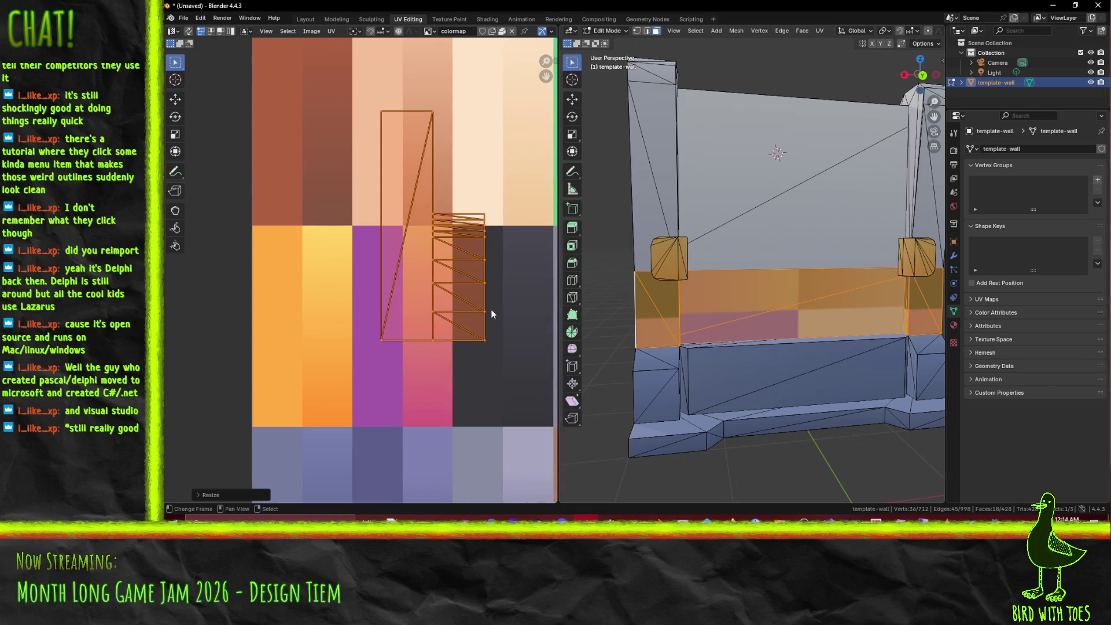
key("g")
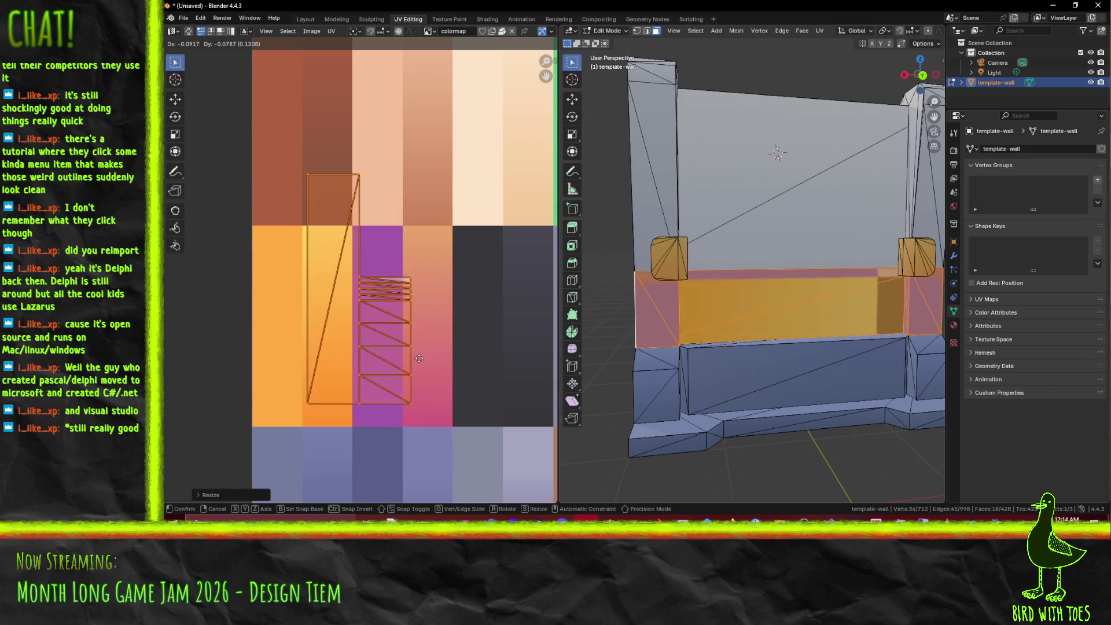
left_click(419, 369)
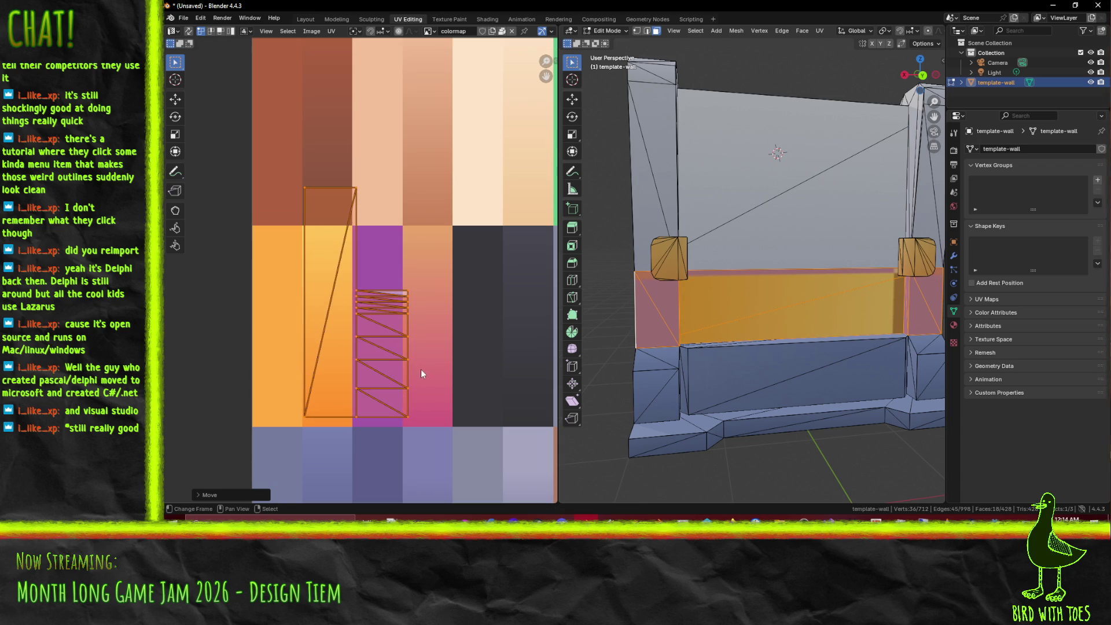
key("s")
key("x")
left_click(408, 339)
Step: Fine-tune the islands with X-constrained moves and scaling so they sit inside the orange swatch
key("g")
key("x")
left_click(405, 337)
key("s")
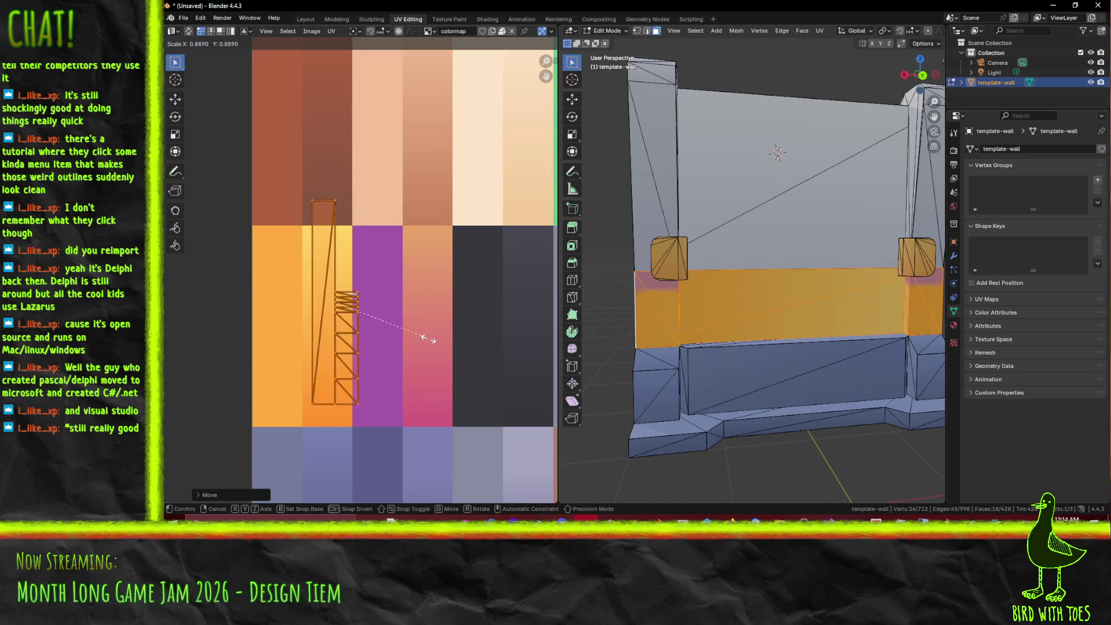
left_click(416, 339)
key("g")
key("Escape")
key("g")
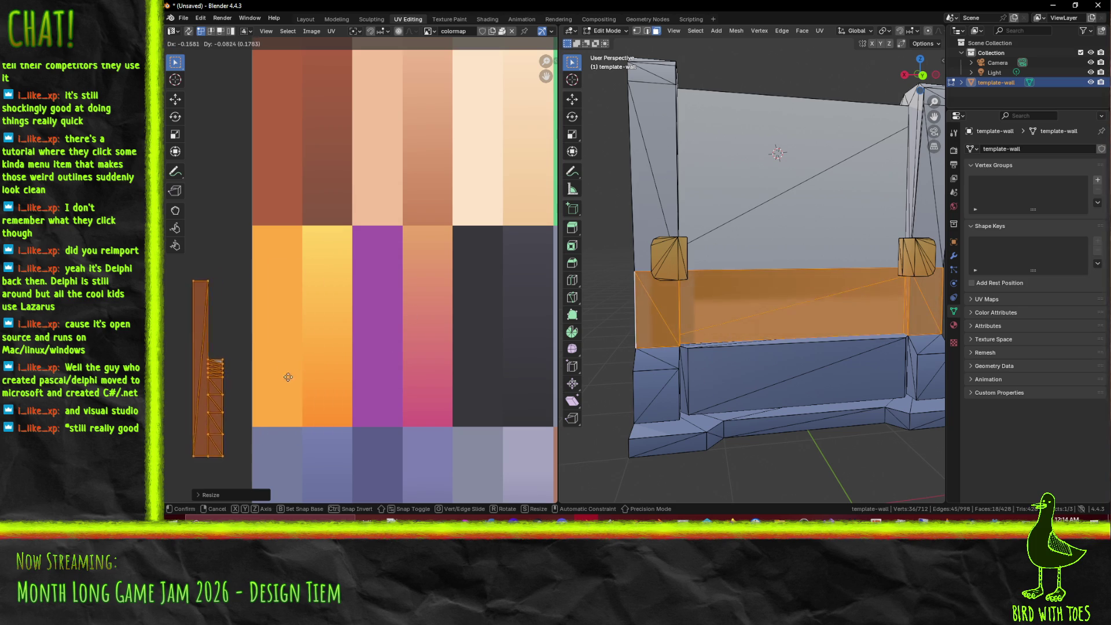
left_click(407, 329)
key("s")
key("x")
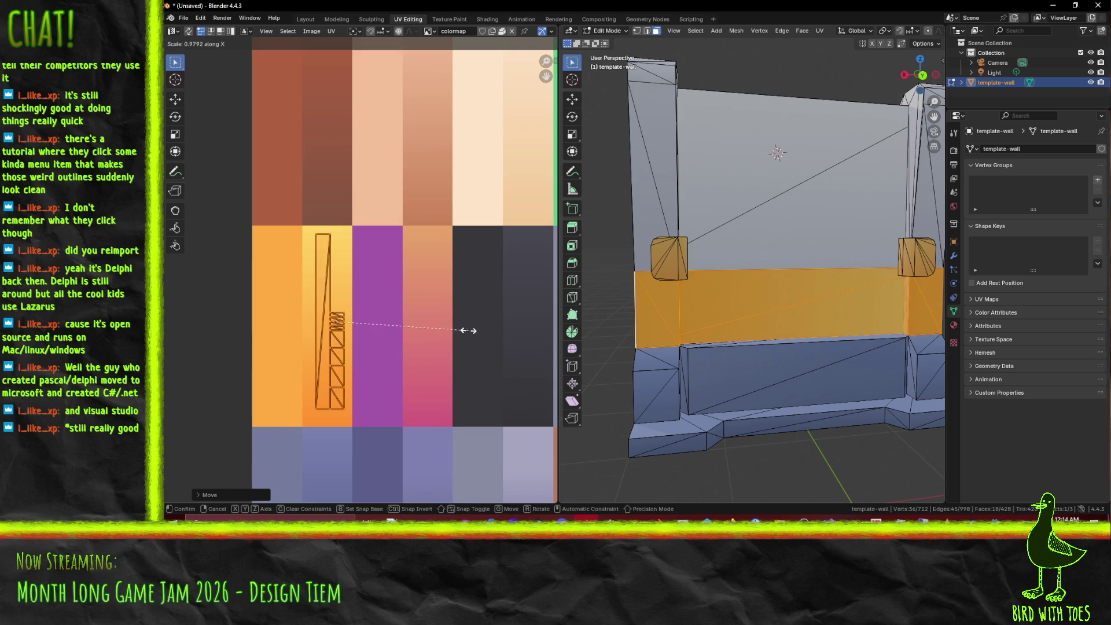
left_click(430, 359)
Step: Orbit the 3D view to check the orange band from edge-on and angled sides
mouse_move(724, 324)
left_mouse_down()
mouse_move(887, 329)
mouse_move(703, 321)
left_mouse_up()
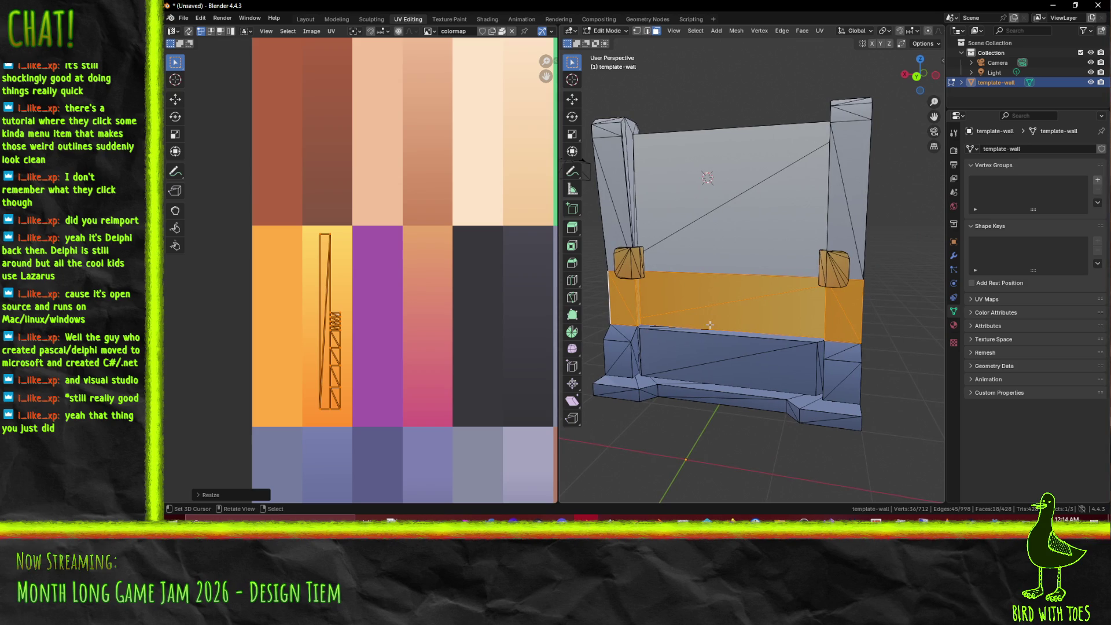
left_click_drag(710, 326, 646, 423)
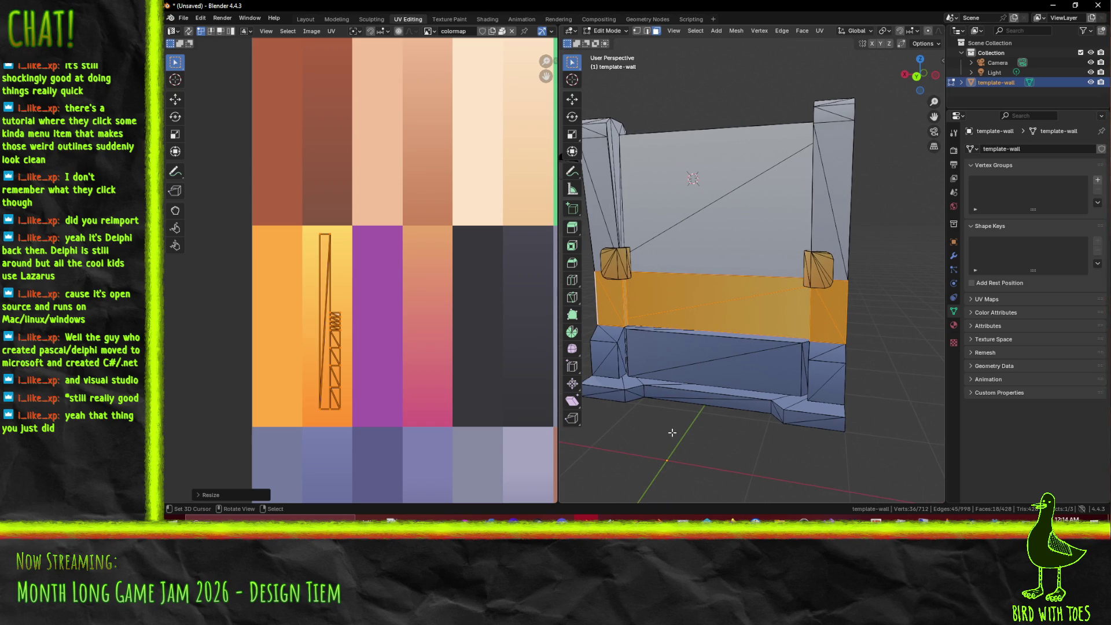
scroll(323, 402, "up", 5)
scroll(392, 293, "down", 3)
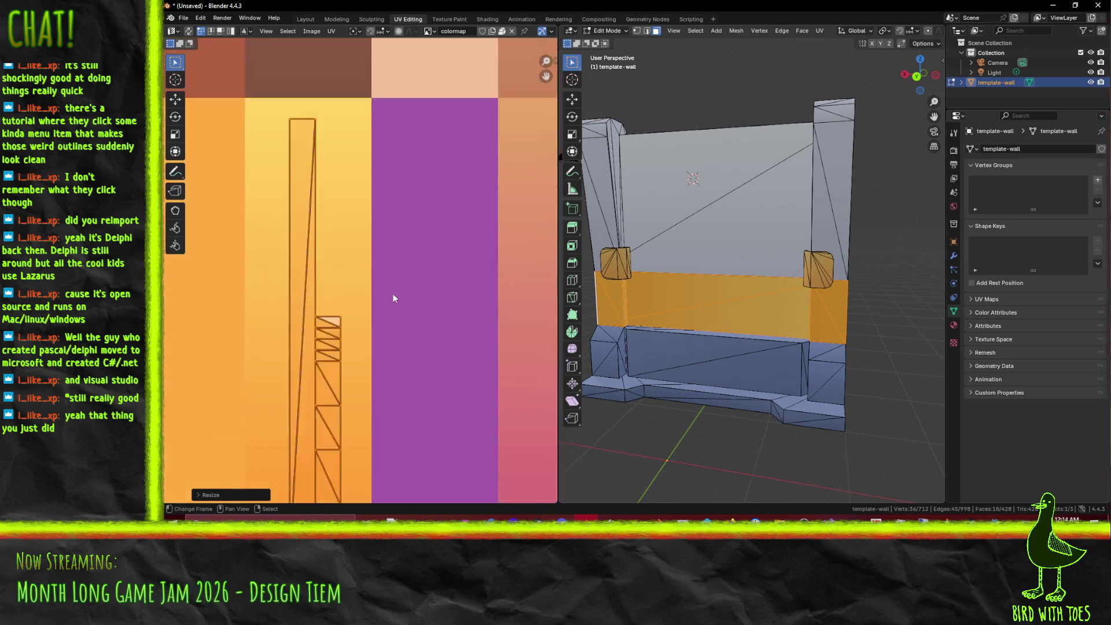
left_click_drag(789, 342, 706, 322)
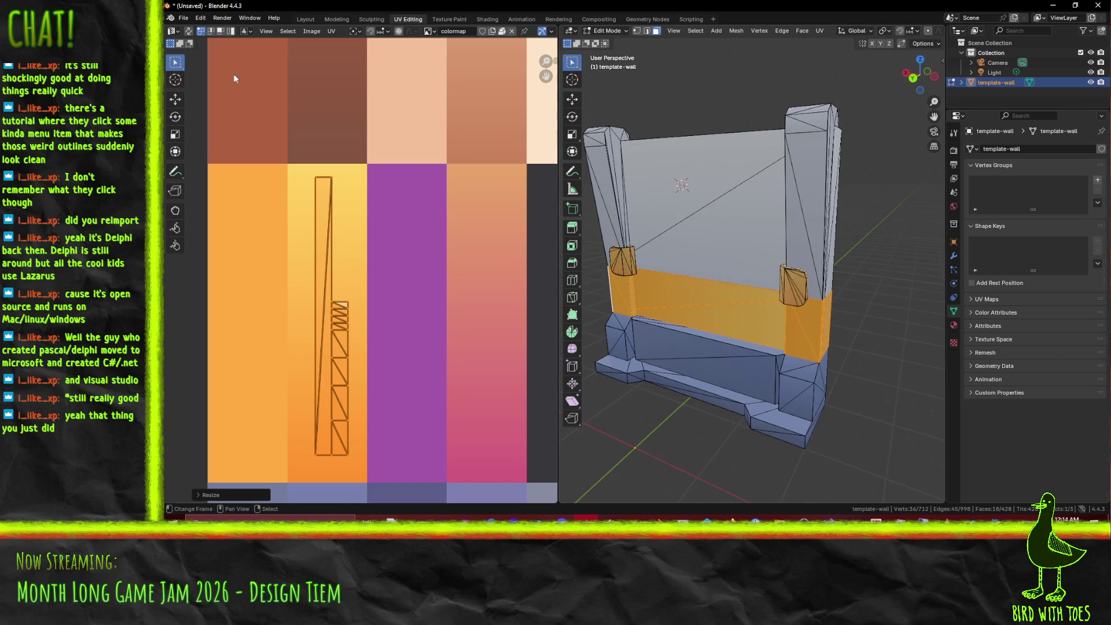
left_click(183, 18)
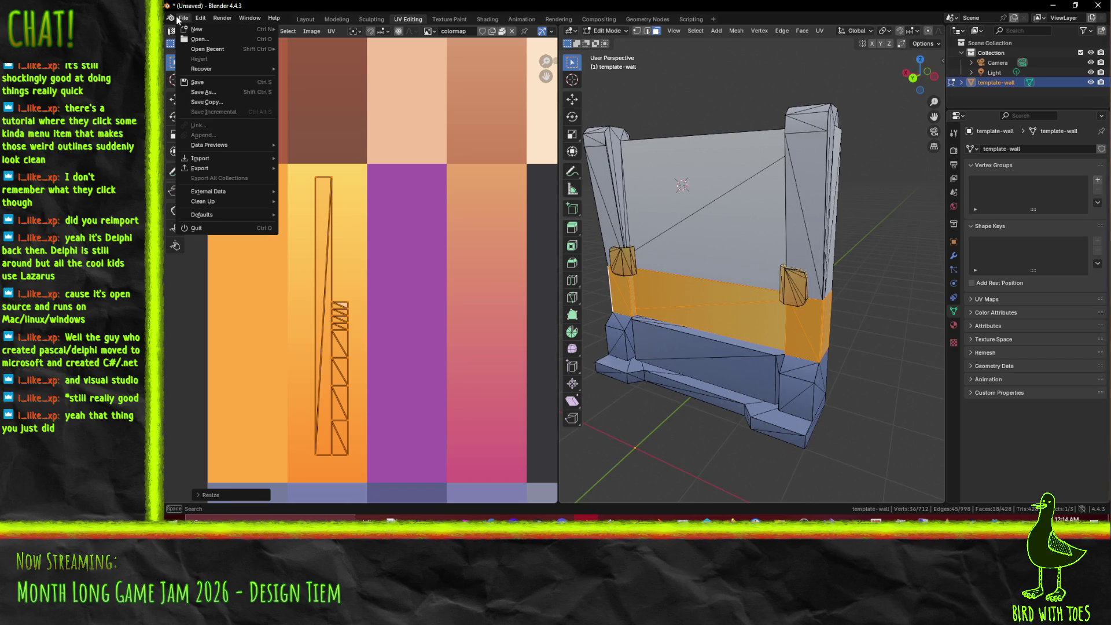
Step: Export the wall through the glTF 2.0 exporter as template-wall2.glb
mouse_move(232, 169)
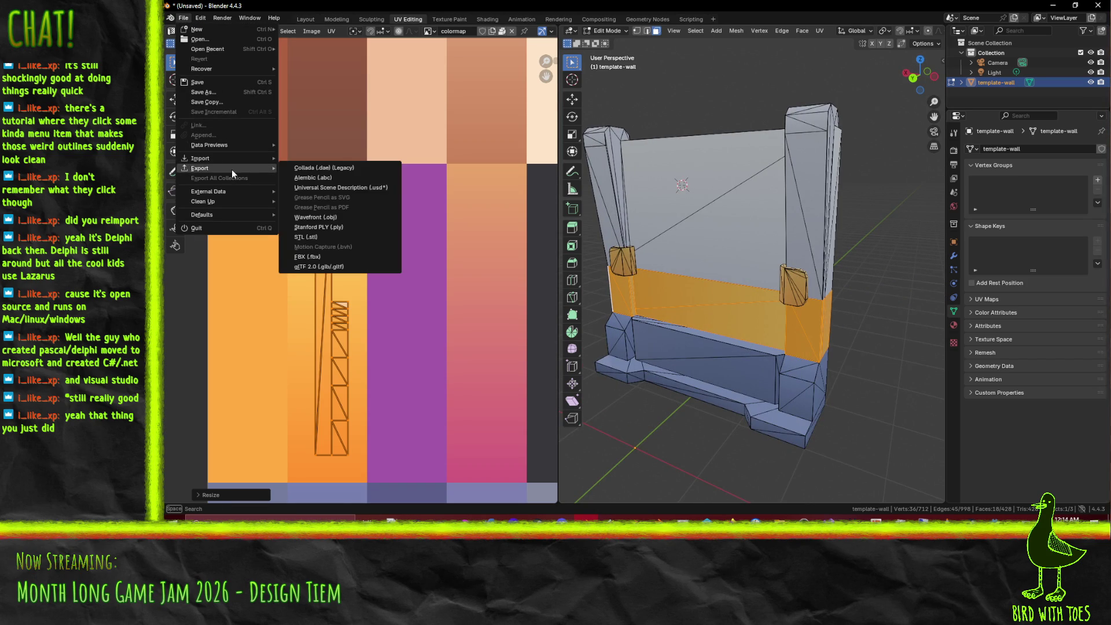
left_click(345, 273)
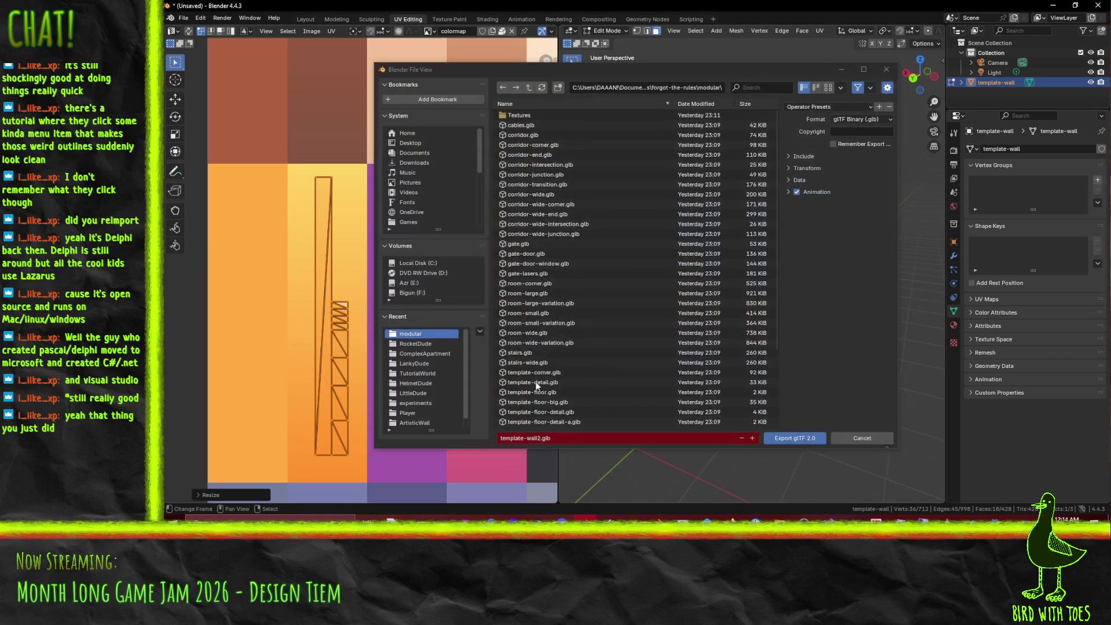
left_click(774, 439)
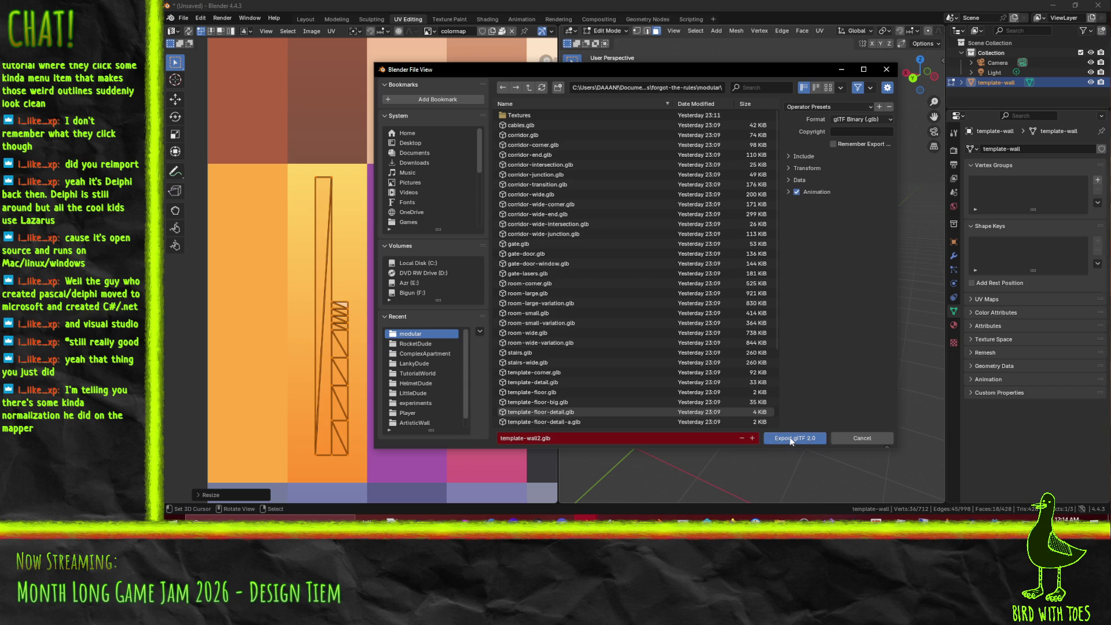
left_click(994, 519)
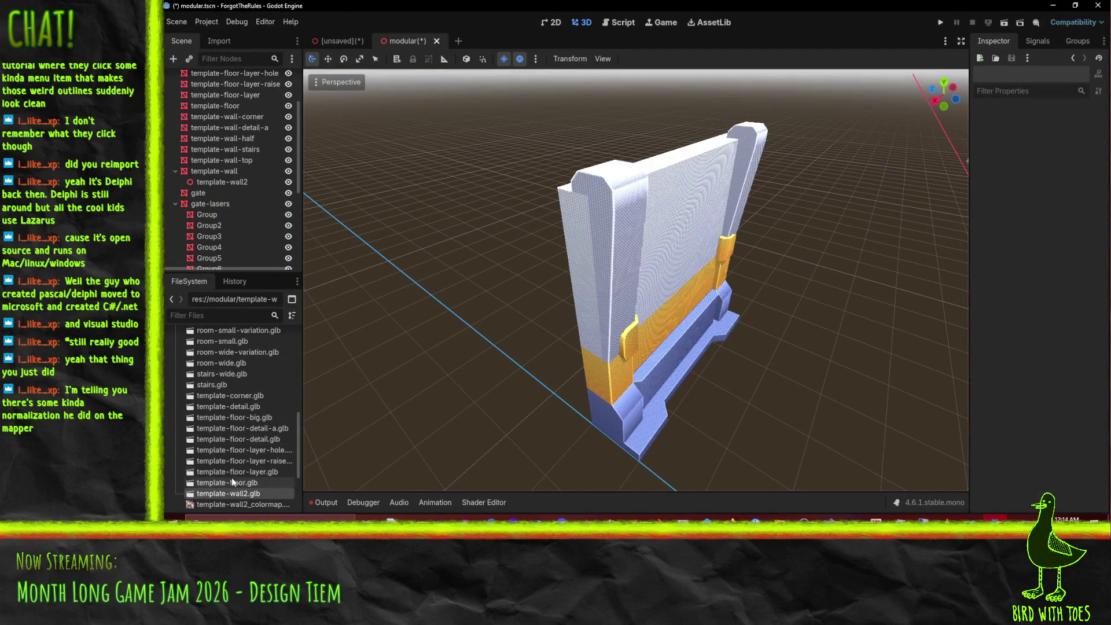
Step: Open template-wall2.glb's import preview and orbit it to see the front and orange pillars
double_click(235, 495)
mouse_move(585, 349)
left_mouse_down()
mouse_move(627, 322)
mouse_move(640, 303)
mouse_move(627, 290)
mouse_move(602, 309)
mouse_move(642, 317)
mouse_move(666, 232)
mouse_move(592, 332)
mouse_move(613, 329)
mouse_move(584, 301)
mouse_move(642, 295)
mouse_move(662, 336)
mouse_move(685, 287)
mouse_move(699, 321)
mouse_move(671, 357)
left_mouse_up()
scroll(644, 301, "up", 5)
mouse_move(649, 270)
left_mouse_down()
mouse_move(596, 349)
mouse_move(587, 382)
mouse_move(612, 366)
mouse_move(595, 349)
mouse_move(512, 393)
mouse_move(487, 383)
mouse_move(515, 371)
mouse_move(590, 387)
mouse_move(575, 409)
mouse_move(593, 380)
left_mouse_up()
scroll(571, 404, "down", 5)
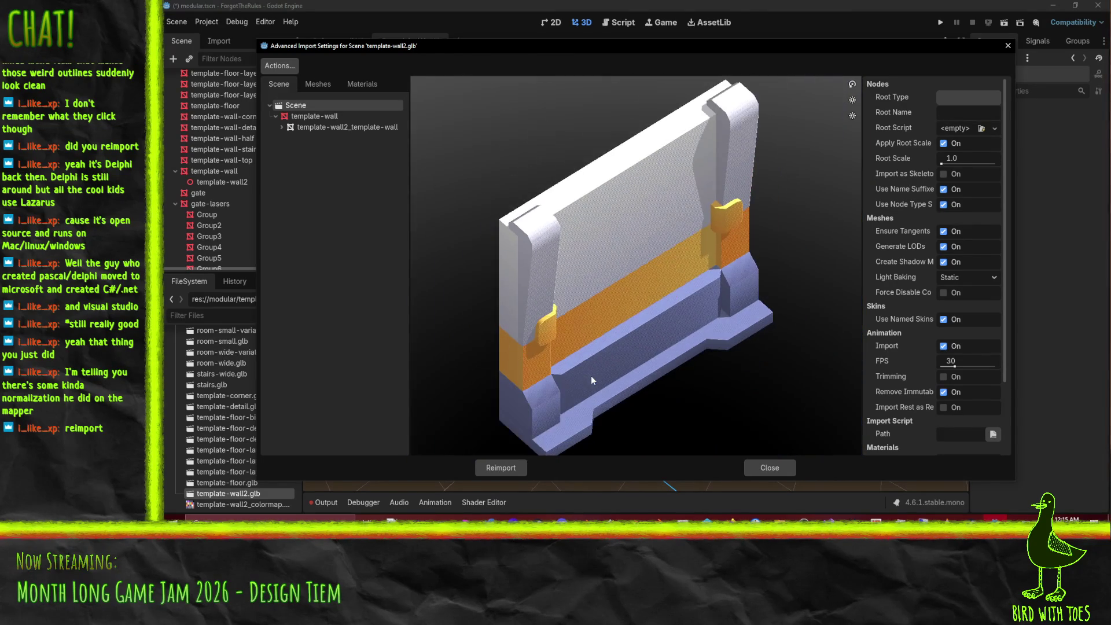
left_click_drag(610, 329, 596, 324)
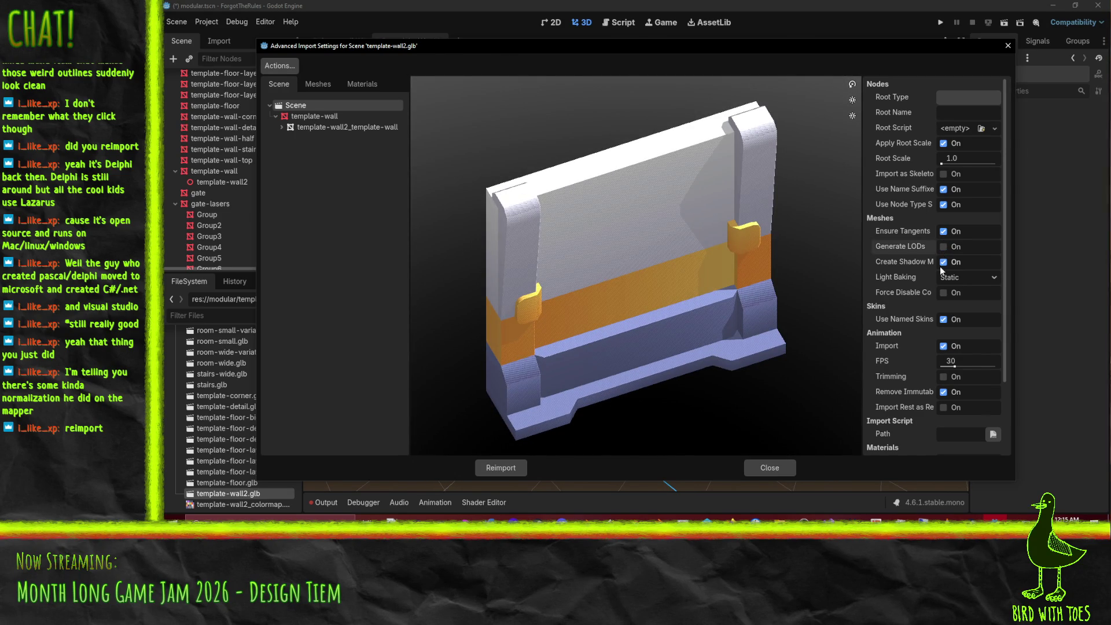
Step: Turn off Ensure Tangents, close the import settings and view the wall's front in the scene
left_click(943, 233)
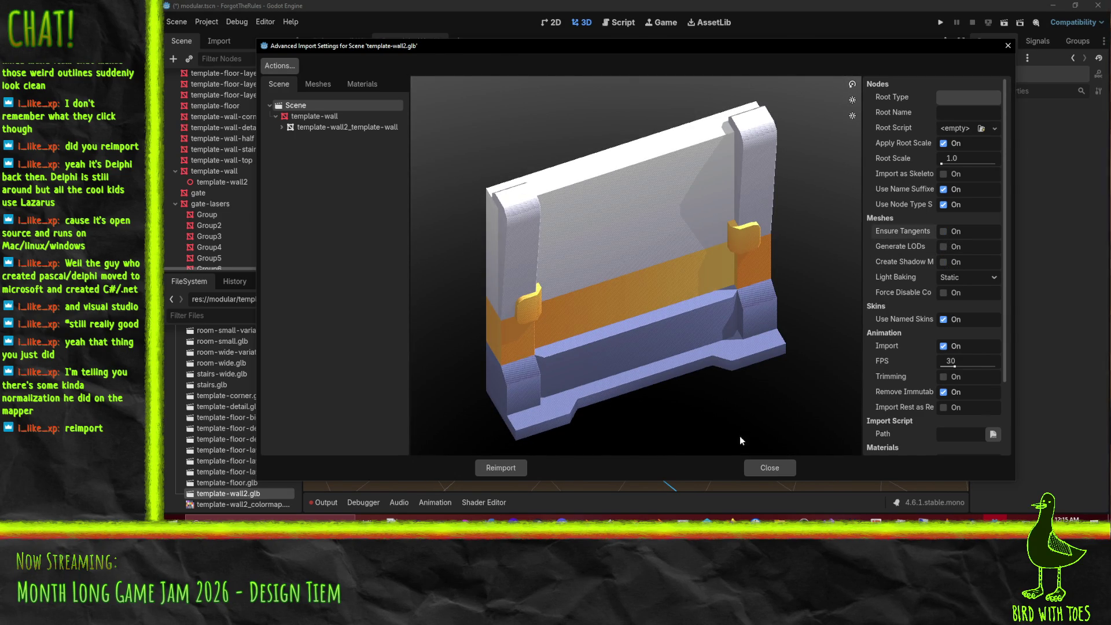
left_click_drag(738, 436, 693, 287)
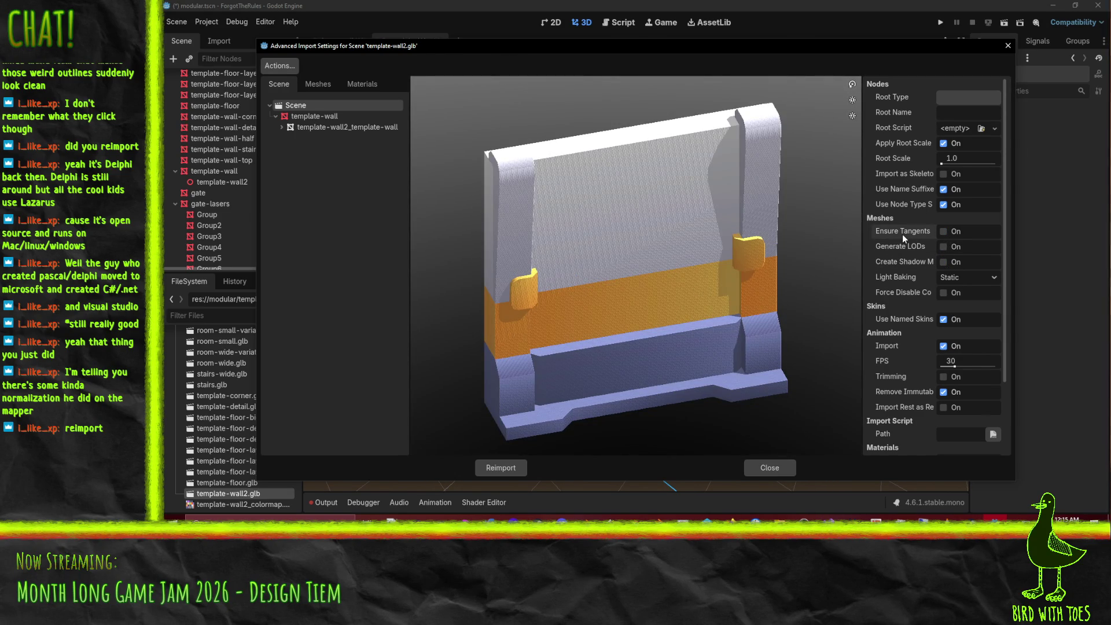
left_click(770, 468)
mouse_move(601, 263)
left_mouse_down()
mouse_move(777, 355)
mouse_move(733, 338)
left_mouse_up()
scroll(771, 295, "down", 2)
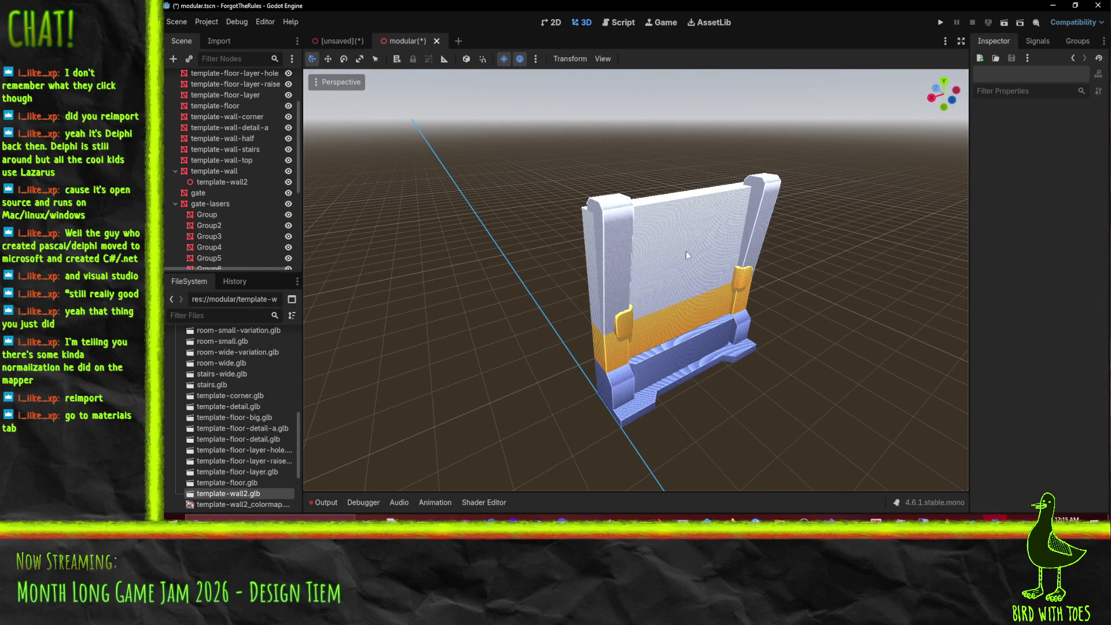
Step: Glance at the wall in Blender, then reopen template-wall2.glb's import settings and preview the colormap material
left_click(551, 516)
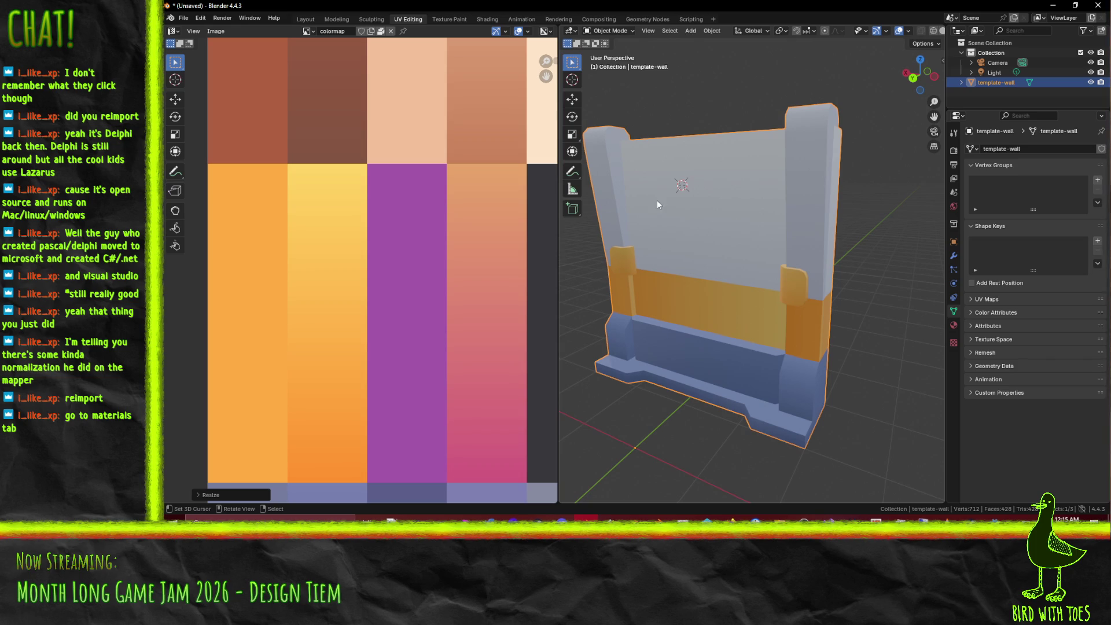
left_click_drag(703, 211, 936, 458)
left_click(996, 518)
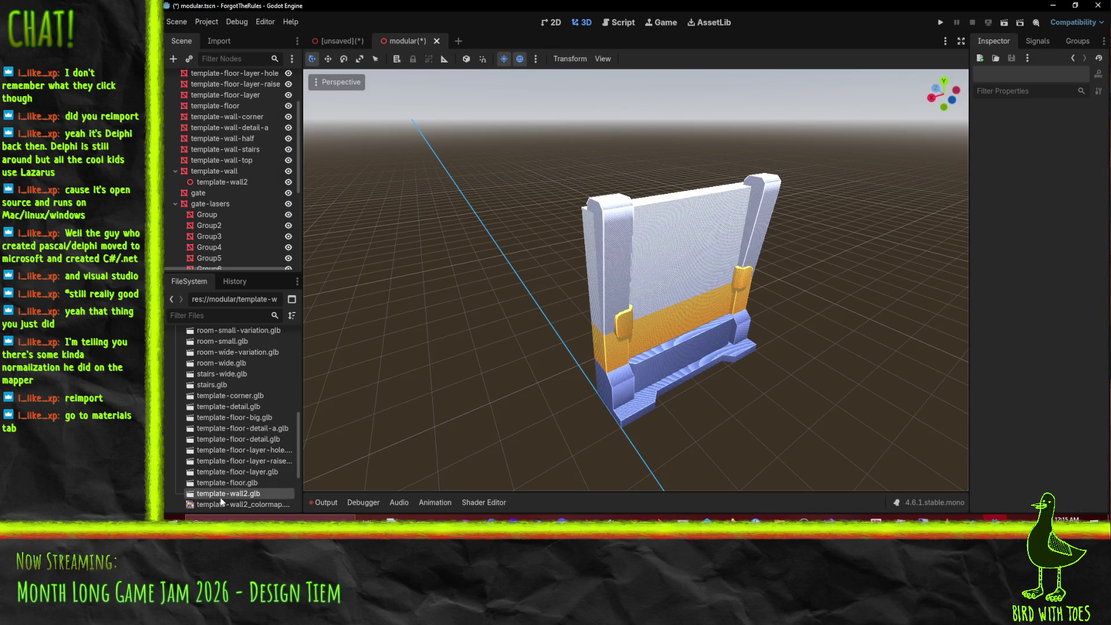
double_click(221, 498)
left_click(363, 84)
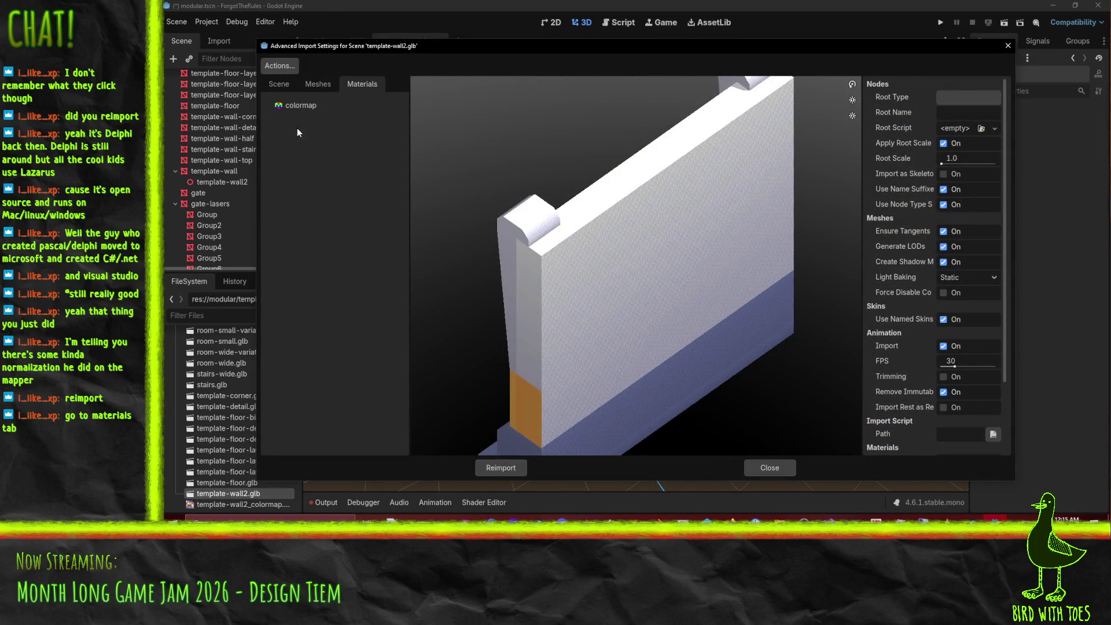
left_click(301, 106)
mouse_move(545, 333)
left_mouse_down()
mouse_move(814, 290)
mouse_move(826, 259)
mouse_move(679, 281)
mouse_move(603, 270)
mouse_move(473, 368)
mouse_move(163, 179)
left_mouse_up()
scroll(824, 265, "up", 5)
scroll(822, 270, "down", 5)
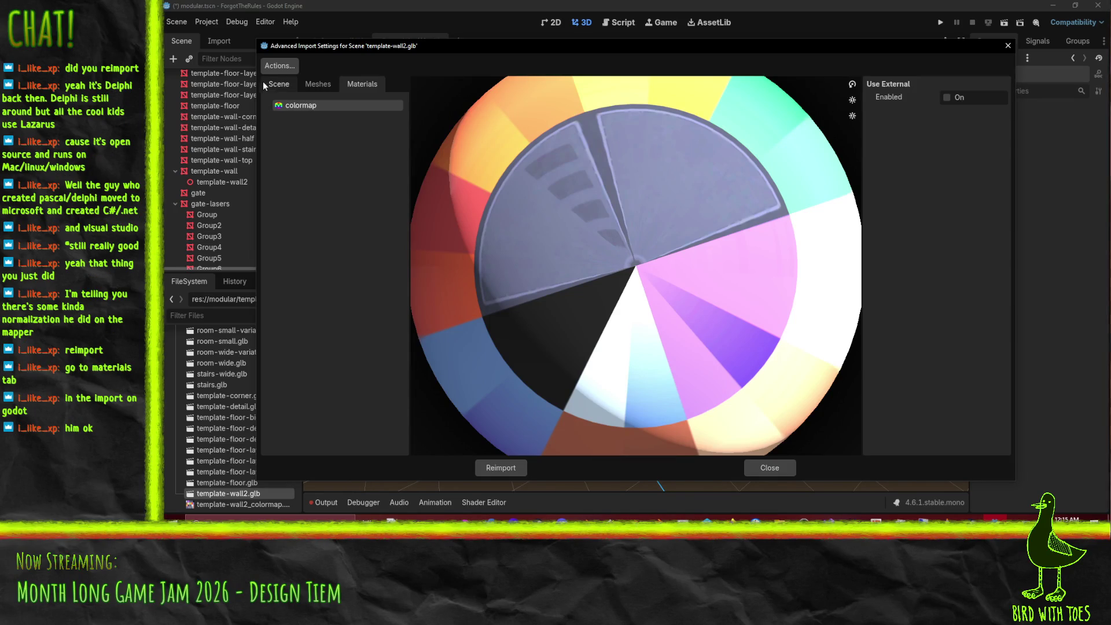
Step: Select the template-wall mesh node, raise its Normal Merge Angle to 159° and close the window
left_click(279, 86)
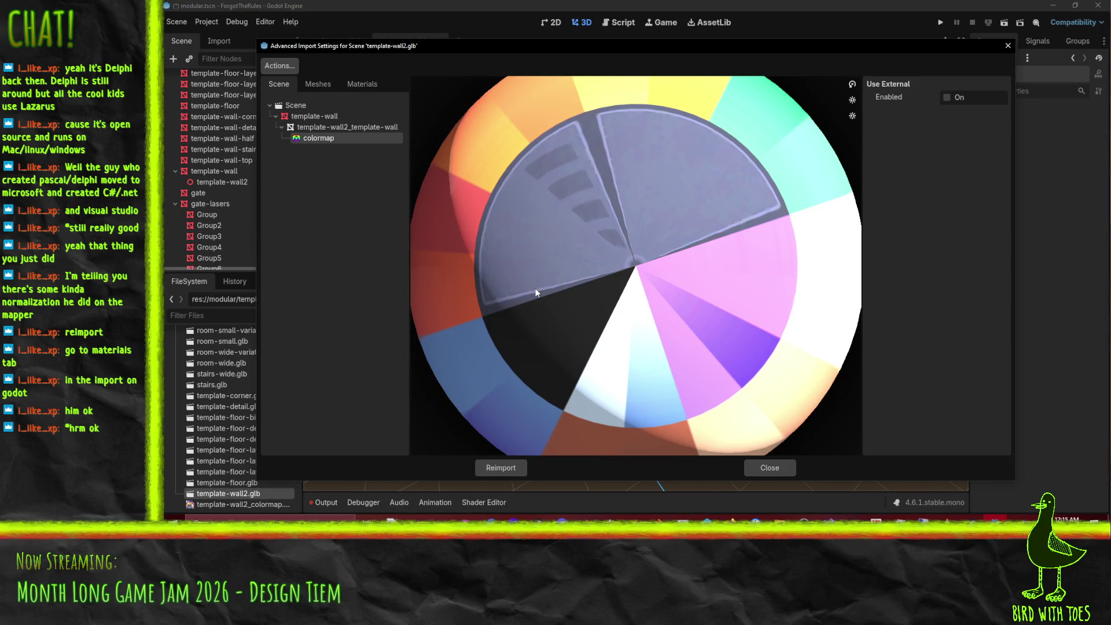
left_click(329, 127)
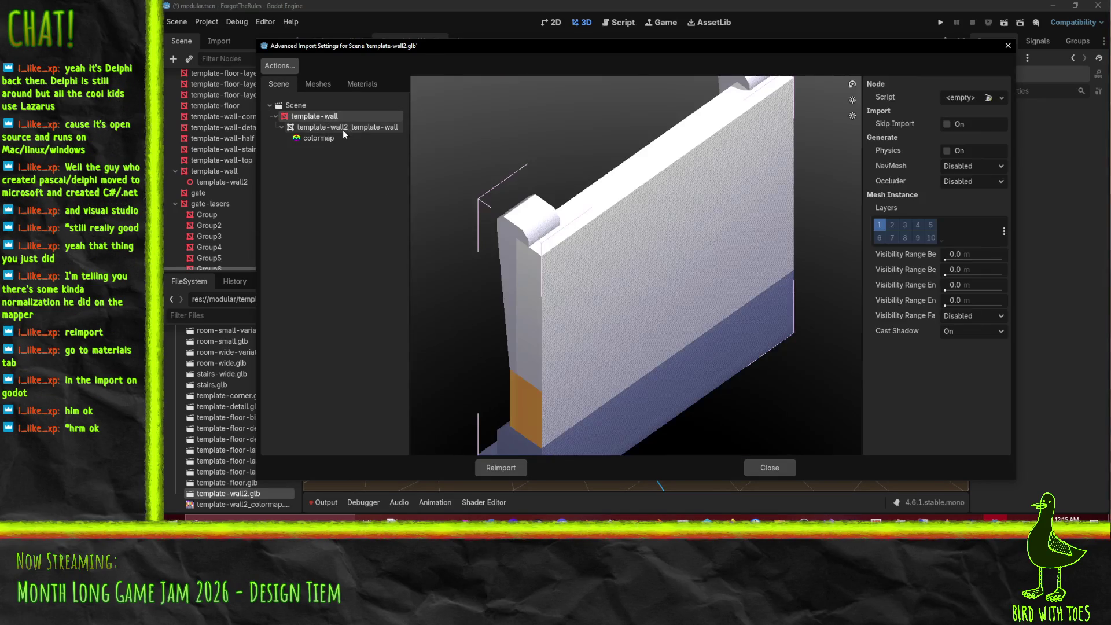
left_click(327, 139)
left_click(321, 128)
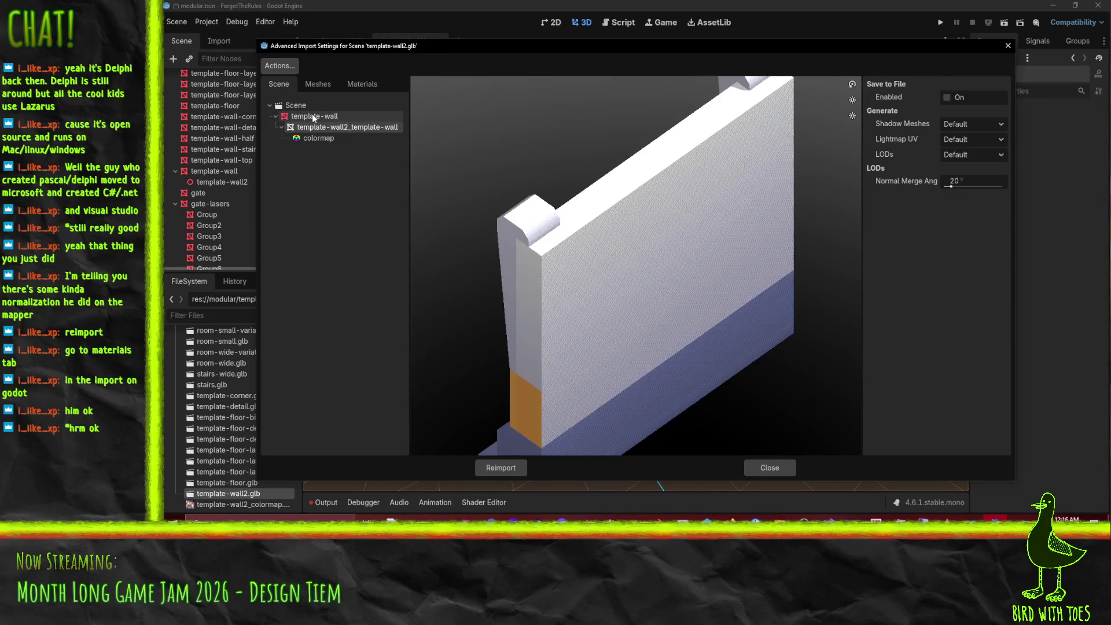
mouse_move(569, 271)
left_mouse_down()
mouse_move(668, 252)
mouse_move(689, 232)
mouse_move(665, 232)
mouse_move(694, 236)
left_mouse_up()
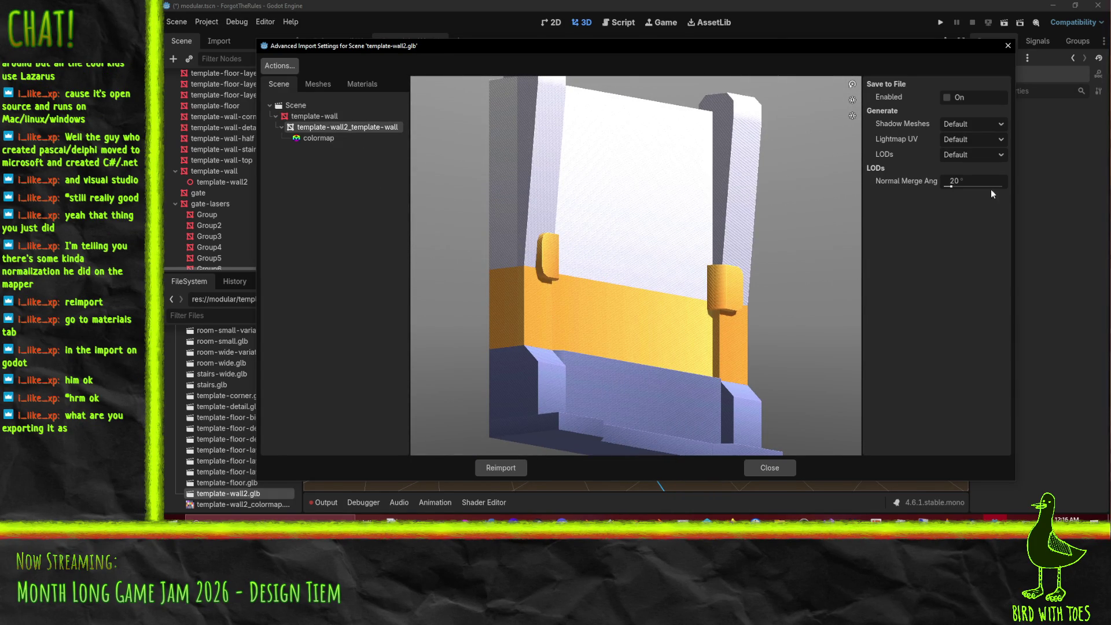
left_click_drag(950, 186, 1008, 188)
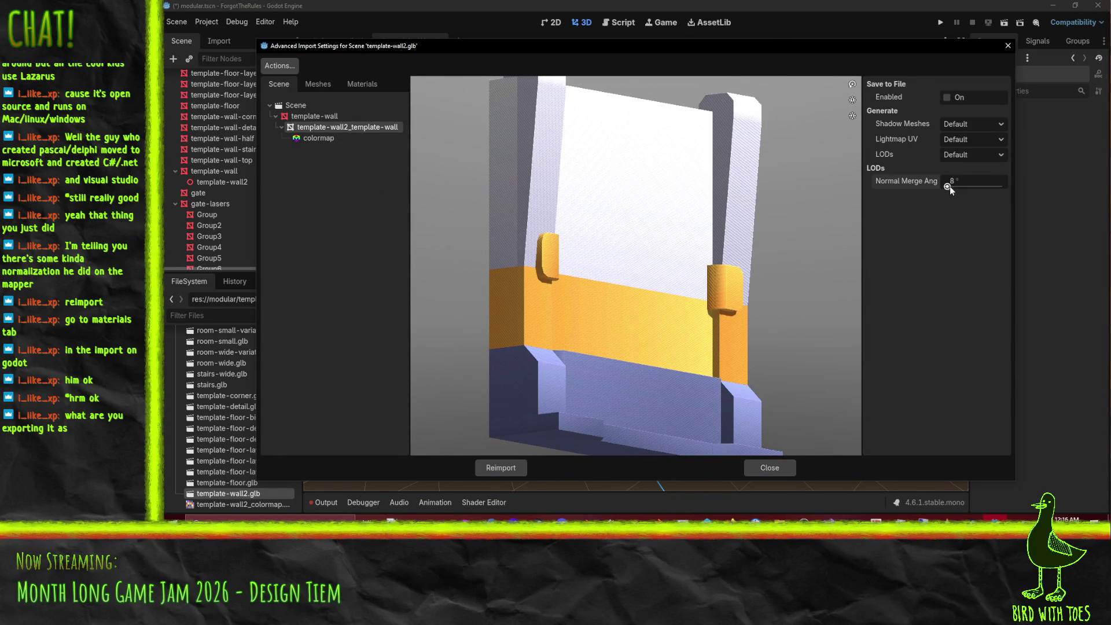
left_click(770, 469)
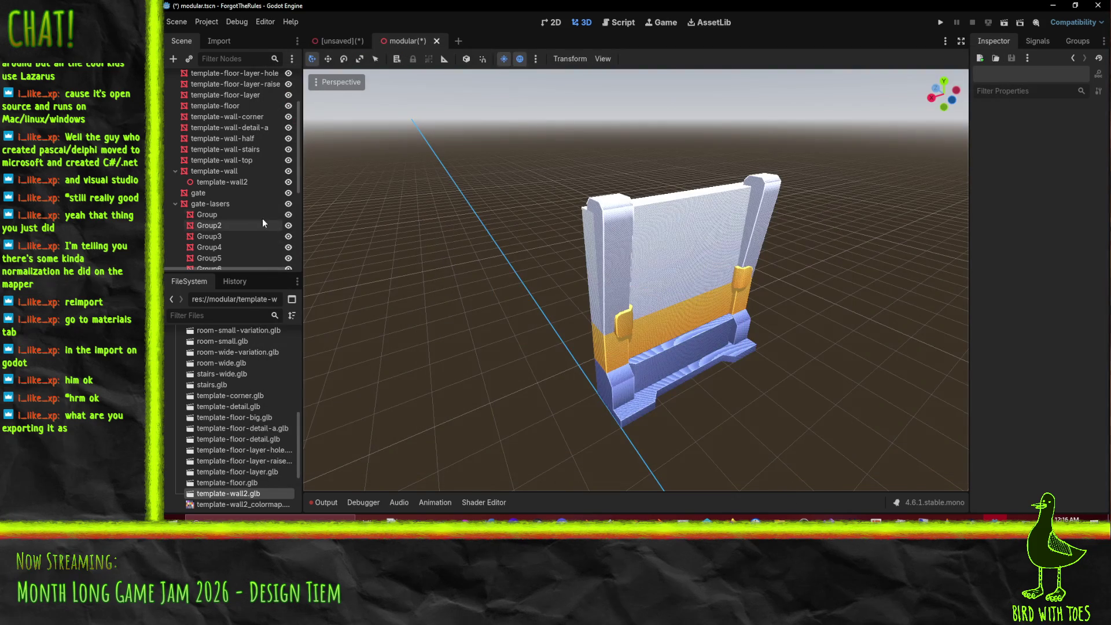
Step: Open template-wall2.glb's advanced import settings and inspect the wall preview and template-wall node
double_click(214, 495)
mouse_move(652, 333)
left_mouse_down()
mouse_move(619, 287)
mouse_move(696, 286)
mouse_move(720, 258)
mouse_move(700, 277)
mouse_move(484, 202)
left_mouse_up()
left_click_drag(720, 262, 697, 261)
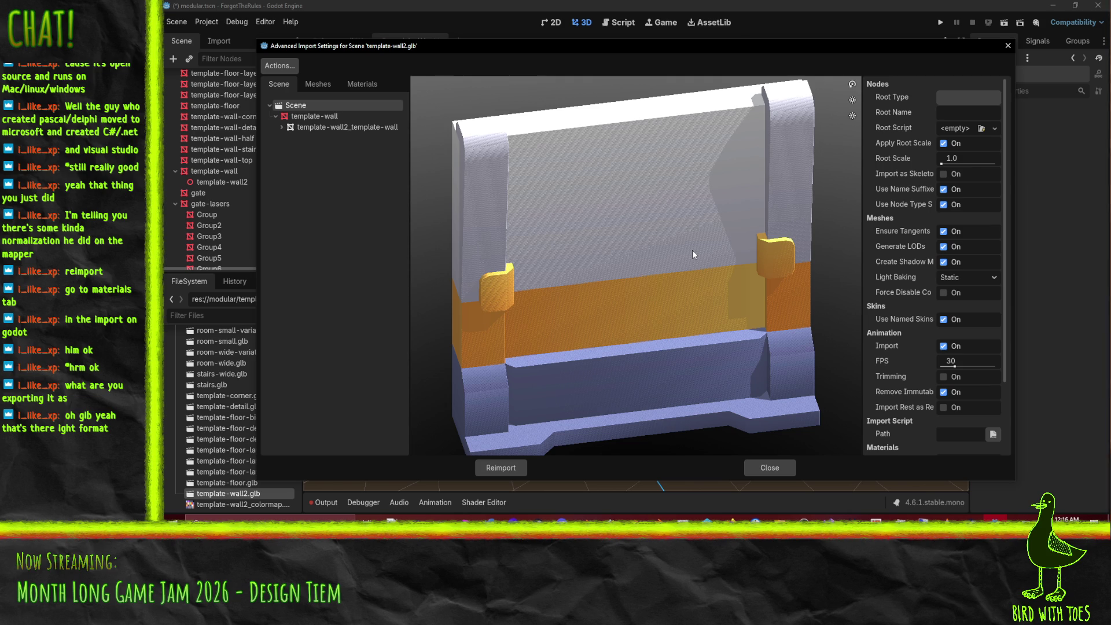
left_click(316, 116)
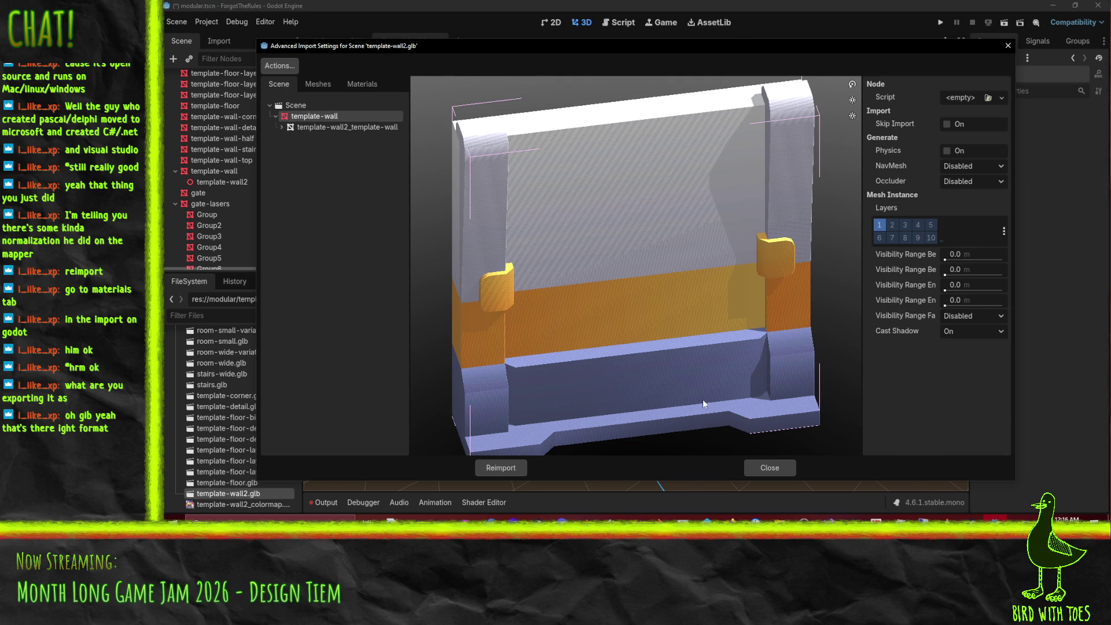
left_click(289, 106)
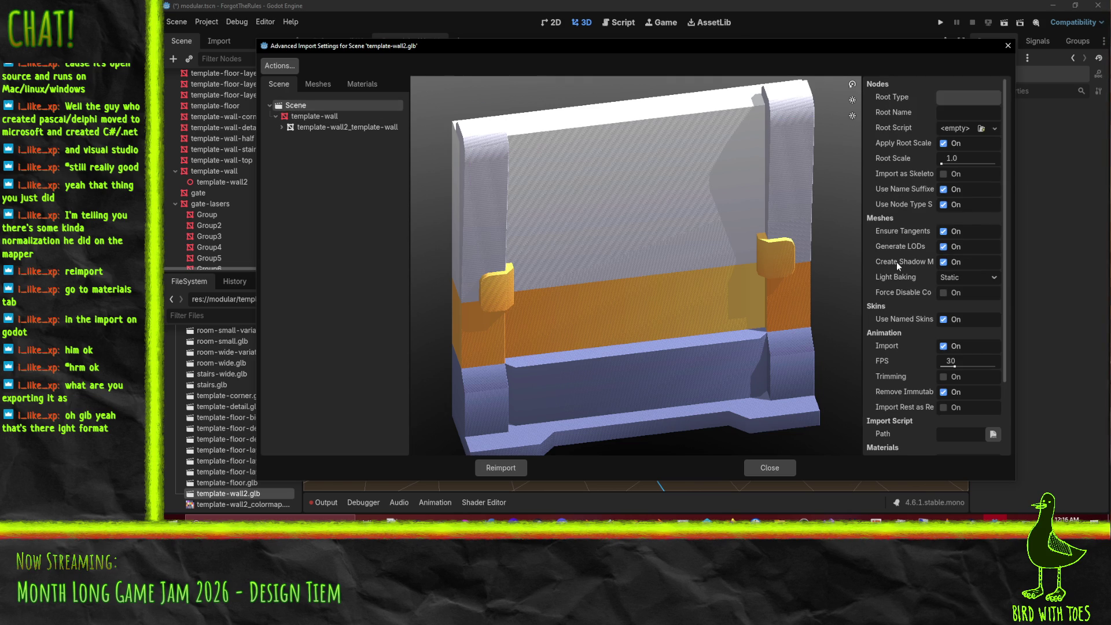
Step: Try Discard for embedded images, revert to Extract Textures, keep materials internal, and close the settings
scroll(911, 278, "down", 3)
left_click(967, 430)
left_click(974, 454)
left_click(971, 445)
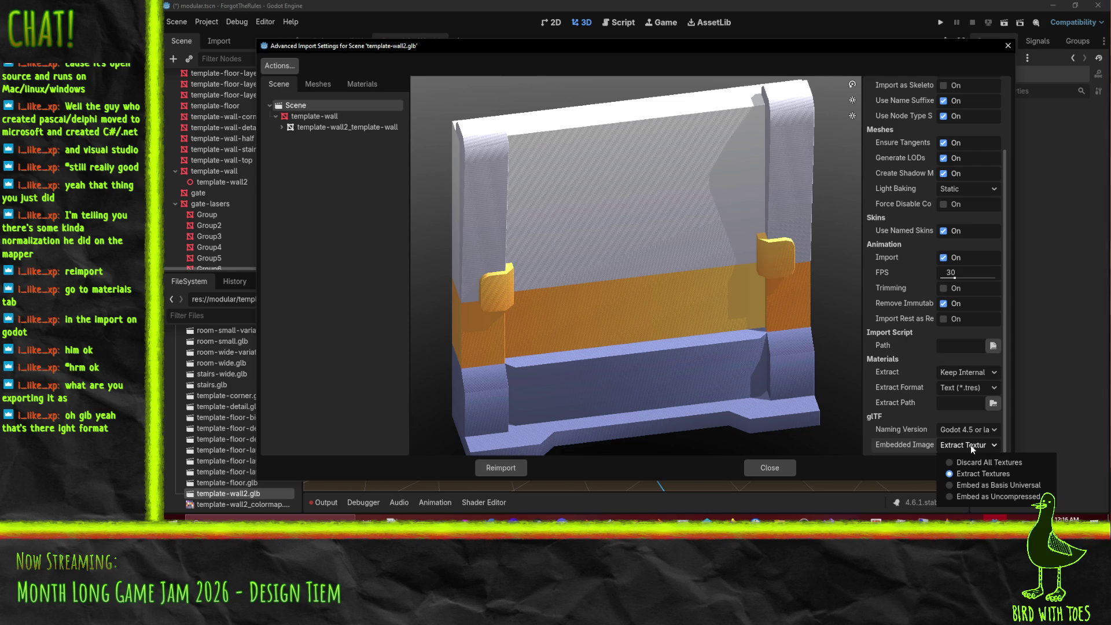
left_click(982, 463)
mouse_move(720, 336)
left_mouse_down()
mouse_move(628, 306)
mouse_move(730, 345)
mouse_move(689, 330)
left_mouse_up()
left_click(965, 445)
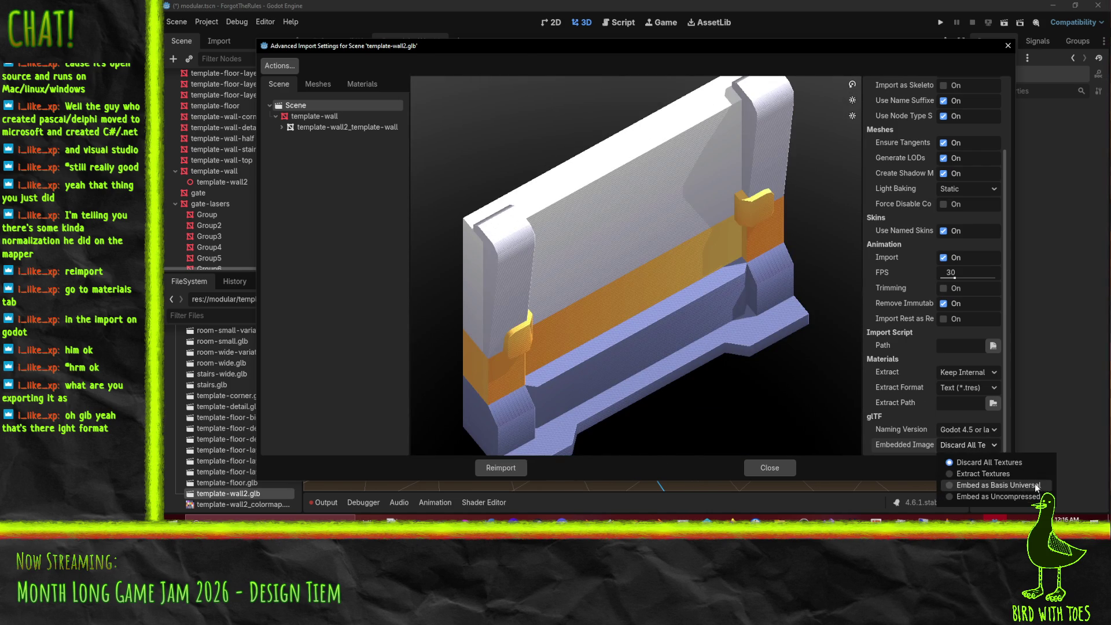
left_click(1007, 474)
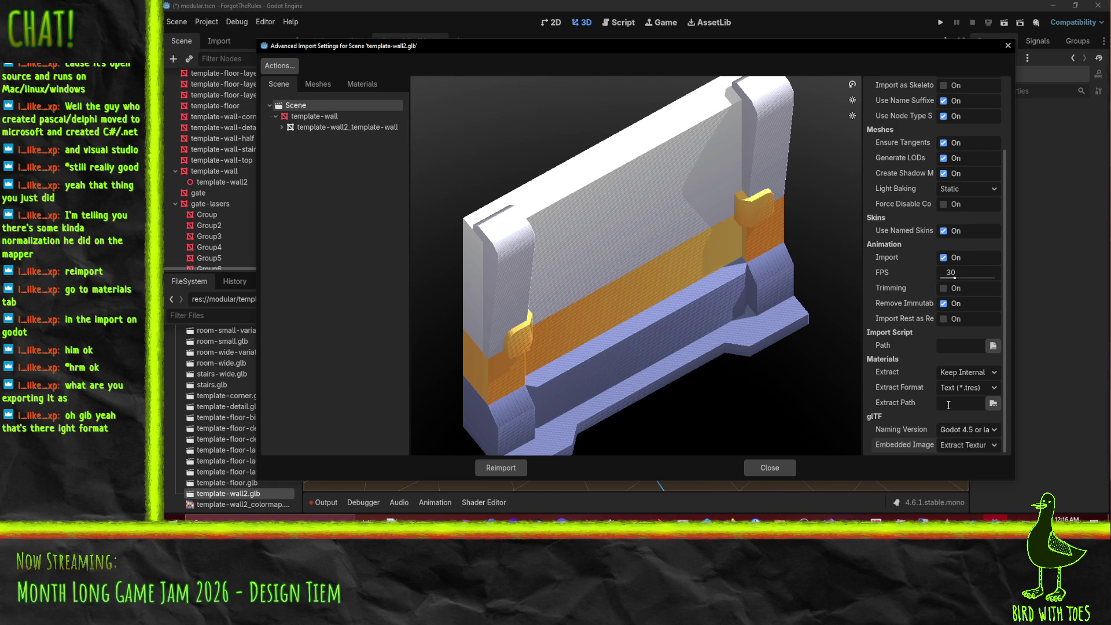
left_click(961, 373)
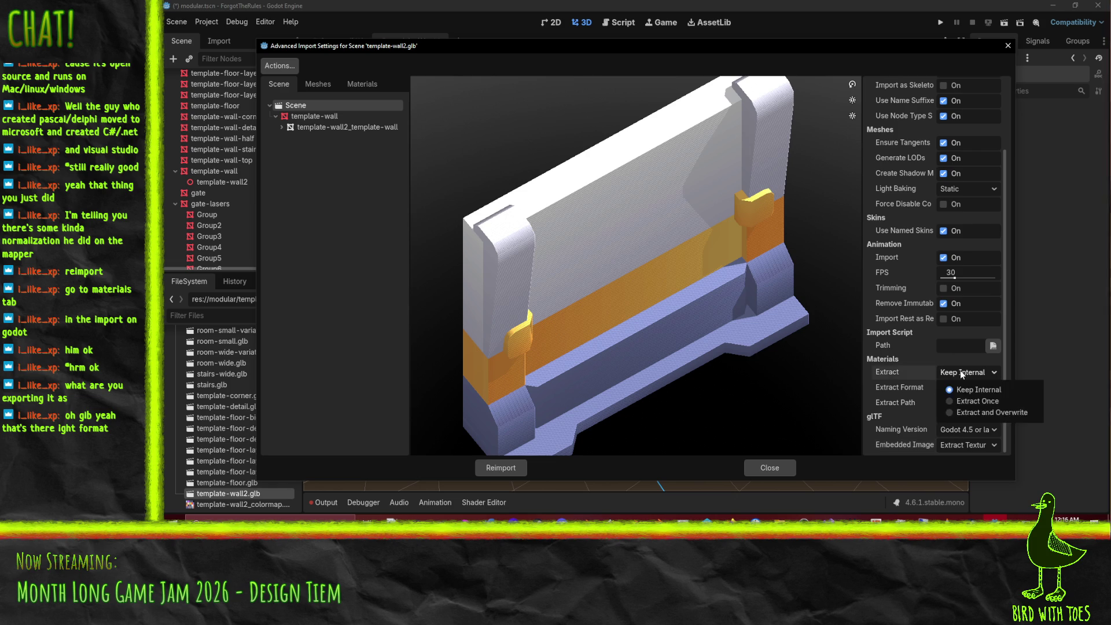
left_click(960, 372)
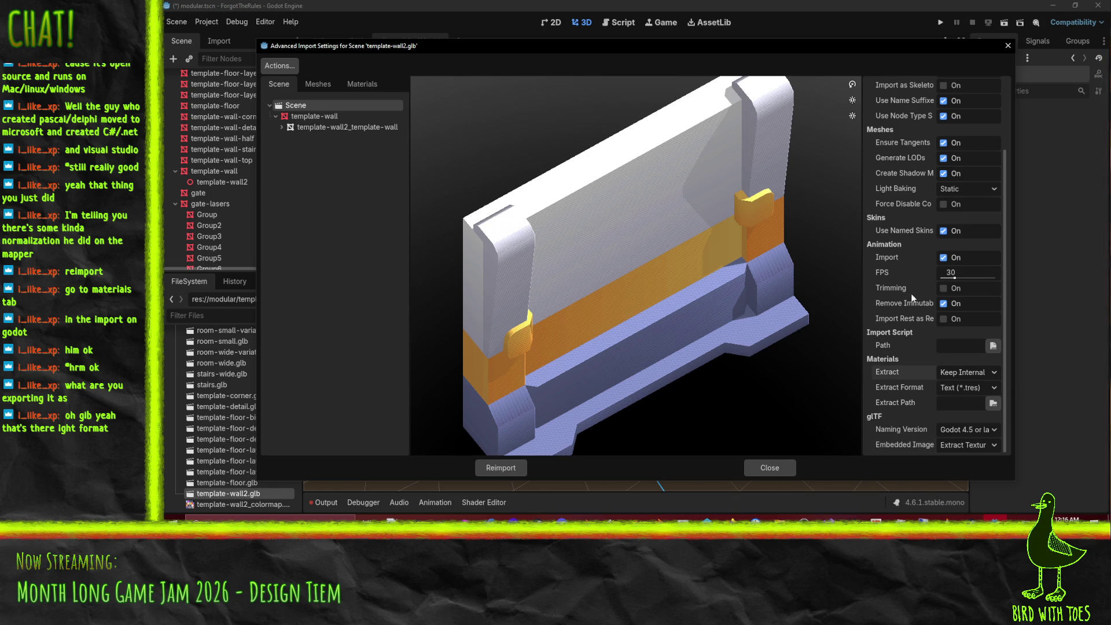
mouse_move(909, 305)
key("Escape")
mouse_move(780, 519)
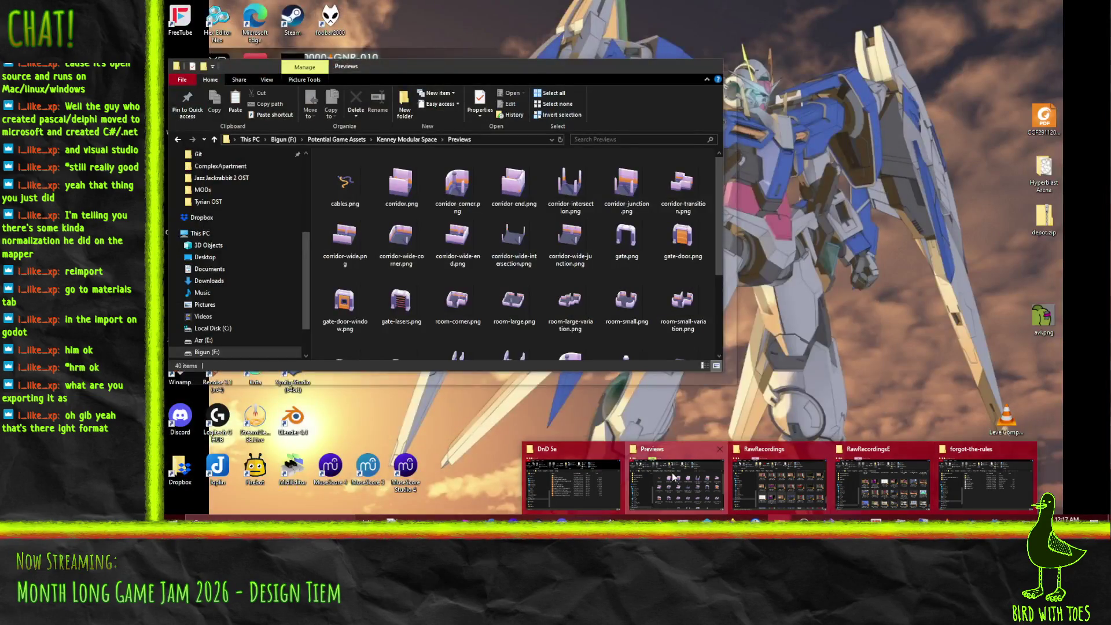
Step: Go to Kenney Modular Space's Models > FBX format folder in File Explorer
left_click(633, 475)
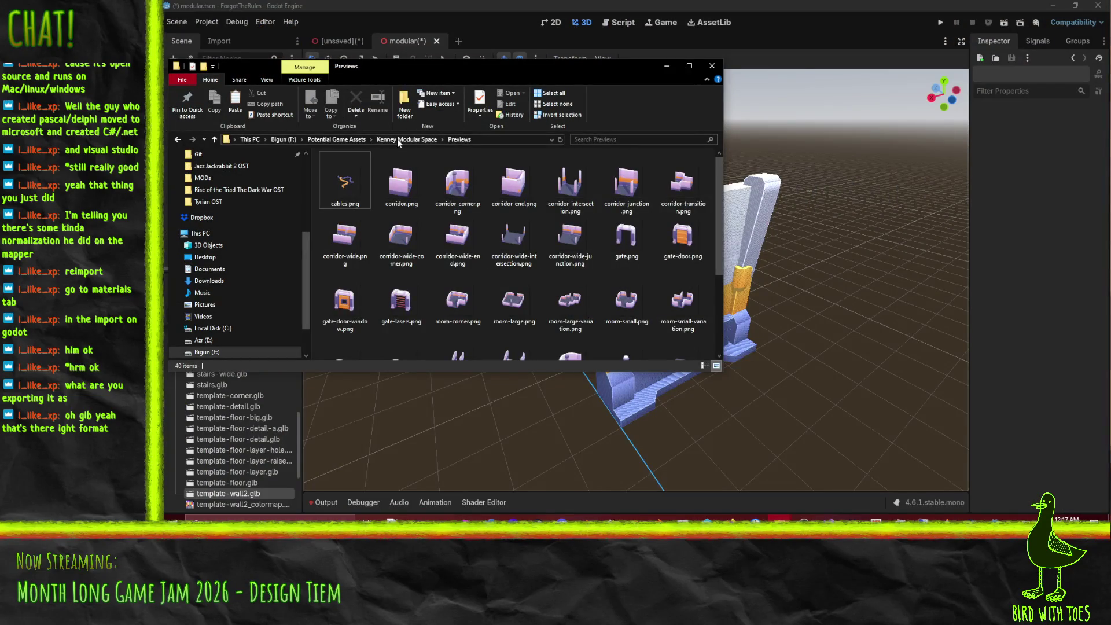
double_click(367, 186)
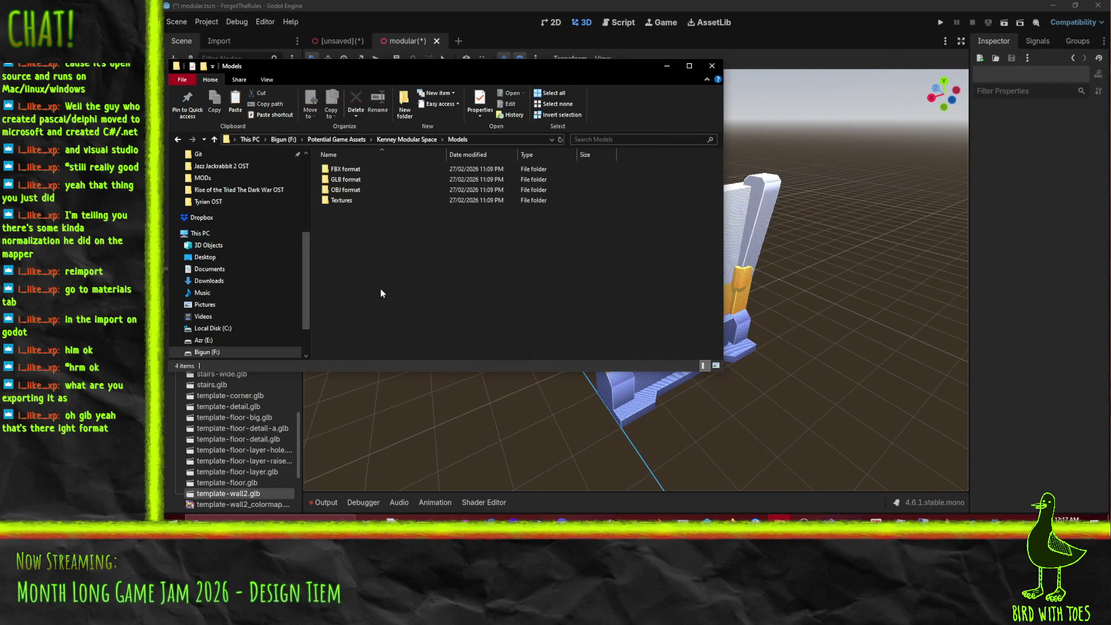
double_click(346, 169)
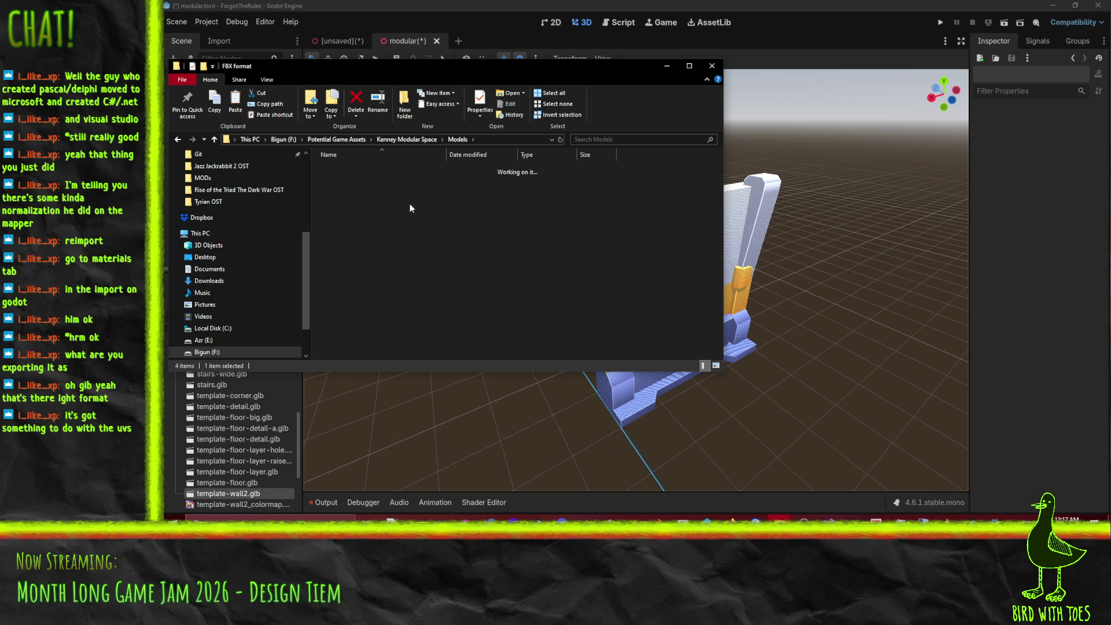
scroll(405, 266, "down", 8)
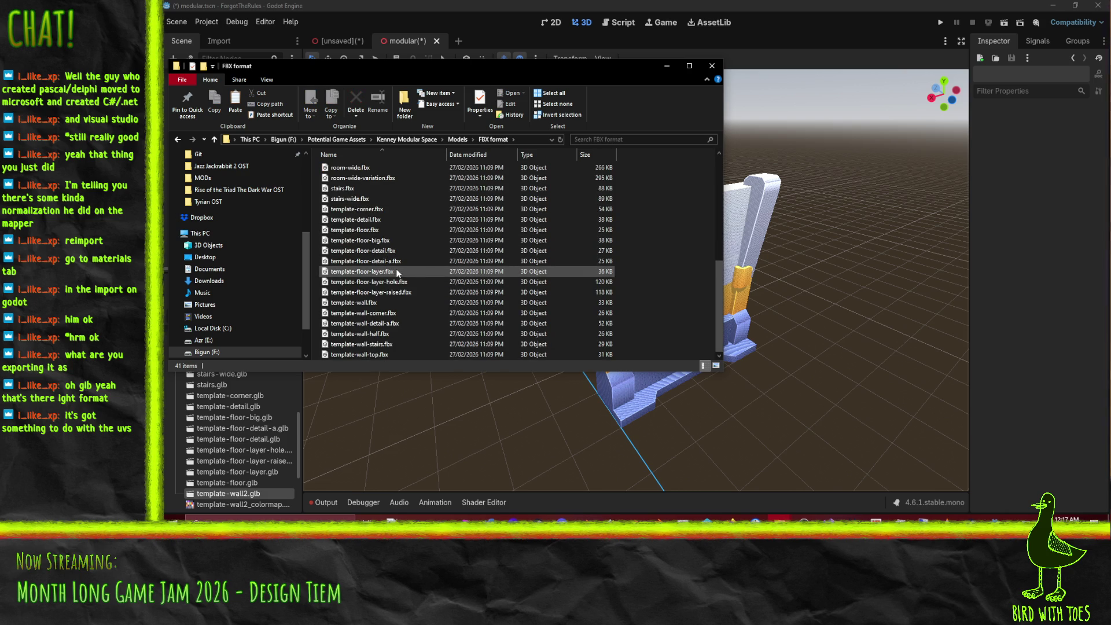
scroll(390, 279, "up", 8)
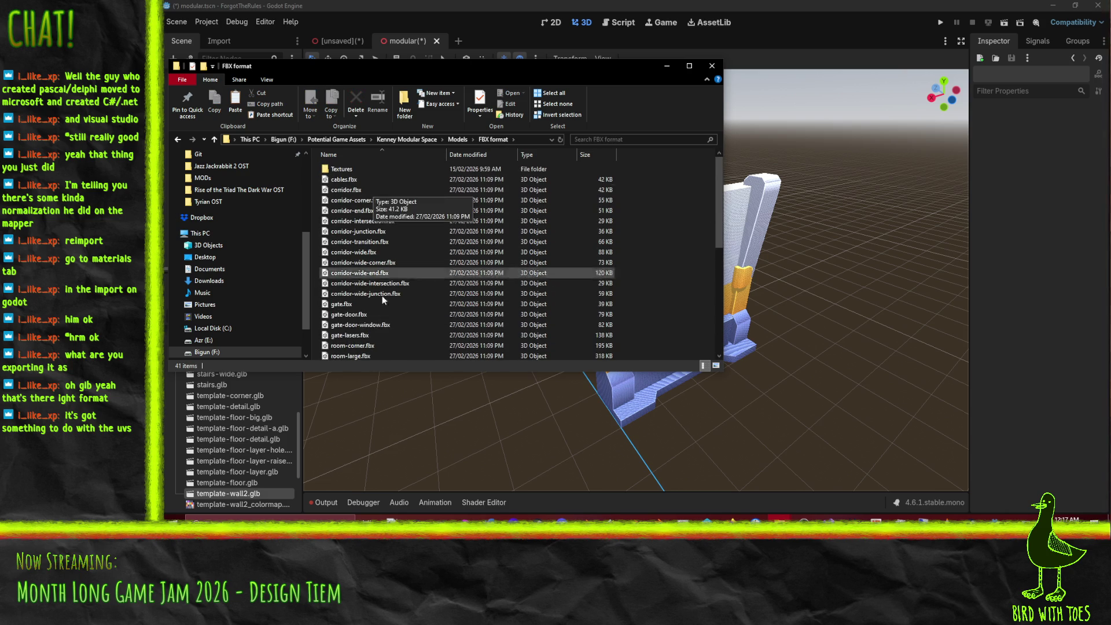
scroll(395, 249, "down", 8)
Step: Select the 15 template FBX files from template-wall-top.fbx to template-corner.fbx, then bring up forgot-the-rules
left_click(459, 353)
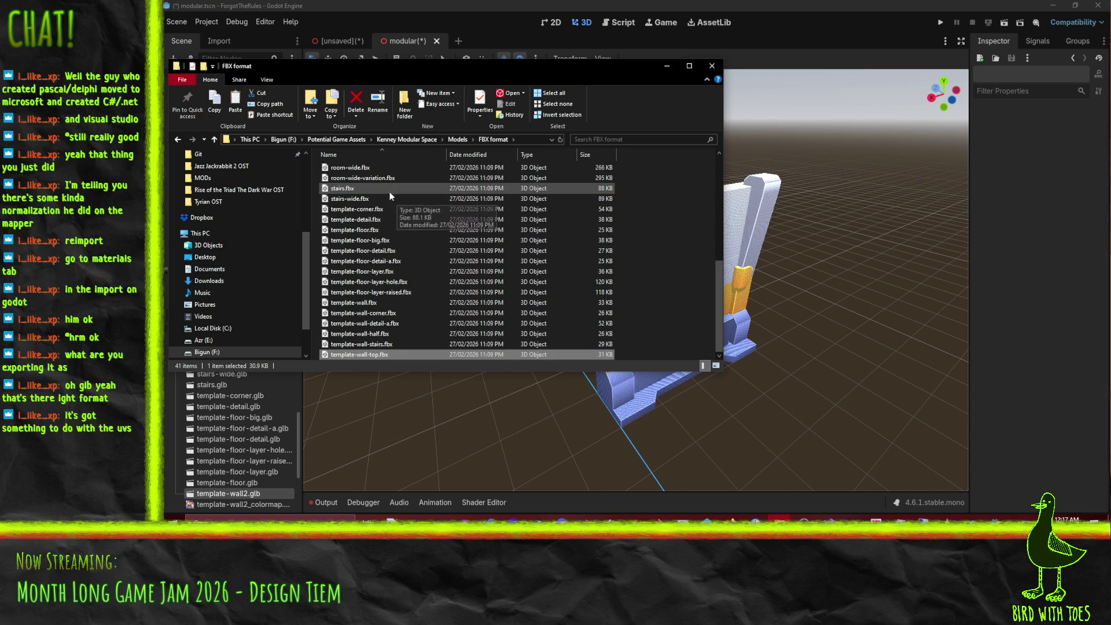
left_click(402, 209, "shift")
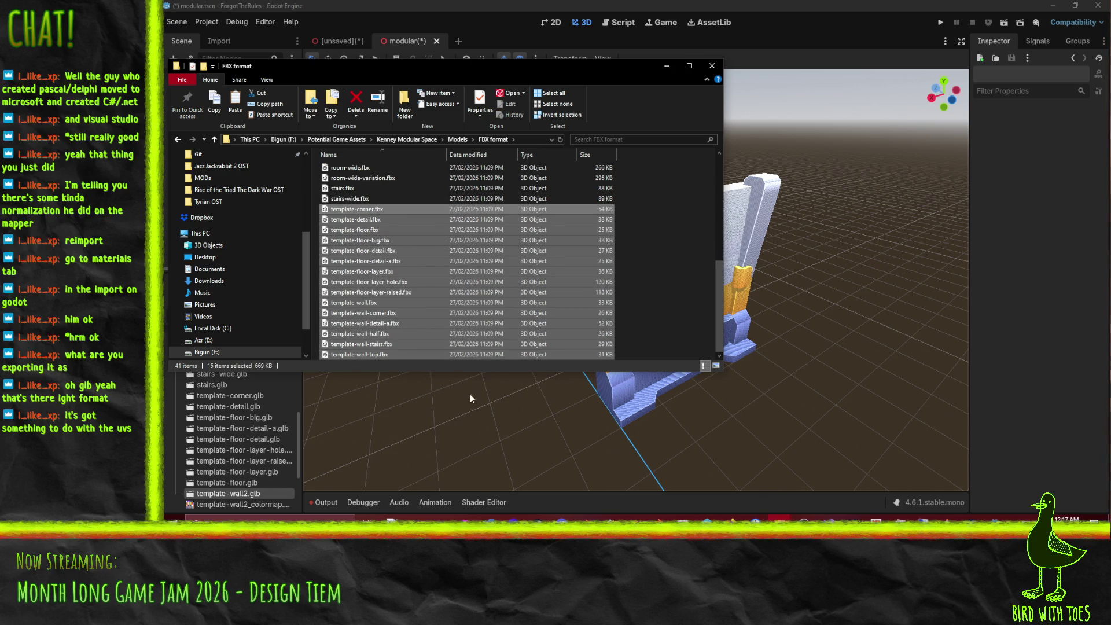
left_click(780, 518)
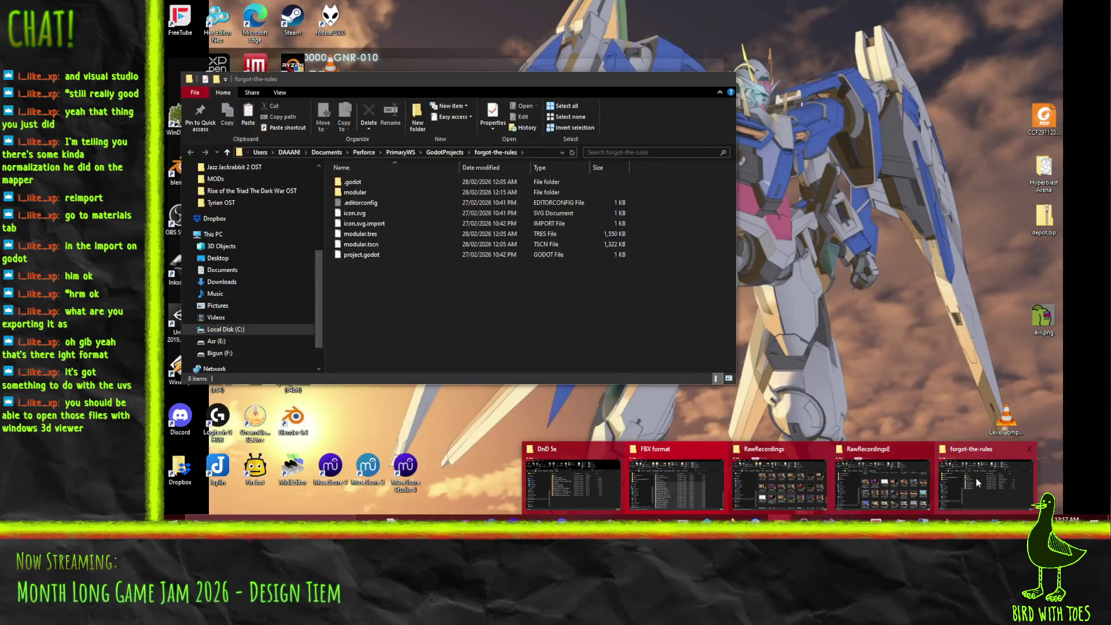
left_click(996, 482)
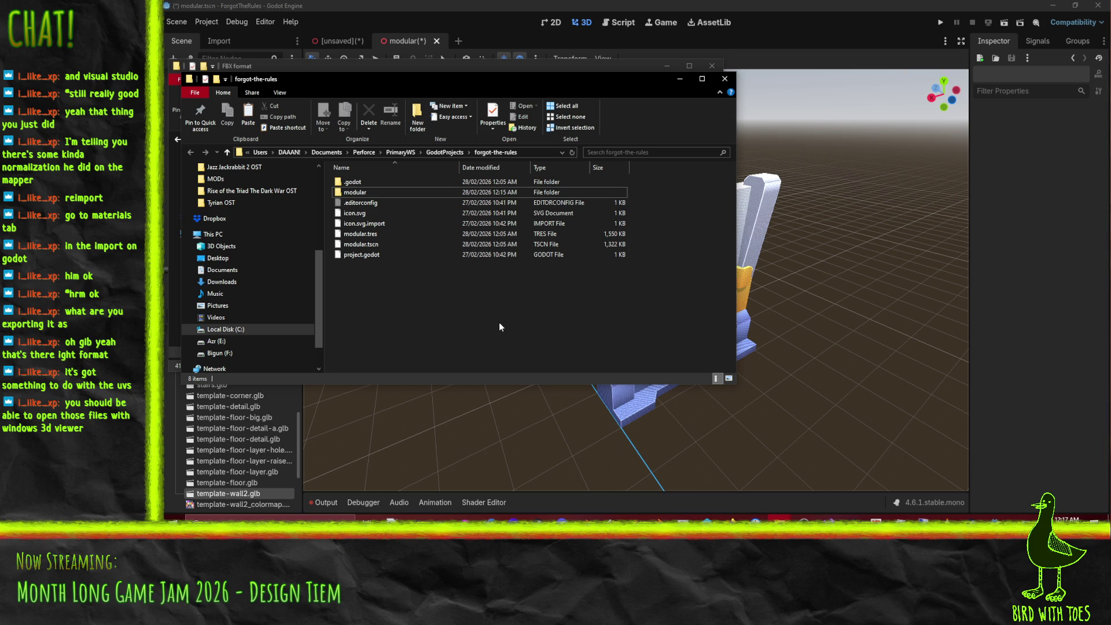
Step: Delete everything except Textures from the modular folder and paste in the 15 template FBX files
left_click(388, 192)
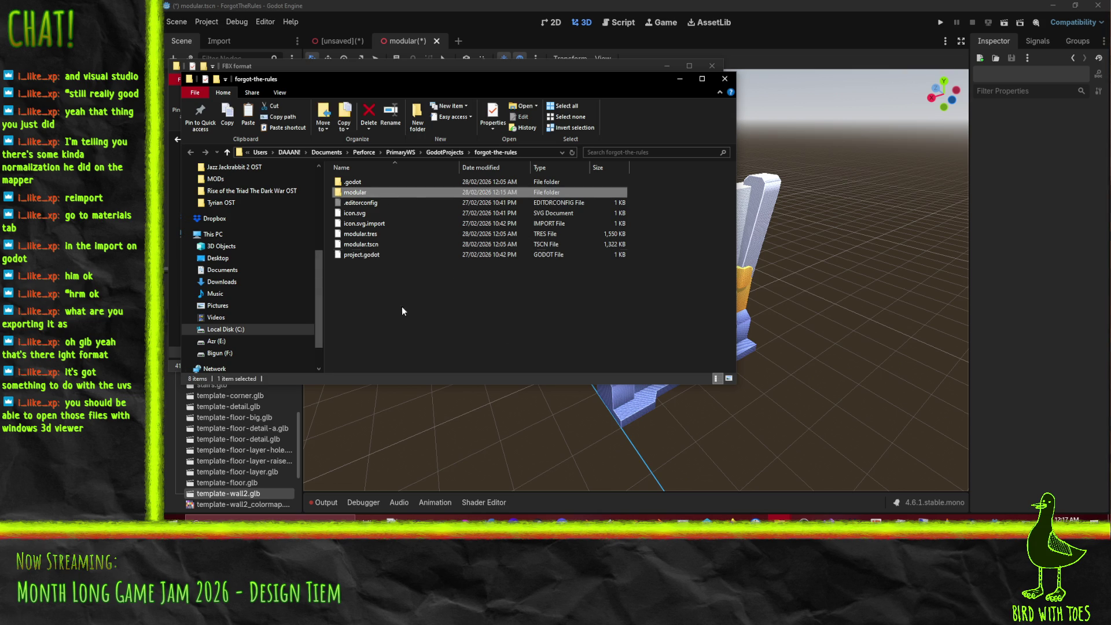
double_click(352, 192)
scroll(457, 298, "down", 3)
scroll(457, 304, "down", 15)
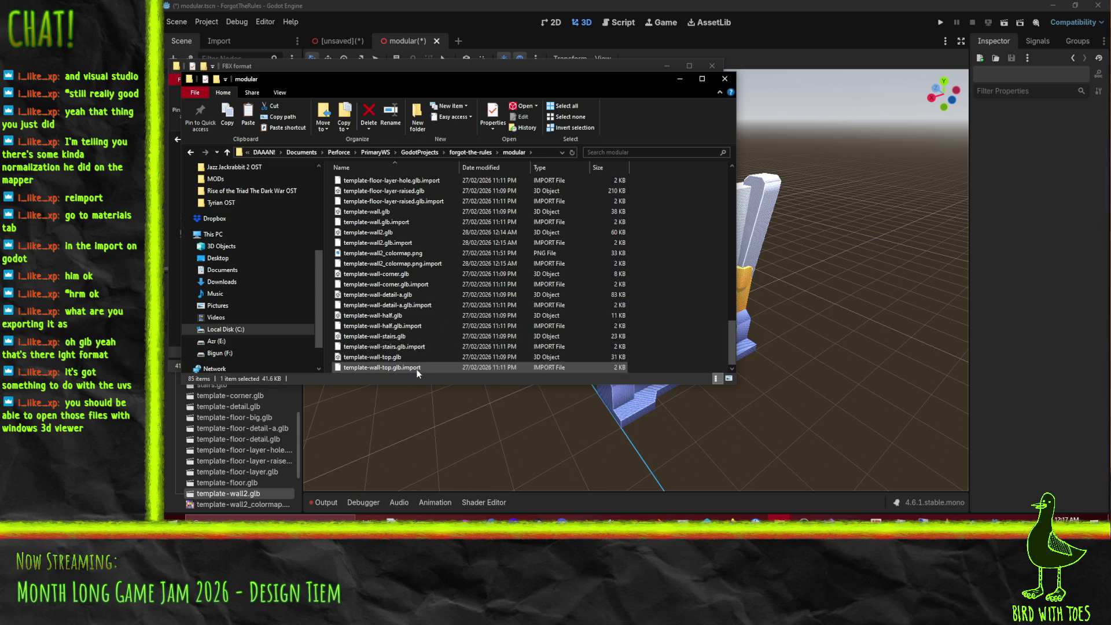
left_click(419, 367, "shift")
scroll(509, 319, "up", 20)
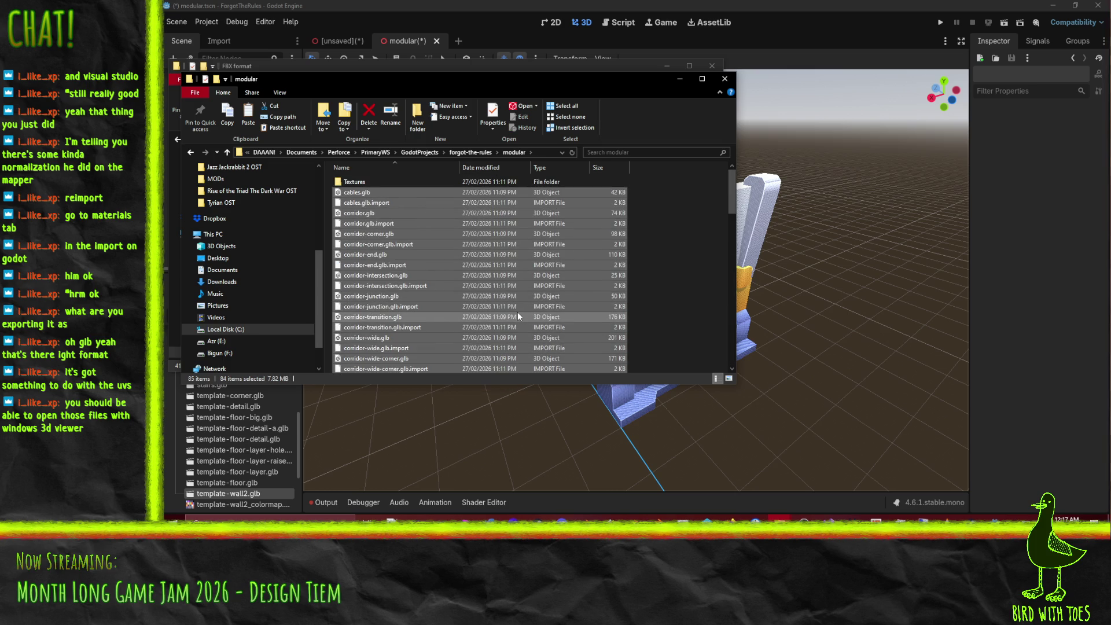
key("shift+Delete")
key("Return")
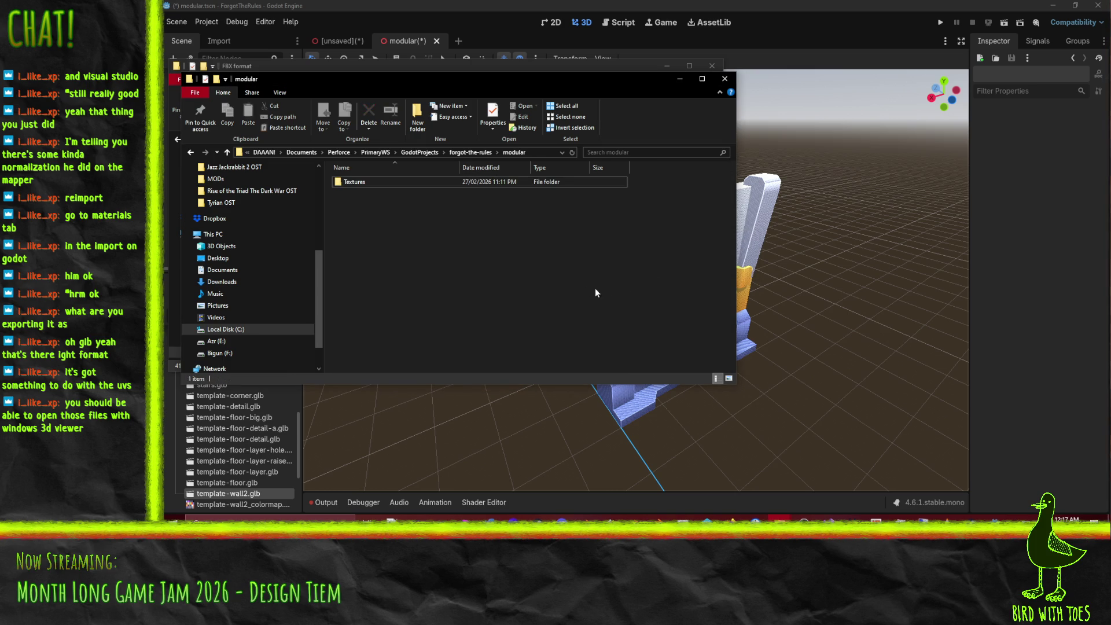
key("ctrl+v")
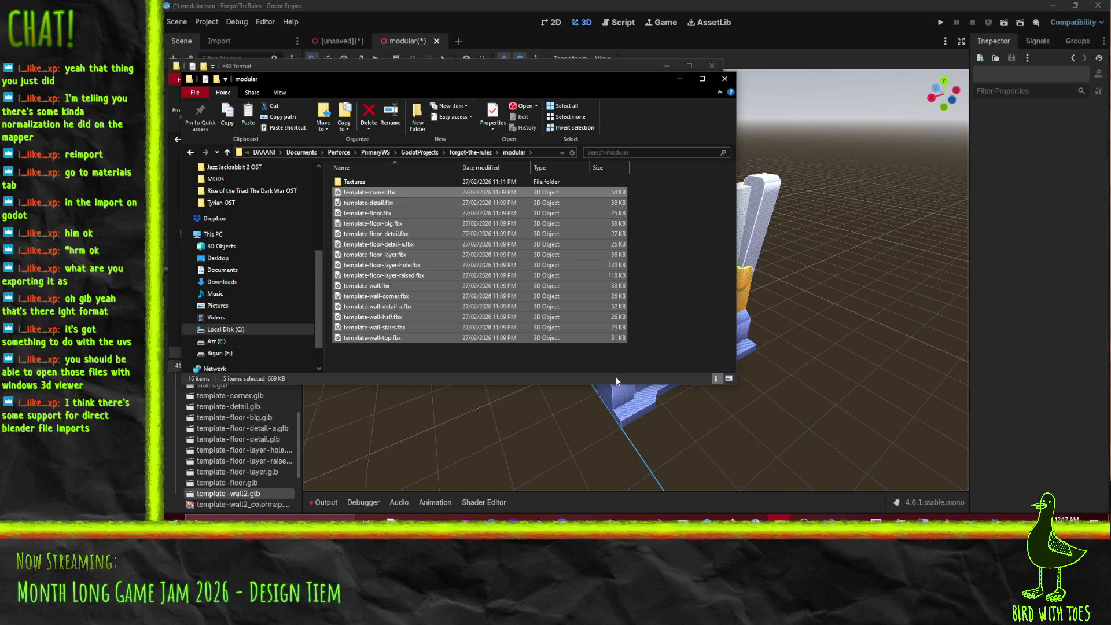
left_click(460, 363)
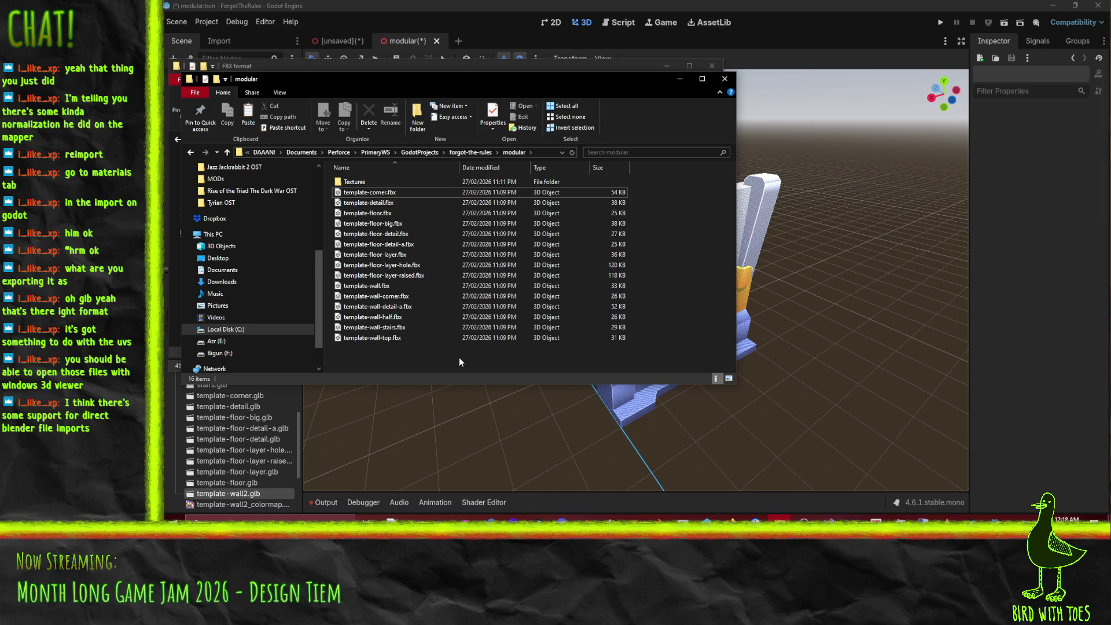
key("alt+Tab")
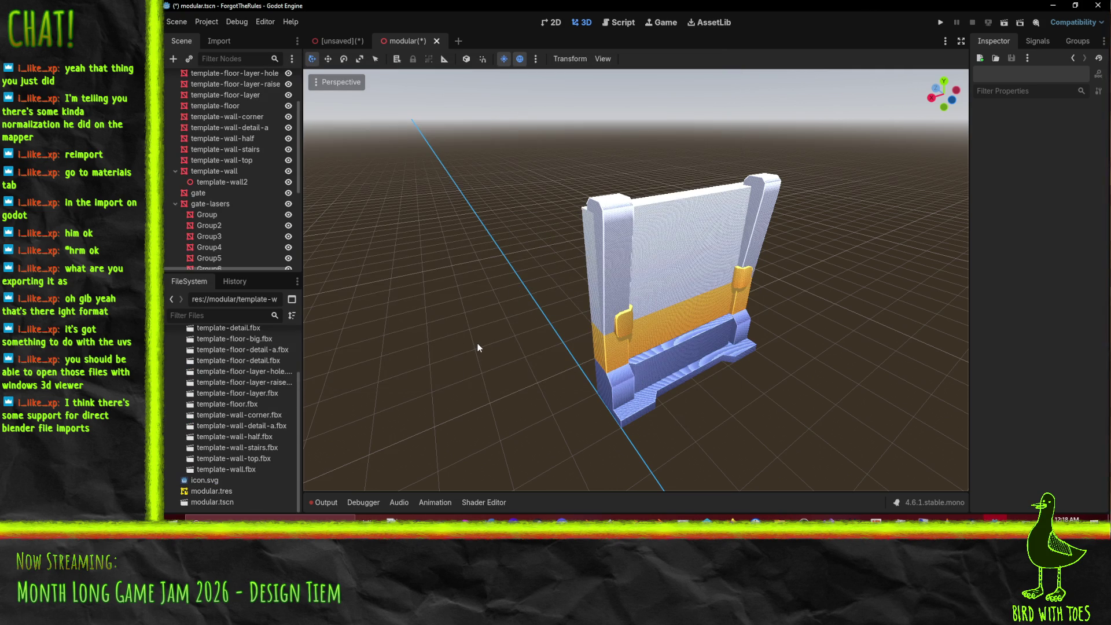
Step: Delete the old nodes from template-corner through gate-door, plus the cables node, from the scene
mouse_move(496, 213)
left_mouse_down()
mouse_move(576, 225)
mouse_move(544, 239)
left_mouse_up()
scroll(544, 238, "down", 8)
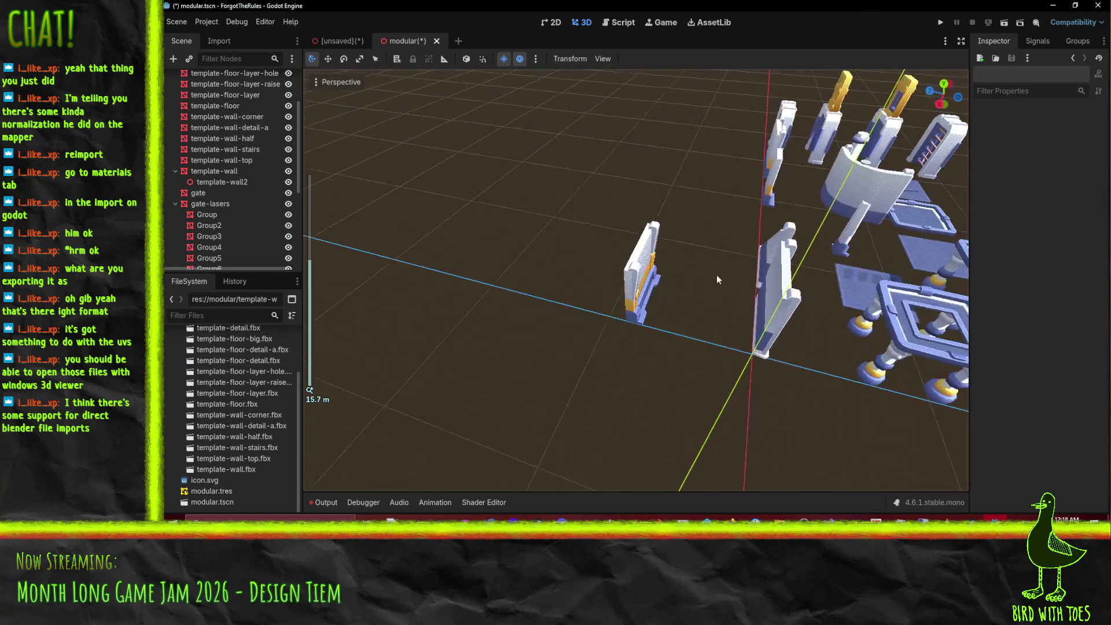
scroll(237, 204, "up", 3)
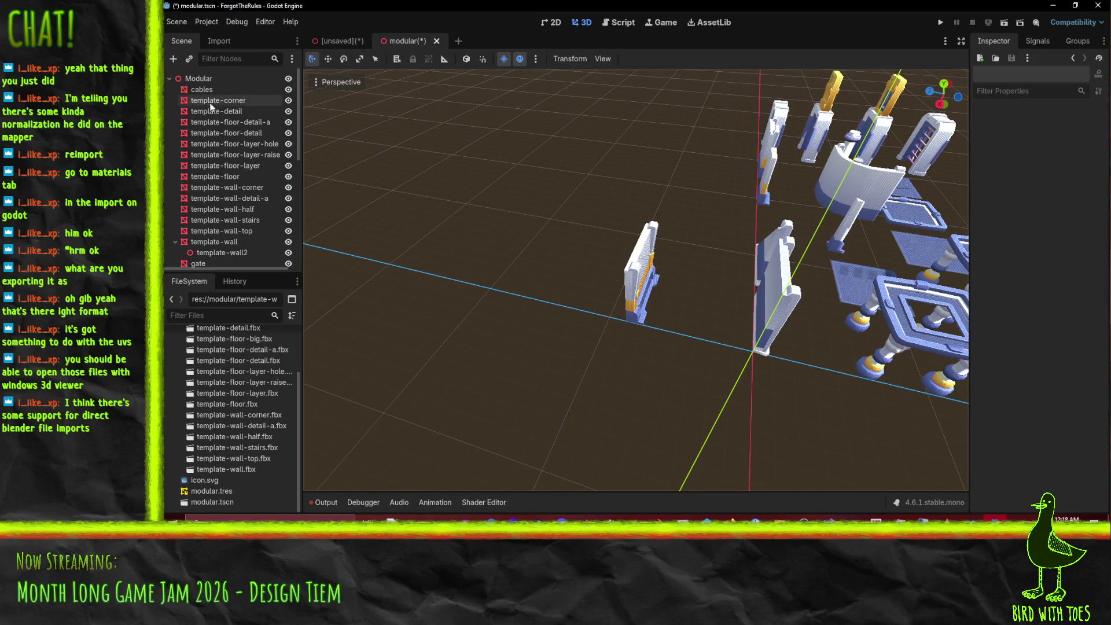
left_click(238, 89)
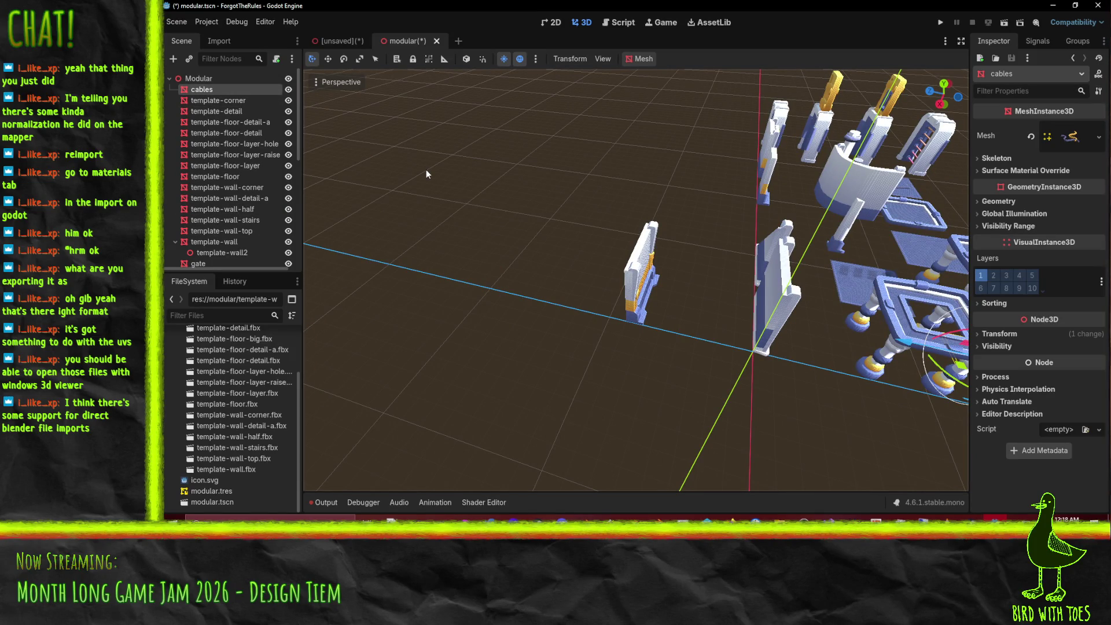
left_click(233, 100)
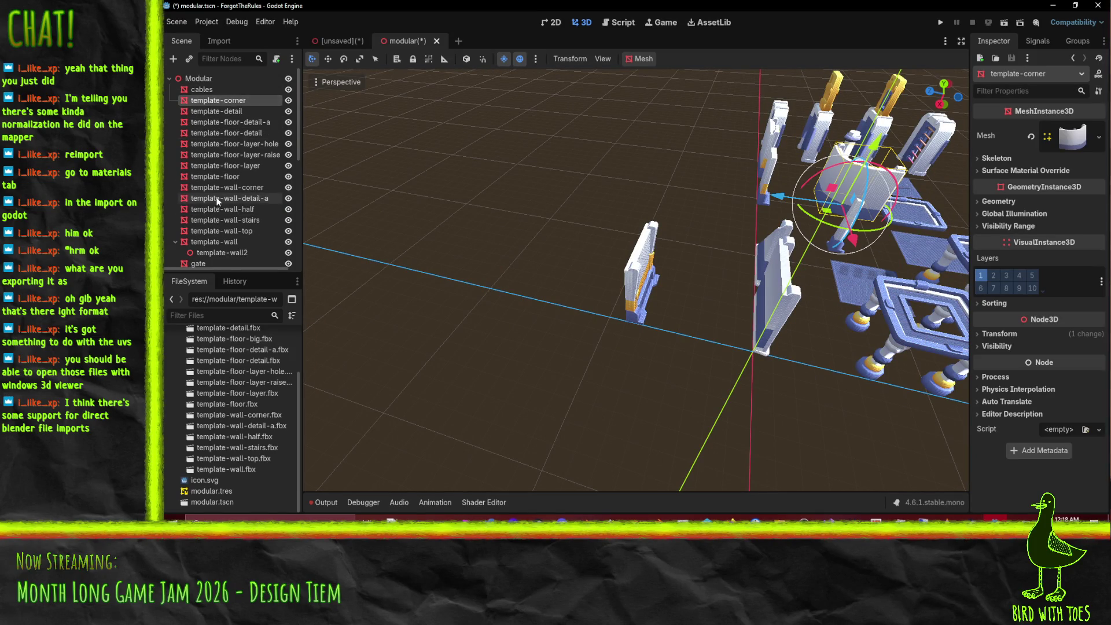
scroll(218, 220, "down", 5)
left_click(215, 233, "shift")
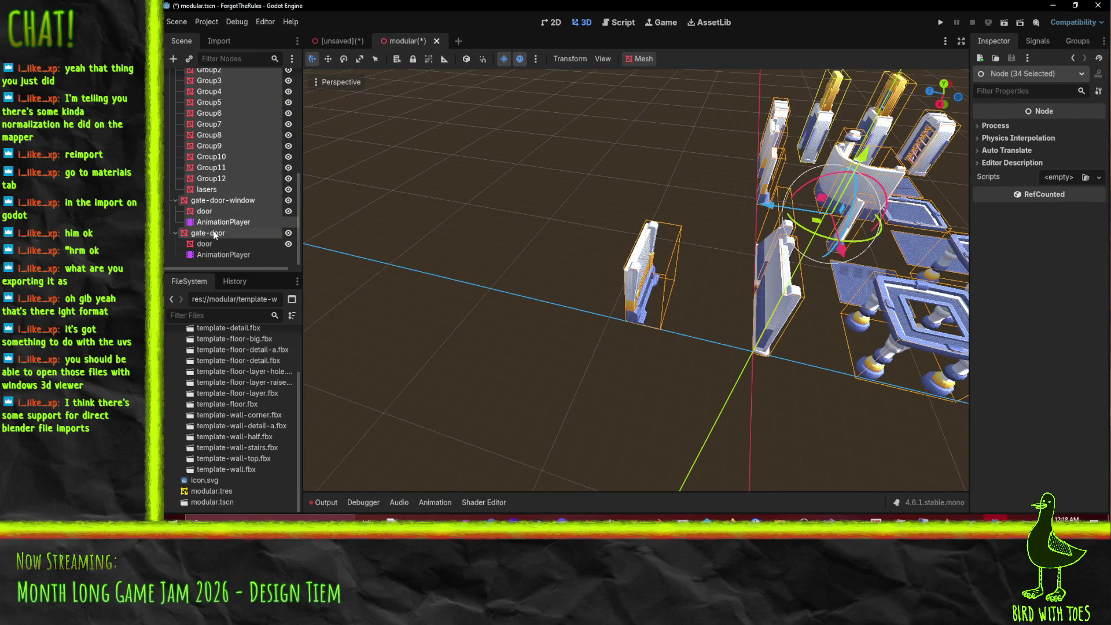
key("Delete")
key("Return")
left_click(215, 90)
key("Delete")
left_click(607, 277)
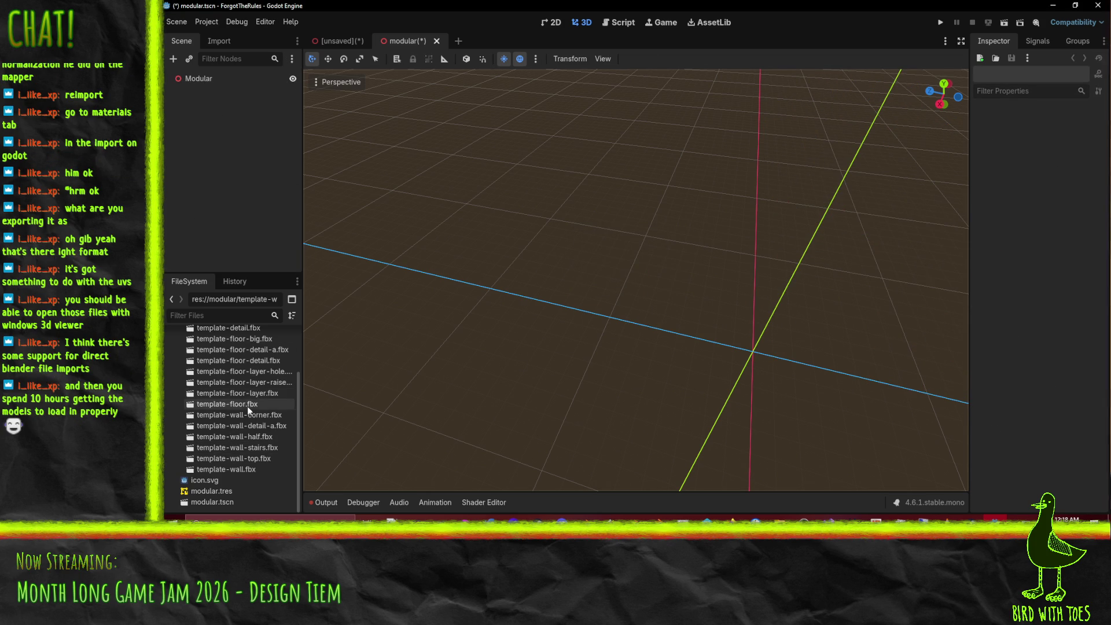
Step: Drag template-wall.fbx onto the Modular node and orbit in close to view the wall
mouse_move(242, 476)
left_mouse_down()
mouse_move(232, 97)
mouse_move(197, 80)
left_mouse_up()
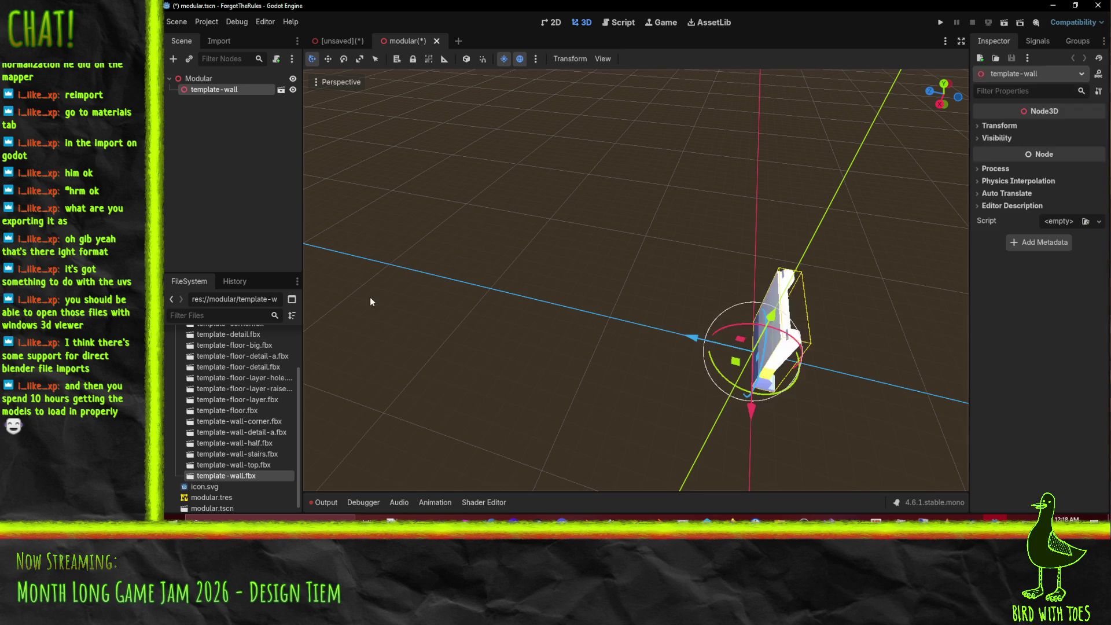
mouse_move(747, 266)
left_mouse_down()
mouse_move(654, 193)
mouse_move(600, 179)
mouse_move(605, 147)
mouse_move(609, 199)
mouse_move(707, 252)
mouse_move(642, 238)
mouse_move(652, 245)
mouse_move(616, 266)
mouse_move(631, 270)
left_mouse_up()
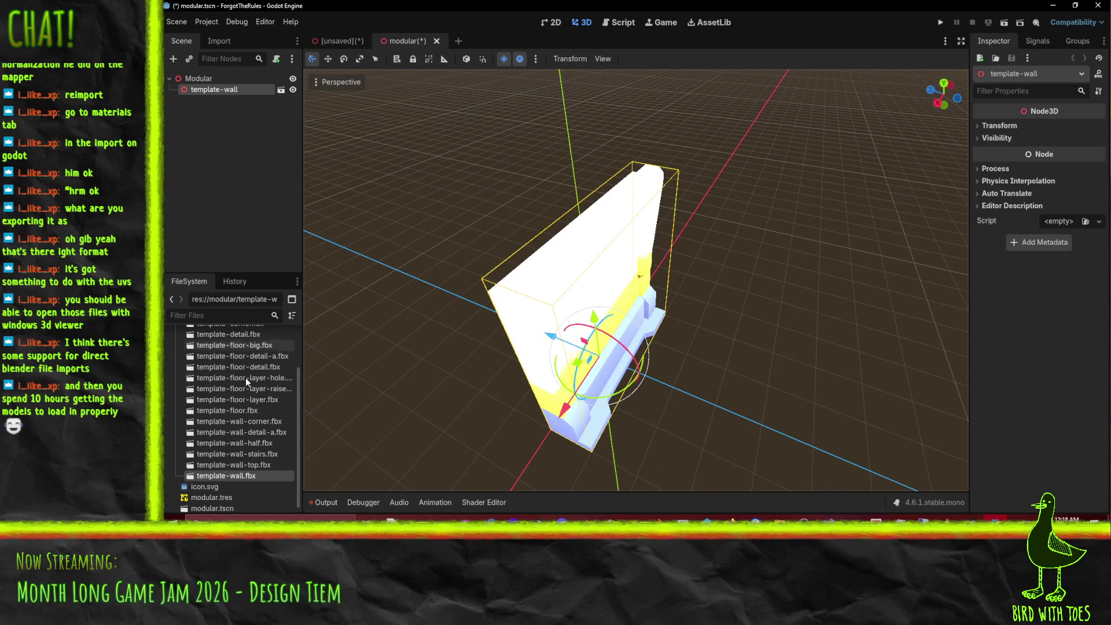
right_click(239, 477)
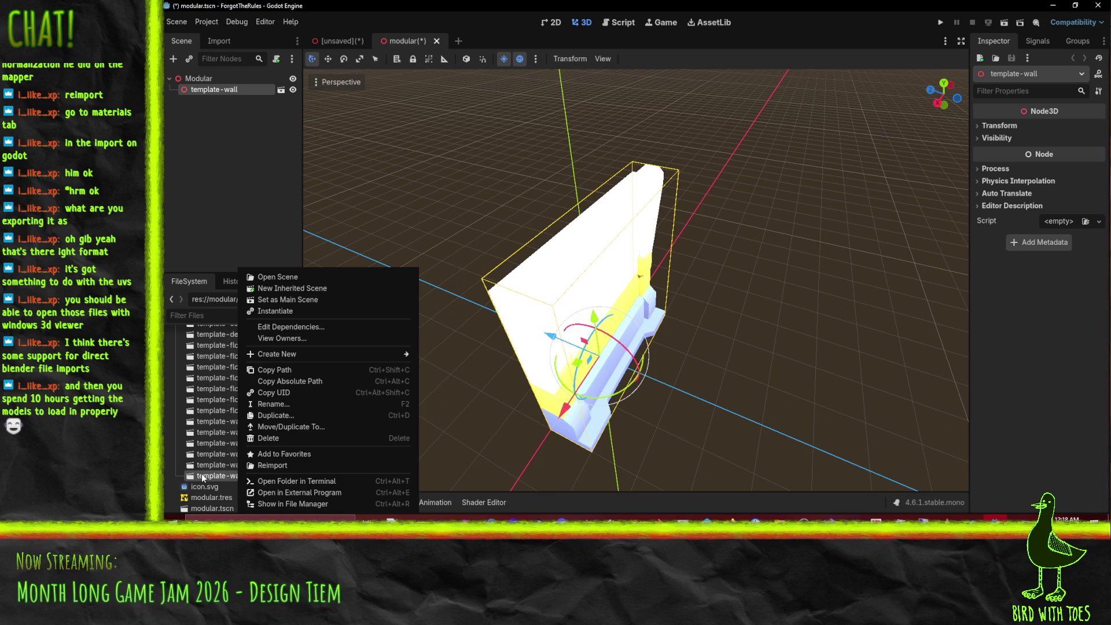
Step: Open template-wall.fbx in Blender, then start a new General scene, choosing Don't Save
left_click(299, 493)
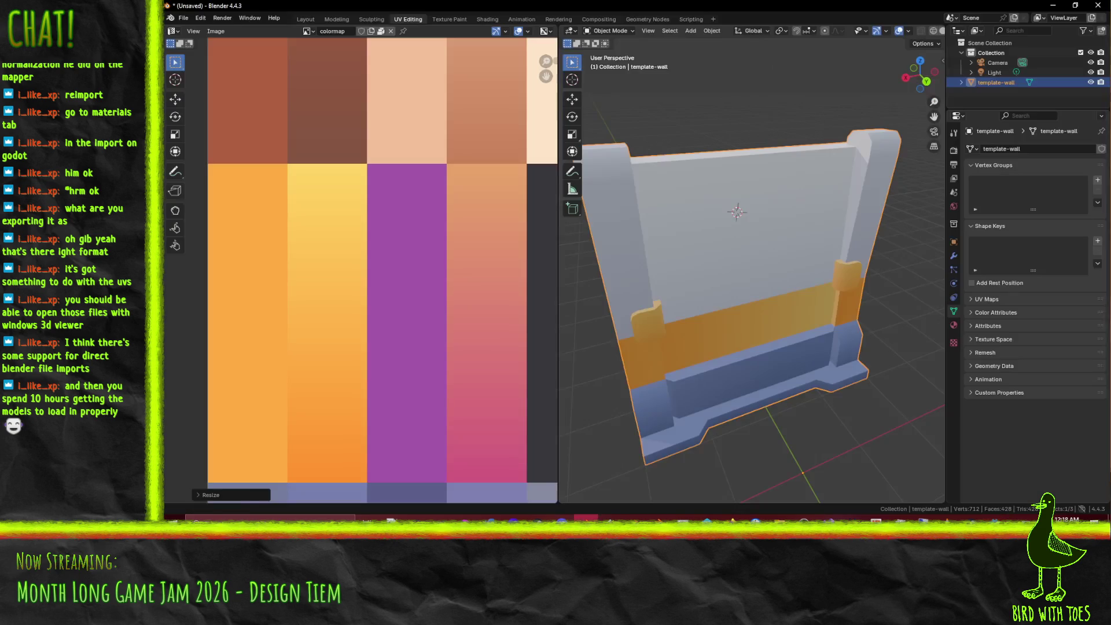
left_click(185, 19)
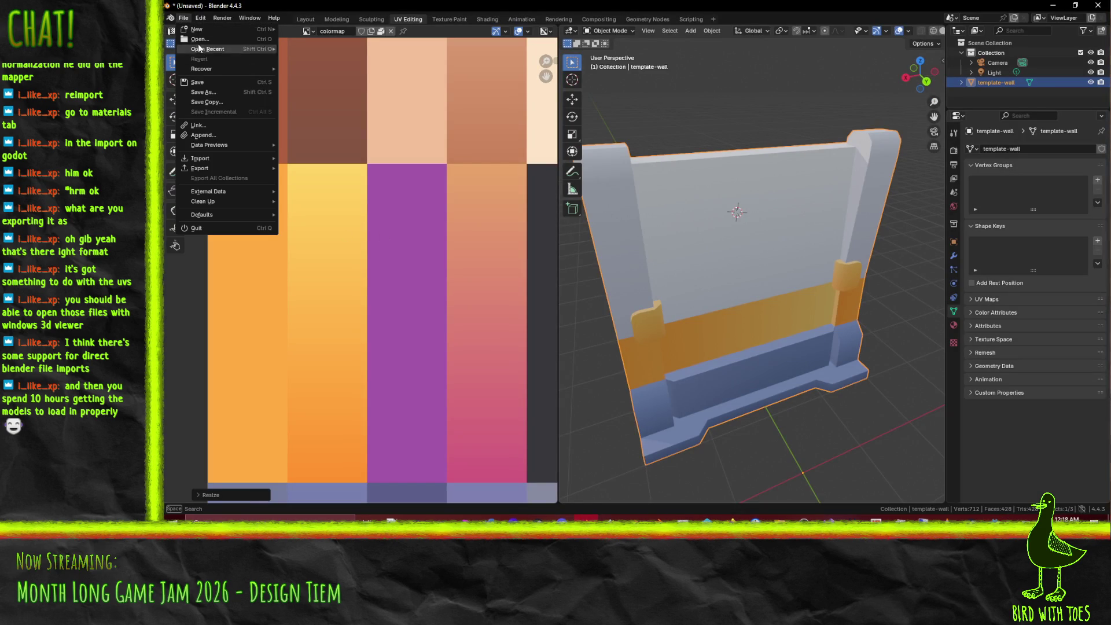
key("Escape")
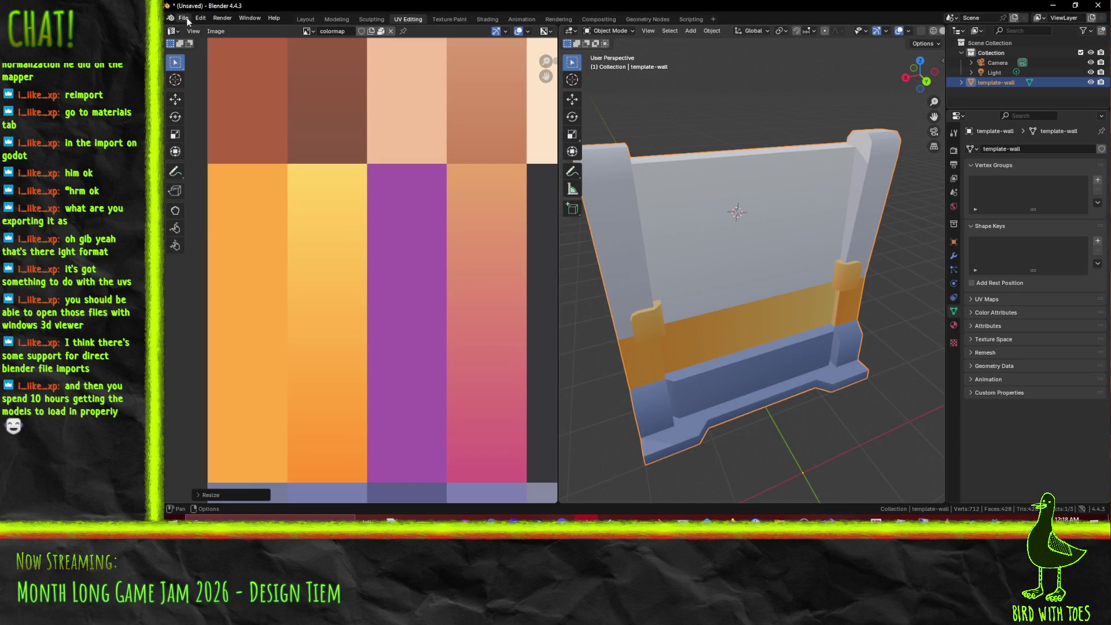
left_click(187, 18)
mouse_move(196, 28)
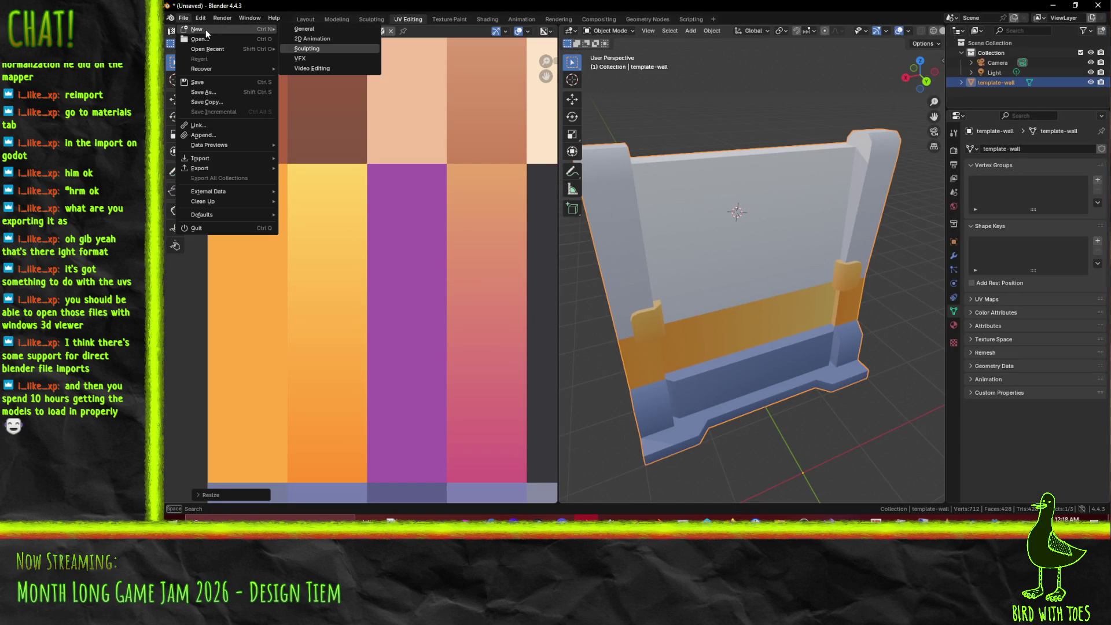
left_click(304, 29)
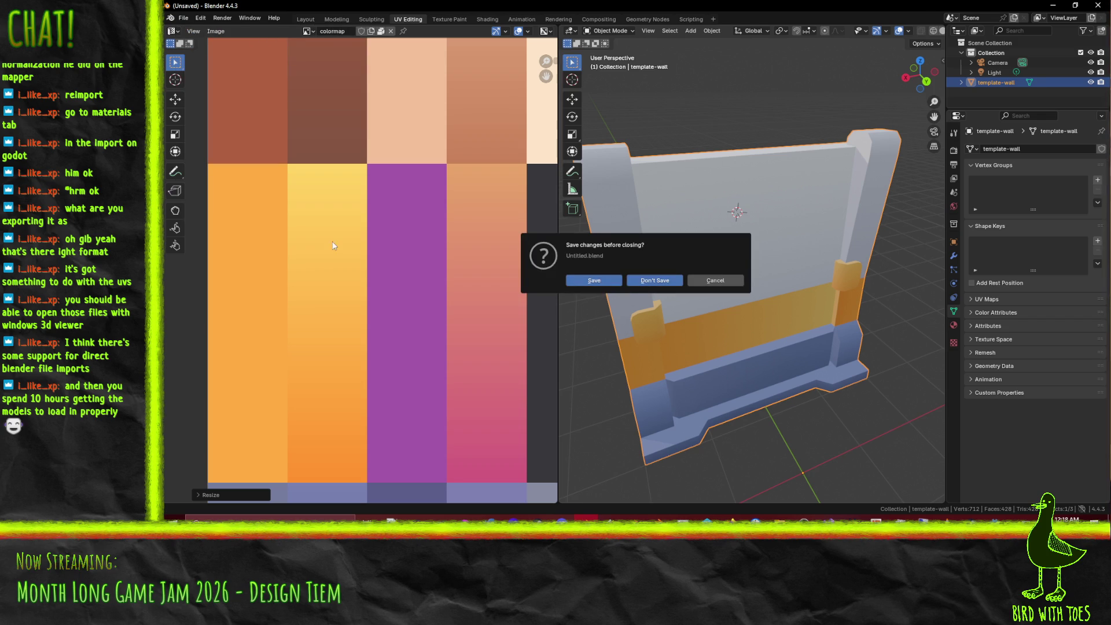
key("d")
left_click(183, 17)
mouse_move(194, 29)
left_click(311, 33)
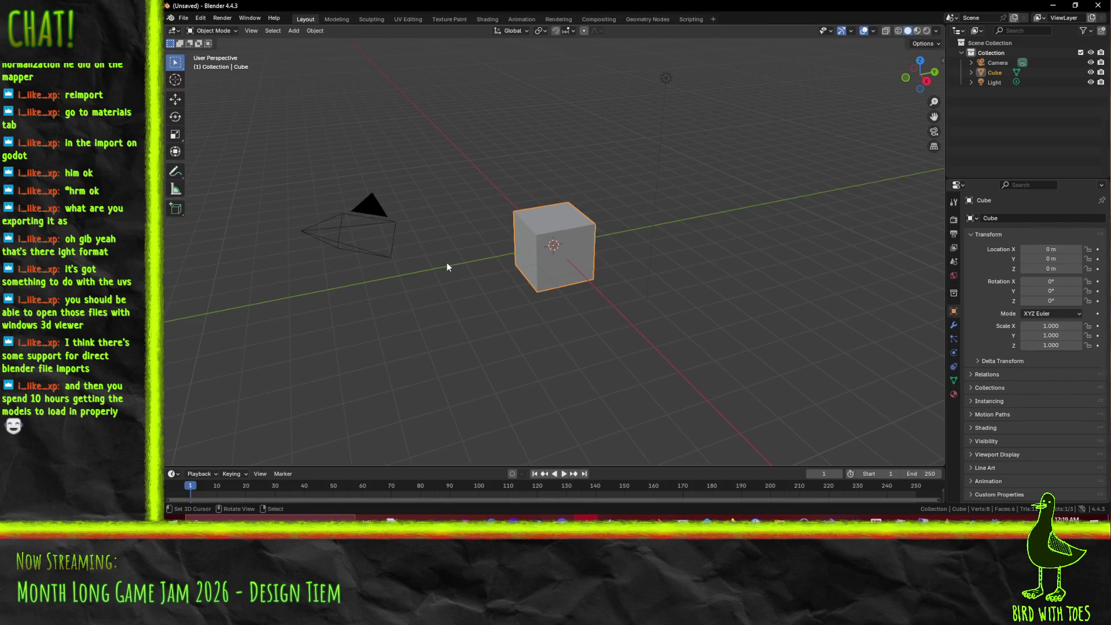
left_click_drag(462, 274, 338, 217)
left_click(184, 19)
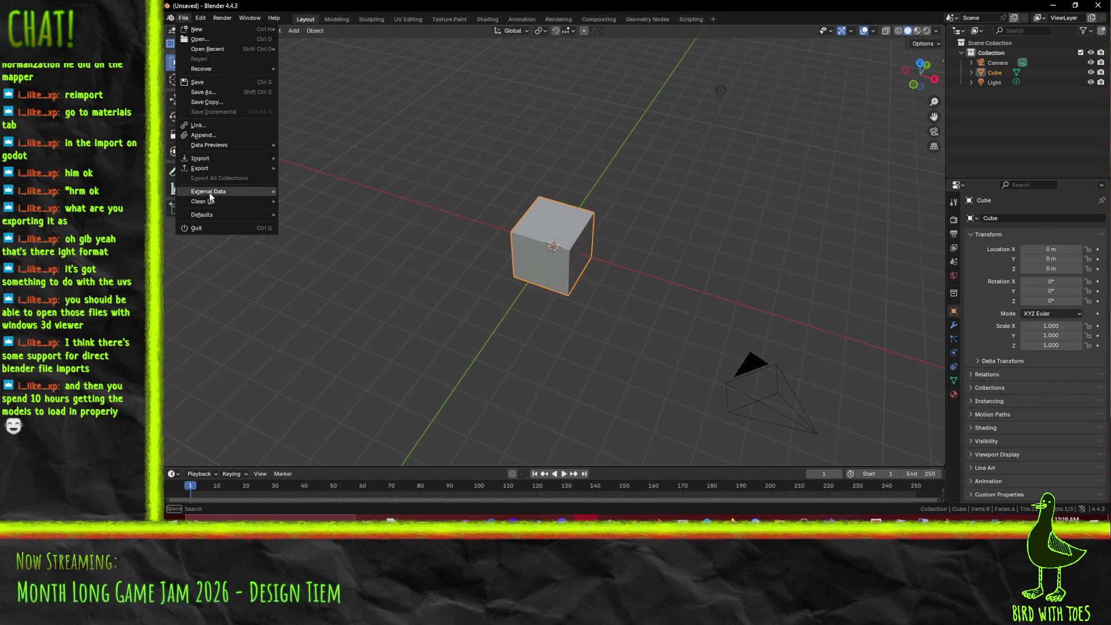
Step: Import template-wall.fbx via File > Import > FBX and orbit to view it from the front
mouse_move(237, 158)
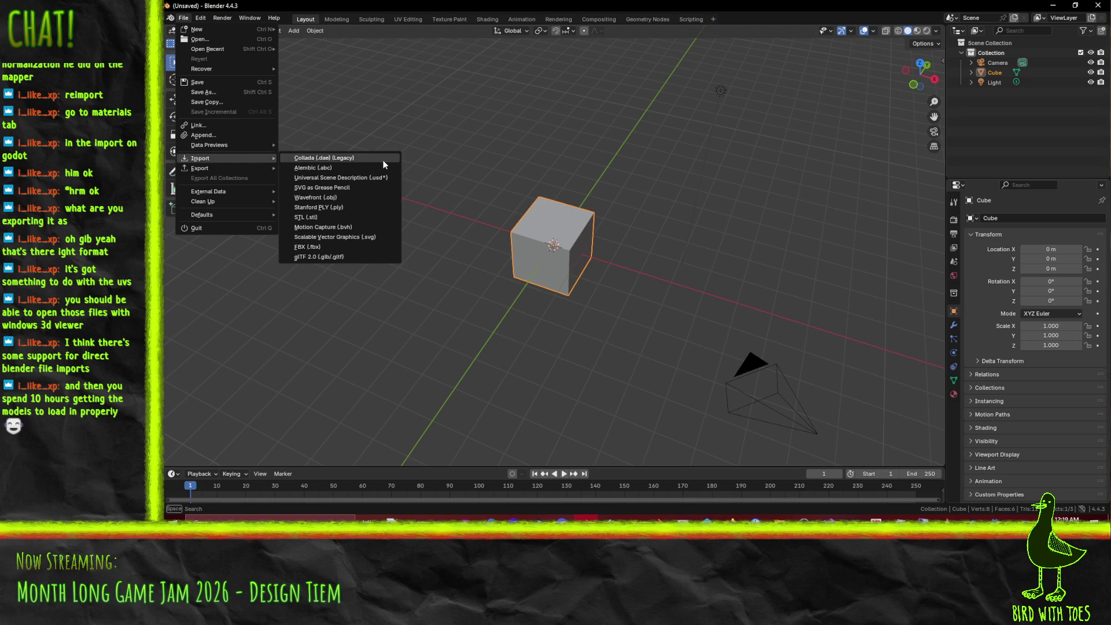
left_click(335, 247)
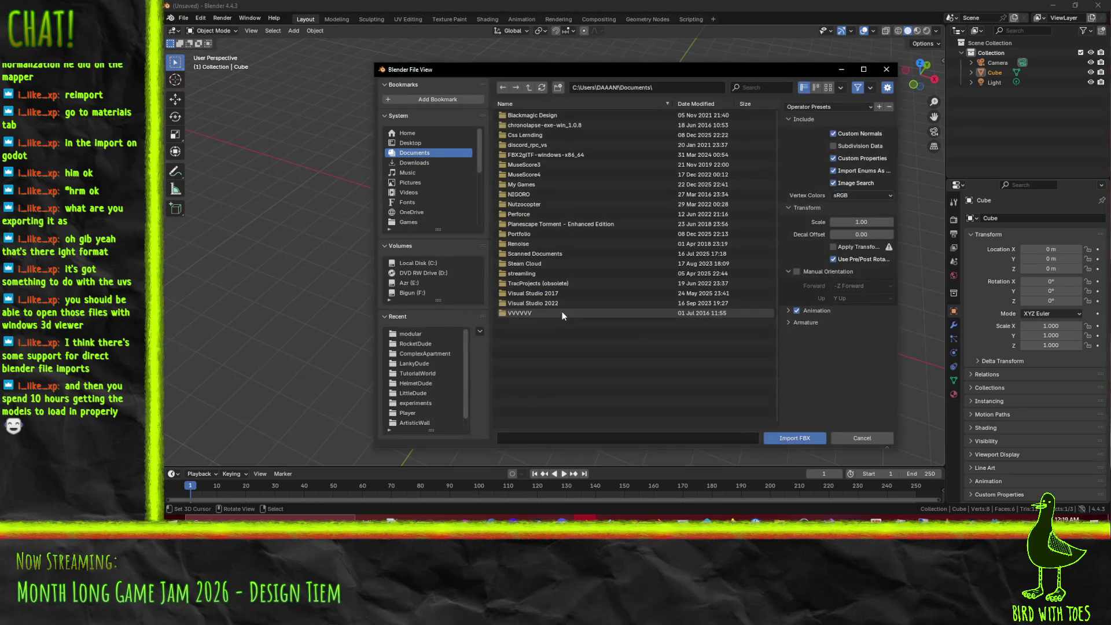
left_click_drag(539, 73, 1110, 96)
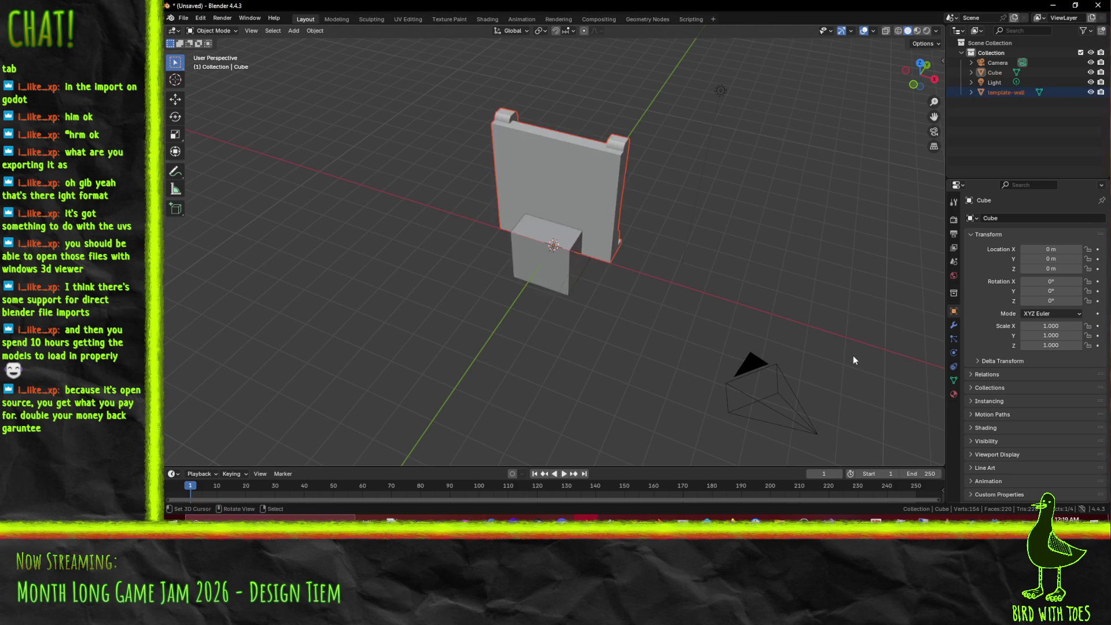
mouse_move(593, 276)
left_mouse_down()
mouse_move(483, 271)
mouse_move(493, 260)
left_mouse_up()
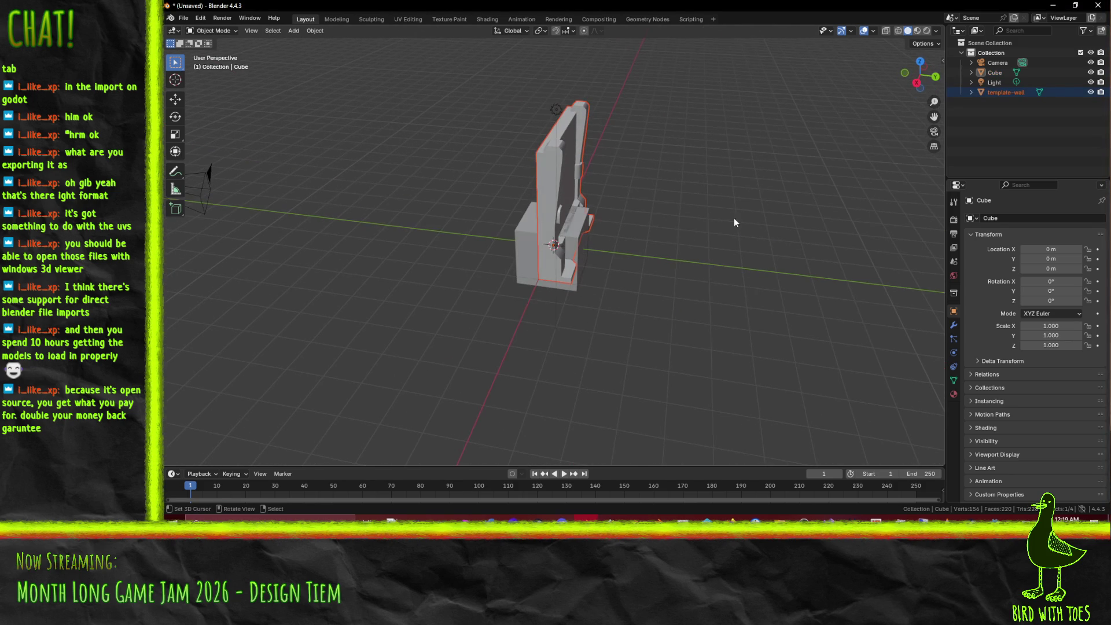
mouse_move(728, 250)
left_mouse_down()
mouse_move(723, 233)
mouse_move(734, 234)
mouse_move(652, 227)
mouse_move(713, 228)
mouse_move(673, 256)
left_mouse_up()
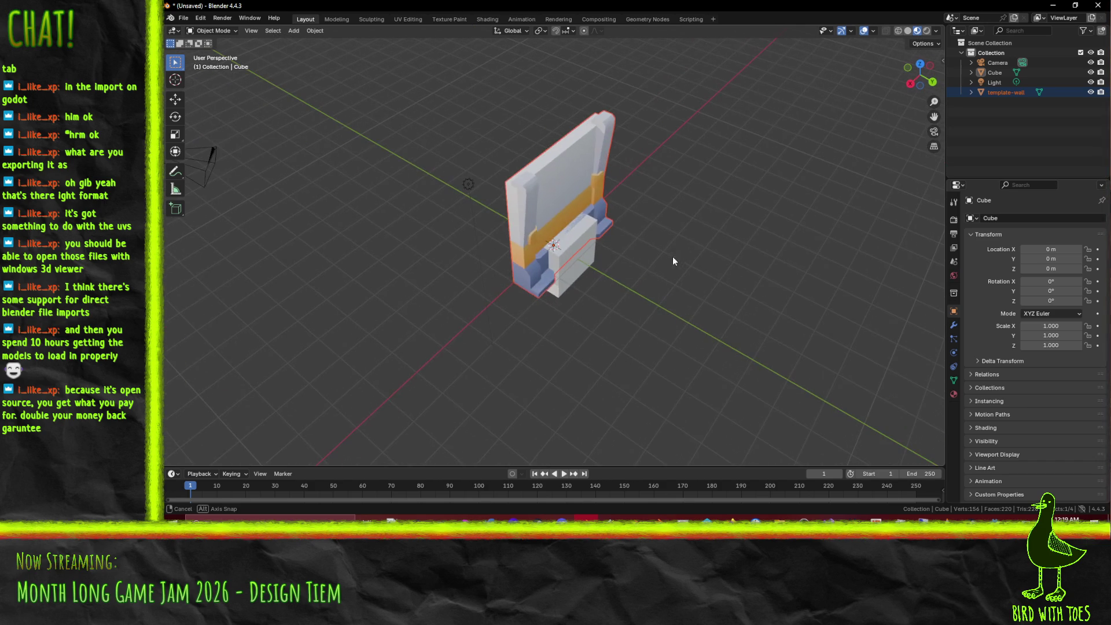
Step: Delete the default cube from the scene
left_click(571, 287)
key("x")
left_click(776, 280)
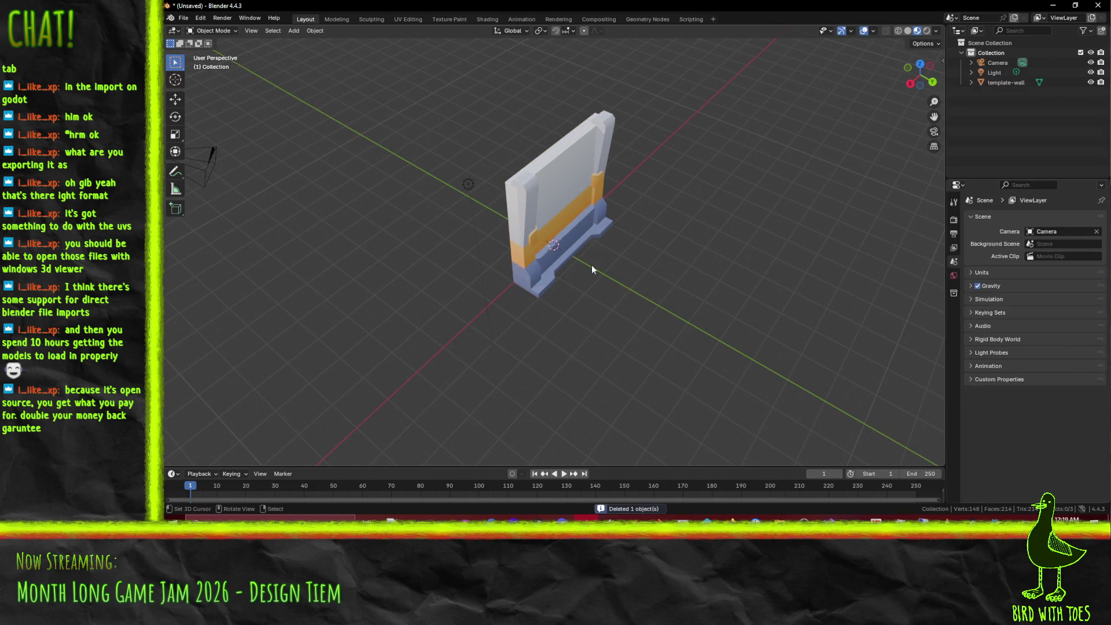
Step: Select template-wall, enter Edit Mode and view its mesh from the top
left_click(569, 195)
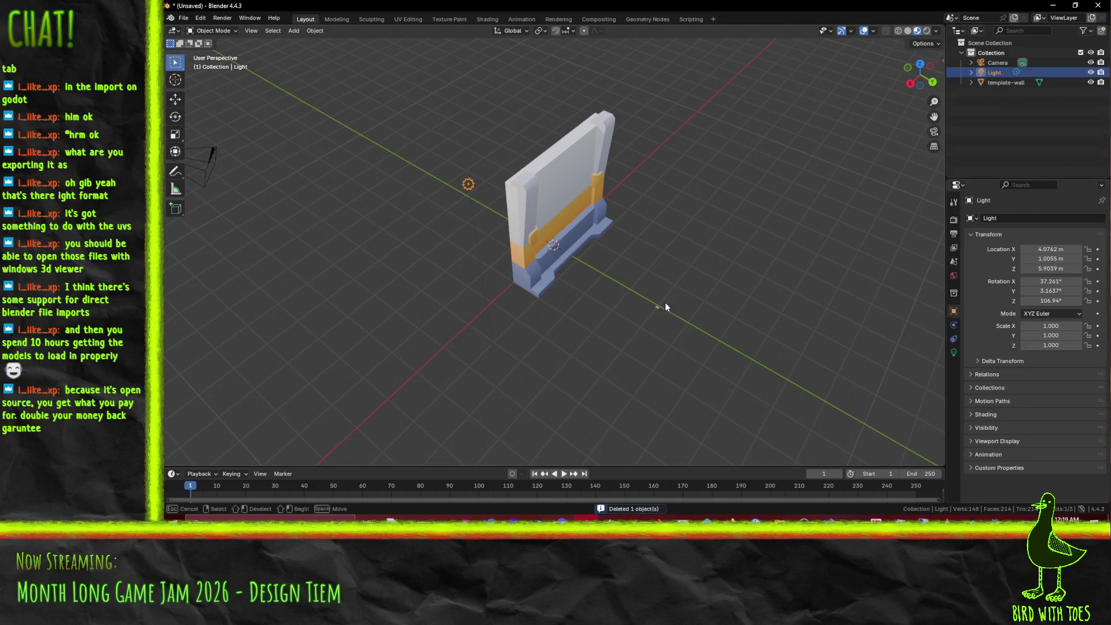
left_click(587, 280)
key("Tab")
mouse_move(586, 279)
left_mouse_down()
mouse_move(700, 264)
mouse_move(751, 238)
mouse_move(704, 284)
mouse_move(724, 294)
mouse_move(708, 305)
left_mouse_up()
scroll(716, 260, "up", 3)
key("KP_7")
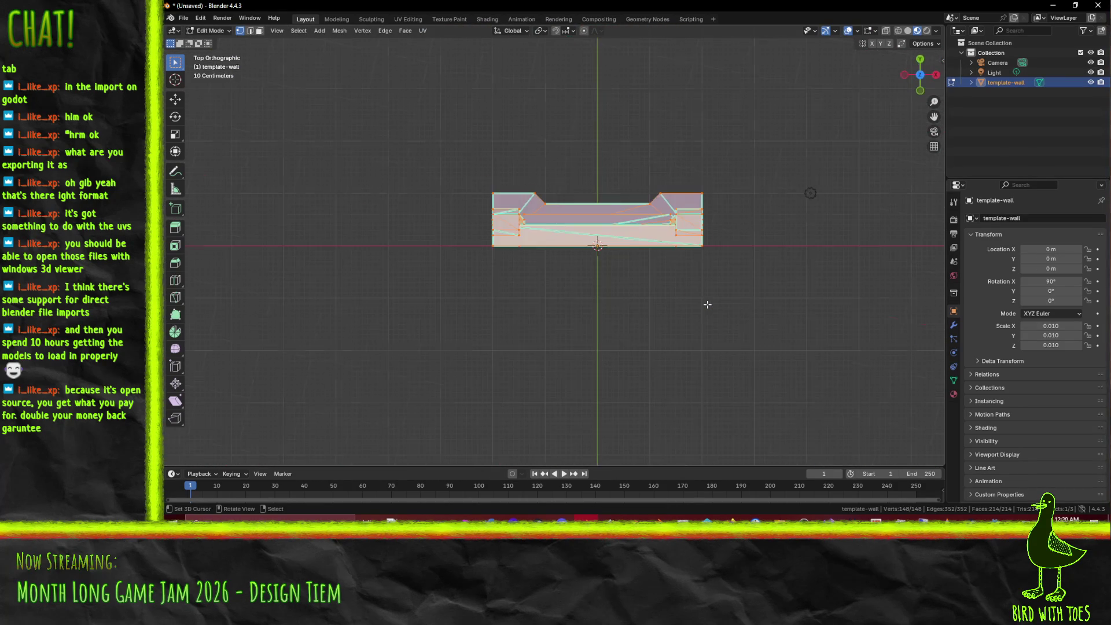
left_click_drag(714, 263, 601, 308)
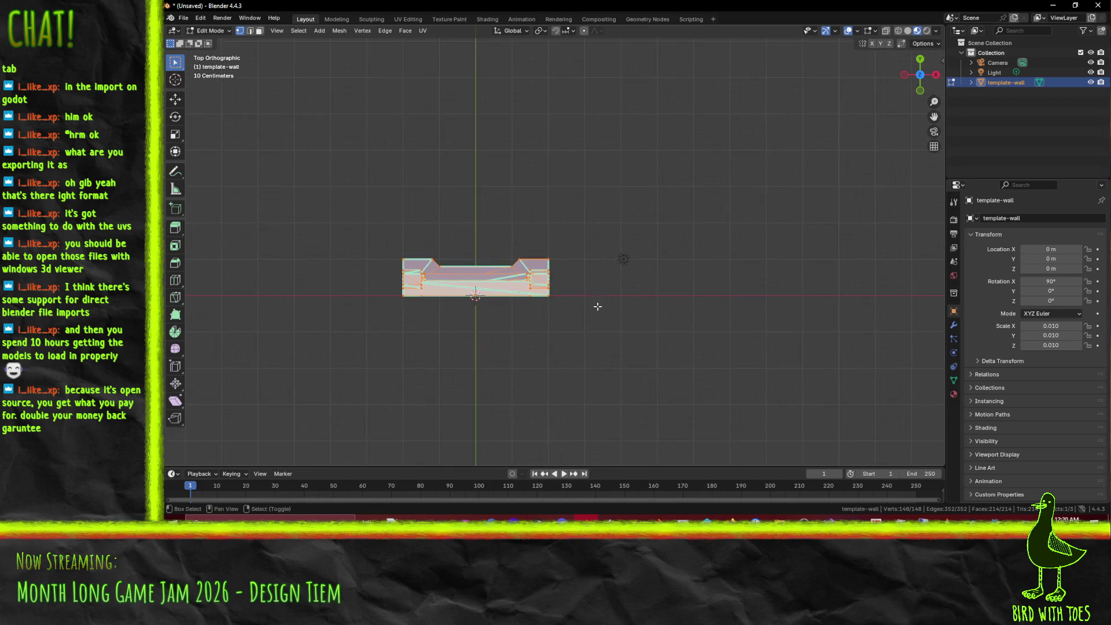
scroll(601, 303, "down", 3)
scroll(625, 260, "down", 3)
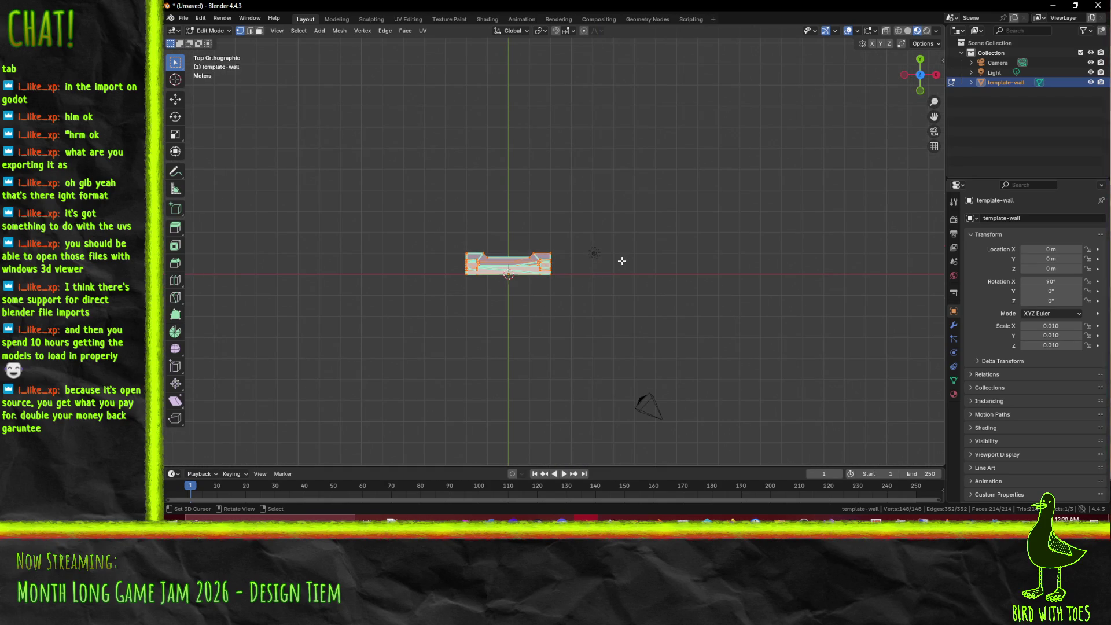
Step: Briefly return to Object Mode, cancel a move, and re-enter Edit Mode on the wall
key("Tab")
key("g")
key("Escape")
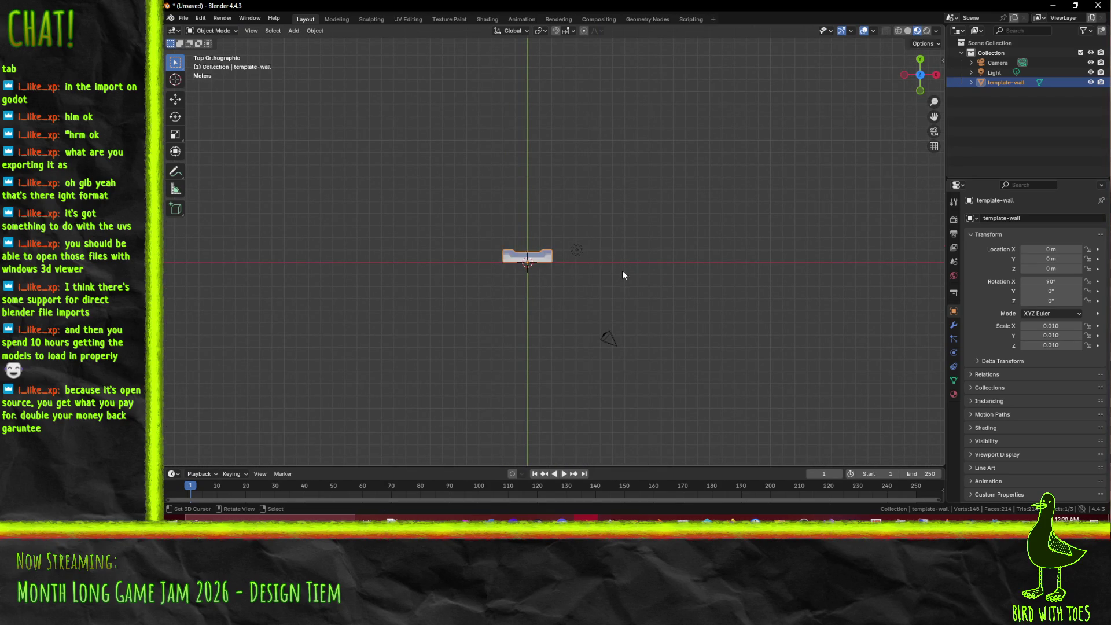
key("Tab")
Step: Move the wall's mesh 1 m along negative Y in Edit Mode
key("g")
left_click(630, 284)
left_click_drag(629, 285, 321, 84)
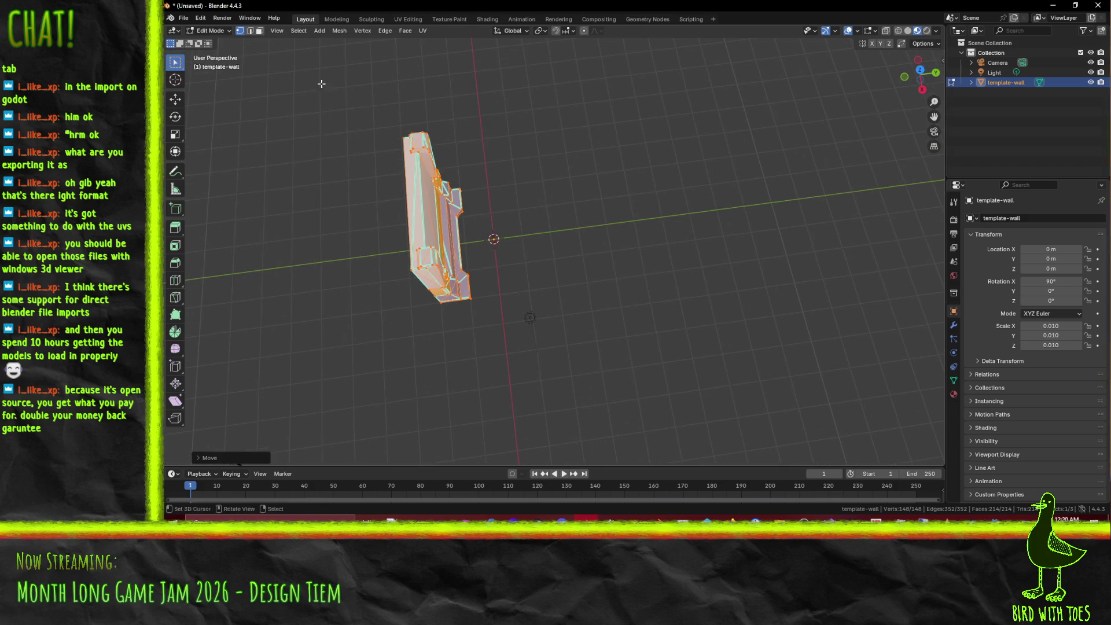
Step: Start an FBX (.fbx) export of the wall and set the file browser aside
left_click(181, 19)
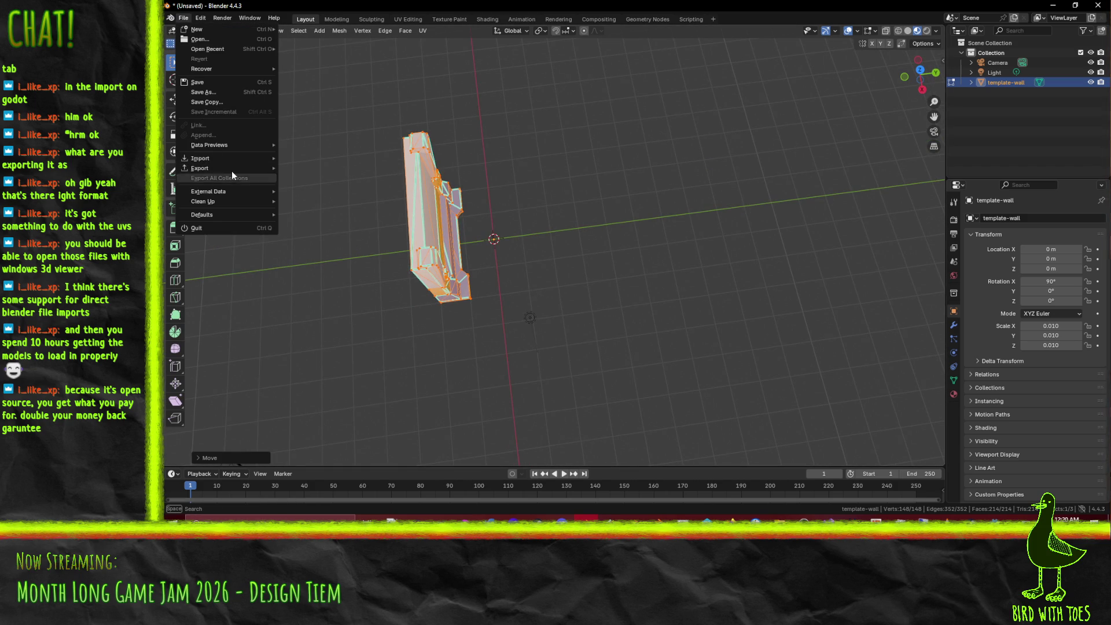
mouse_move(231, 167)
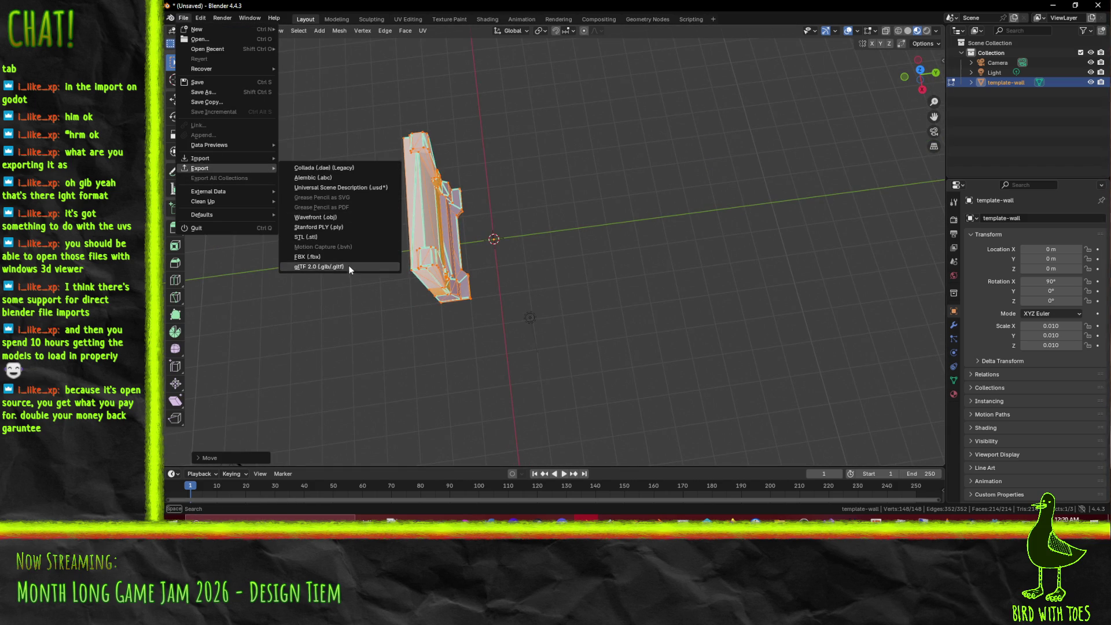
left_click(347, 257)
left_click_drag(632, 74, 1110, 97)
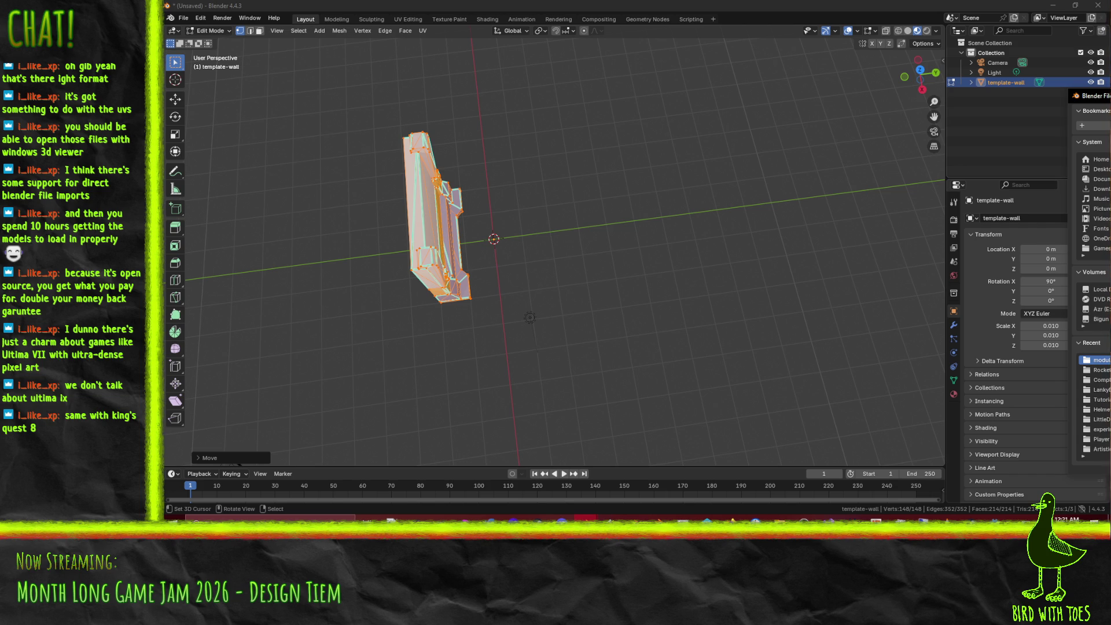
left_click(996, 518)
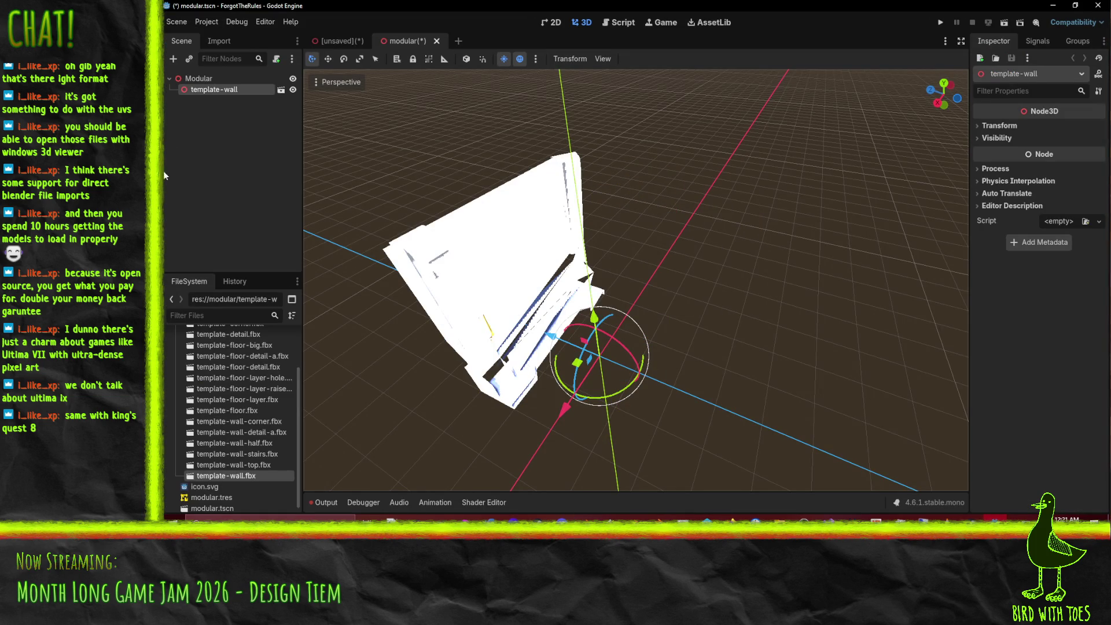
Step: Inspect the see-through wall in Godot's viewport and template-wall.fbx import preview, then return to Blender
left_click(206, 80)
mouse_move(507, 218)
left_mouse_down()
mouse_move(629, 208)
mouse_move(625, 196)
mouse_move(641, 196)
mouse_move(746, 203)
left_mouse_up()
scroll(624, 198, "up", 4)
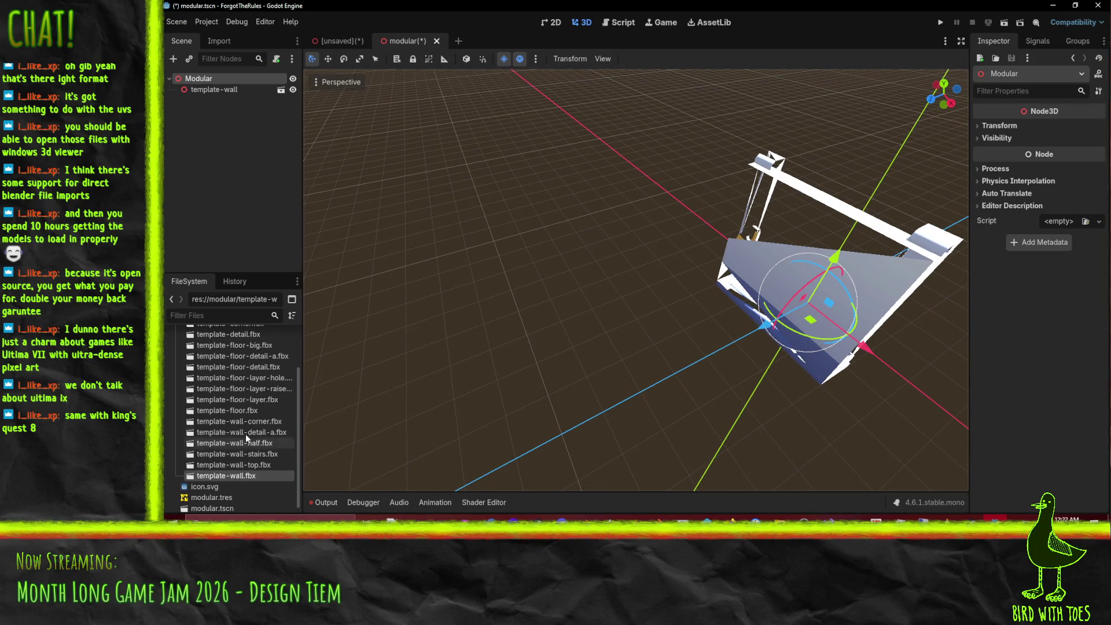
double_click(240, 476)
mouse_move(618, 284)
left_mouse_down()
mouse_move(679, 287)
mouse_move(805, 191)
mouse_move(754, 206)
mouse_move(729, 266)
mouse_move(799, 371)
mouse_move(710, 301)
mouse_move(762, 294)
mouse_move(807, 321)
mouse_move(790, 505)
left_mouse_up()
left_click(770, 468)
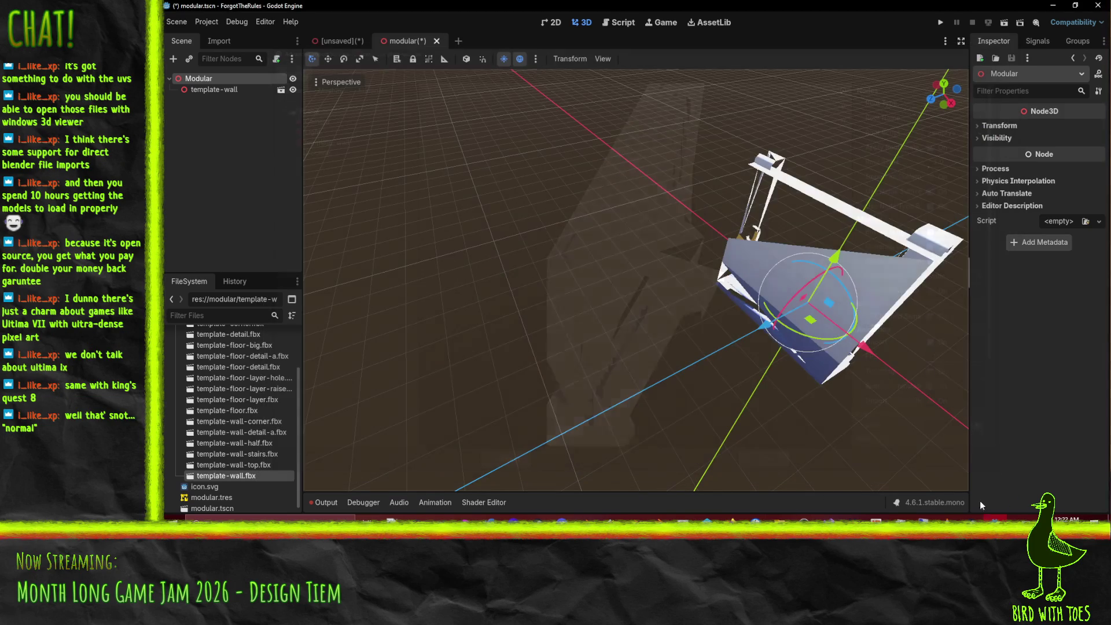
left_click(586, 517)
key("Tab")
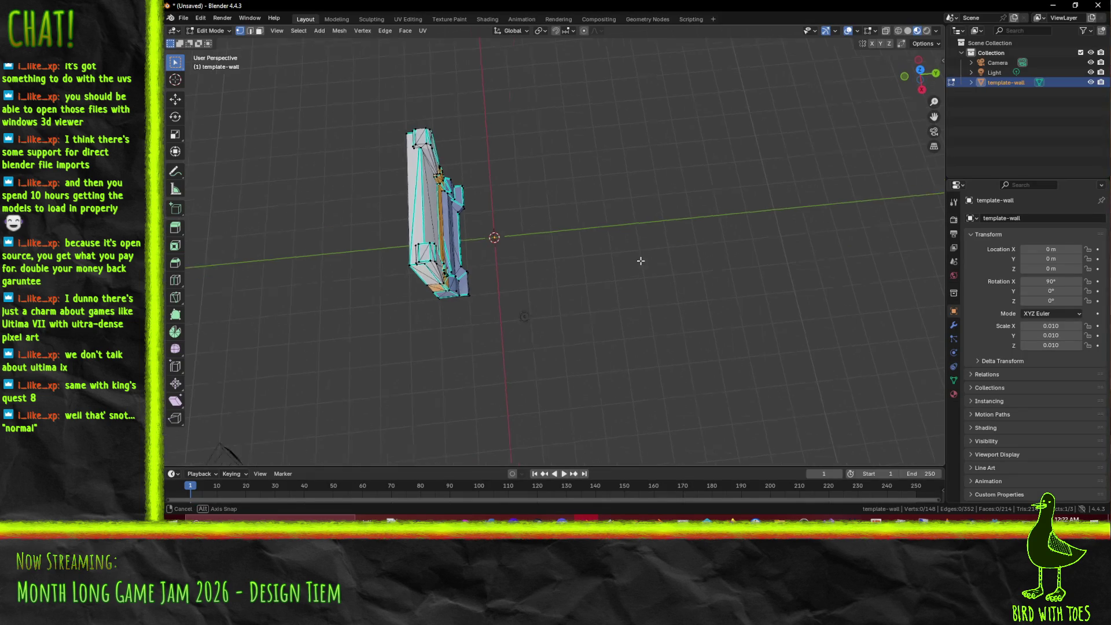
Step: Select and frame all wall geometry, enable the face normals overlay, and orbit in close
key("a")
key("KP_Decimal")
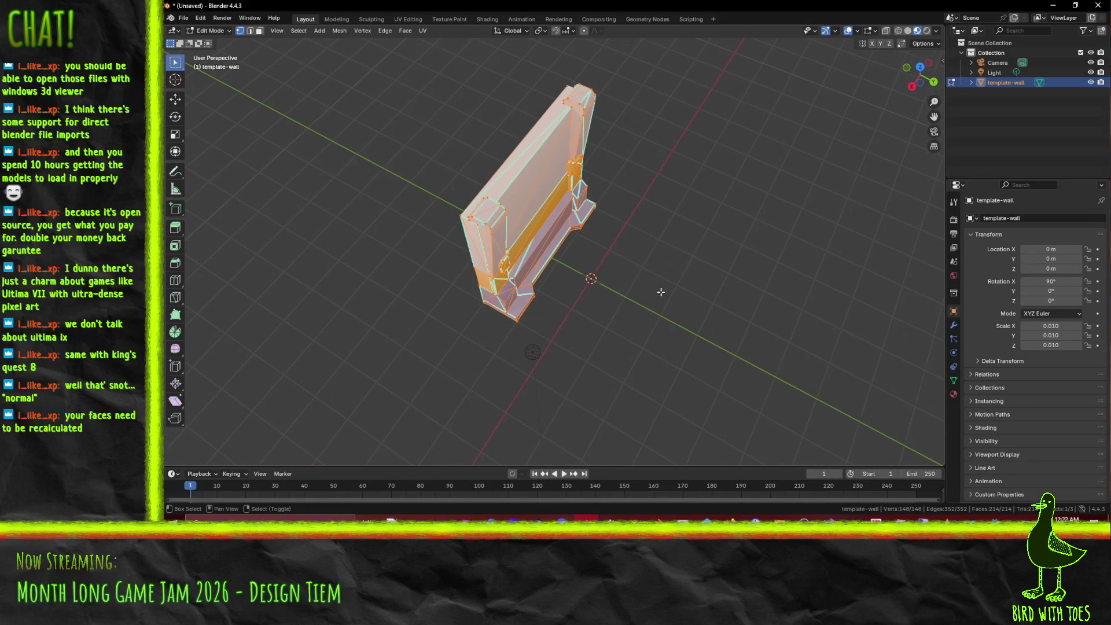
left_click(875, 32)
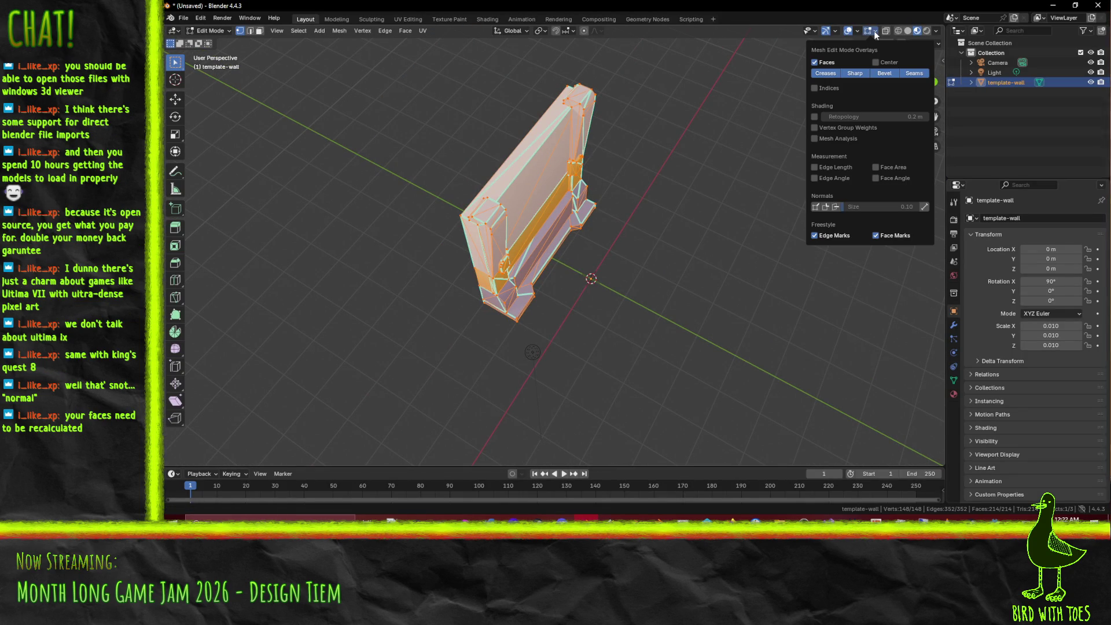
left_click(827, 207)
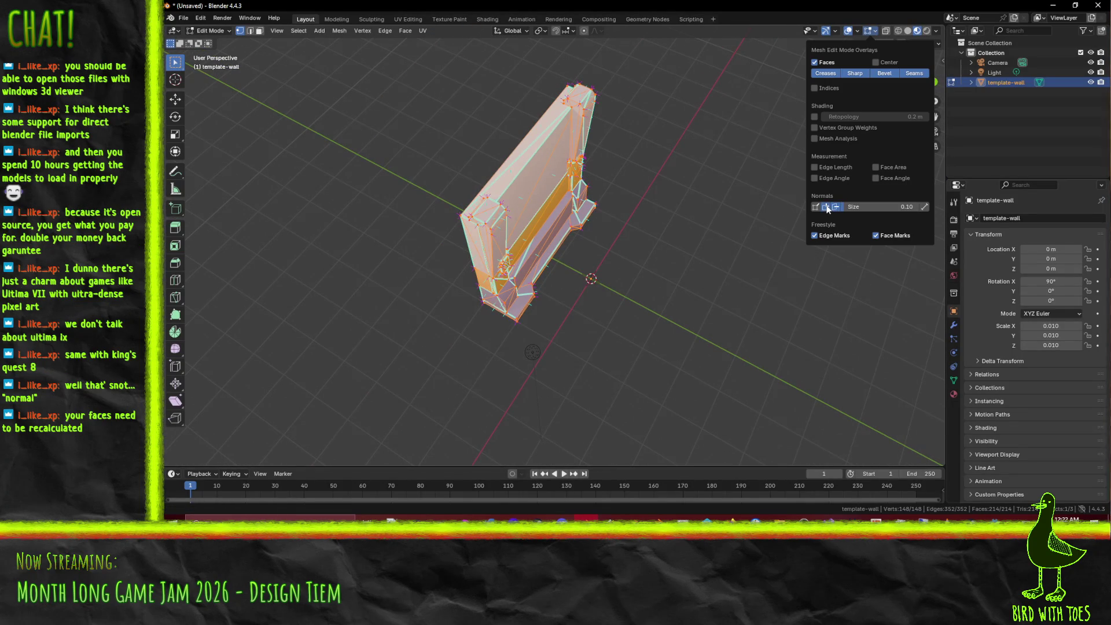
left_click_drag(753, 231, 634, 144)
scroll(687, 172, "up", 3)
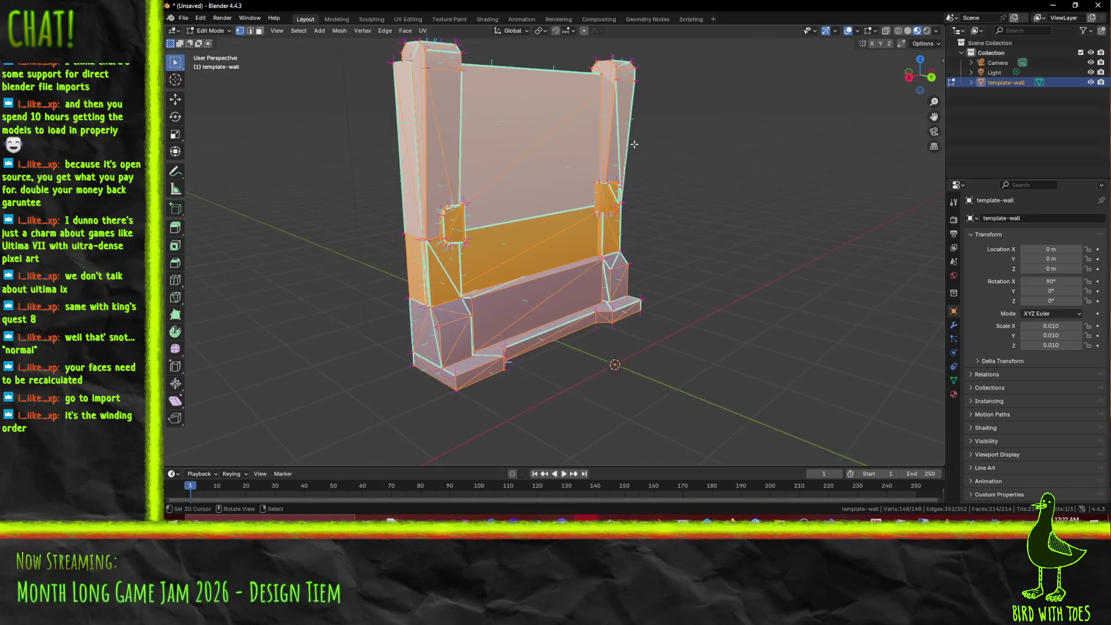
scroll(634, 144, "up", 3)
scroll(600, 173, "down", 1)
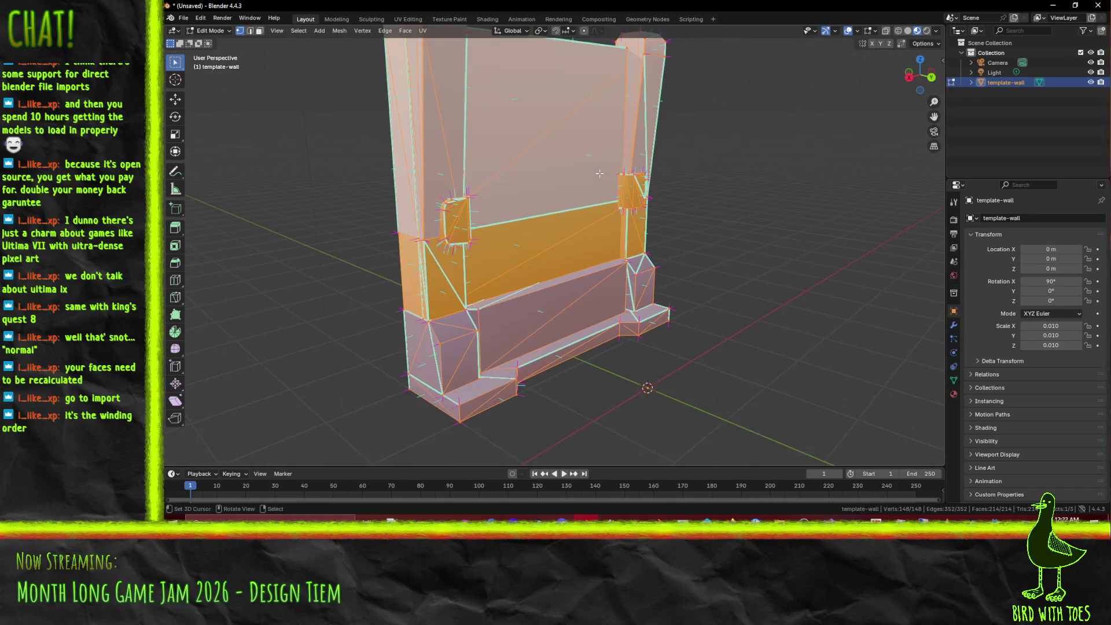
left_click_drag(680, 208, 669, 200)
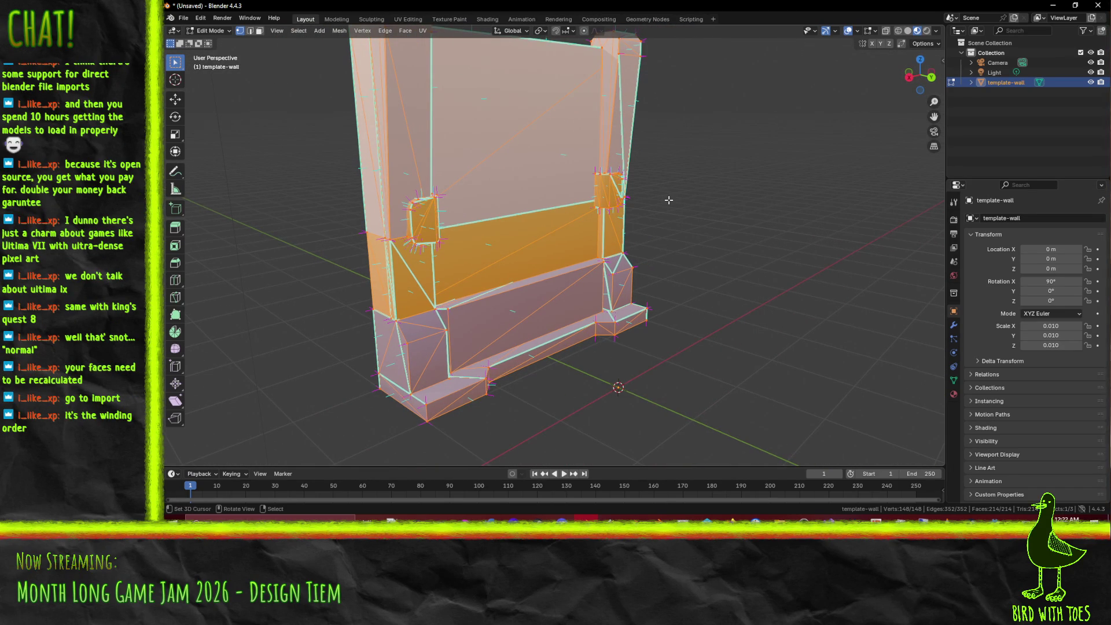
left_click(183, 18)
left_click(184, 18)
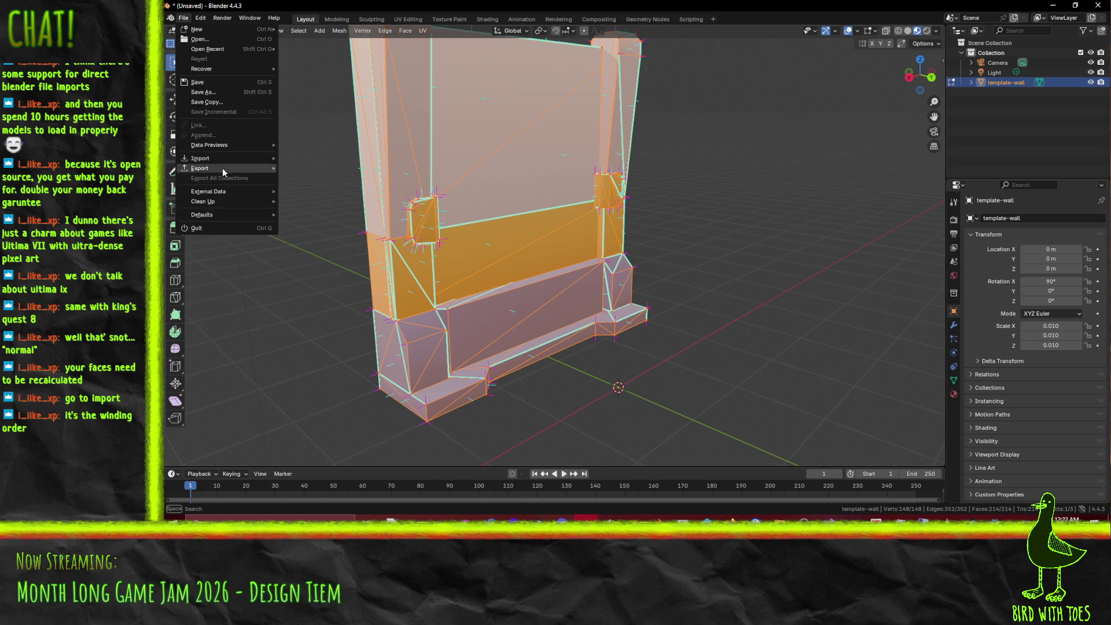
Step: Export template-wall.fbx with Animation unchecked and Object Types limited to Mesh
mouse_move(223, 168)
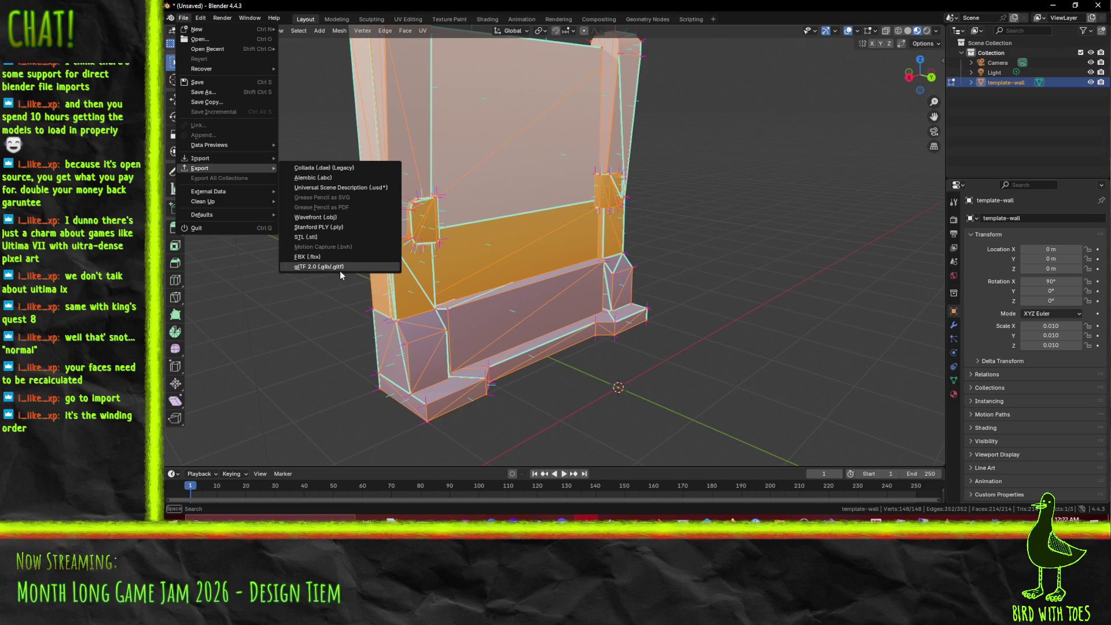
left_click(313, 257)
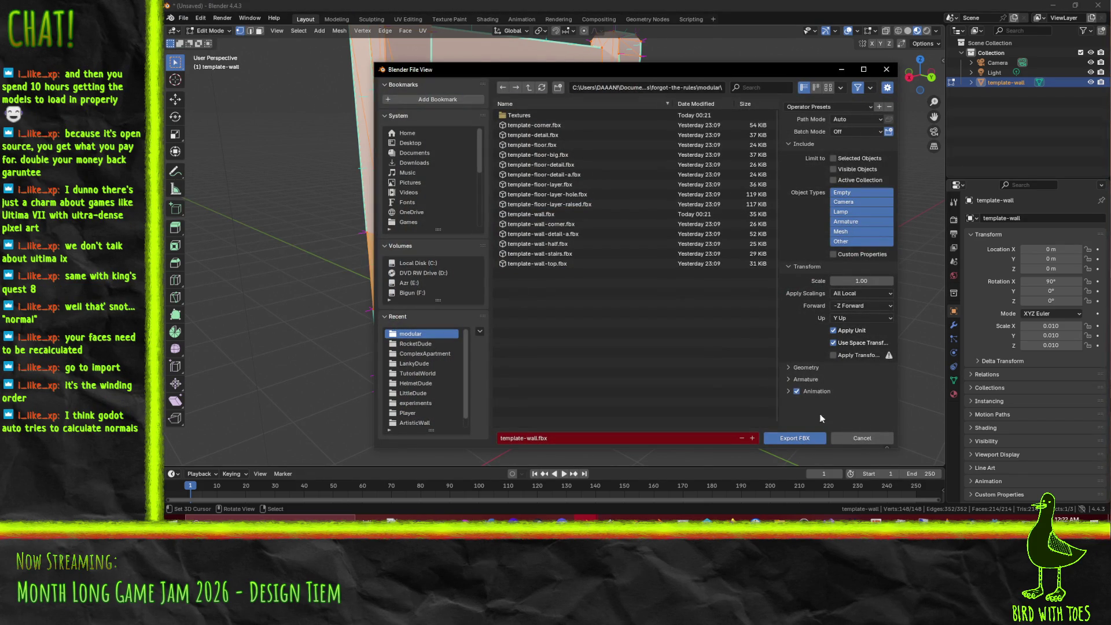
left_click(797, 391)
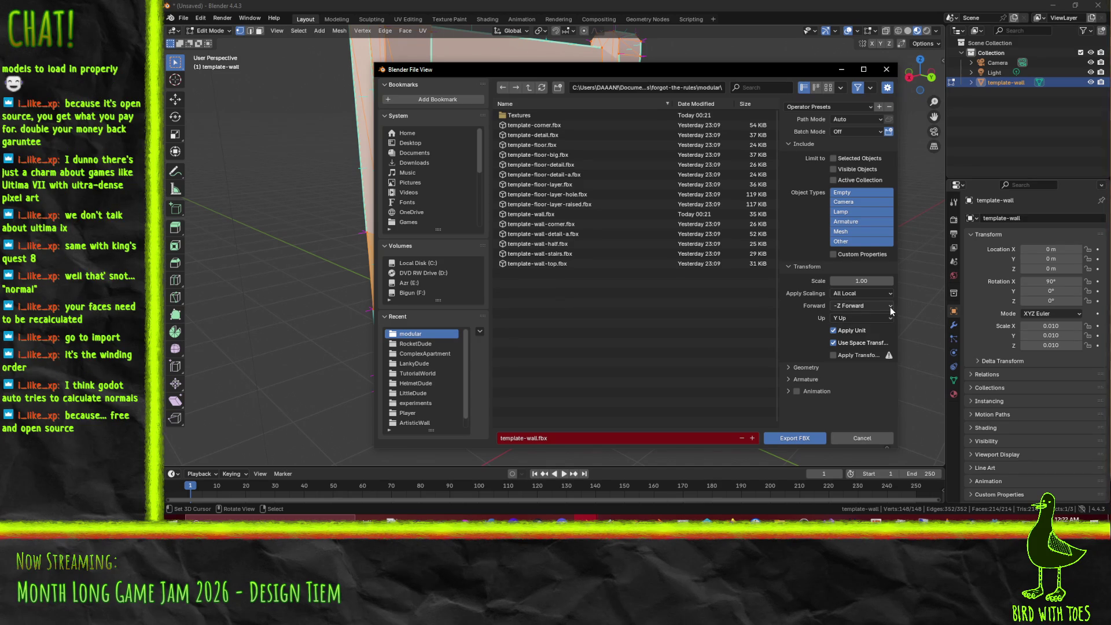
mouse_move(671, 68)
left_mouse_down()
mouse_move(599, 182)
mouse_move(481, 422)
mouse_move(532, 67)
left_mouse_up()
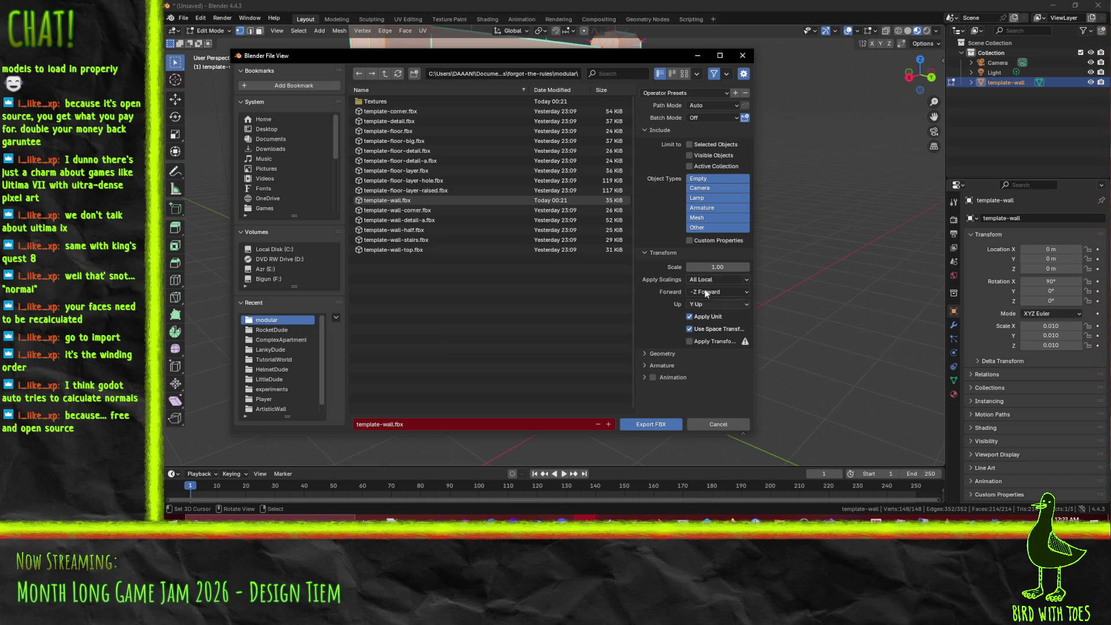
left_click(708, 228)
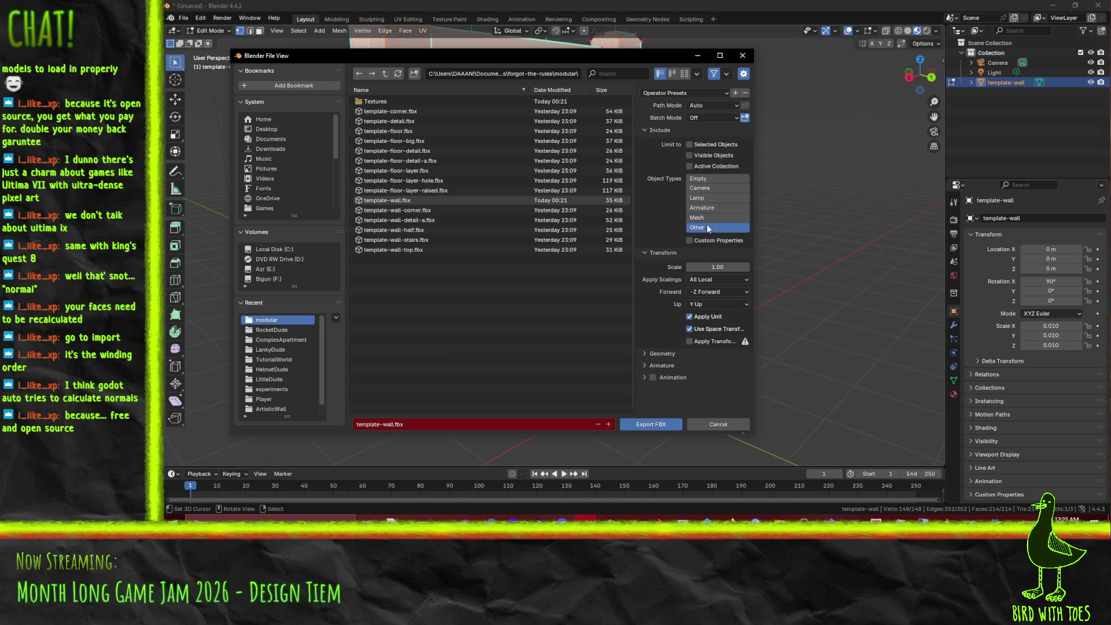
left_click(708, 217)
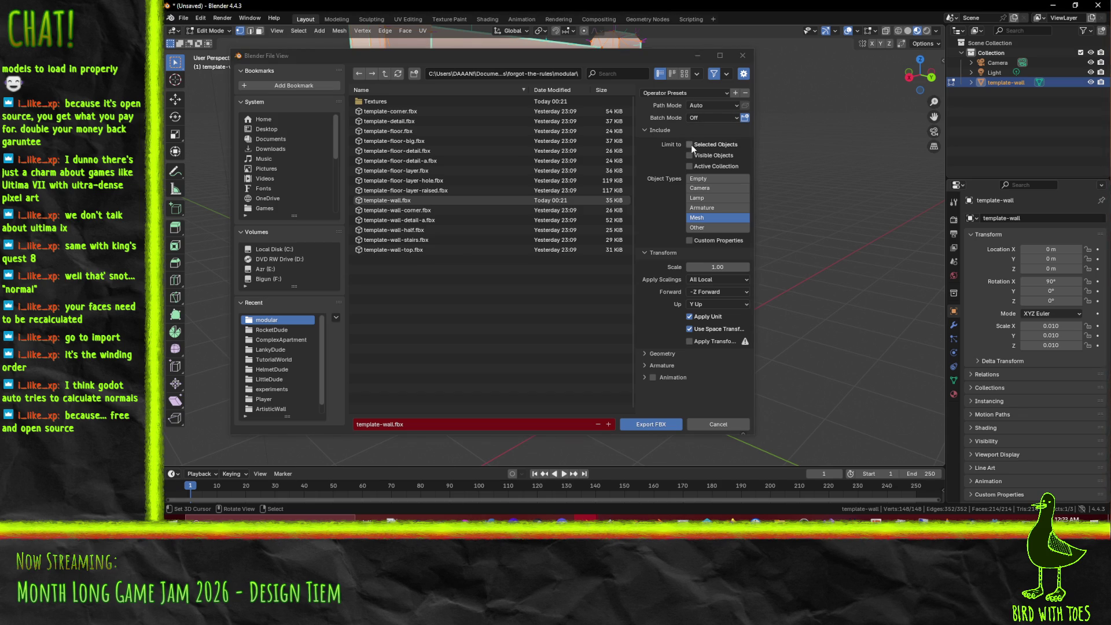
left_click(665, 426)
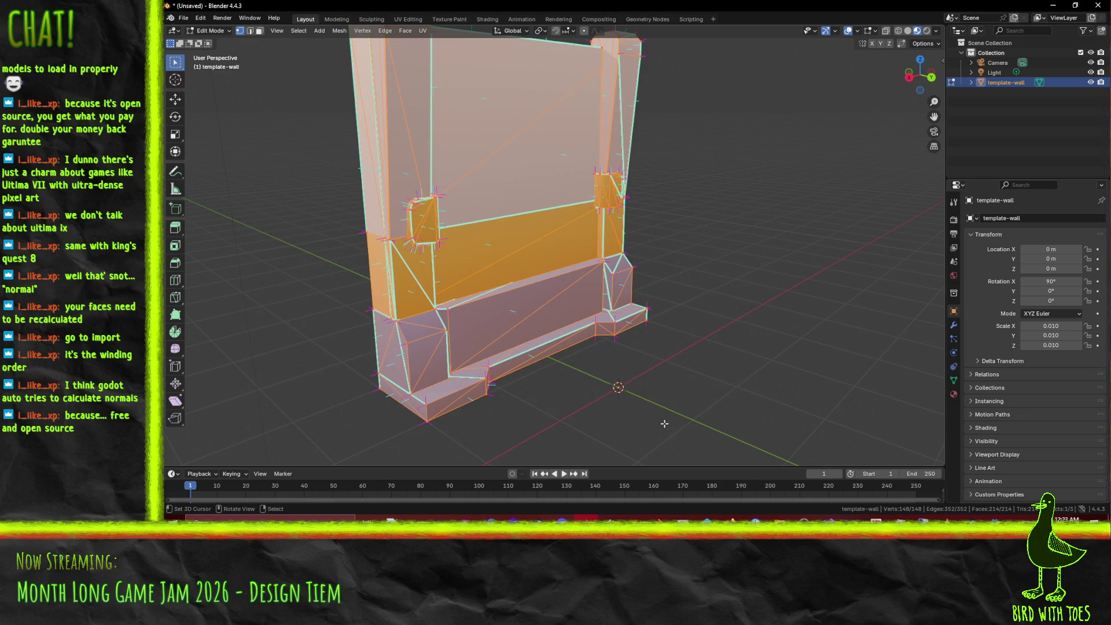
key("alt+Tab")
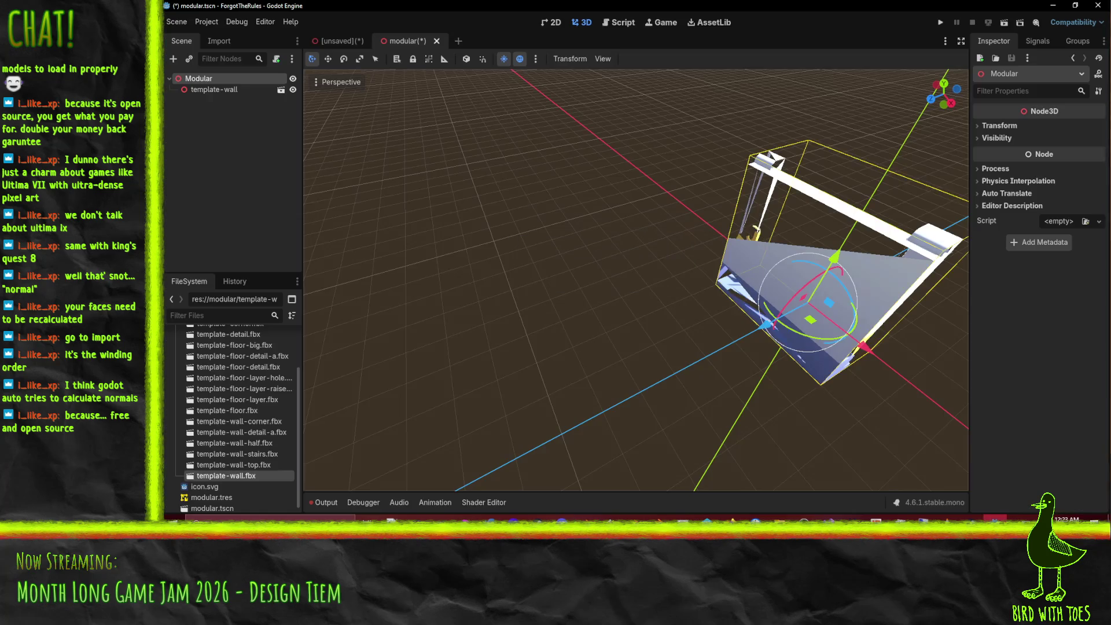
Step: Turn off animation import for template-wall.fbx, switch the importer to FBX2glTF, and reimport
left_click(203, 153)
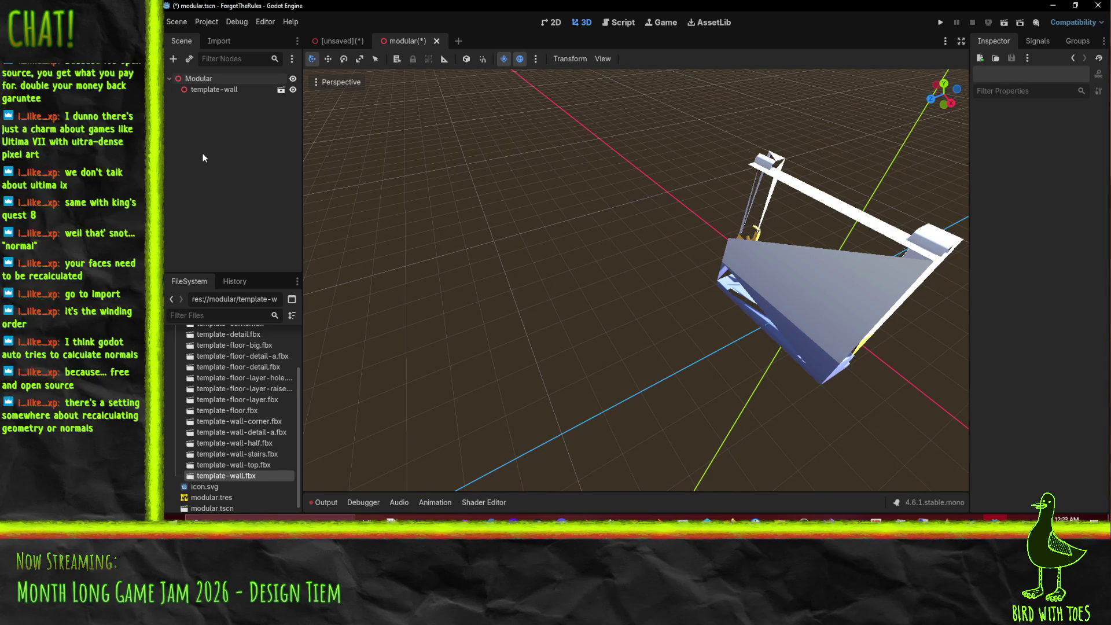
double_click(249, 475)
mouse_move(605, 331)
left_mouse_down()
mouse_move(664, 289)
mouse_move(724, 273)
mouse_move(695, 275)
left_mouse_up()
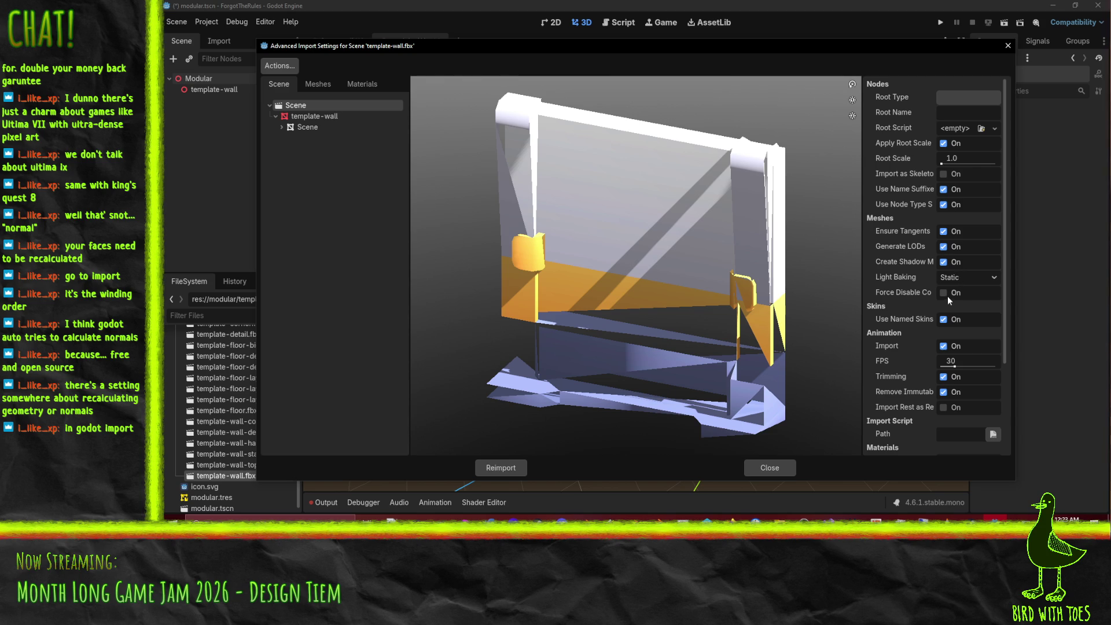
mouse_move(916, 295)
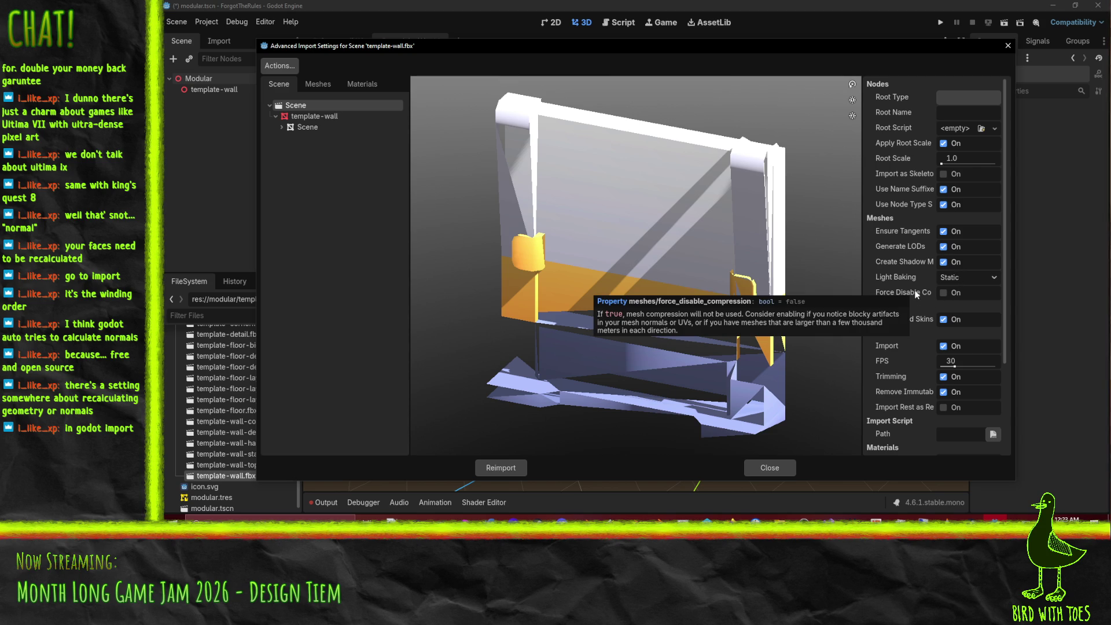
scroll(943, 292, "down", 5)
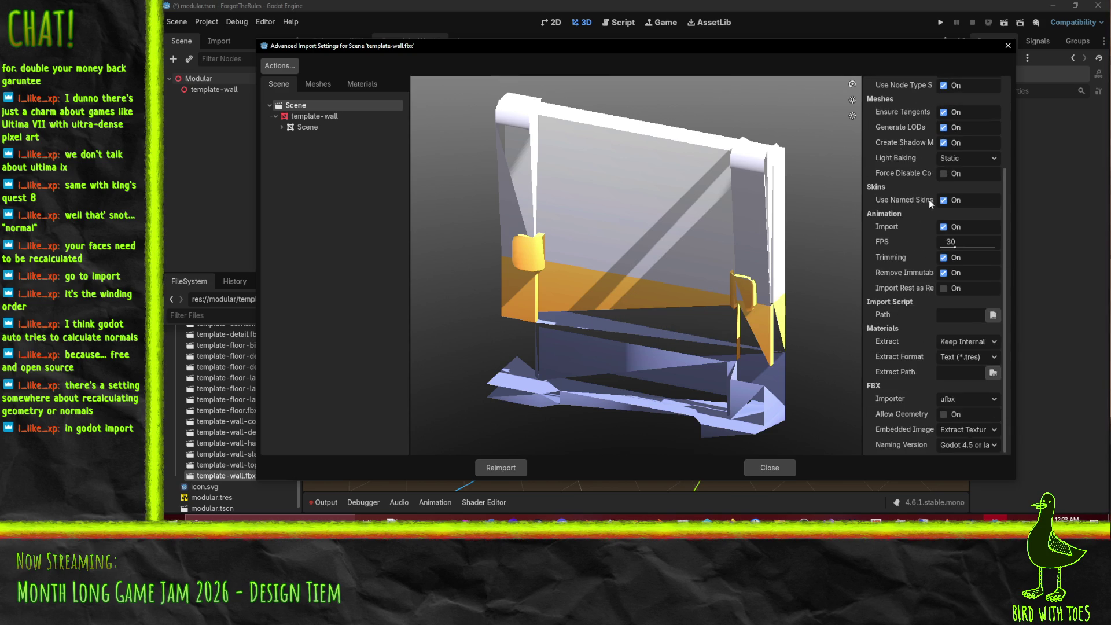
left_click(890, 227)
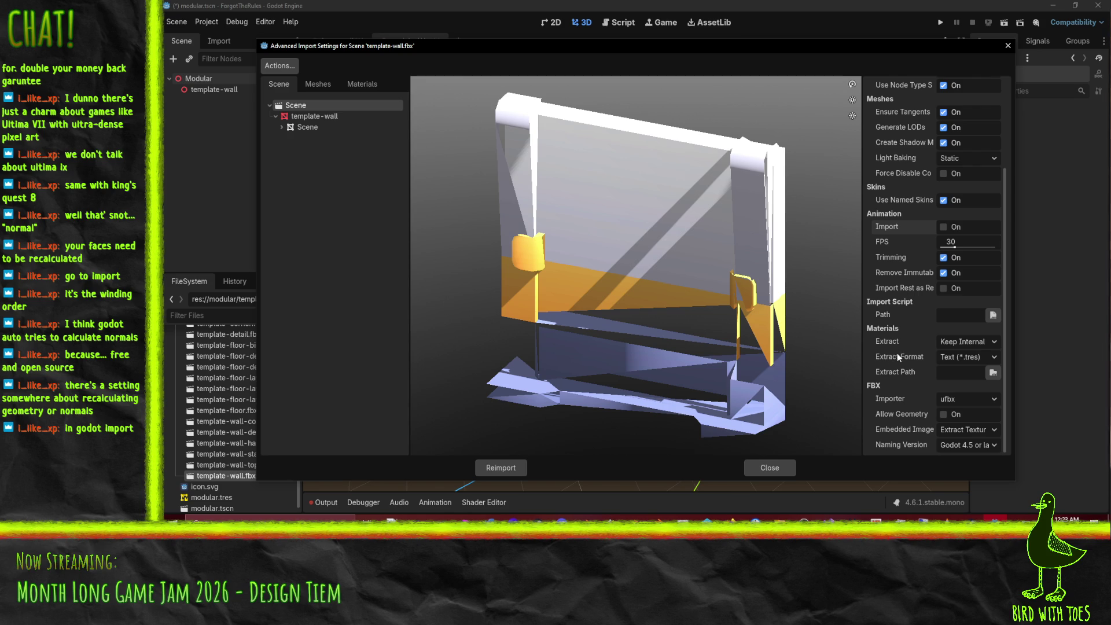
left_click(971, 399)
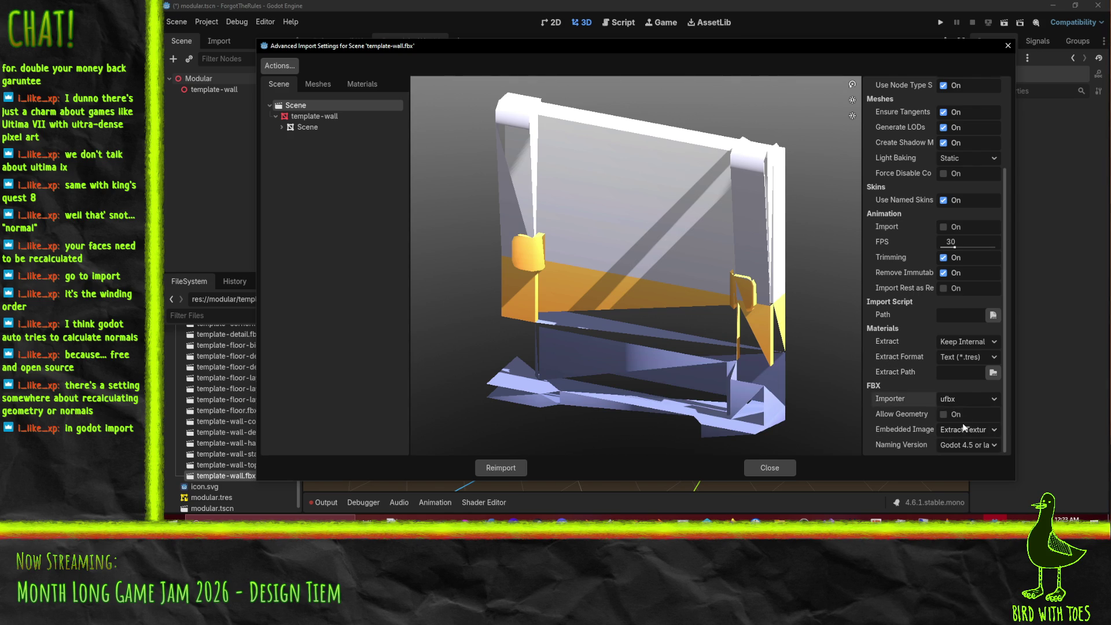
left_click(973, 428)
left_click(501, 468)
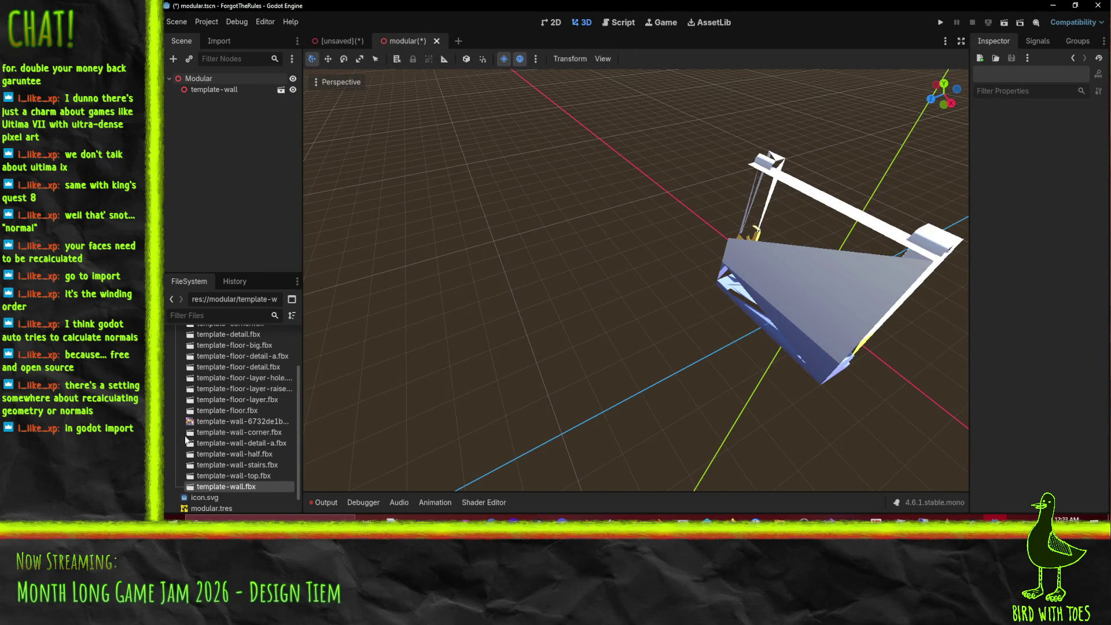
double_click(212, 486)
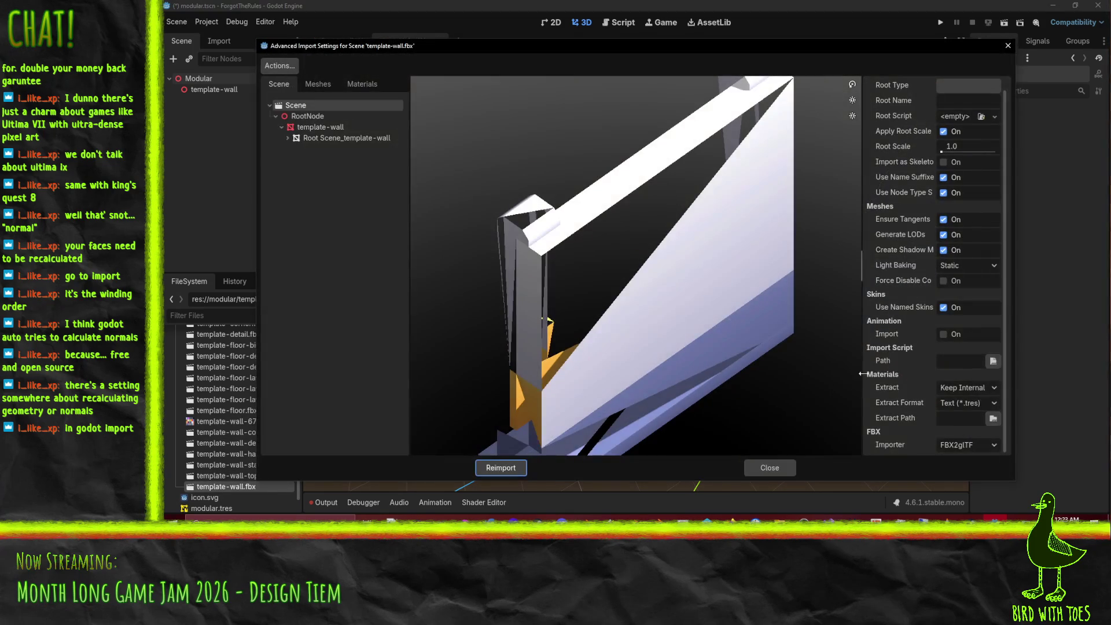
left_click(955, 444)
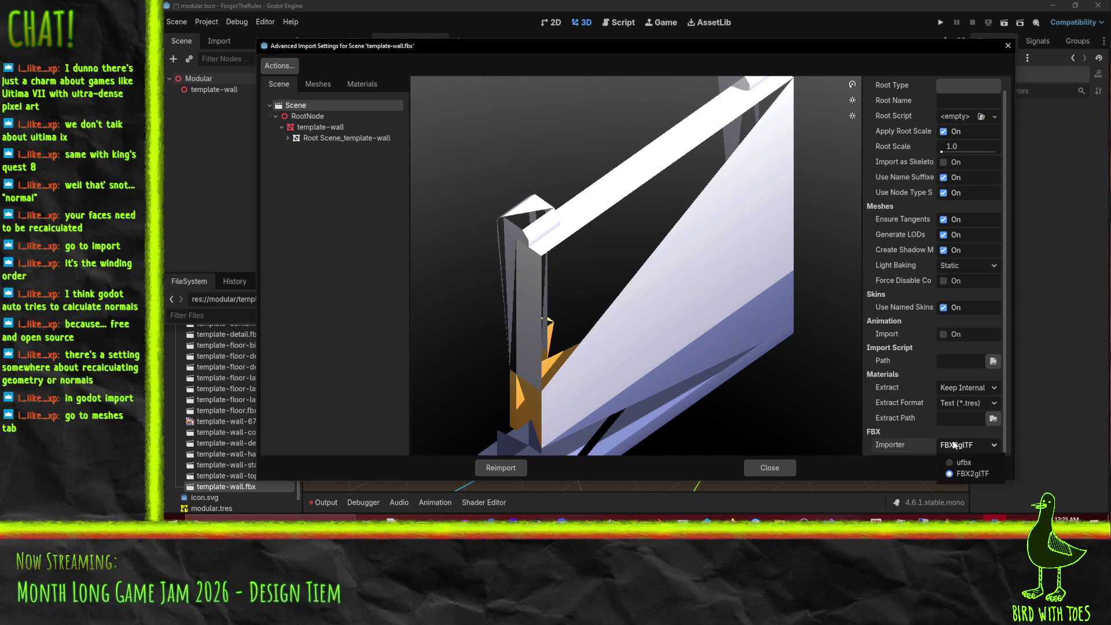
left_click(962, 463)
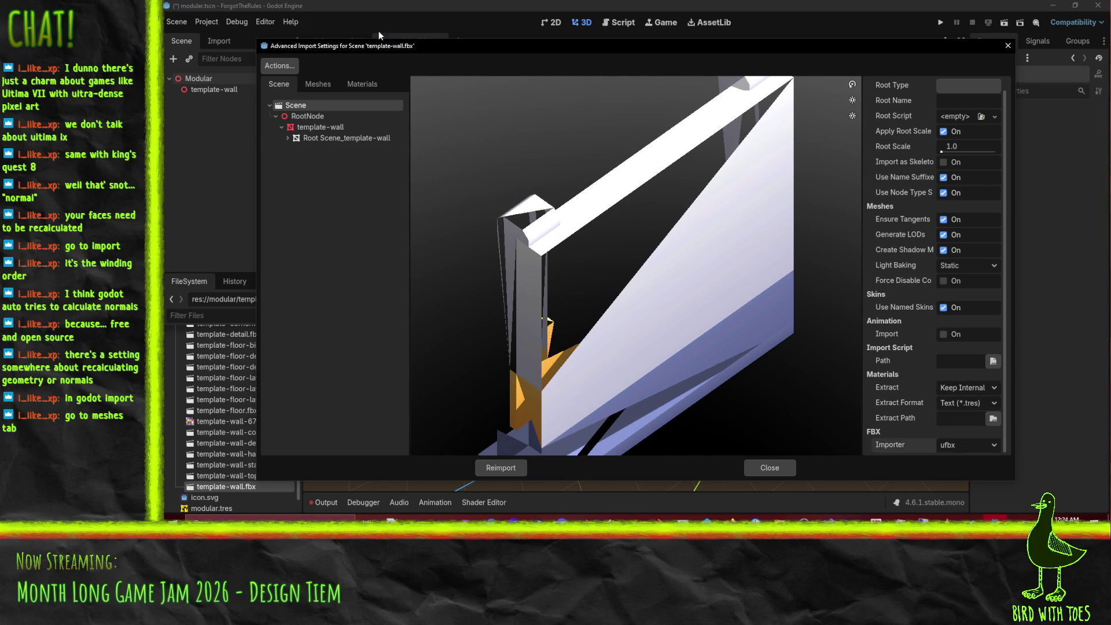
left_click(317, 84)
left_click(291, 105)
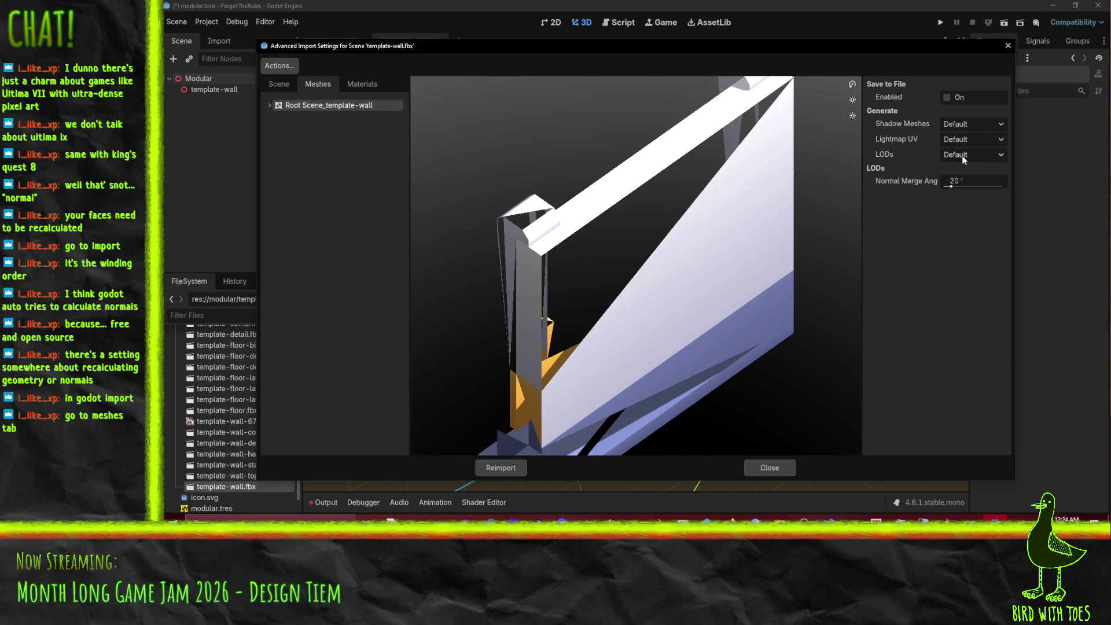
left_click(958, 139)
left_click(957, 133)
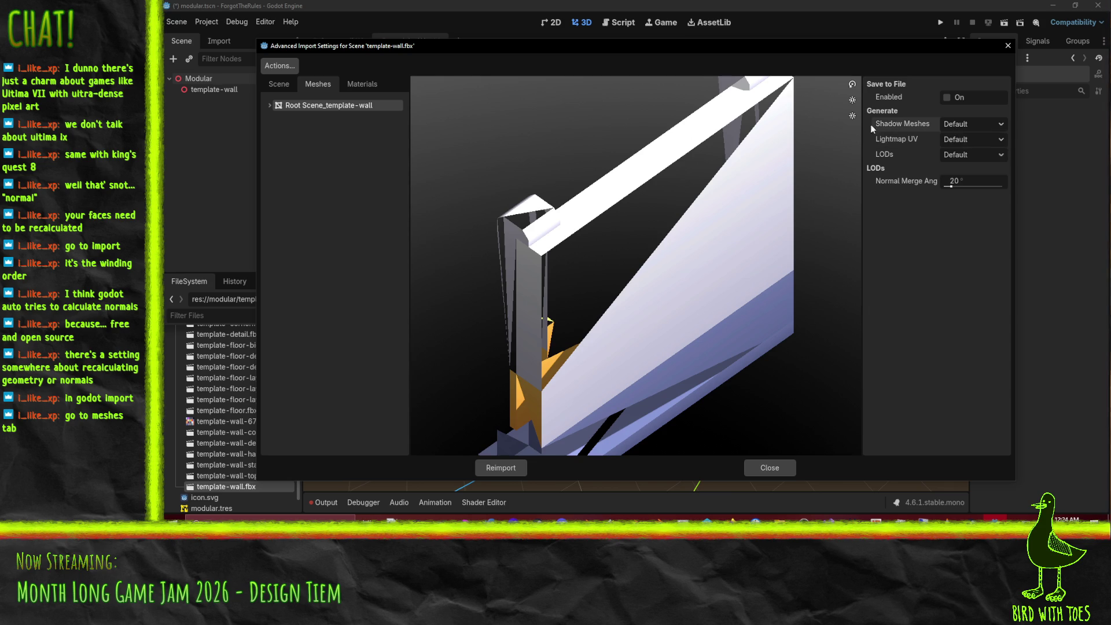
left_click(270, 104)
left_click(298, 116)
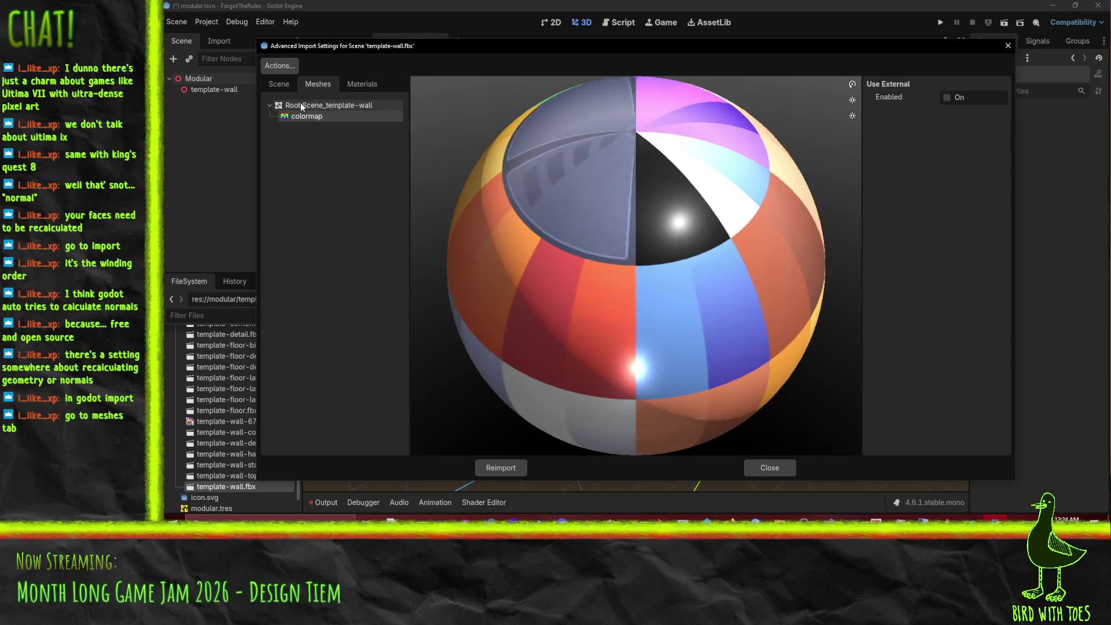
left_click(324, 106)
left_click_drag(703, 172, 427, 170)
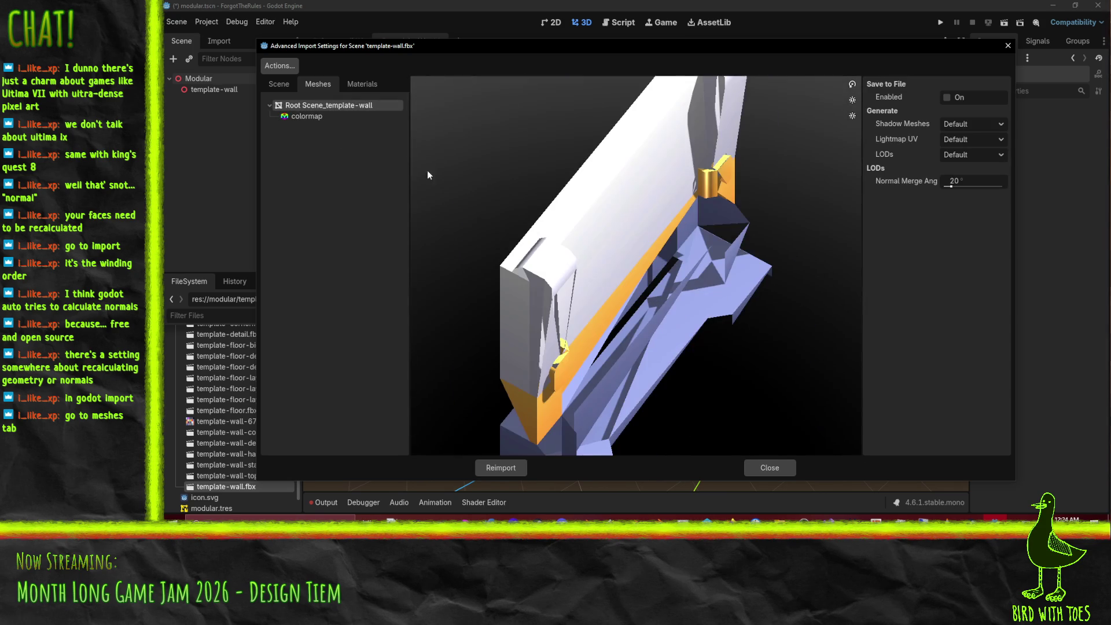
left_click(290, 84)
left_click(301, 149)
left_click(308, 127)
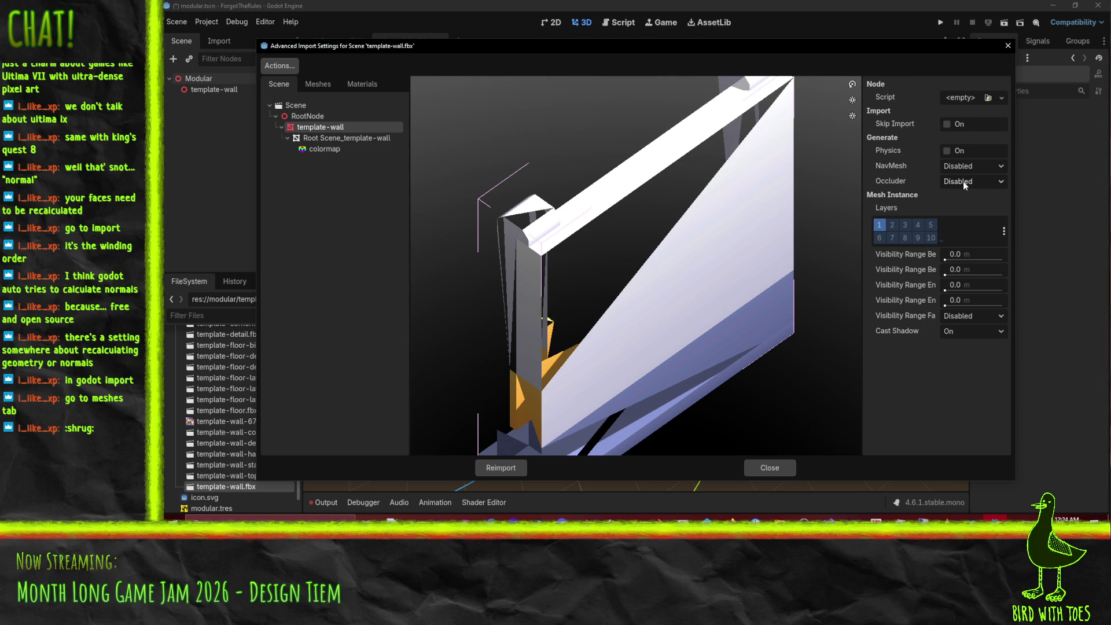
left_click(353, 85)
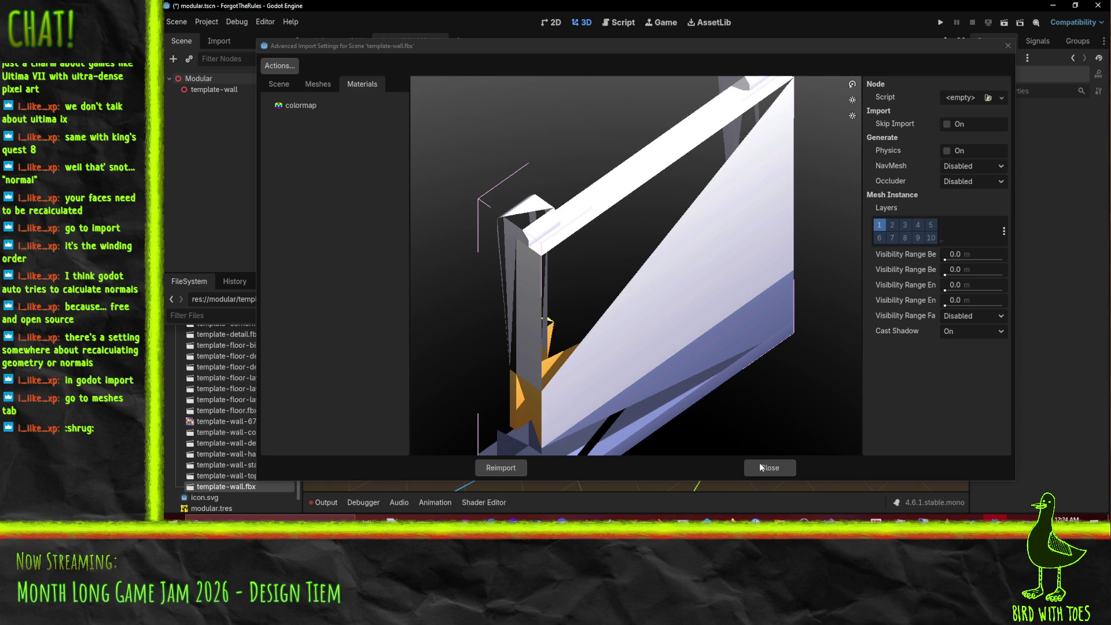
left_click(763, 467)
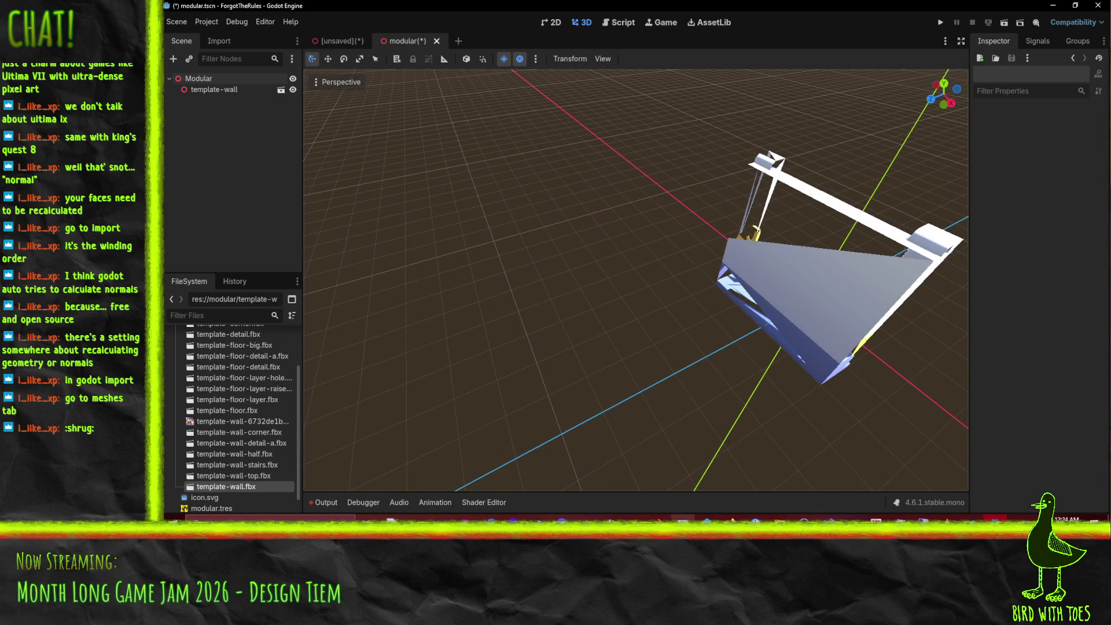
Step: Cancel a first save dialog, then save the scene as wall1.blend in the modular folder
key("alt+Tab")
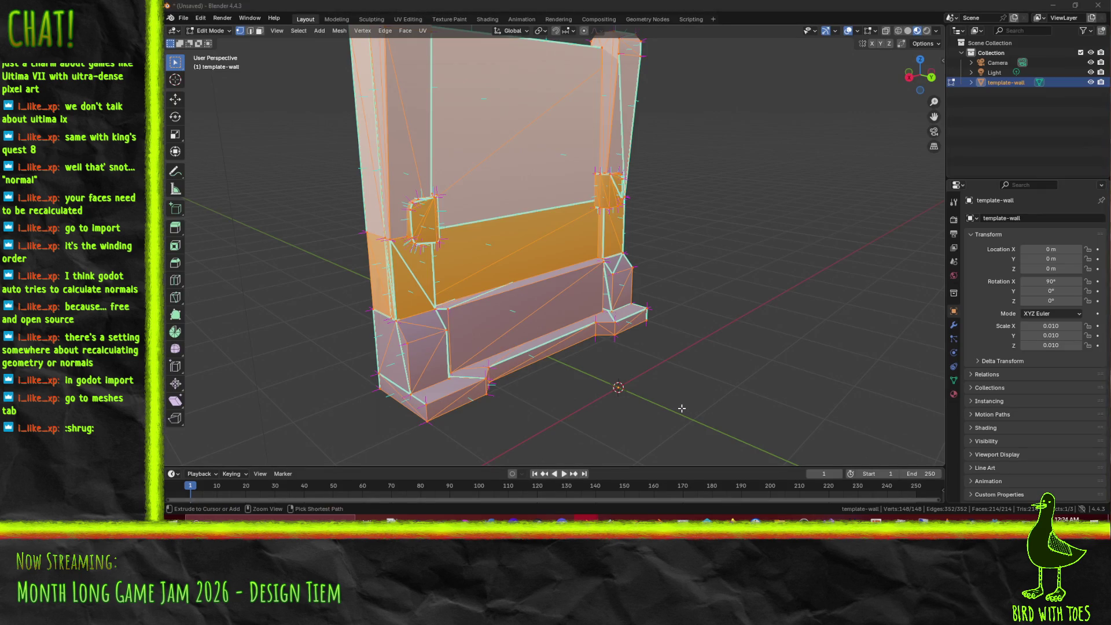
key("ctrl+s")
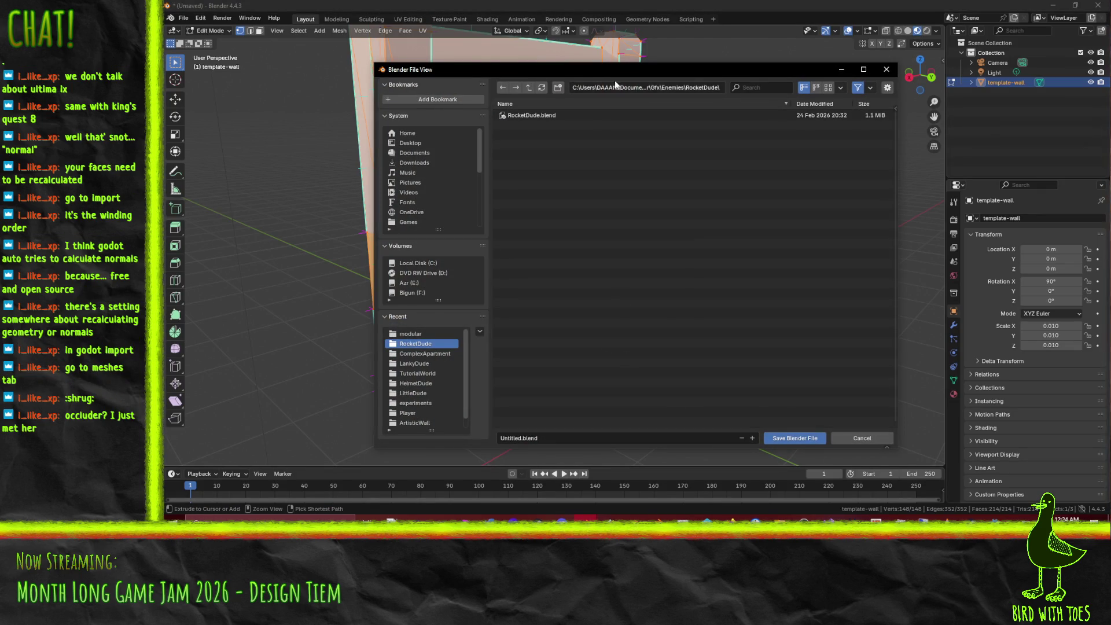
left_click_drag(586, 77, 624, 84)
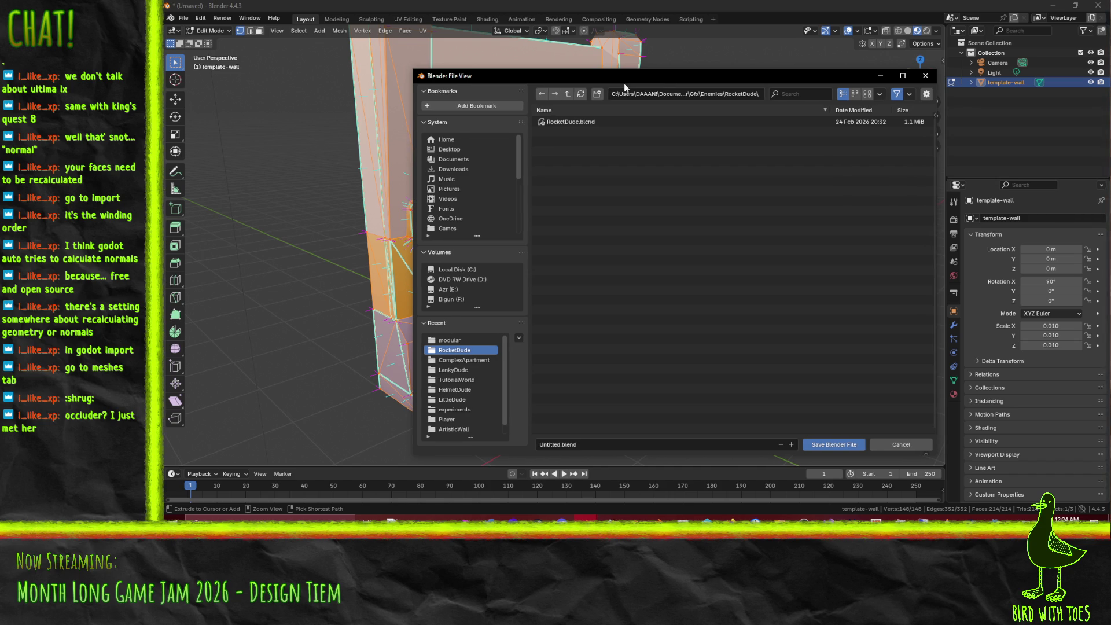
left_click_drag(628, 85, 603, 77)
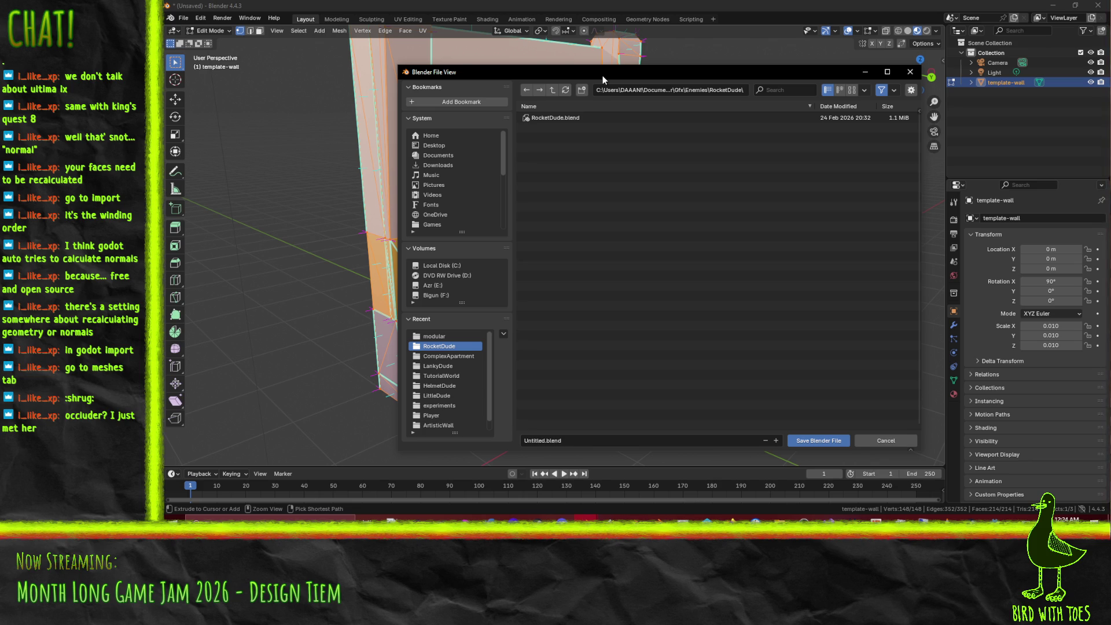
key("Escape")
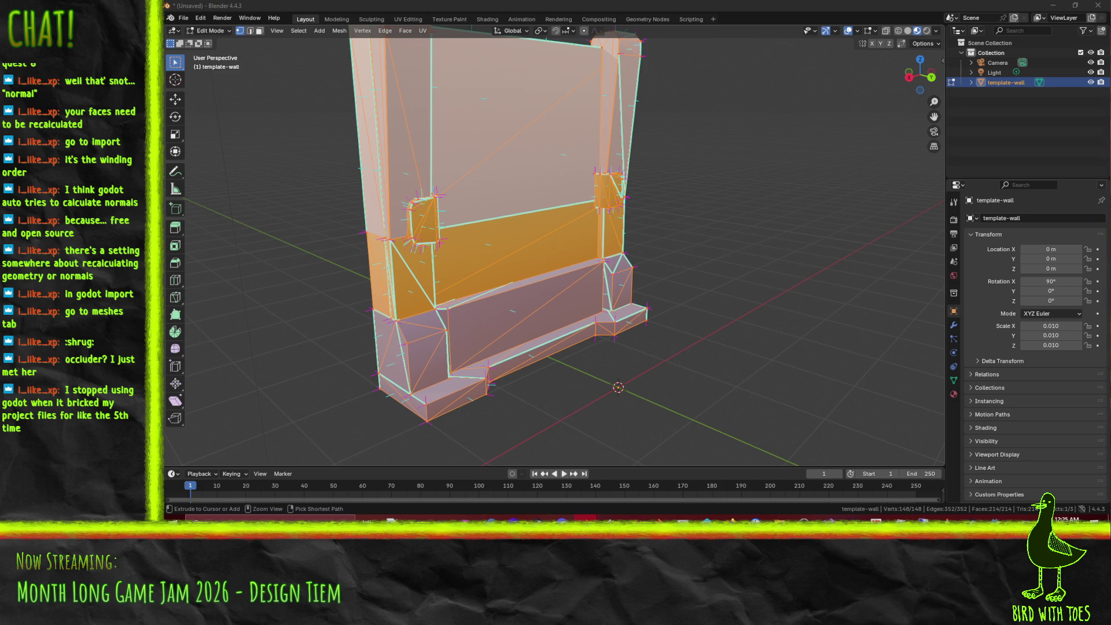
key("ctrl+s")
key("Return")
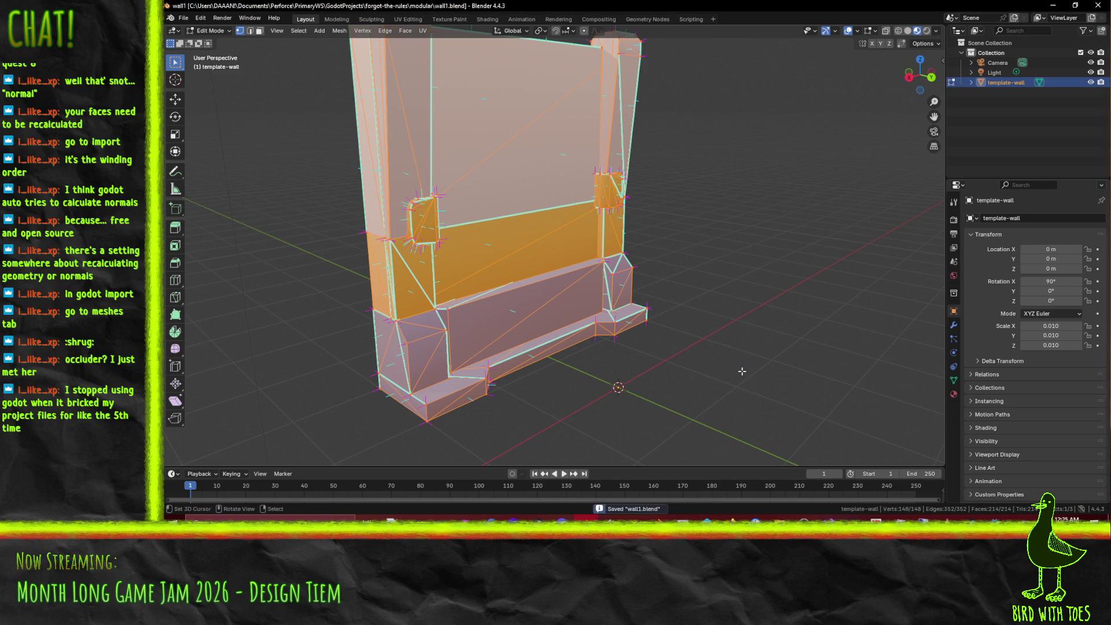
Step: Open wall1.blend's import settings in Godot and orbit the preview around the wall and its yellow band
key("alt+Tab")
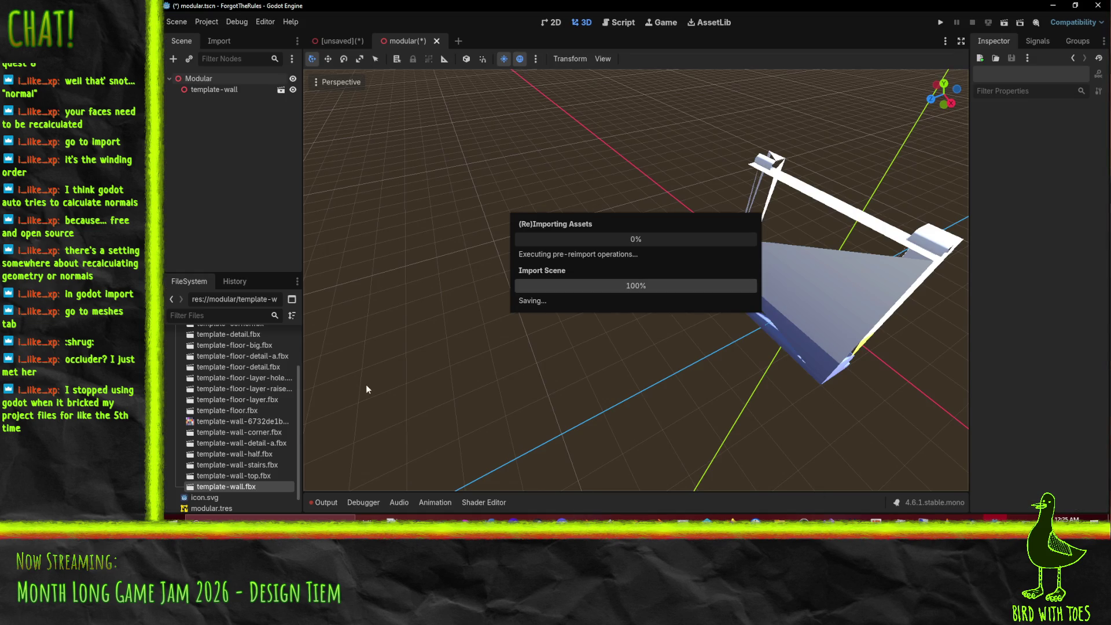
double_click(214, 497)
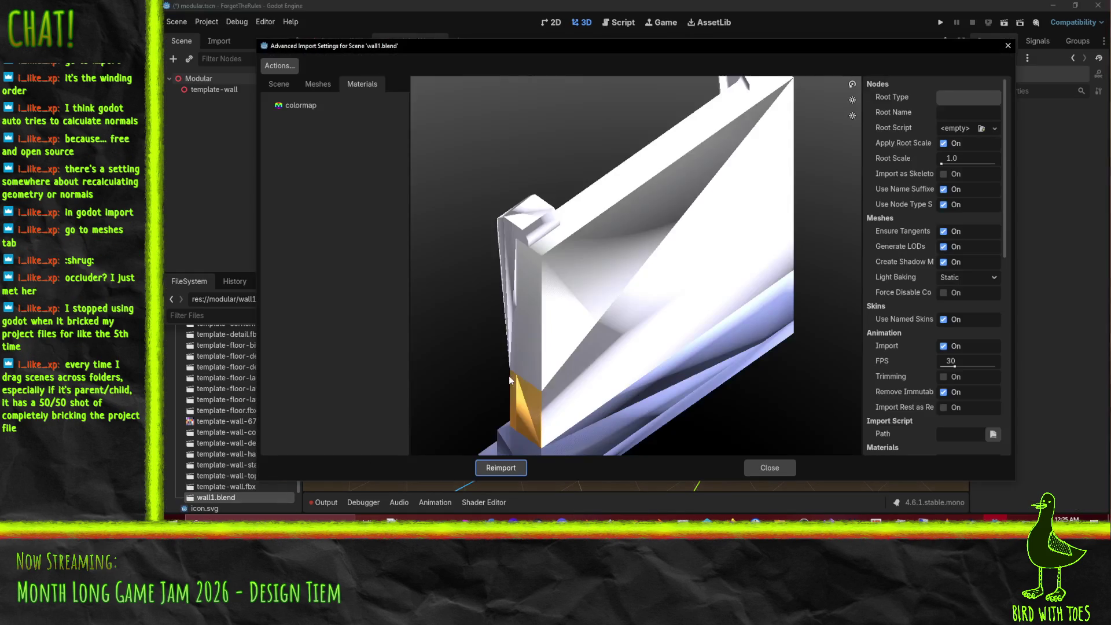
mouse_move(510, 380)
left_mouse_down()
mouse_move(521, 336)
mouse_move(588, 333)
mouse_move(617, 311)
mouse_move(671, 366)
mouse_move(725, 342)
mouse_move(654, 320)
mouse_move(694, 342)
mouse_move(625, 352)
mouse_move(632, 364)
left_mouse_up()
scroll(725, 342, "up", 3)
left_click_drag(587, 311, 634, 352)
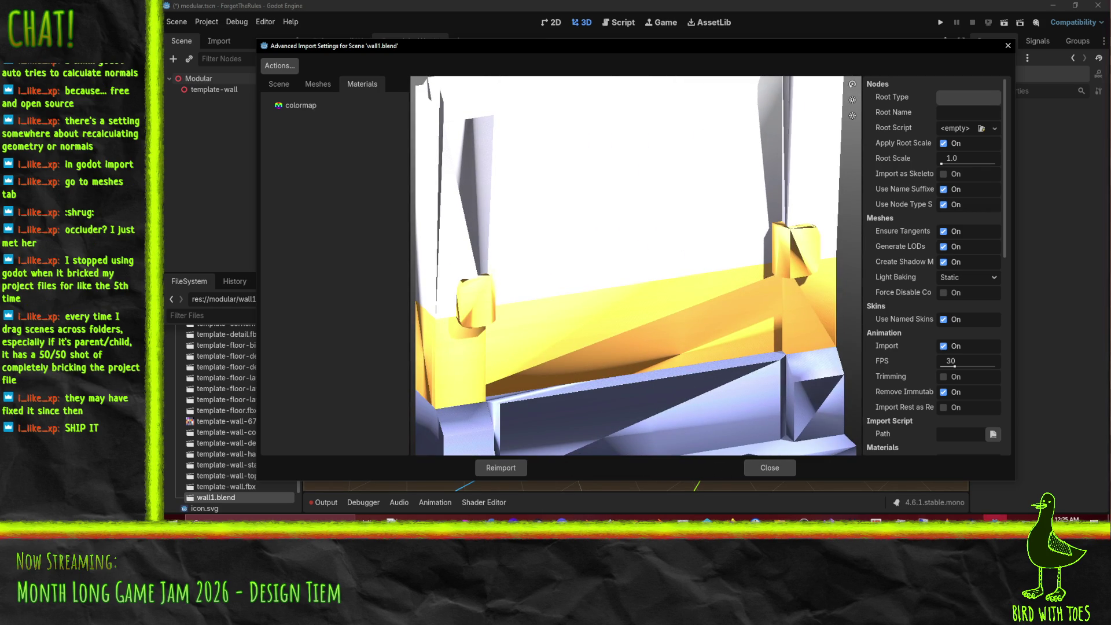
key("alt+Tab")
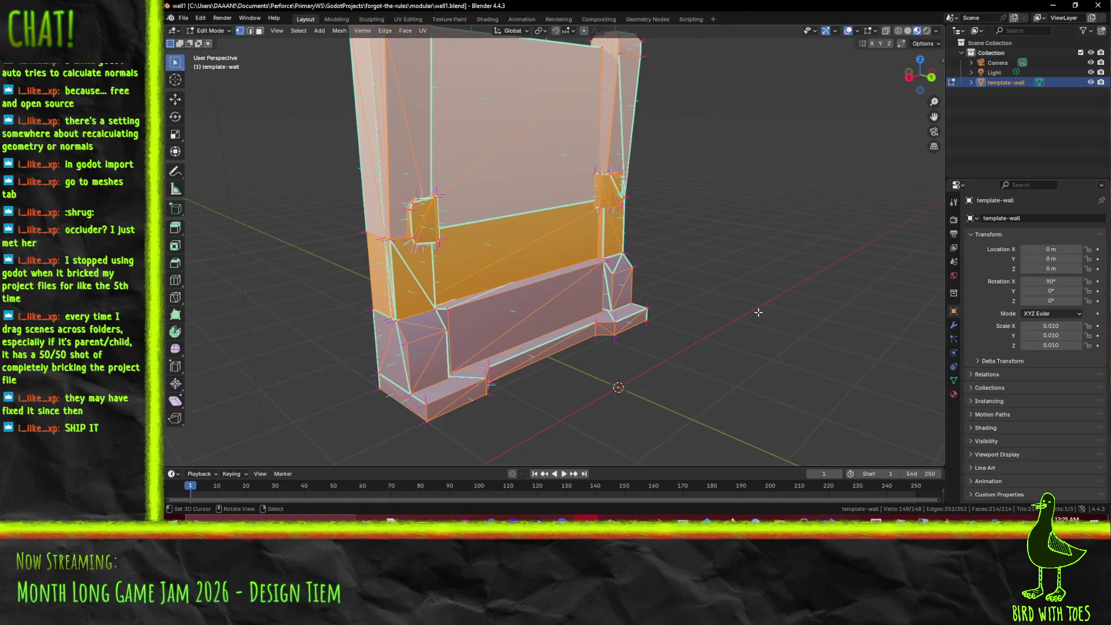
Step: Flip the wall's normals, then recalculate them to point outside
key("alt+n")
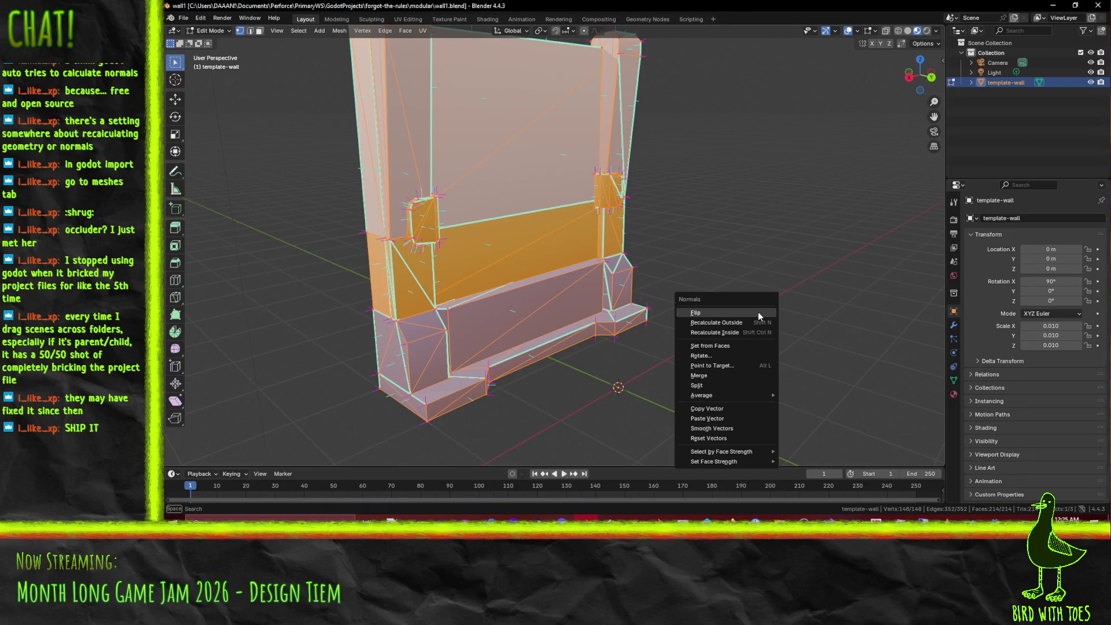
left_click(758, 312)
scroll(549, 198, "up", 3)
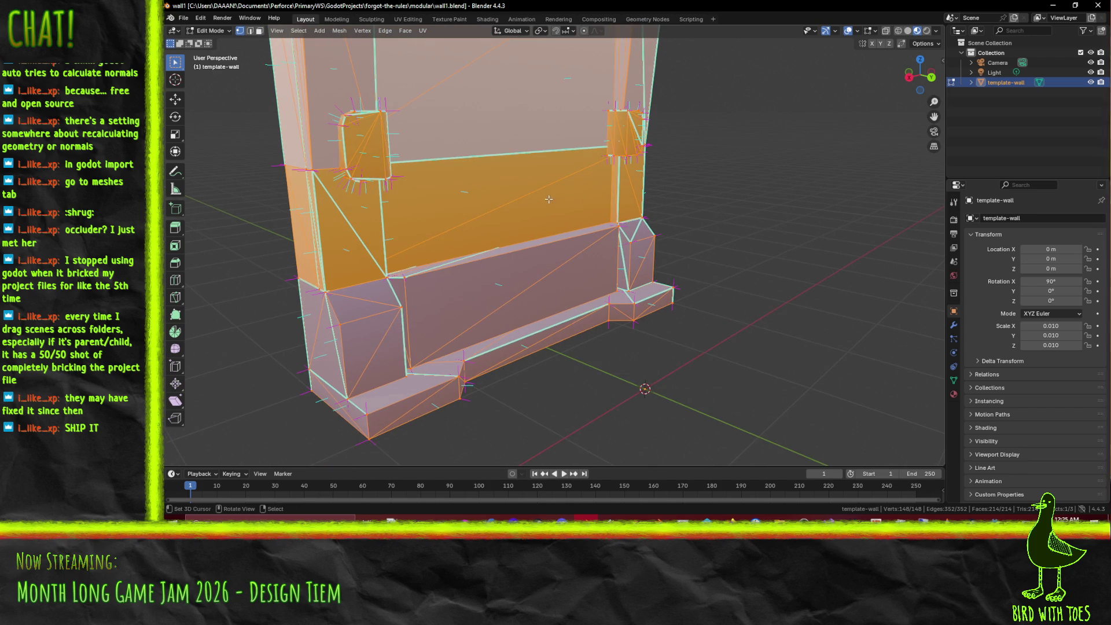
left_click_drag(496, 229, 557, 242)
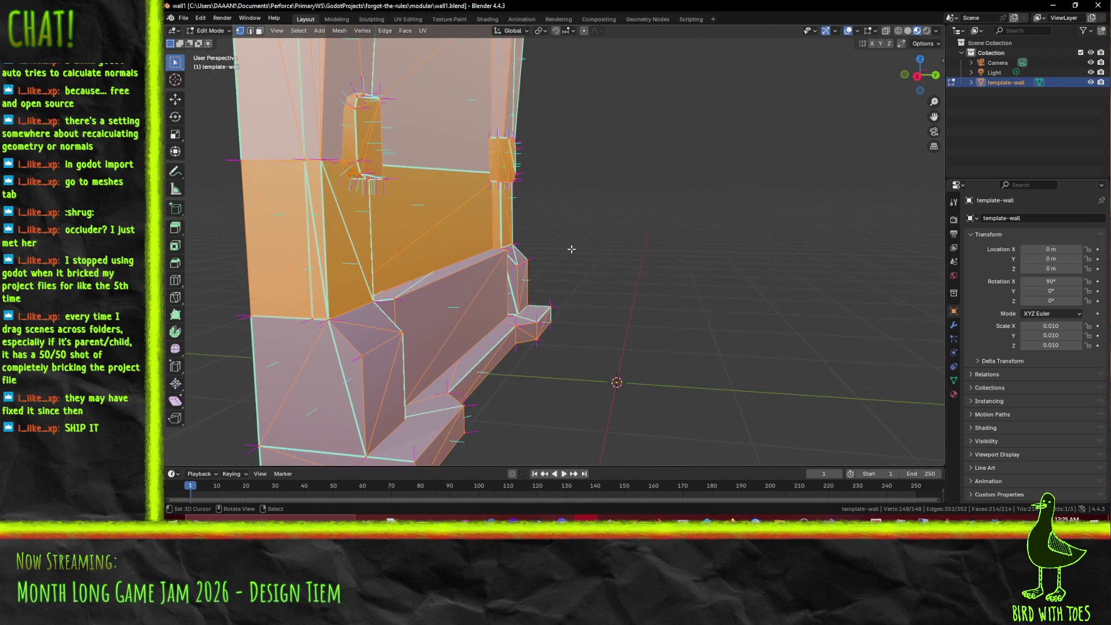
key("alt+n")
left_click(567, 261)
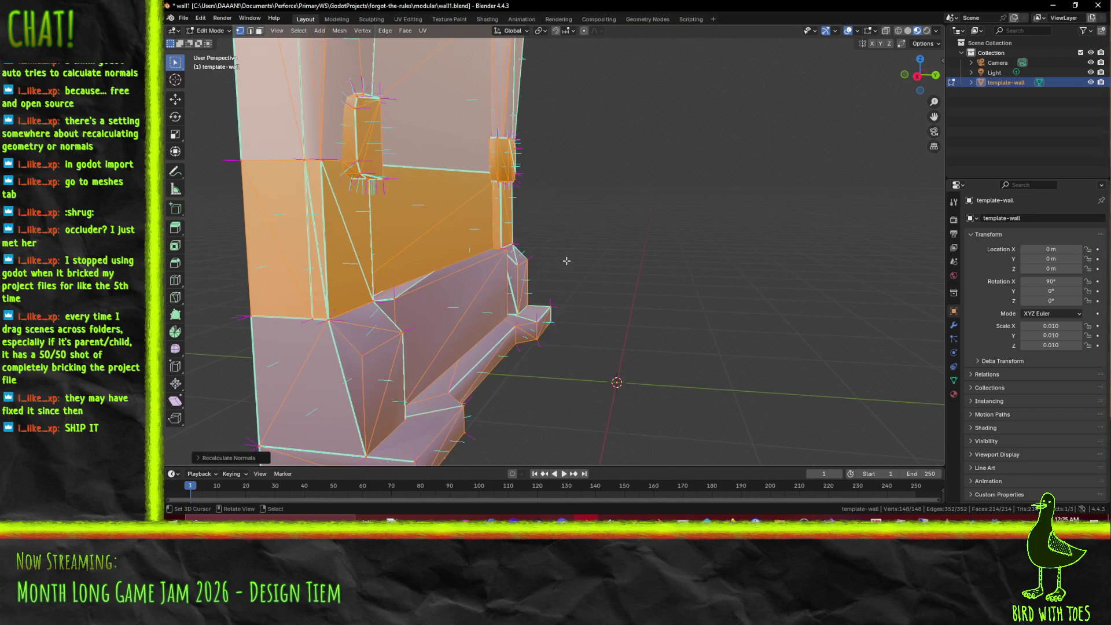
mouse_move(567, 261)
left_mouse_down()
mouse_move(561, 270)
mouse_move(603, 240)
mouse_move(522, 303)
left_mouse_up()
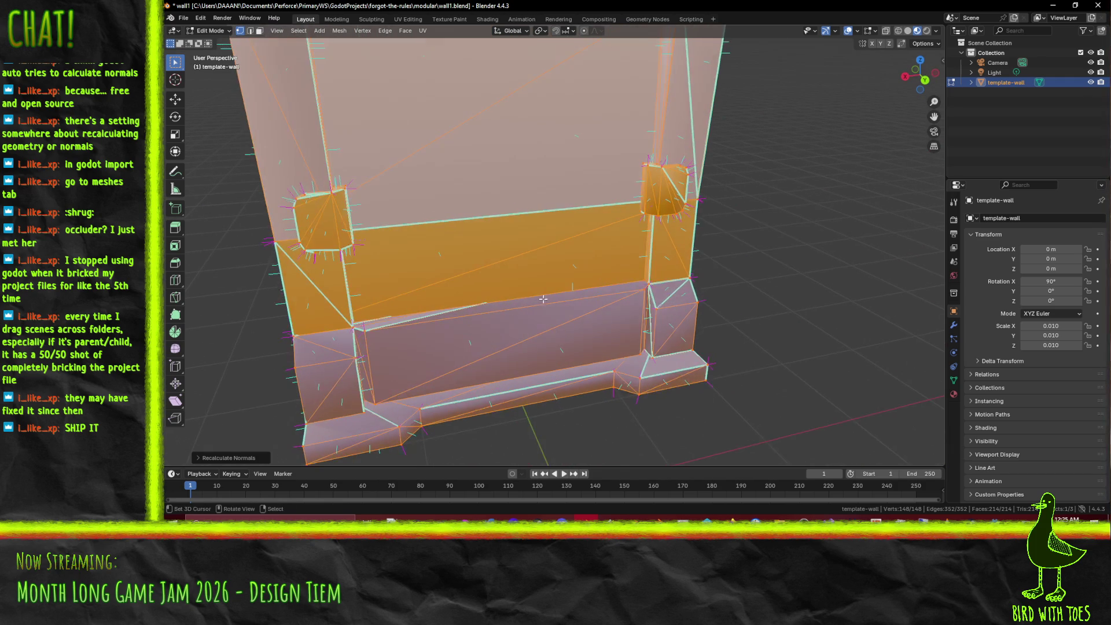
Step: Save wall1.blend and export the wall as an FBX file
key("ctrl+s")
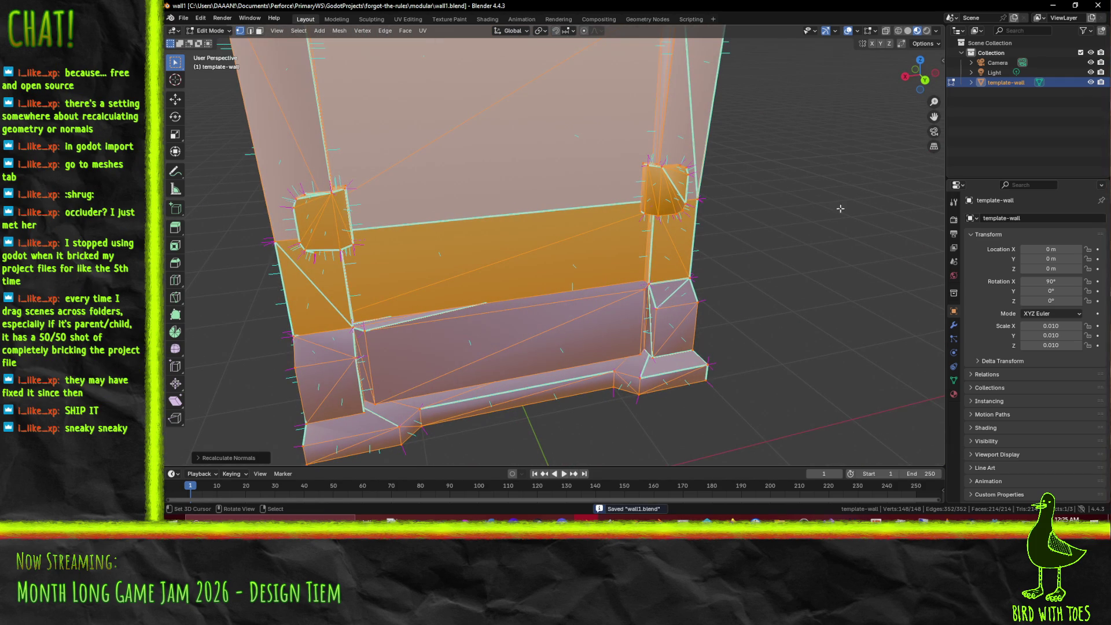
left_click(184, 18)
left_click(184, 18)
left_click(184, 18)
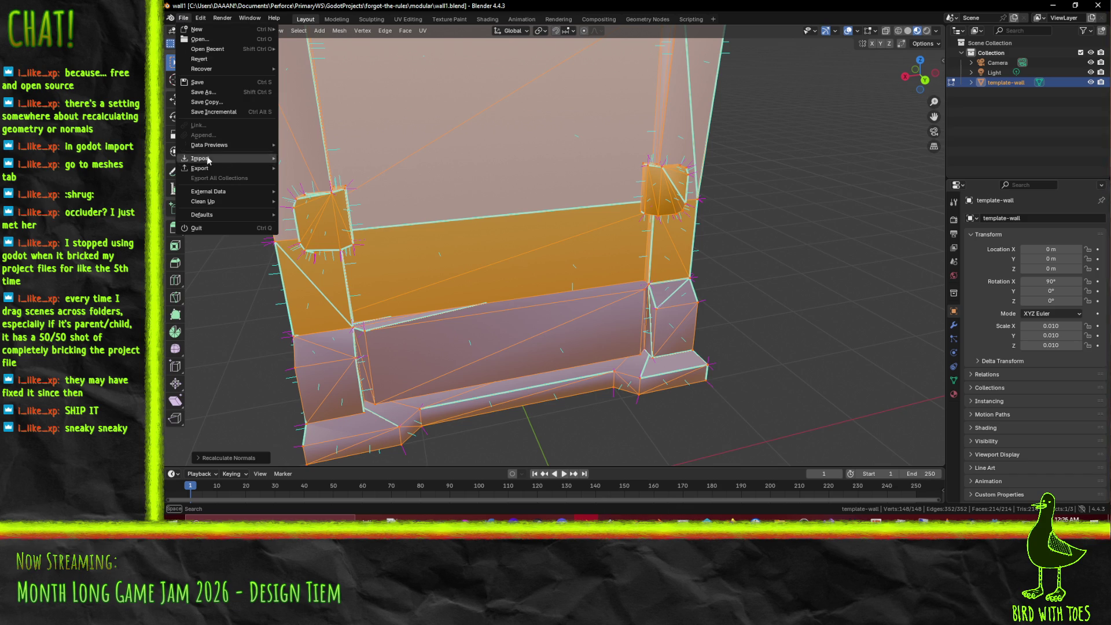
mouse_move(215, 168)
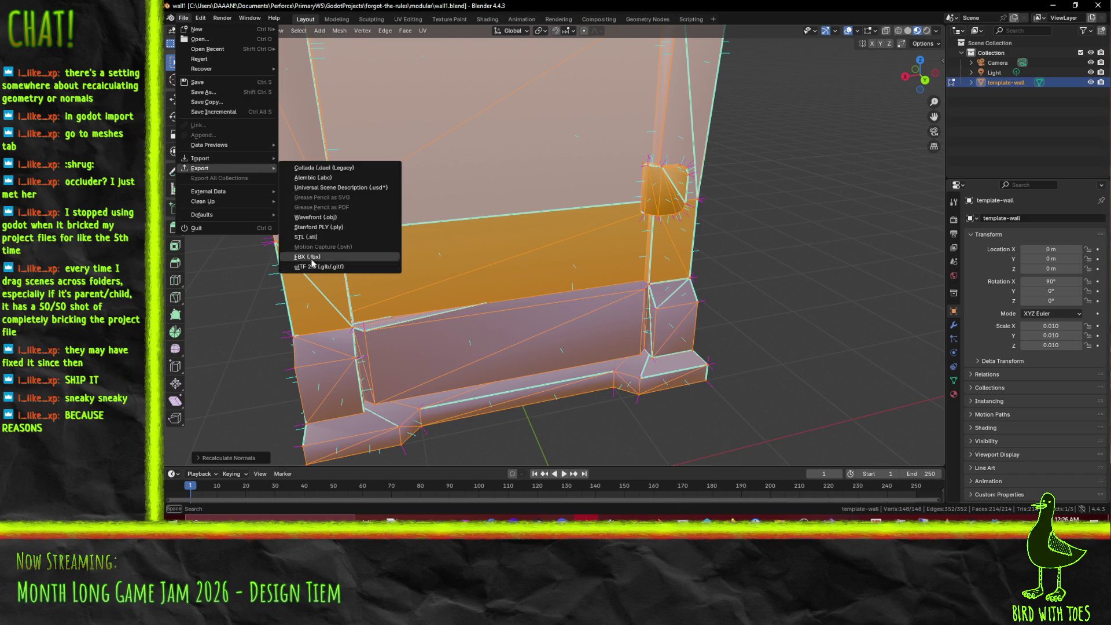
left_click(313, 260)
left_click(782, 432)
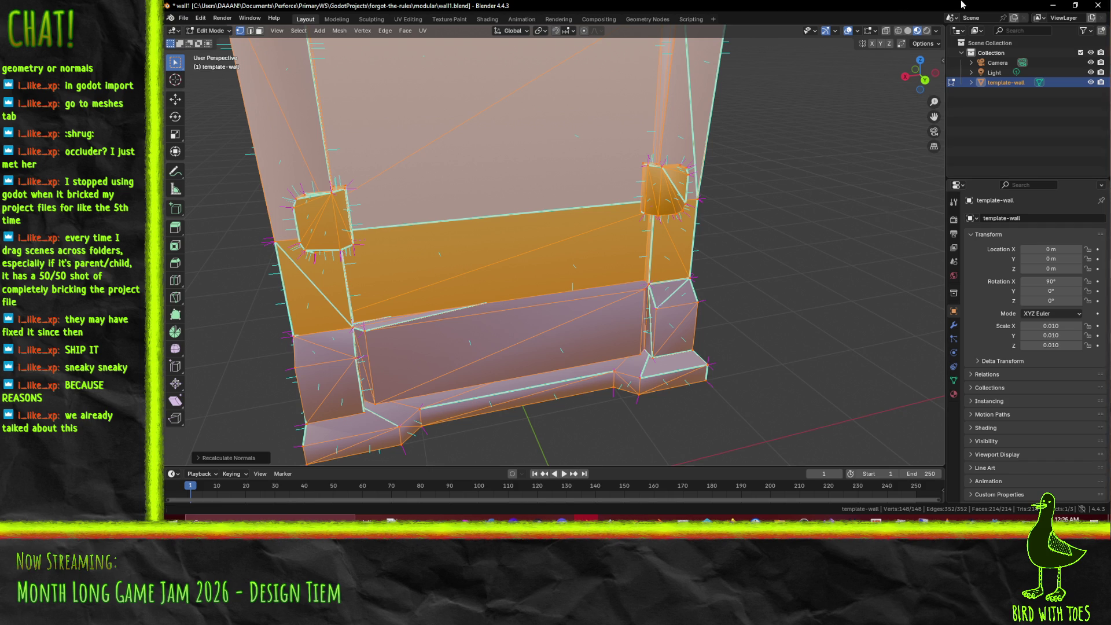
left_click(1053, 5)
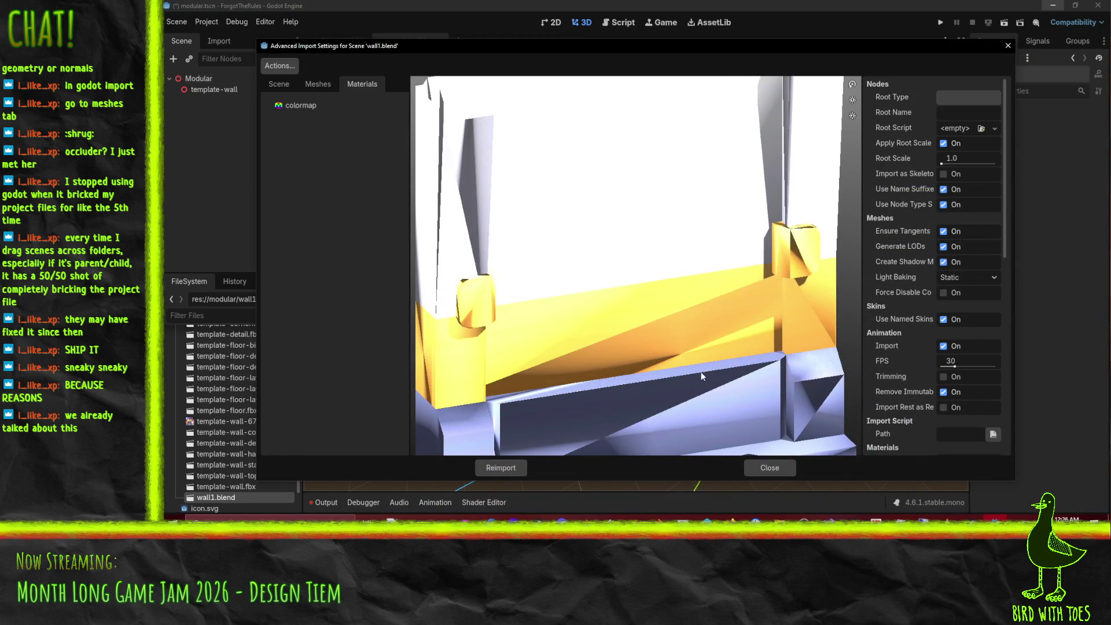
Step: Close the wall1.blend import settings and preview the original template-wall.fbx from several angles
left_click(770, 468)
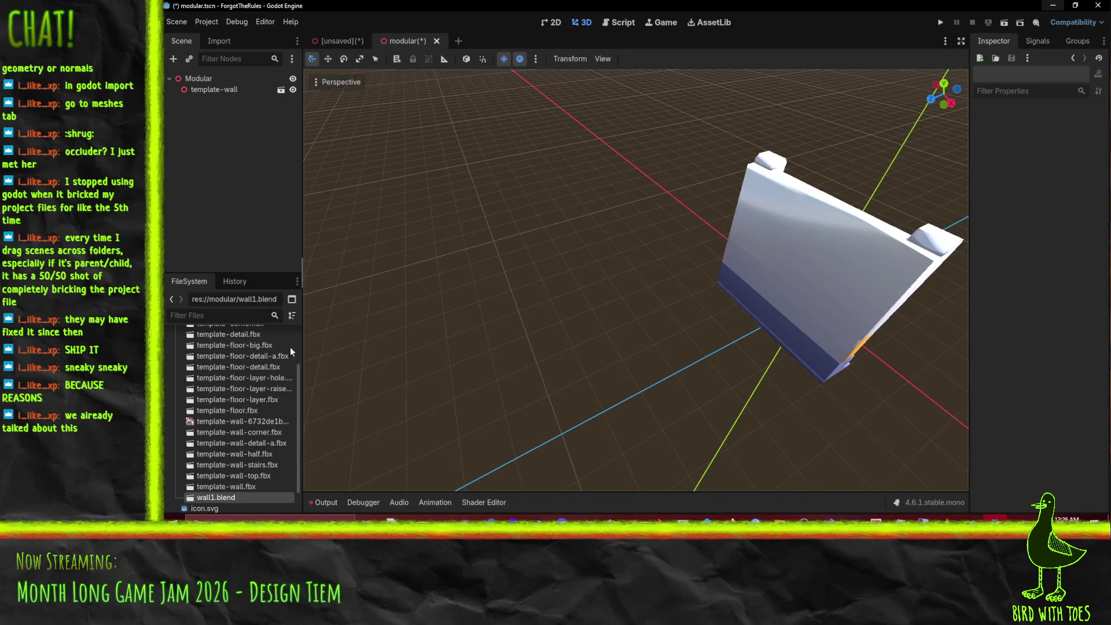
left_click(226, 488)
double_click(226, 488)
mouse_move(566, 307)
left_mouse_down()
mouse_move(556, 312)
mouse_move(663, 282)
mouse_move(633, 282)
mouse_move(596, 308)
mouse_move(675, 303)
mouse_move(654, 329)
left_mouse_up()
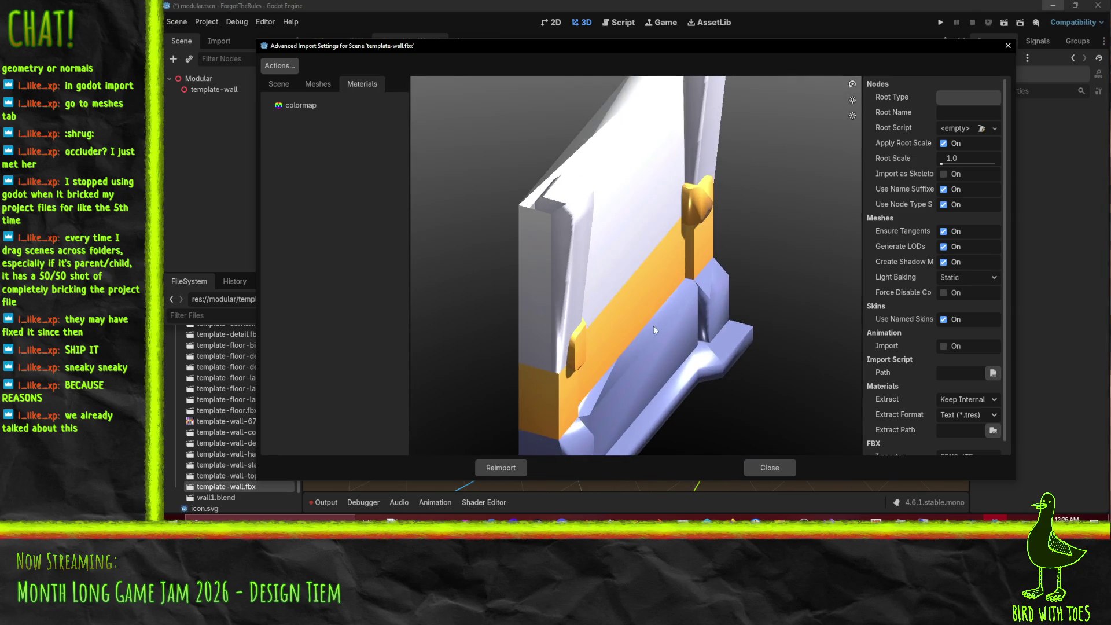
mouse_move(643, 264)
left_mouse_down()
mouse_move(639, 307)
mouse_move(610, 316)
mouse_move(604, 357)
mouse_move(550, 387)
mouse_move(485, 350)
mouse_move(674, 297)
mouse_move(646, 285)
mouse_move(699, 318)
left_mouse_up()
mouse_move(741, 329)
left_mouse_down()
mouse_move(773, 329)
mouse_move(786, 285)
mouse_move(592, 326)
mouse_move(615, 342)
mouse_move(640, 332)
mouse_move(594, 329)
mouse_move(632, 312)
mouse_move(588, 315)
left_mouse_up()
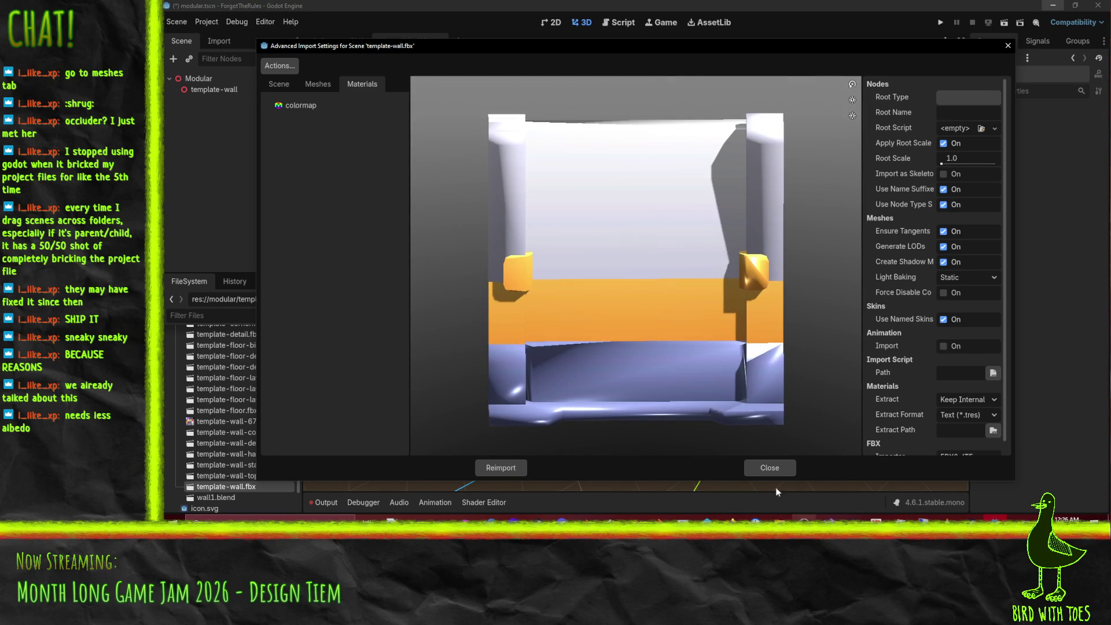
left_click(770, 467)
Step: Orbit the Godot scene around the wall model to a flatter side view
mouse_move(776, 302)
left_mouse_down()
mouse_move(793, 308)
mouse_move(670, 299)
mouse_move(654, 317)
mouse_move(740, 326)
mouse_move(566, 429)
left_mouse_up()
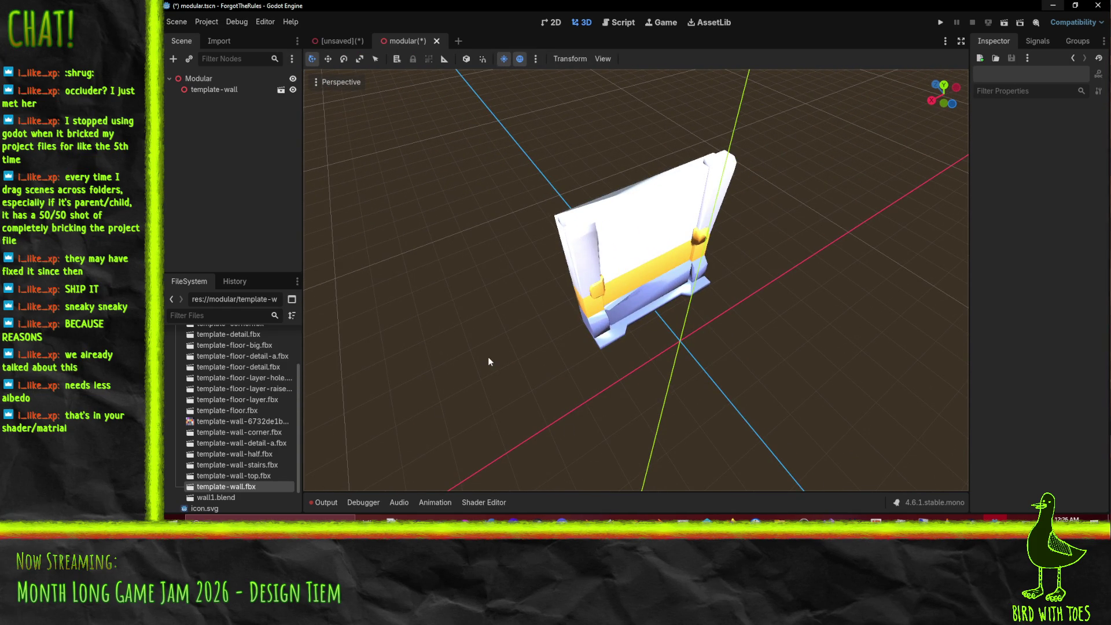
scroll(489, 360, "up", 8)
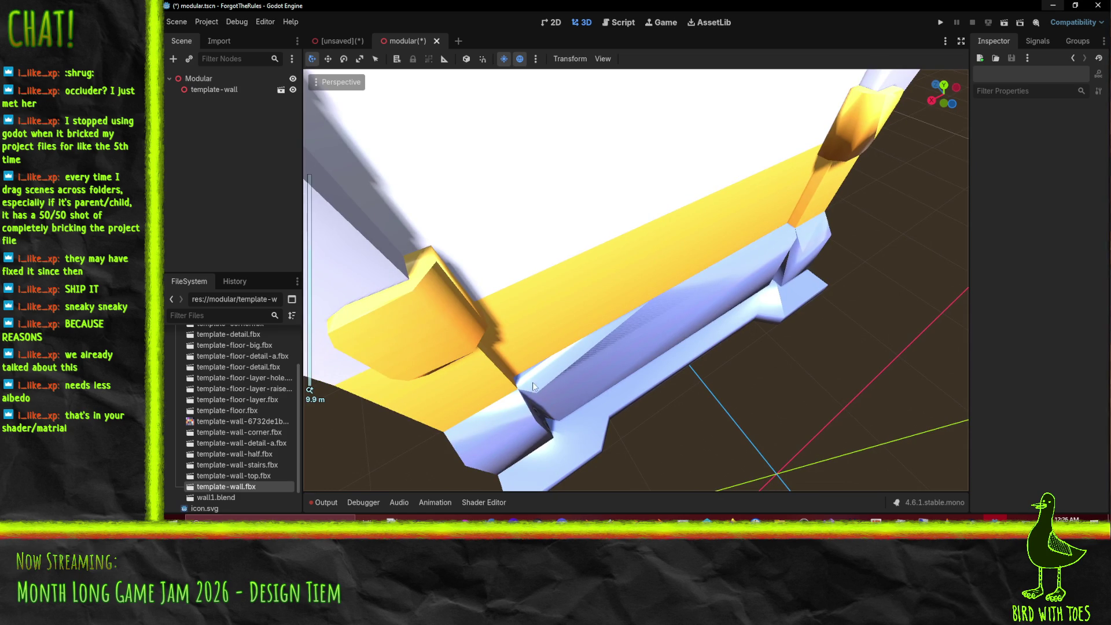
mouse_move(608, 337)
left_mouse_down()
mouse_move(648, 303)
mouse_move(624, 306)
mouse_move(672, 322)
left_mouse_up()
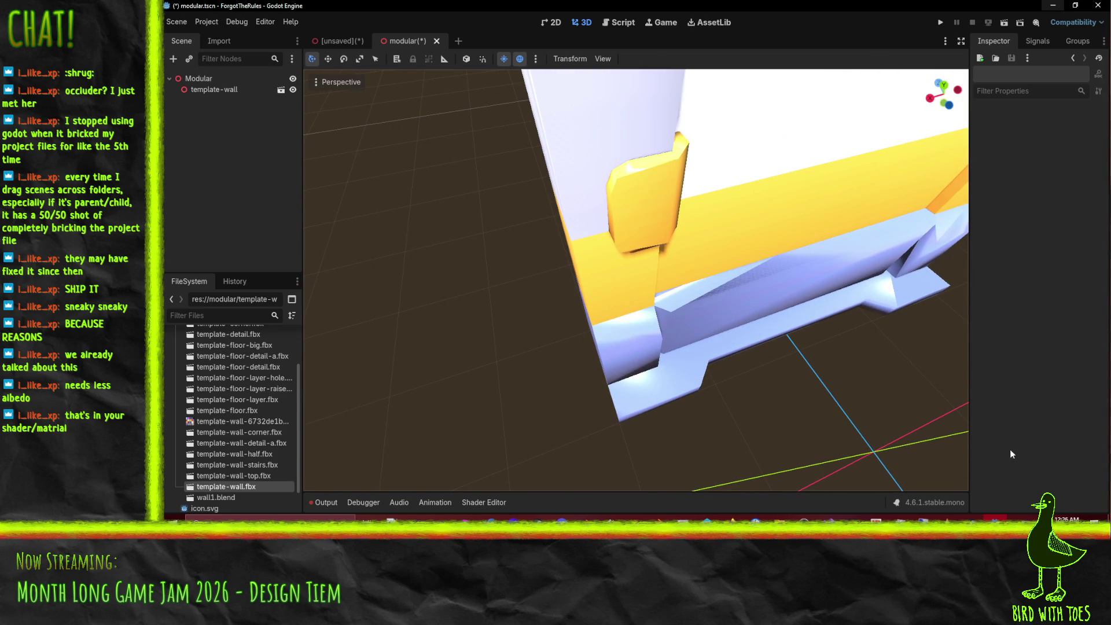
key("alt+Tab")
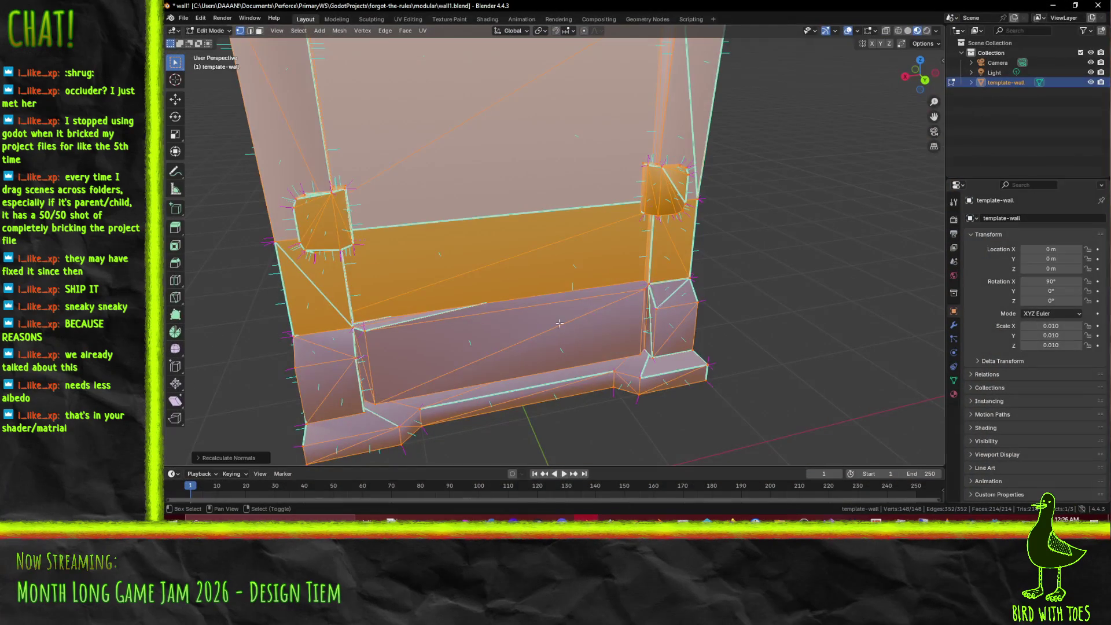
Step: In edge select mode, clear a stray sharp mark and split faces along the lower band edge
scroll(570, 293, "up", 3)
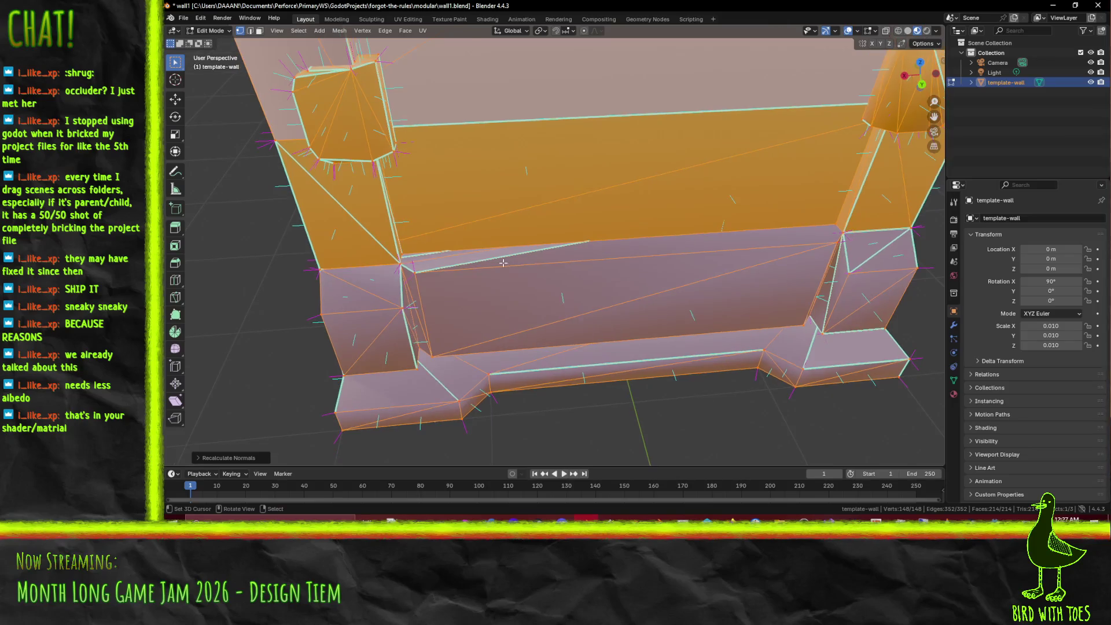
key("alt+a")
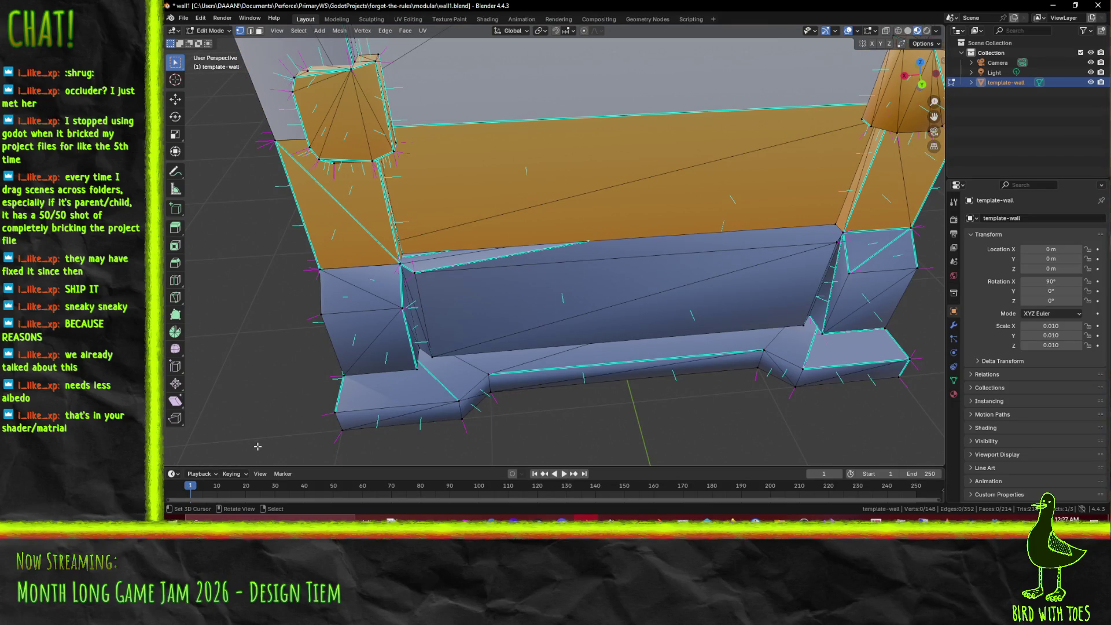
left_click(250, 32)
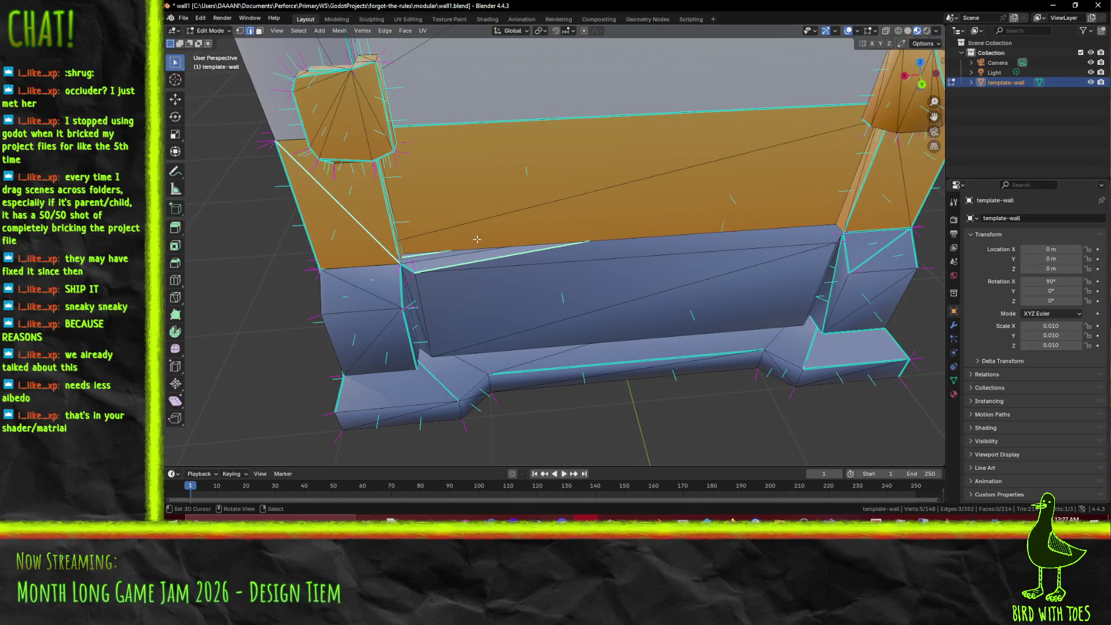
key("F3")
type("clear")
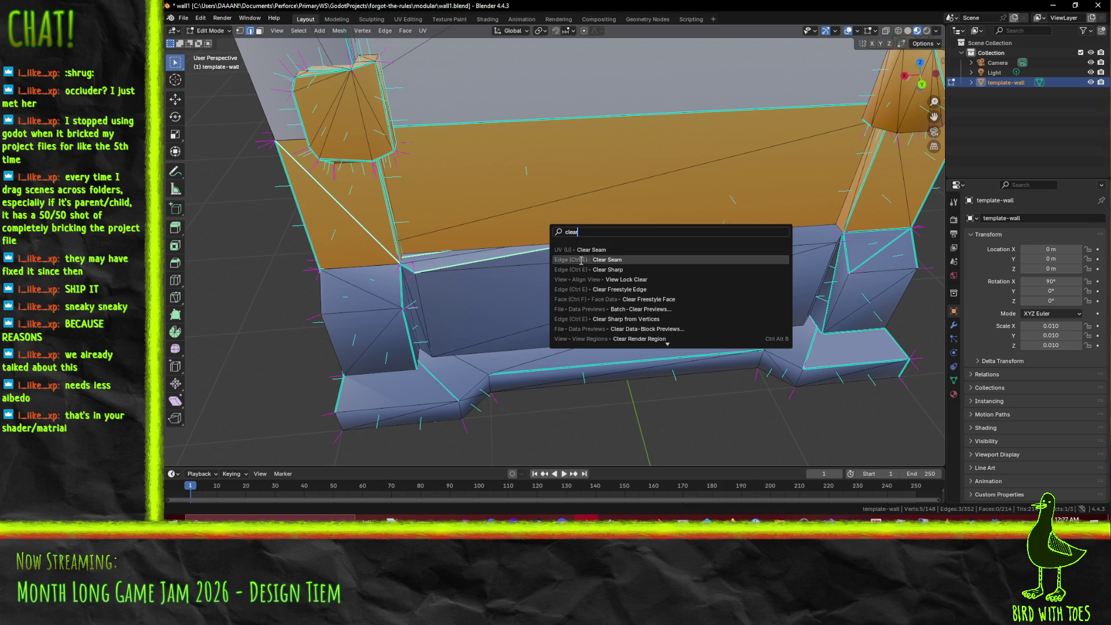
left_click(565, 270)
left_click(499, 278)
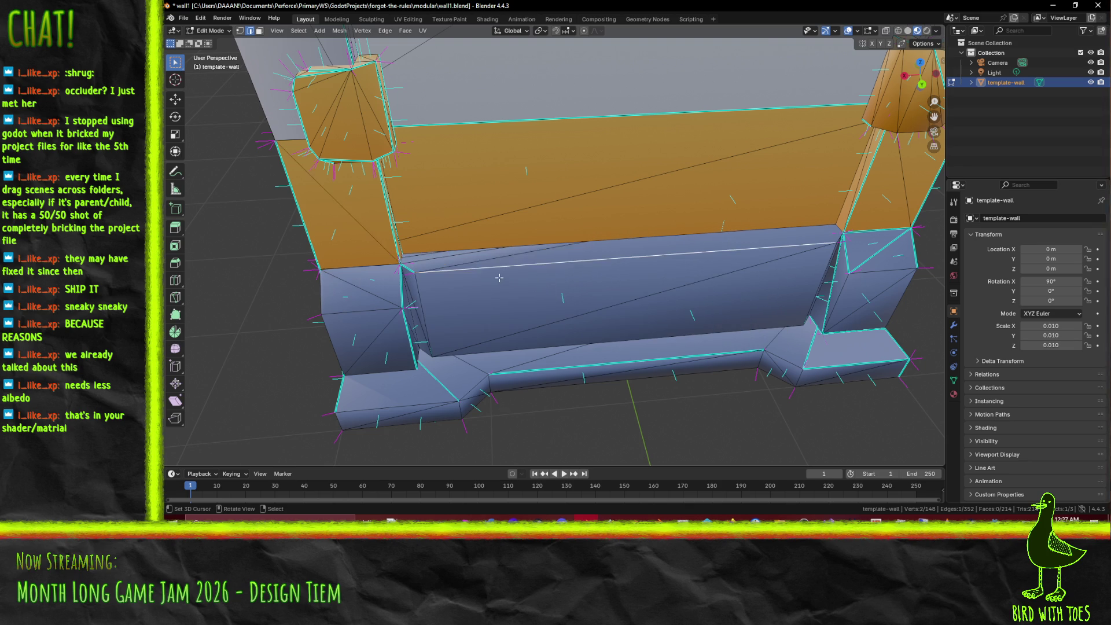
key("F3")
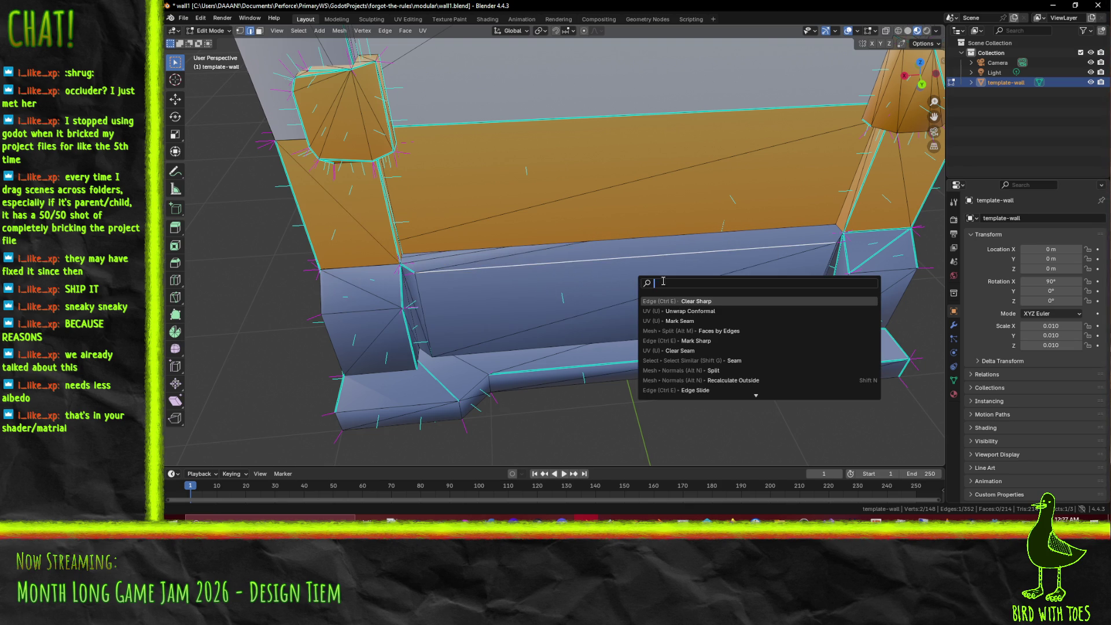
left_click(711, 330)
Step: Mark the long edges along the wall's lower band as sharp
key("ctrl+e")
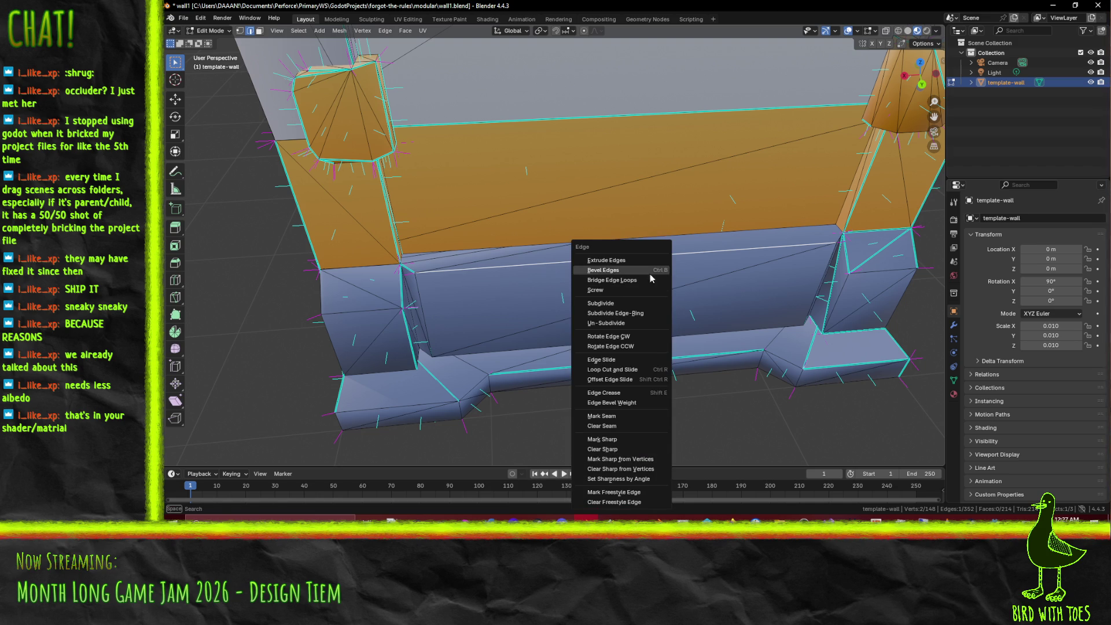
key("F3")
type("mark")
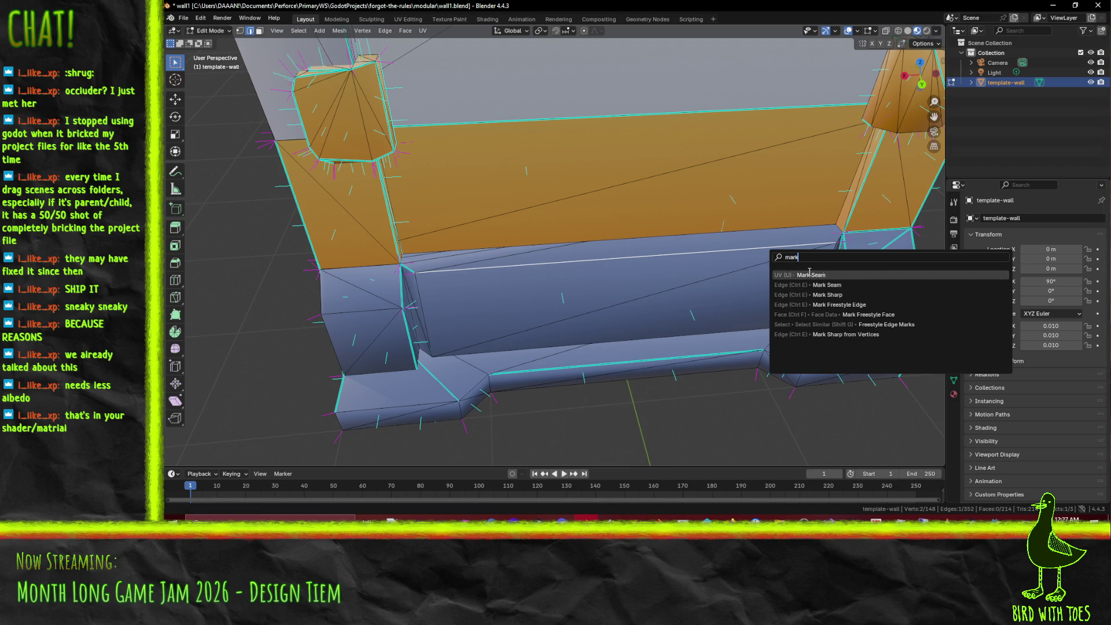
left_click(847, 294)
scroll(845, 279, "up", 3)
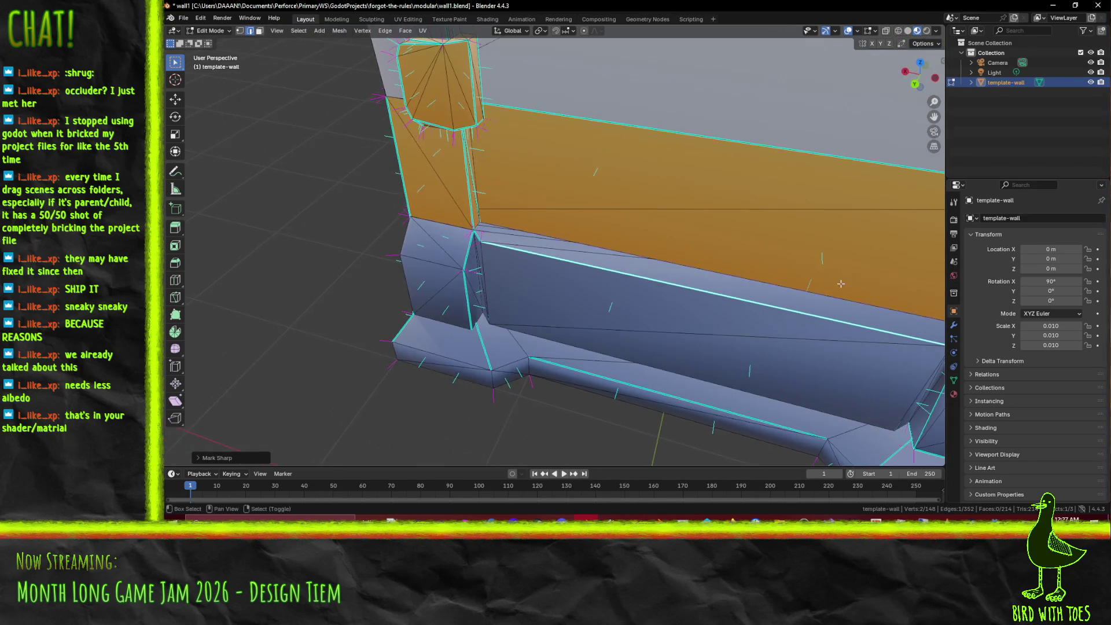
left_click_drag(845, 280, 658, 298)
Step: Mark further edges on the right post and wall corner as sharp
left_click(819, 342, "shift")
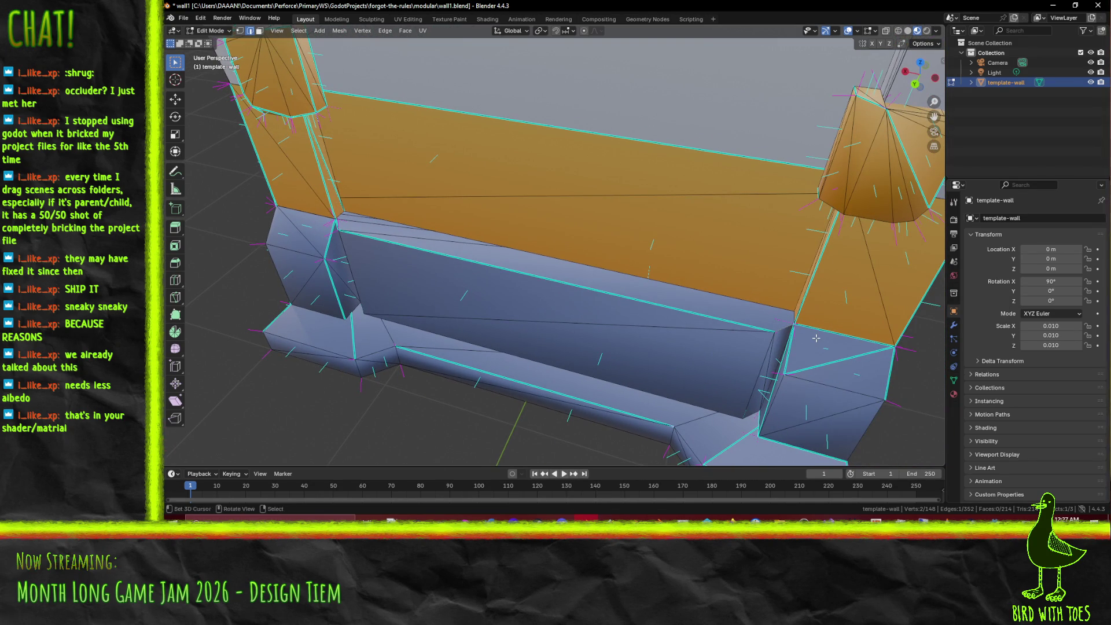
key("F3")
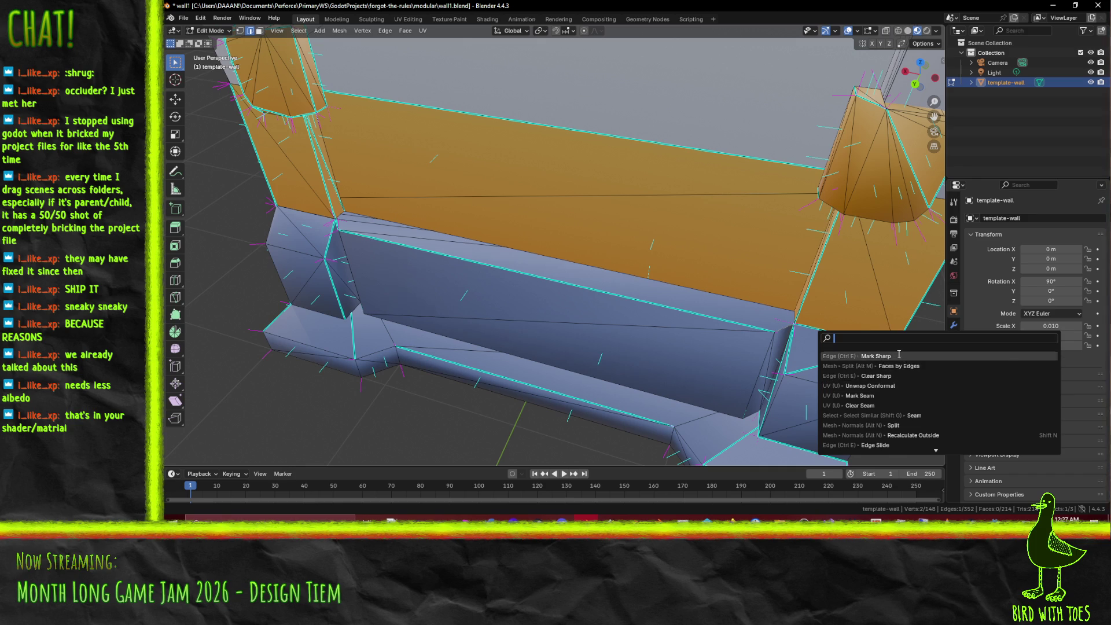
left_click(899, 354)
mouse_move(880, 355)
left_mouse_down()
mouse_move(398, 294)
mouse_move(456, 301)
mouse_move(459, 279)
mouse_move(467, 283)
left_mouse_up()
left_click(770, 336)
key("F3")
left_click(834, 351)
left_click(470, 283)
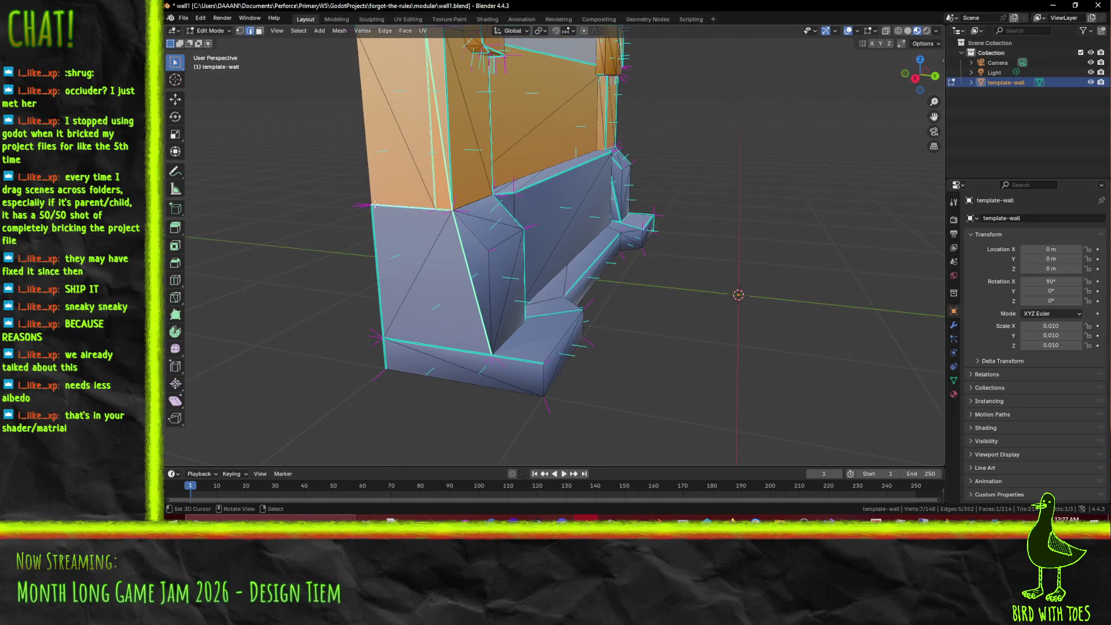
Step: Refine the edge selection on the wall's front and mark it sharp
scroll(374, 204, "down", 3)
left_click_drag(374, 204, 440, 201)
right_click(573, 207)
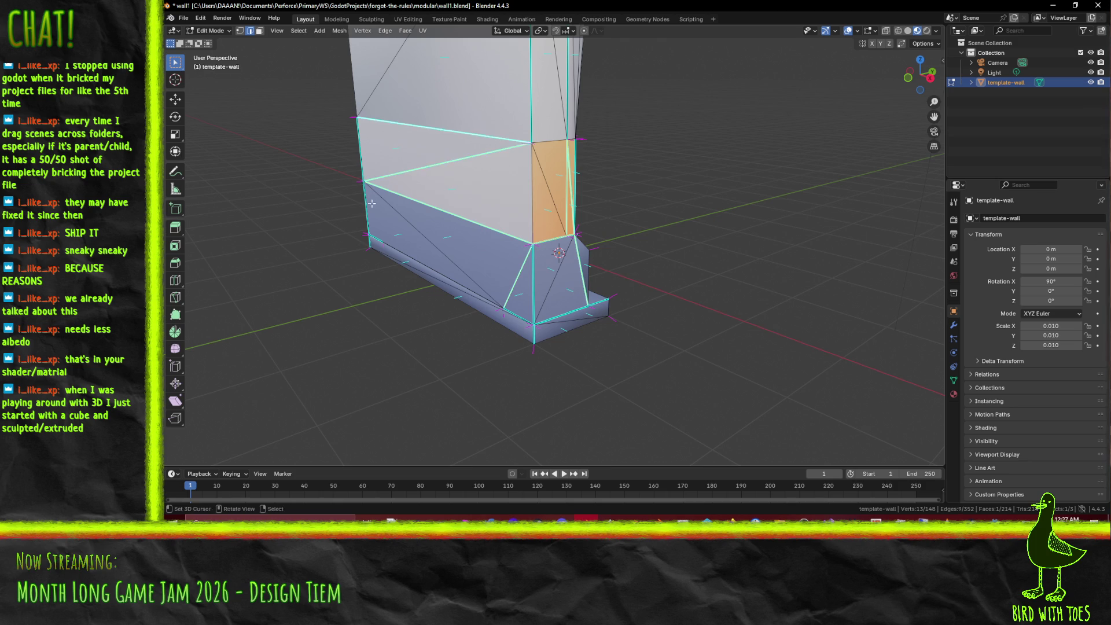
left_click_drag(369, 202, 483, 235)
left_click(573, 284, "shift")
mouse_move(573, 281)
left_mouse_down()
mouse_move(578, 217)
mouse_move(570, 265)
mouse_move(610, 220)
mouse_move(490, 238)
left_mouse_up()
left_click(729, 195, "shift")
left_click(492, 309, "shift")
mouse_move(499, 307)
left_mouse_down()
mouse_move(611, 286)
mouse_move(605, 251)
mouse_move(499, 271)
mouse_move(489, 255)
mouse_move(688, 254)
mouse_move(615, 255)
mouse_move(640, 304)
left_mouse_up()
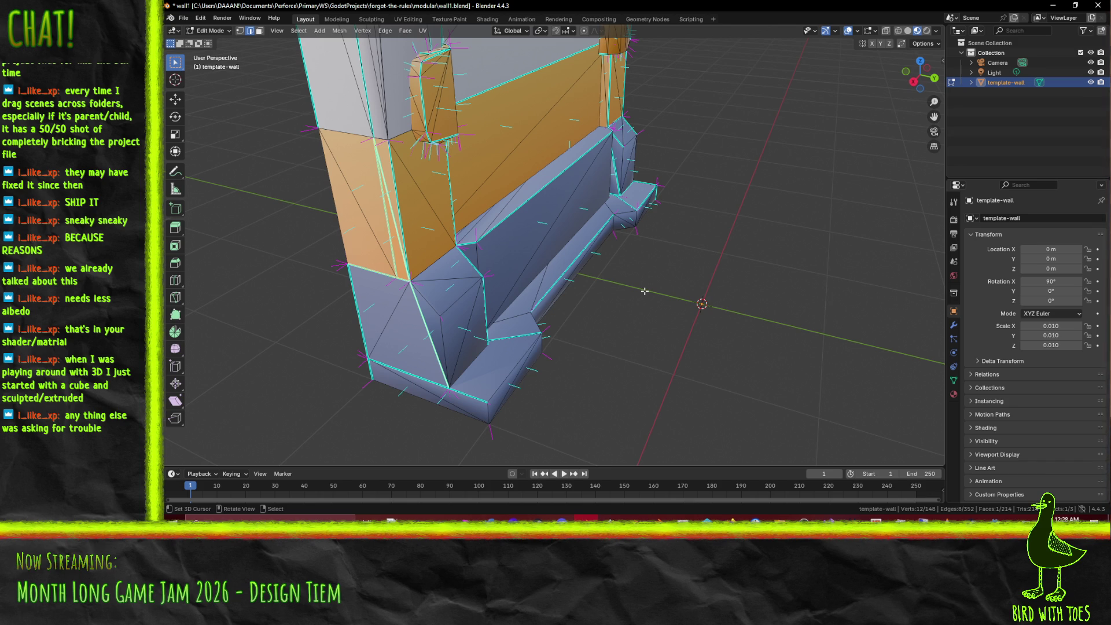
mouse_move(644, 291)
left_mouse_down()
mouse_move(554, 228)
mouse_move(625, 283)
mouse_move(683, 255)
mouse_move(674, 229)
mouse_move(672, 257)
left_mouse_up()
right_click(686, 270)
left_click(724, 370)
Step: Mark another single front edge and a further set of edges as sharp
left_click(674, 230)
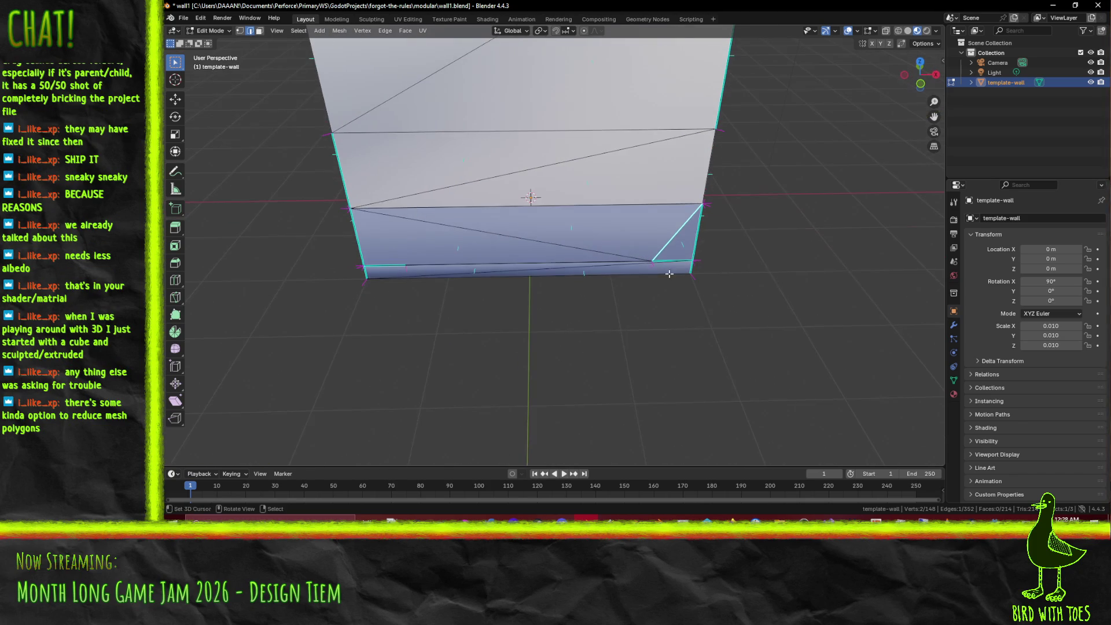
key("F3")
left_click(728, 286)
mouse_move(739, 268)
left_mouse_down()
mouse_move(628, 211)
mouse_move(581, 254)
left_mouse_up()
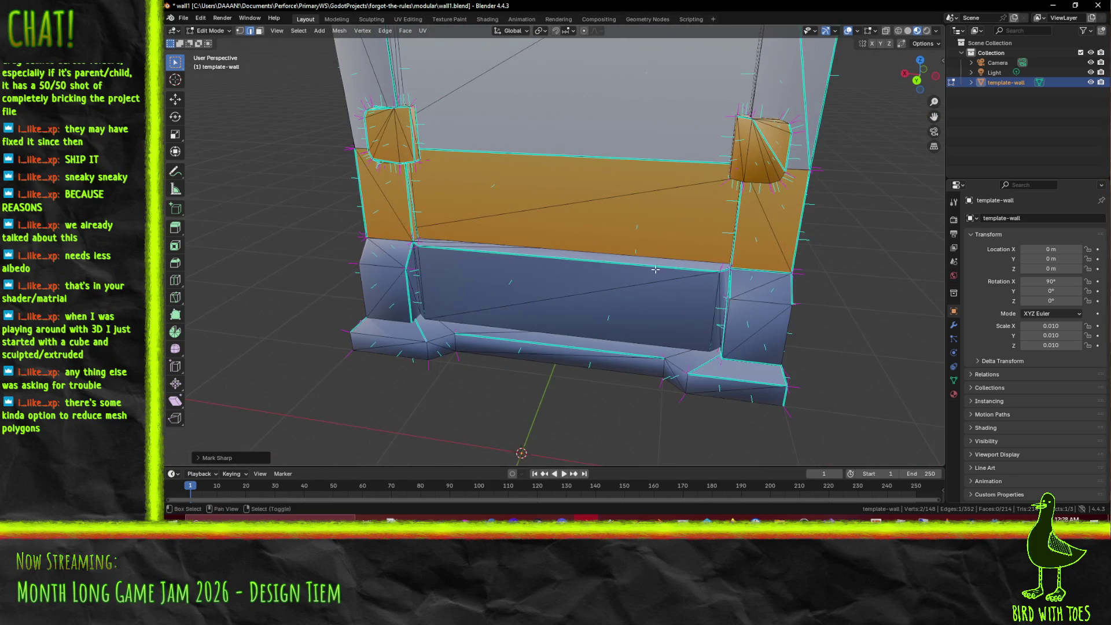
left_click_drag(651, 269, 603, 294)
left_click_drag(359, 352, 369, 375)
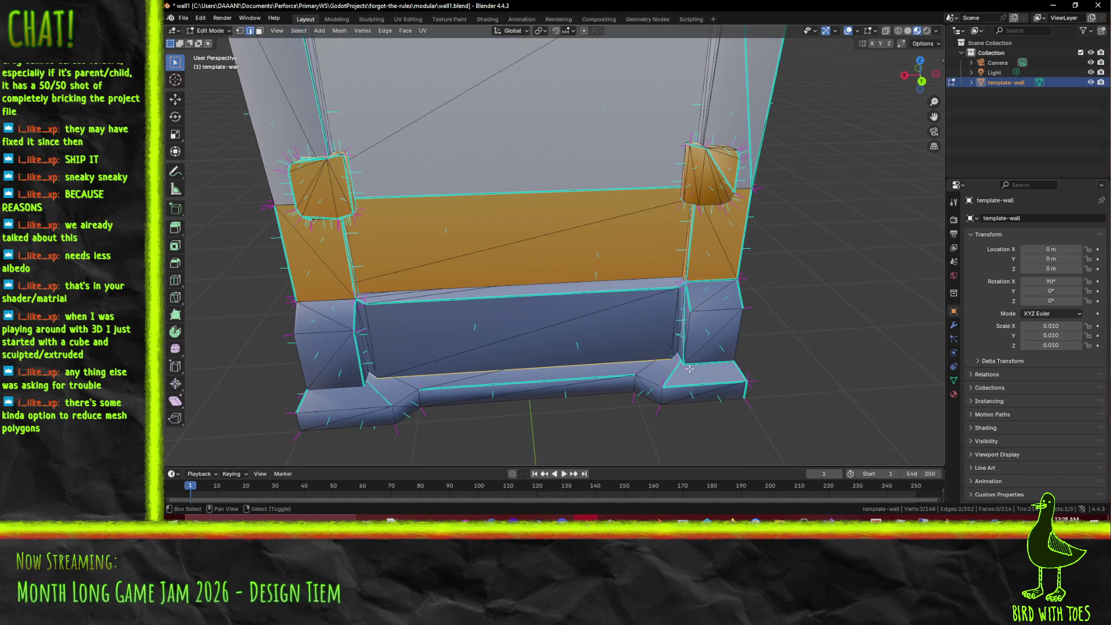
key("F3")
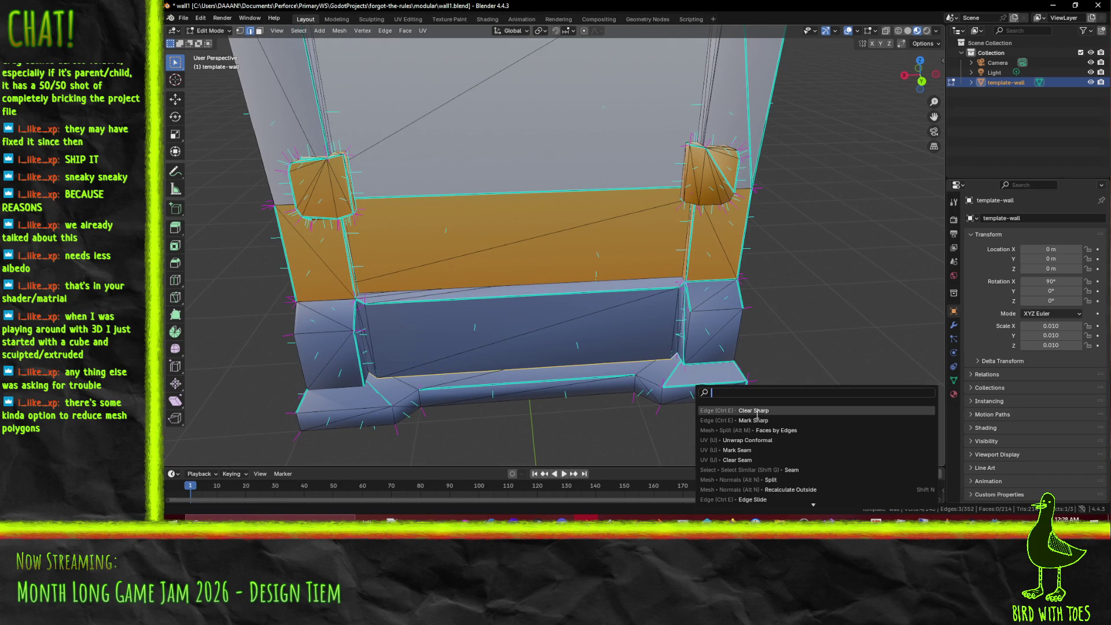
left_click(770, 420)
Step: Mark the base and base-ledge edges as sharp
mouse_move(382, 370)
left_mouse_down()
mouse_move(400, 359)
mouse_move(423, 379)
mouse_move(643, 407)
left_mouse_up()
key("F3")
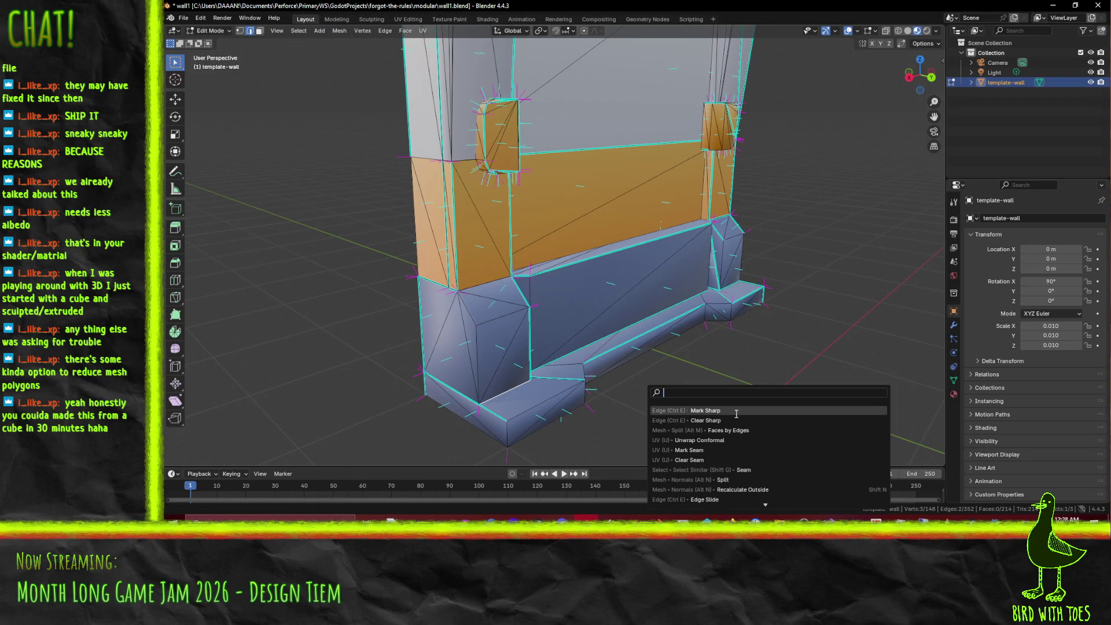
left_click(736, 411)
left_click_drag(737, 411, 482, 395)
left_click(483, 394)
left_click_drag(624, 400, 693, 373)
key("F3")
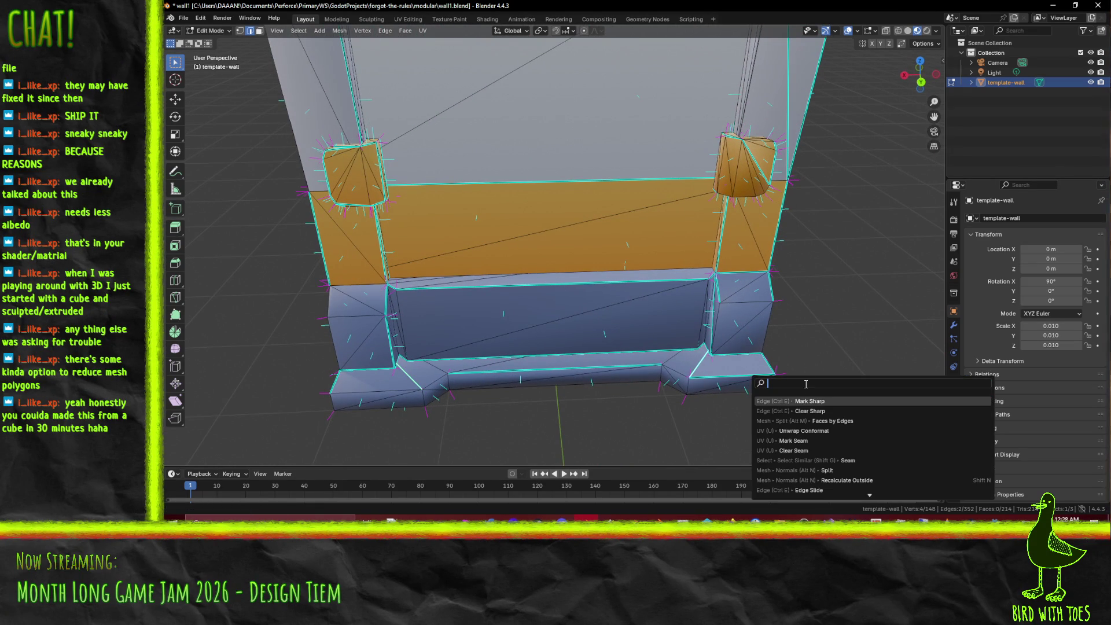
left_click(433, 379)
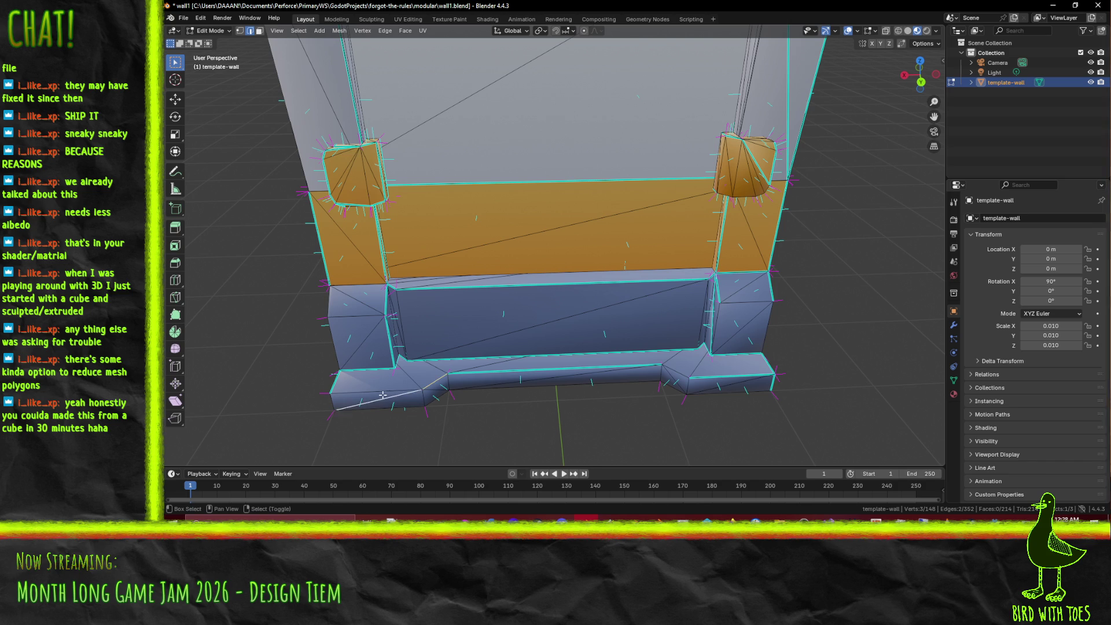
mouse_move(425, 399)
left_mouse_down()
mouse_move(410, 342)
mouse_move(462, 354)
mouse_move(454, 362)
left_mouse_up()
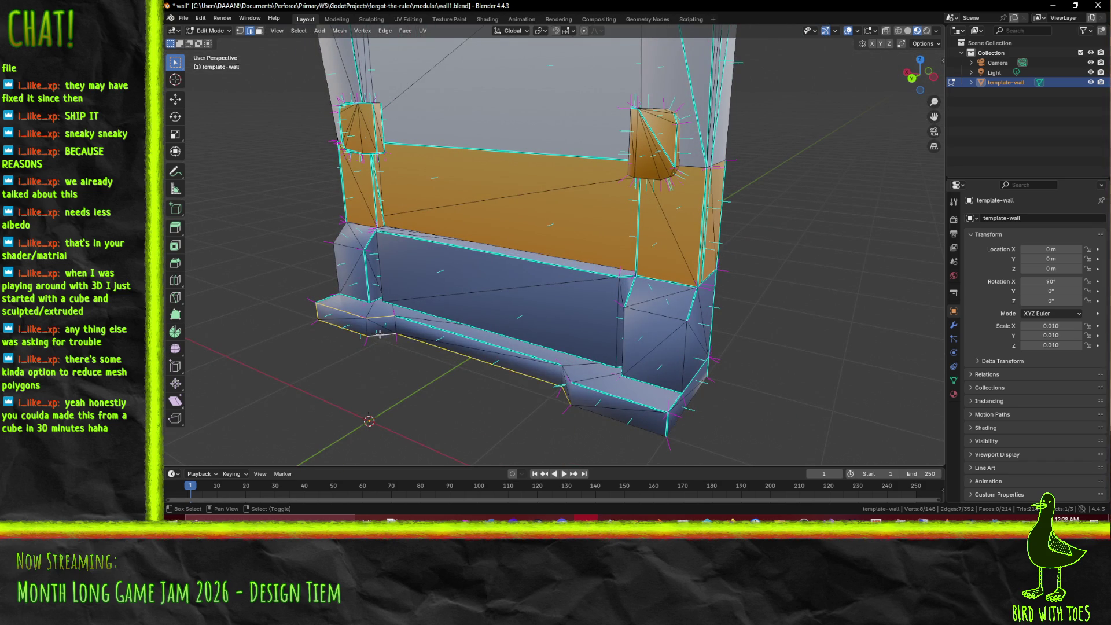
mouse_move(696, 426)
left_mouse_down()
mouse_move(648, 405)
mouse_move(665, 408)
left_mouse_up()
right_click(666, 408)
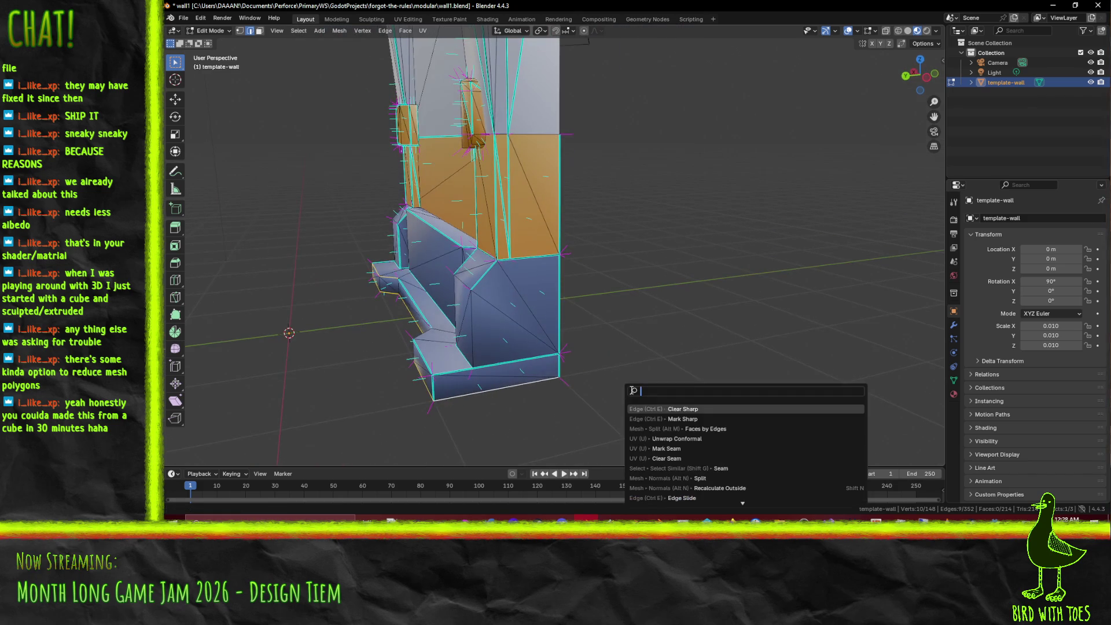
left_click(705, 419)
Step: Clear sharpness from the wrongly marked edges, then deselect everything
left_click(554, 382)
left_click_drag(554, 382, 468, 354)
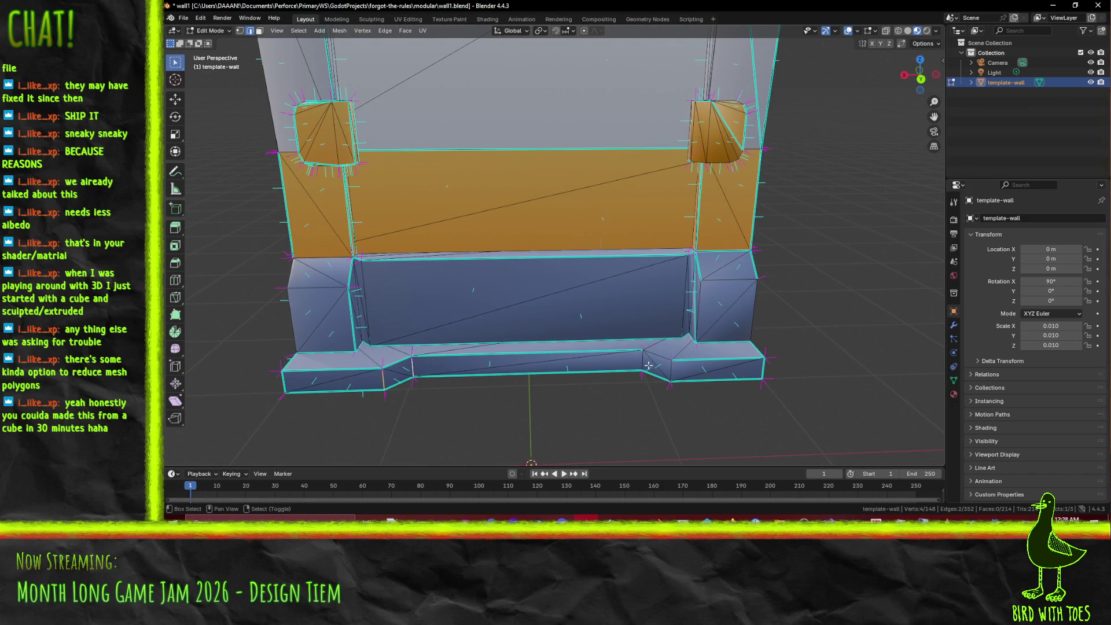
left_click(678, 368, "shift")
key("F3")
left_click(771, 405)
left_click(767, 397)
mouse_move(766, 397)
left_mouse_down()
mouse_move(654, 376)
mouse_move(492, 304)
left_mouse_up()
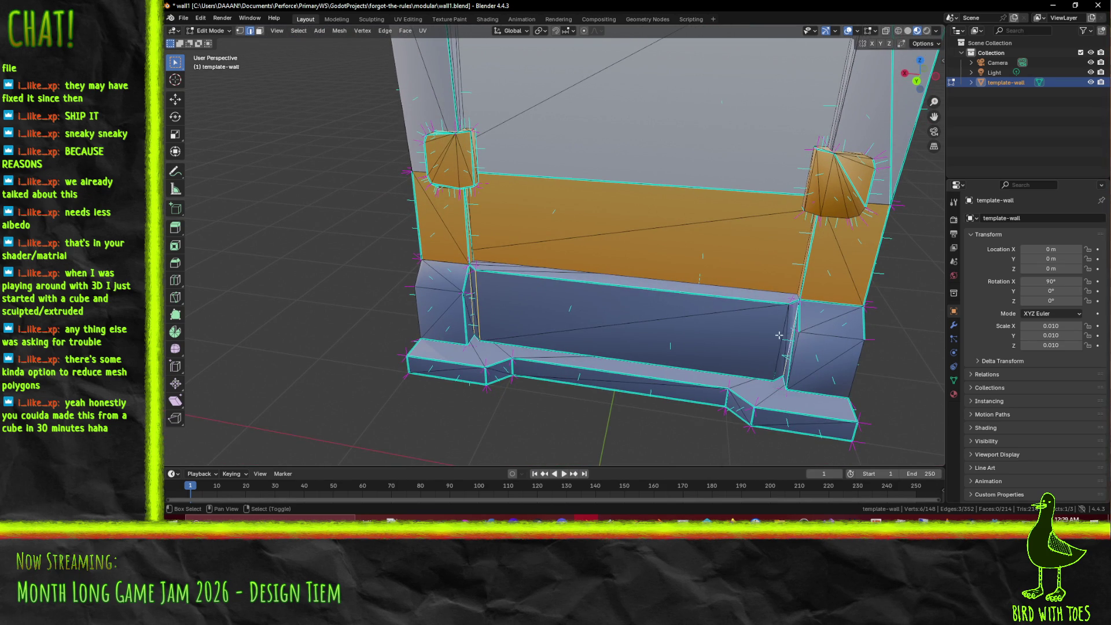
key("F3")
left_click(839, 408)
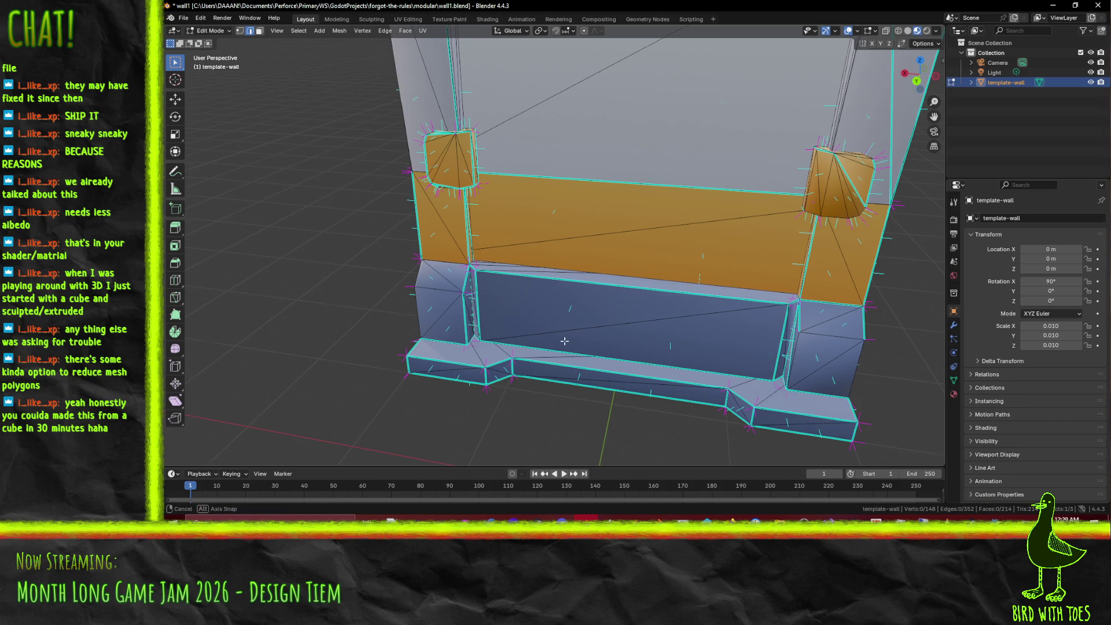
scroll(724, 336, "down", 8)
Step: Check the whole wall in Object Mode, then return to Edit Mode
key("Tab")
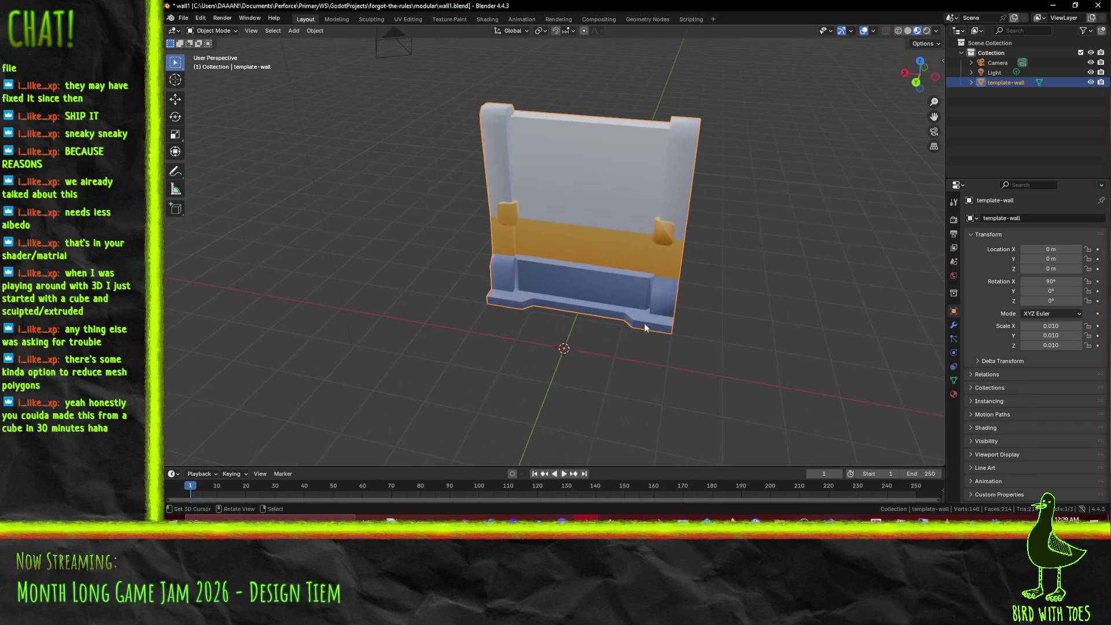
mouse_move(675, 258)
left_mouse_down()
mouse_move(616, 269)
mouse_move(653, 254)
left_mouse_up()
key("Tab")
scroll(653, 255, "up", 3)
scroll(654, 261, "down", 3)
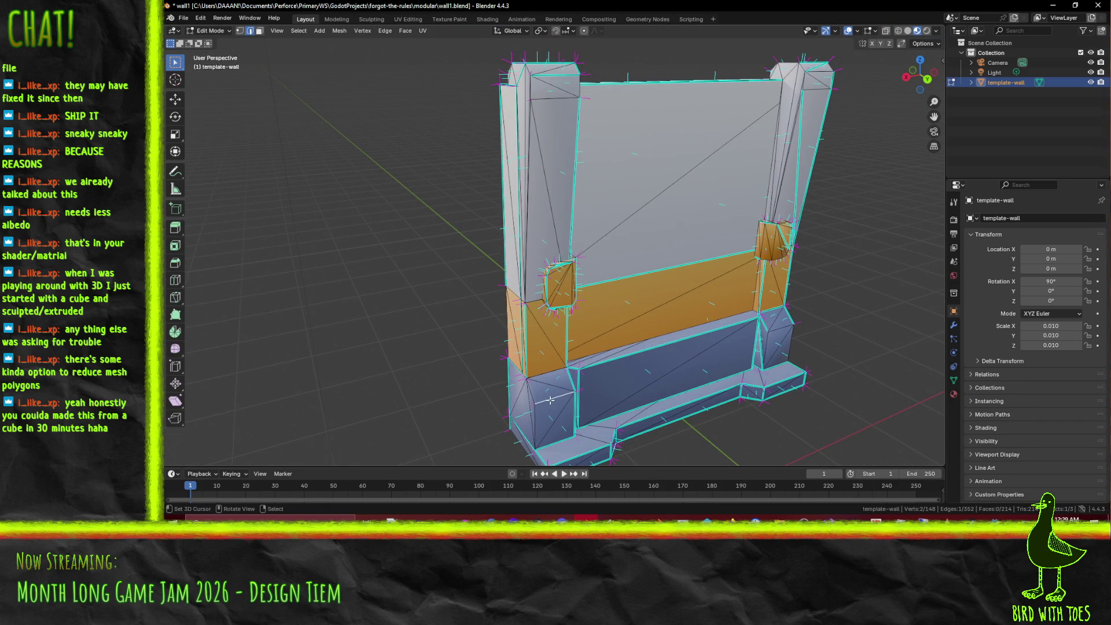
Step: Mark the edge along the orange band's lower border as sharp
left_click_drag(552, 378, 801, 373)
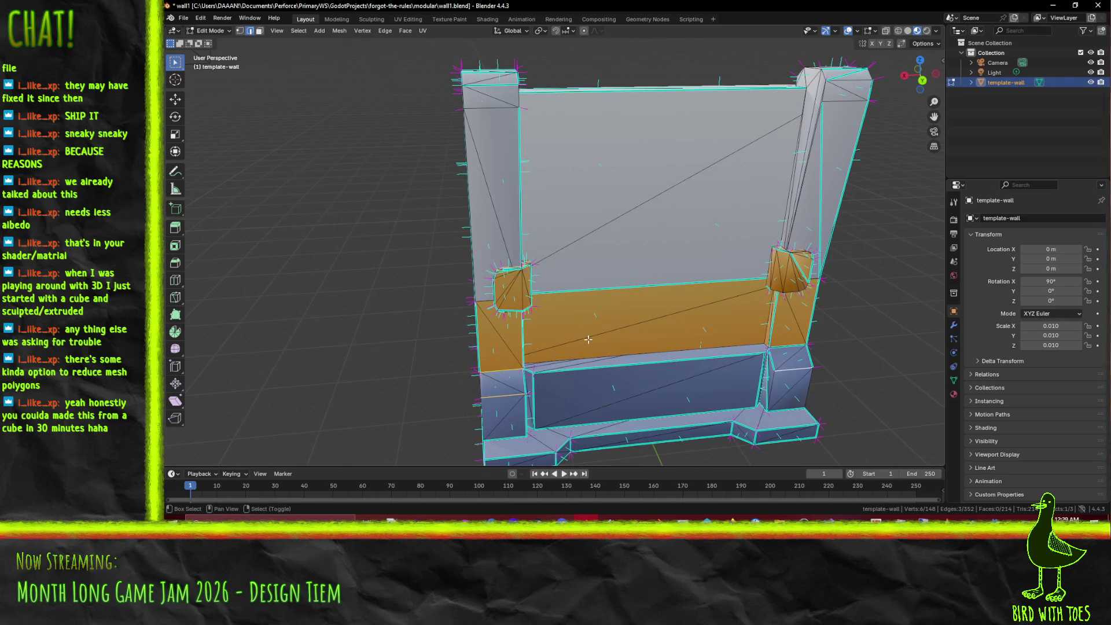
right_click(868, 393)
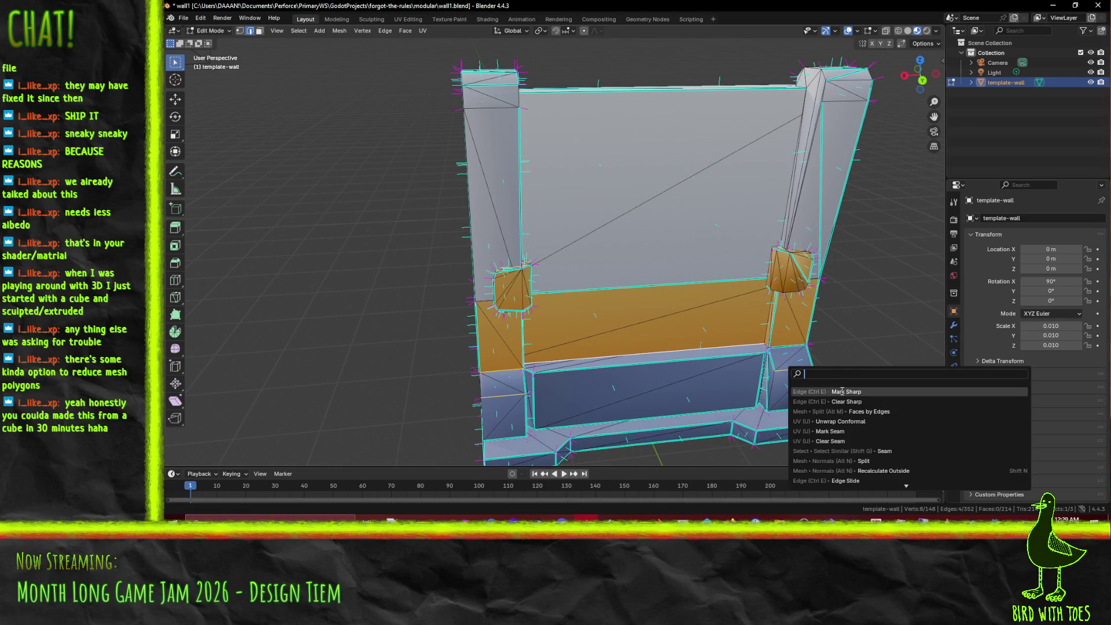
left_click(868, 389)
left_click_drag(733, 387, 666, 376)
scroll(618, 366, "up", 5)
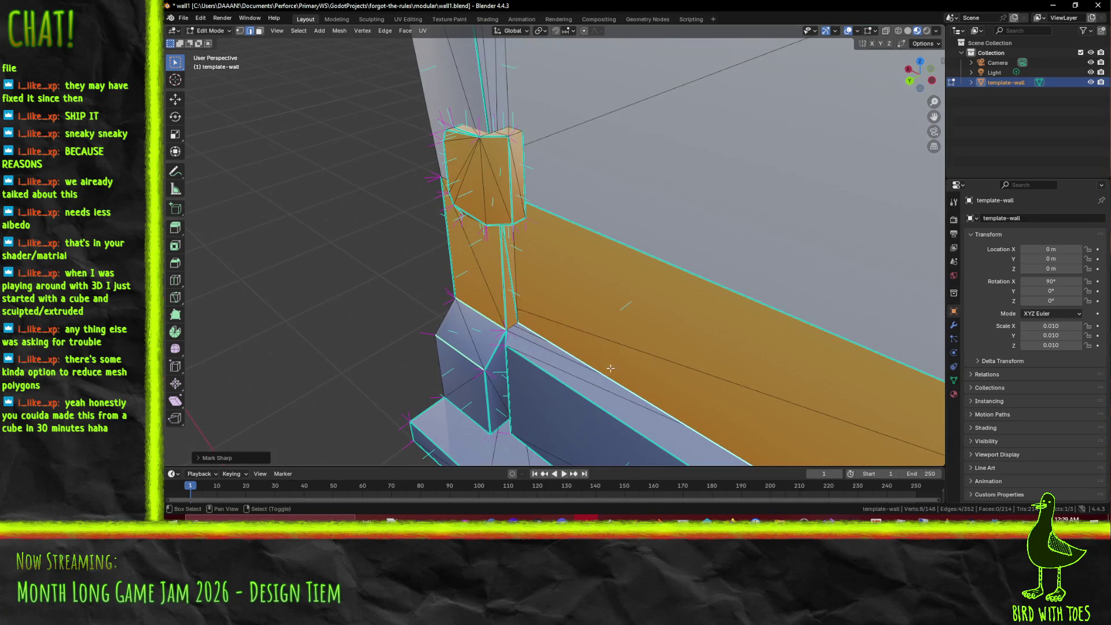
left_click(562, 375)
key("z")
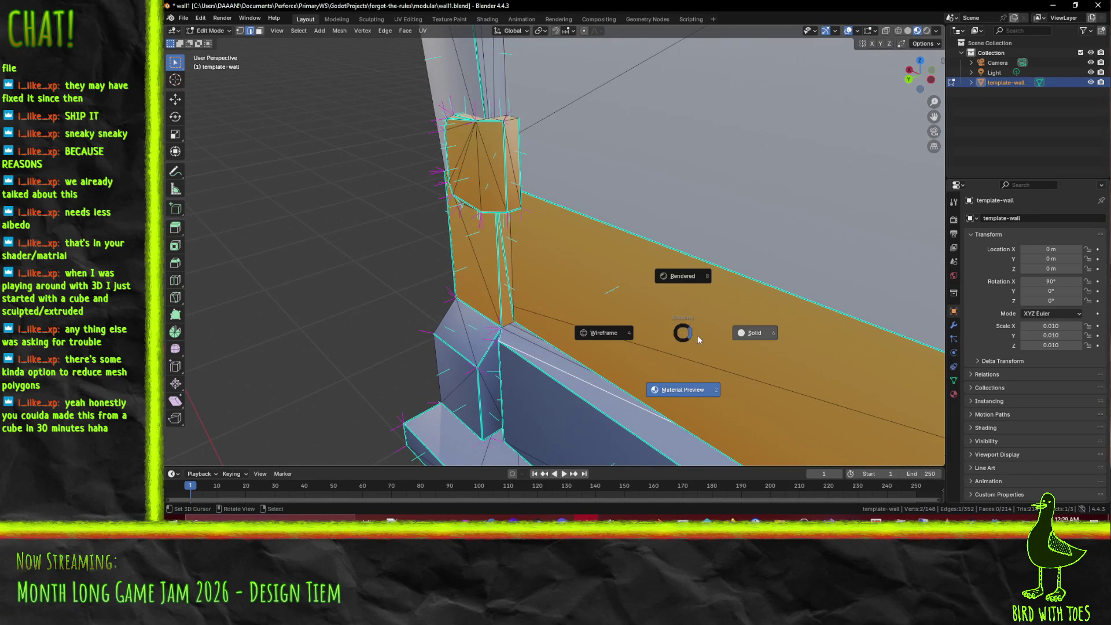
key("4")
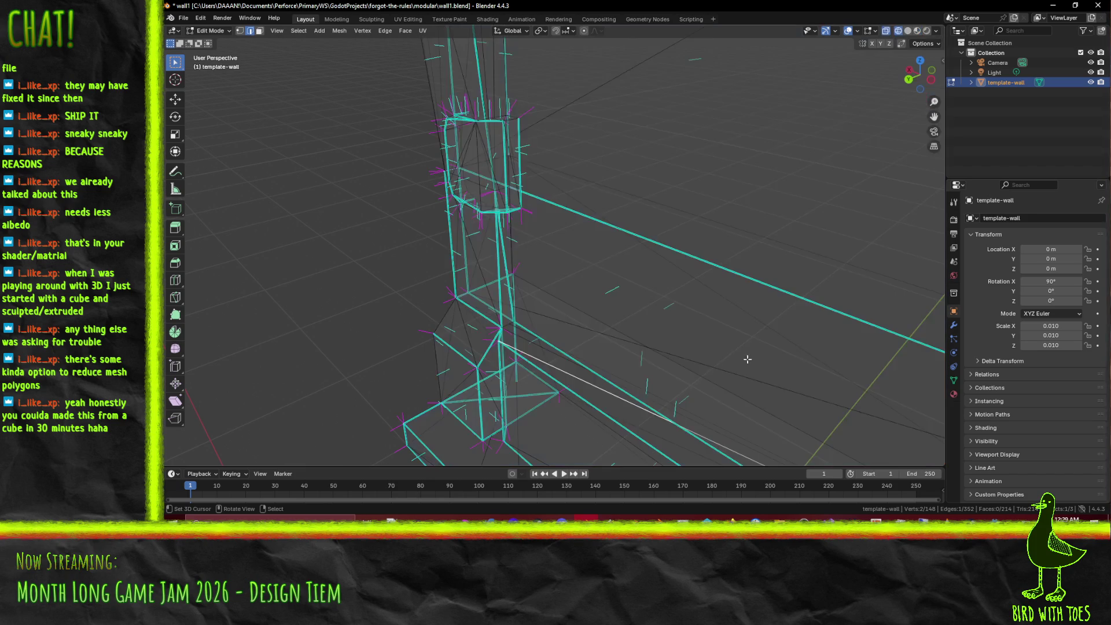
left_click_drag(751, 361, 637, 260)
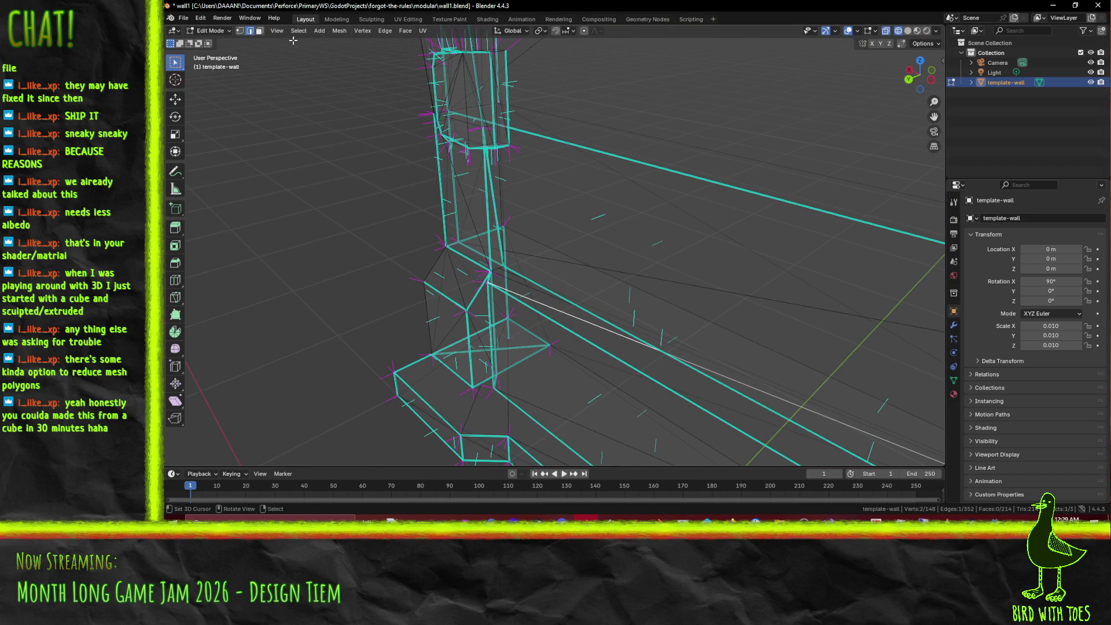
left_click(602, 363)
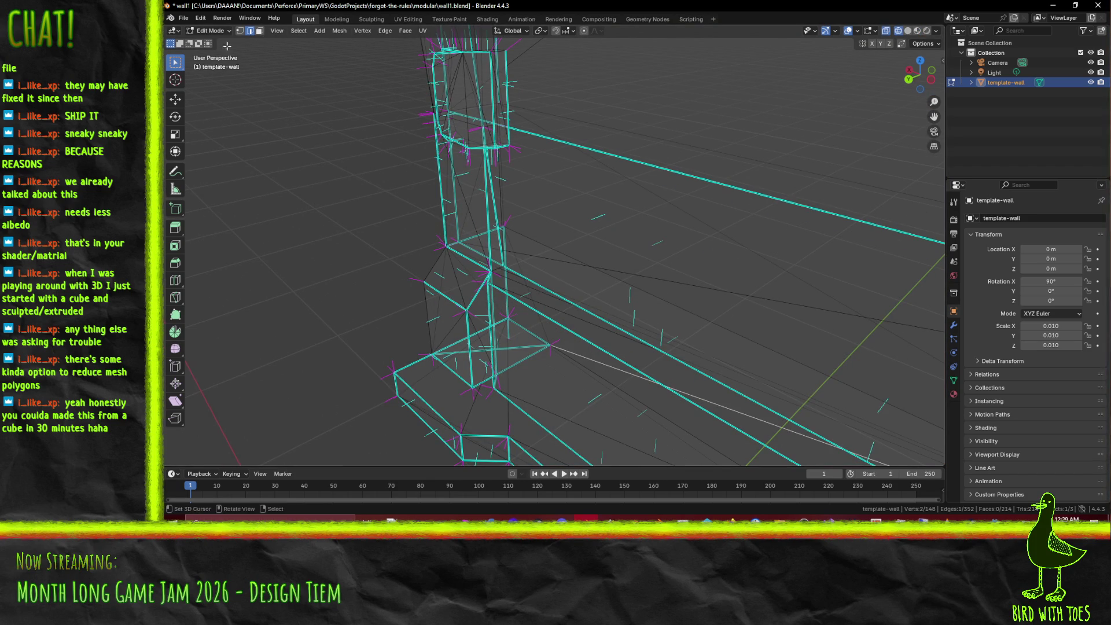
left_click(259, 31)
mouse_move(662, 390)
left_mouse_down()
mouse_move(598, 270)
mouse_move(613, 285)
left_mouse_up()
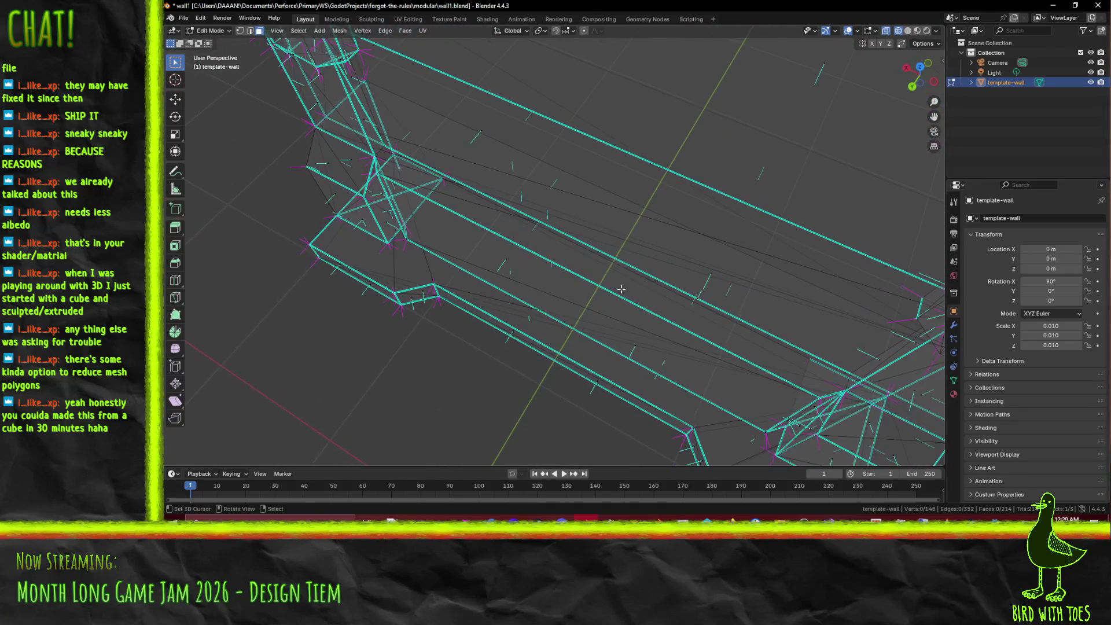
key("z")
left_click(688, 293)
mouse_move(687, 294)
left_mouse_down()
mouse_move(764, 248)
mouse_move(809, 256)
mouse_move(490, 264)
mouse_move(525, 285)
mouse_move(567, 277)
mouse_move(342, 77)
left_mouse_up()
scroll(581, 275, "up", 4)
scroll(580, 275, "up", 2)
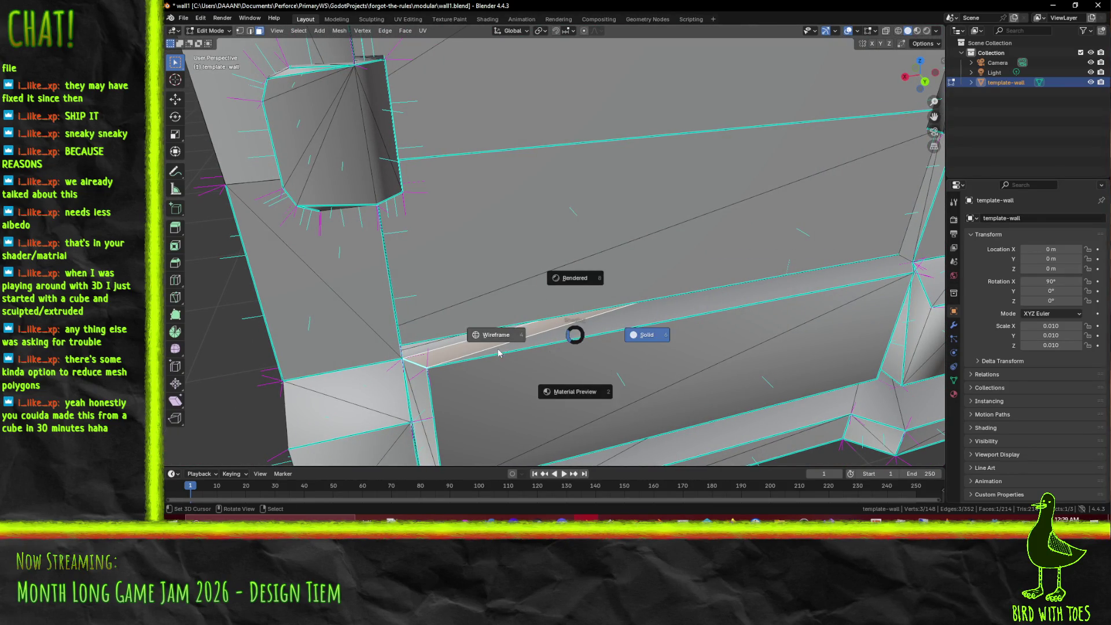
left_click(508, 355)
mouse_move(508, 355)
left_mouse_down()
mouse_move(615, 355)
mouse_move(602, 337)
mouse_move(705, 317)
mouse_move(650, 307)
left_mouse_up()
mouse_move(664, 314)
left_mouse_down()
mouse_move(694, 282)
mouse_move(655, 244)
left_mouse_up()
key("z")
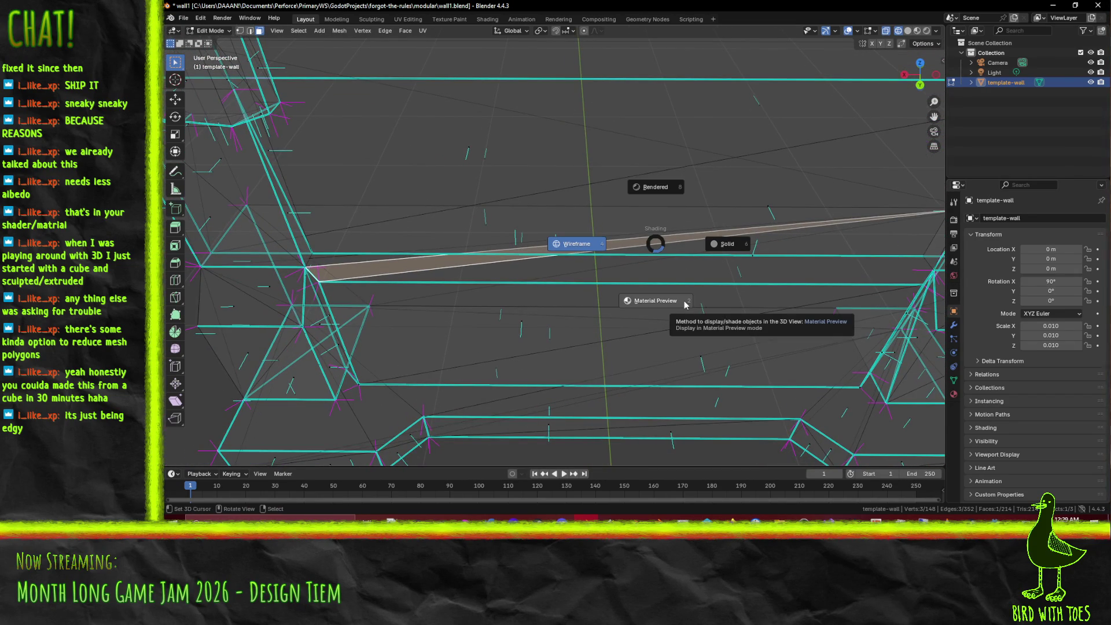
left_click(685, 305)
mouse_move(684, 305)
left_mouse_down()
mouse_move(596, 297)
mouse_move(611, 293)
left_mouse_up()
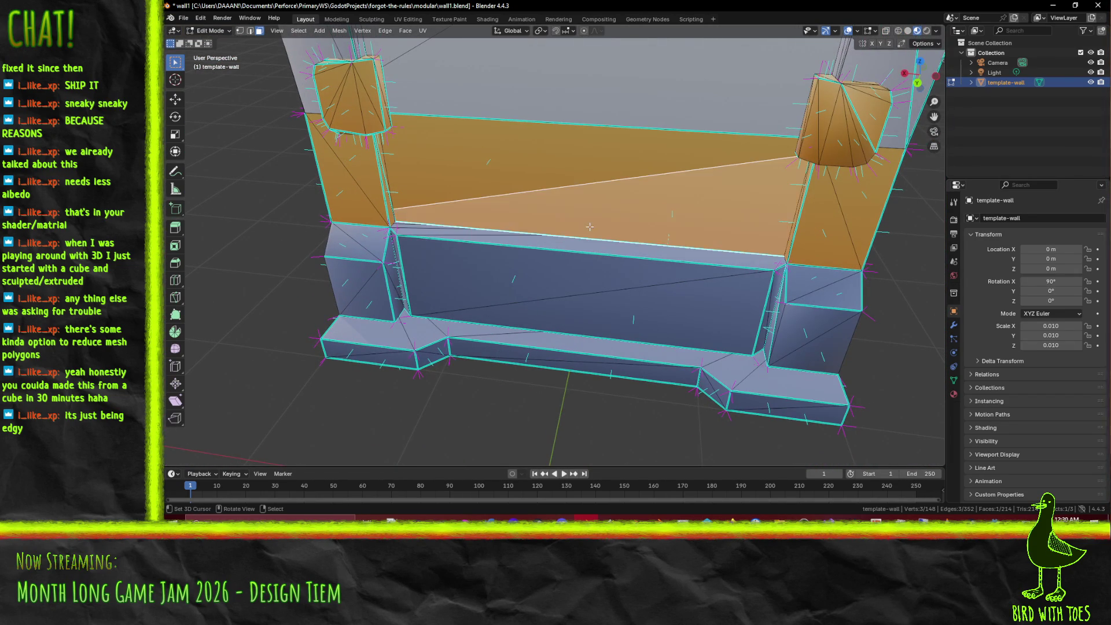
Step: Mark the diagonal edge across the orange face as sharp
left_click(567, 190)
mouse_move(654, 201)
left_mouse_down()
mouse_move(688, 250)
mouse_move(567, 70)
left_mouse_up()
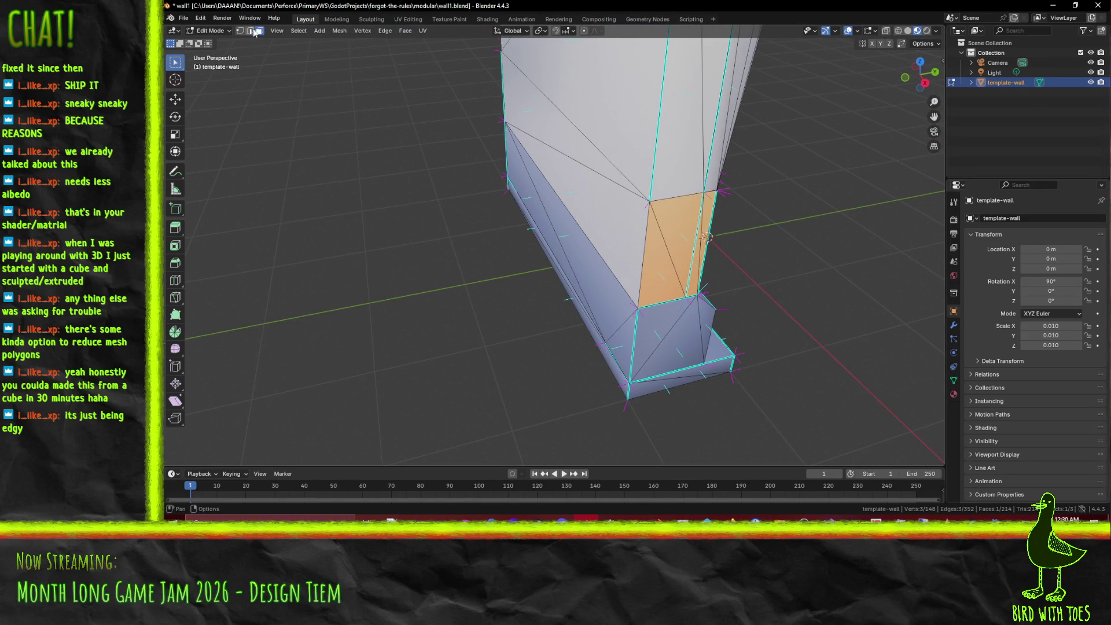
left_click_drag(530, 271, 622, 252)
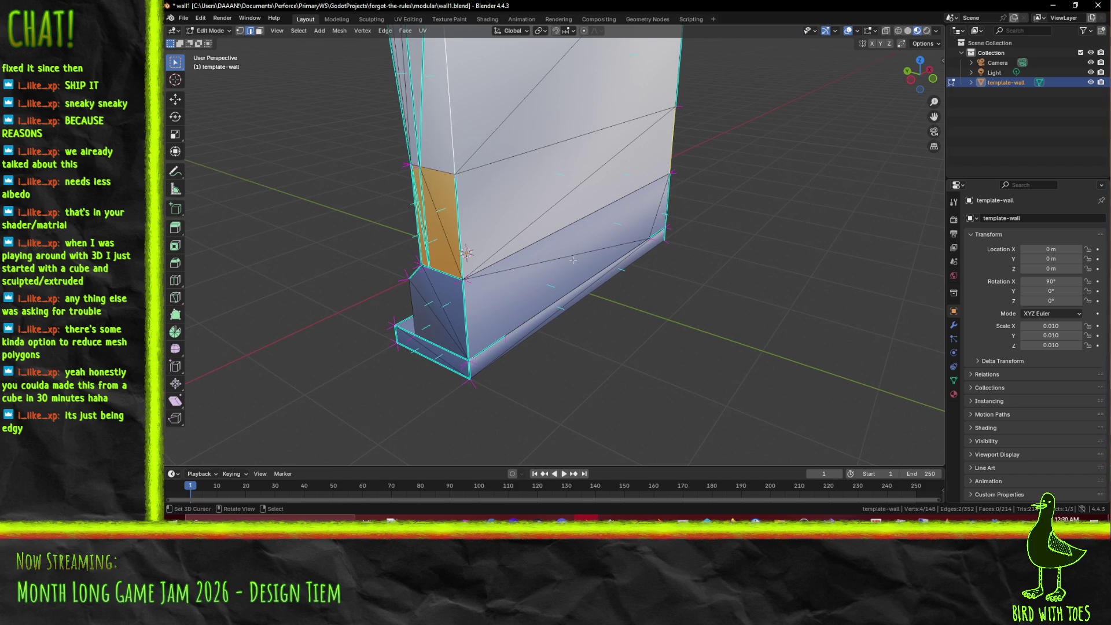
scroll(552, 221, "up", 3)
key("F3")
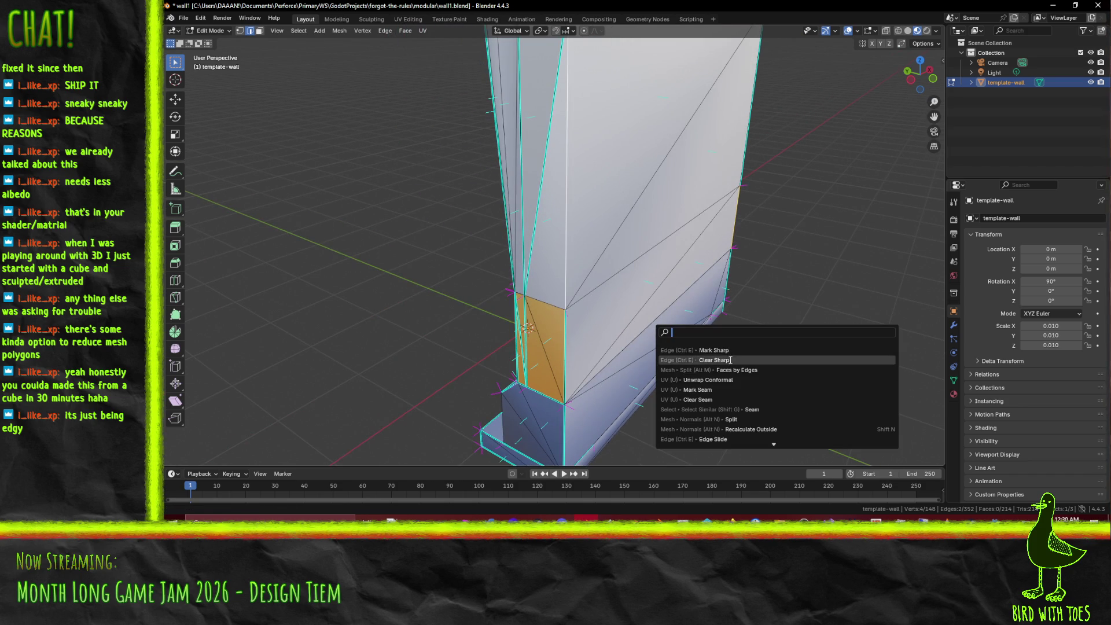
left_click(718, 351)
Step: Adjust the selection to more lower-column edges and mark them sharp
left_click(525, 327, "shift")
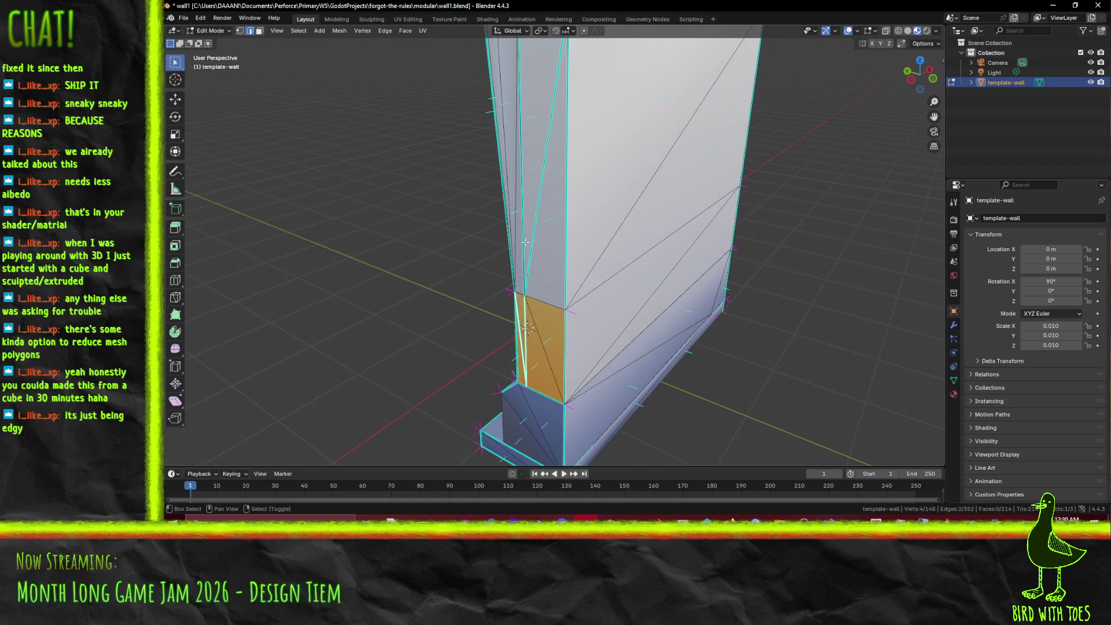
left_click(532, 214, "shift")
mouse_move(532, 214)
left_mouse_down()
mouse_move(579, 366)
mouse_move(615, 356)
left_mouse_up()
right_click(680, 347)
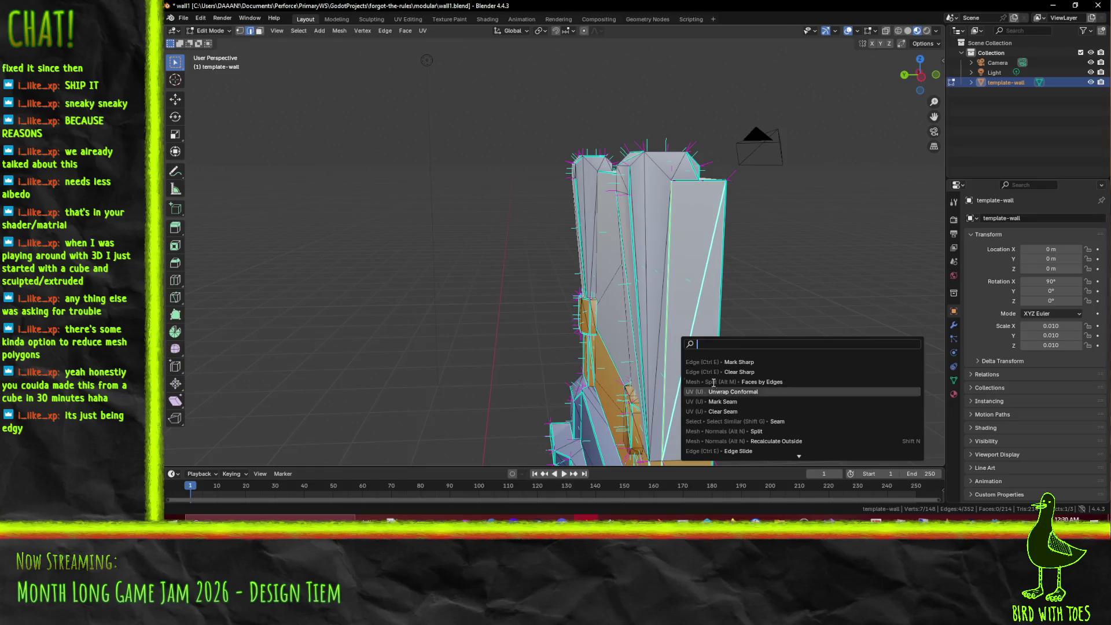
left_click(700, 371)
Step: Mark another single edge of the wall as sharp
mouse_move(700, 371)
left_mouse_down()
mouse_move(664, 256)
mouse_move(716, 317)
left_mouse_up()
left_click(689, 290)
key("F3")
left_click(717, 319)
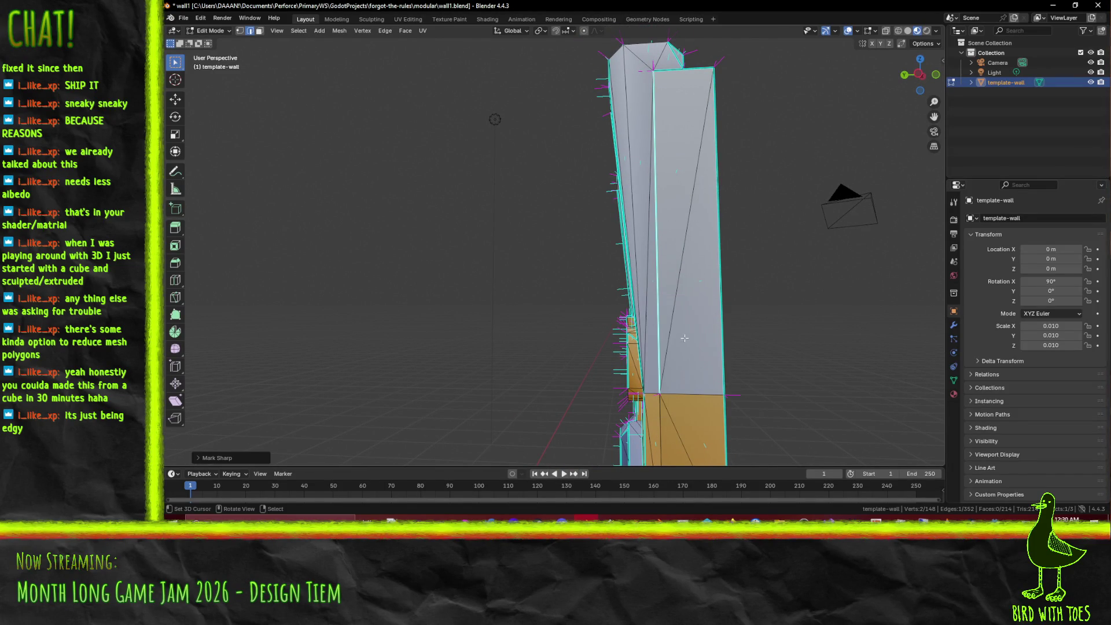
key("F3")
key("Escape")
Step: Begin an axis-constrained move of the selected edge, then cancel it, leaving the edge in place
mouse_move(666, 274)
left_mouse_down()
mouse_move(747, 282)
mouse_move(661, 314)
left_mouse_up()
key("g")
key("x")
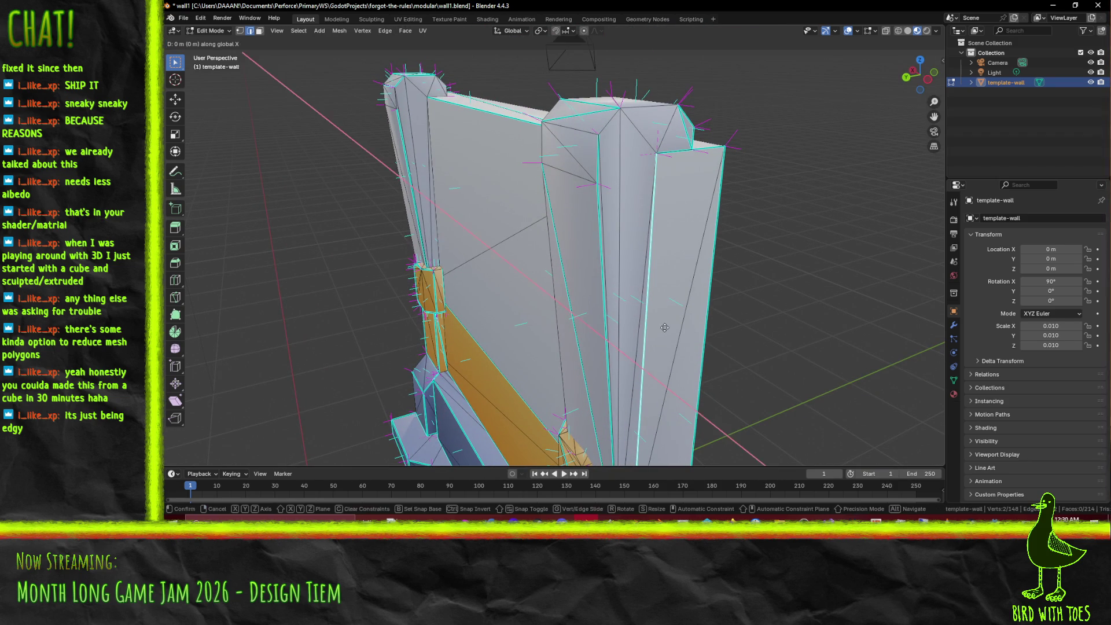
key("y")
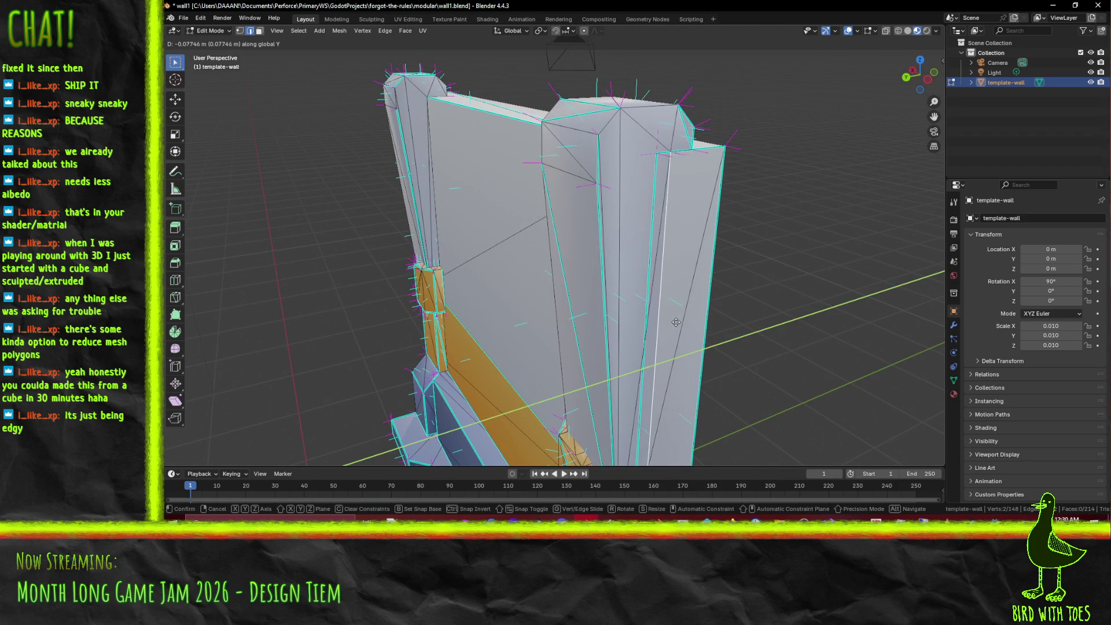
right_click(677, 322)
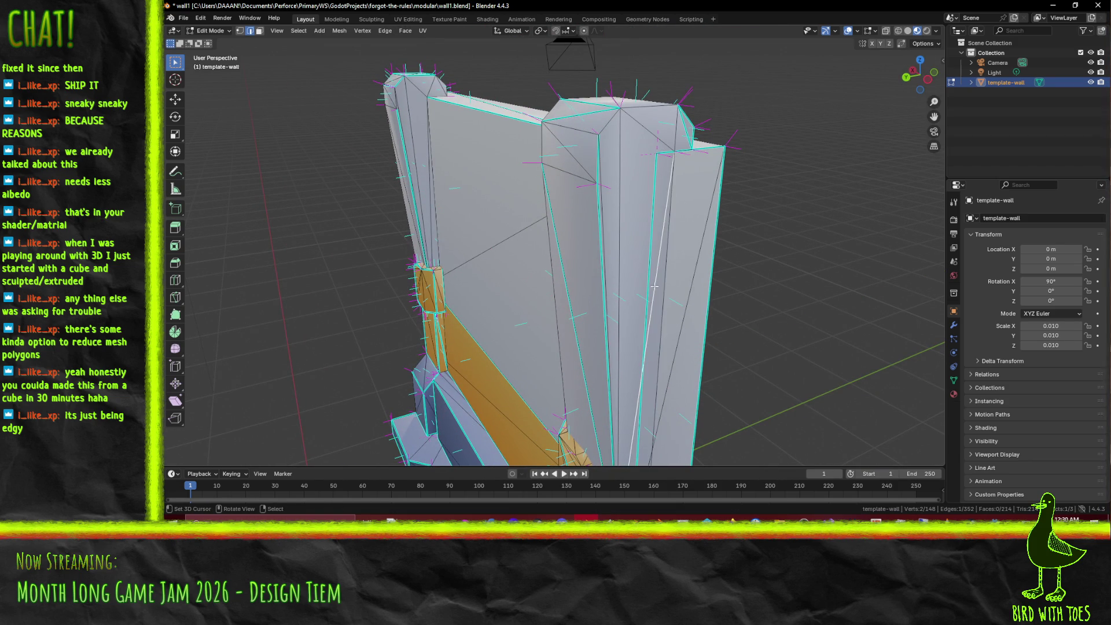
scroll(713, 195, "down", 2)
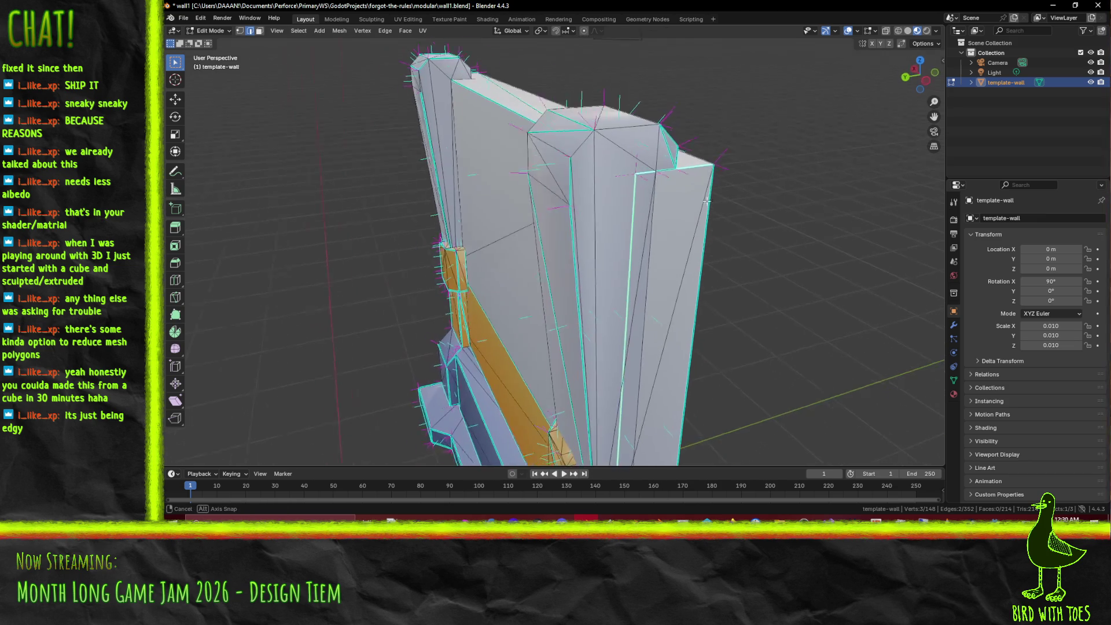
key("F3")
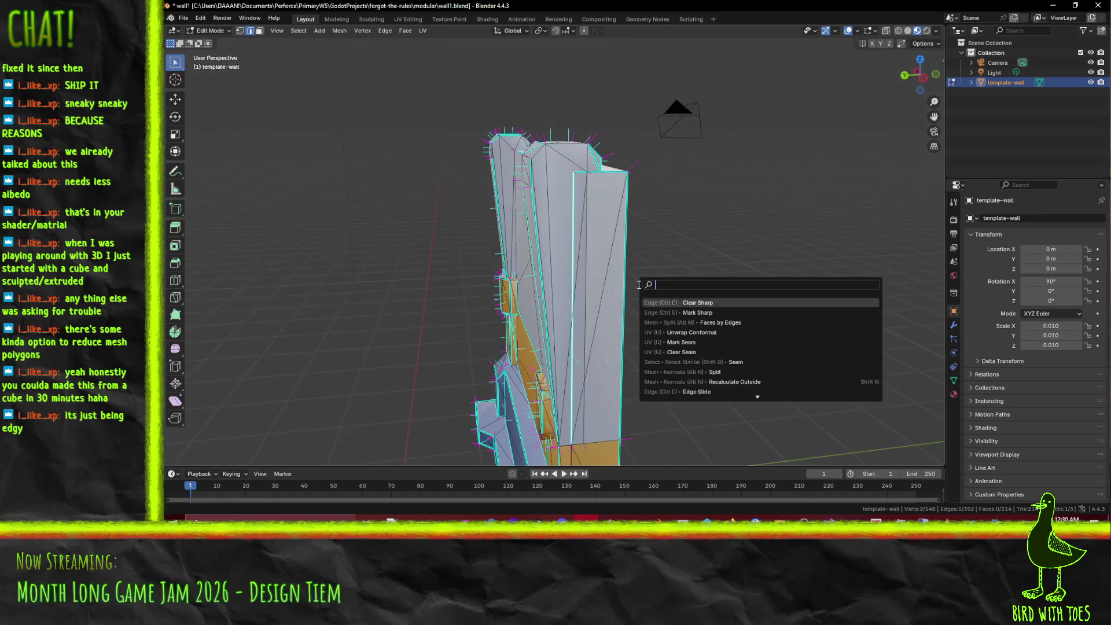
Step: Mark the selected post-block edge as sharp and orbit around the wall to check it
left_click(661, 312)
left_click(592, 302)
left_click_drag(711, 306, 707, 313)
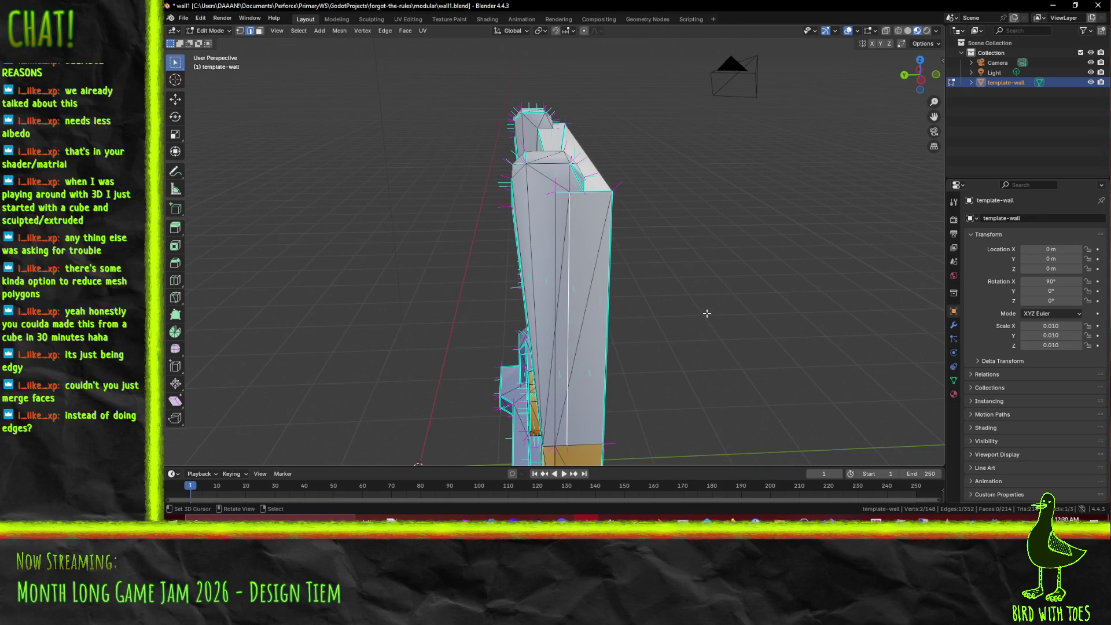
left_click(707, 313)
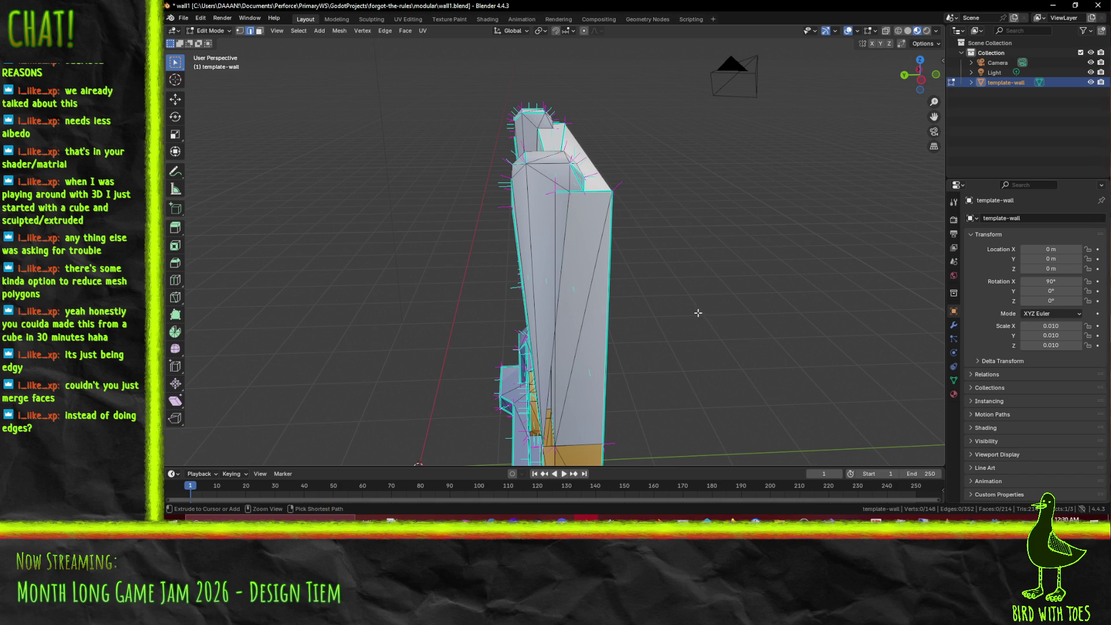
mouse_move(702, 313)
left_mouse_down()
mouse_move(683, 314)
mouse_move(715, 306)
left_mouse_up()
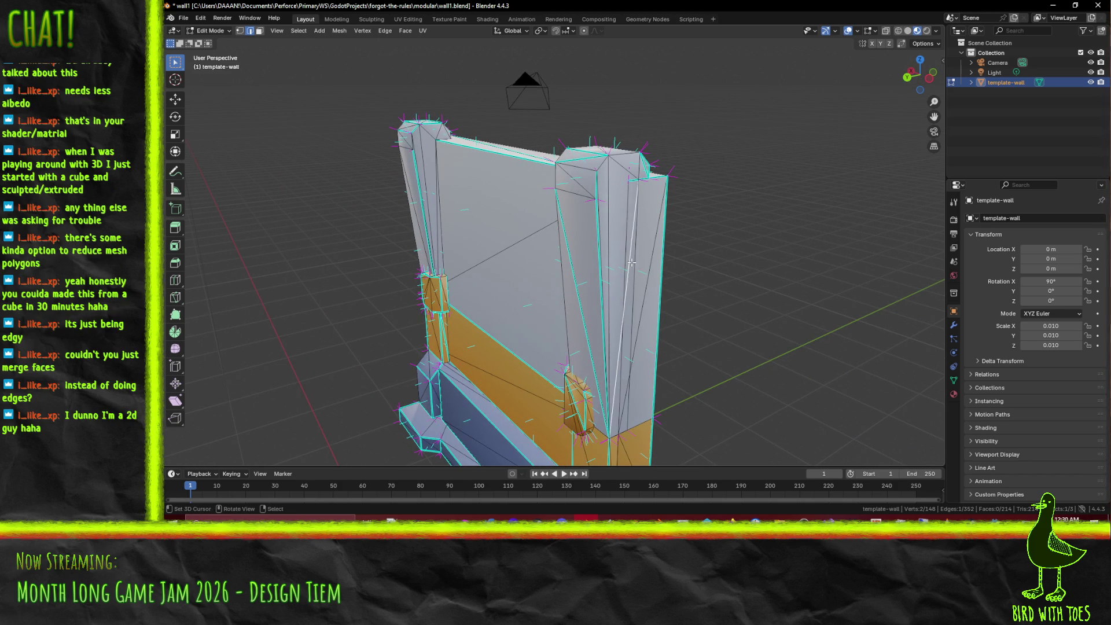
Step: Hide and restore the selected edge, then move it along the Y axis
key("h")
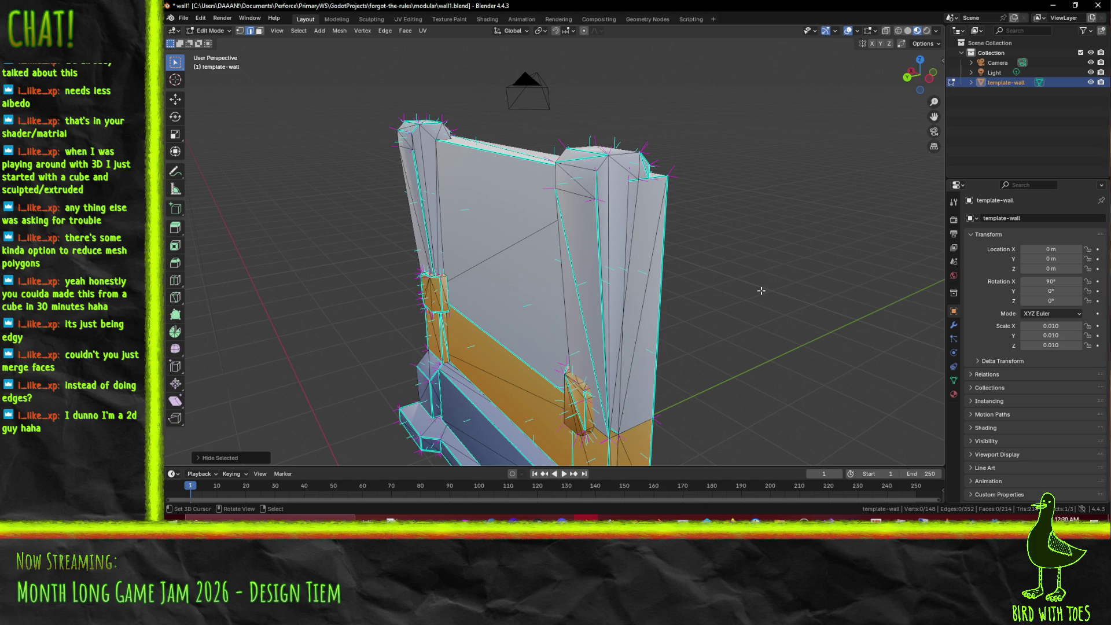
key("ctrl+z")
key("g")
key("y")
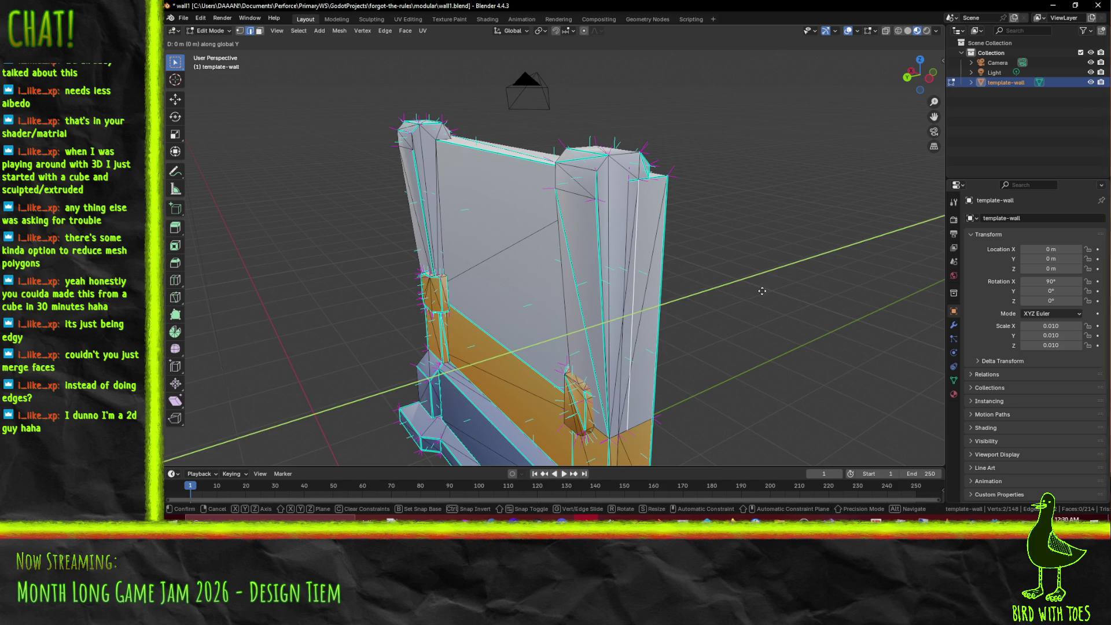
left_click(690, 312)
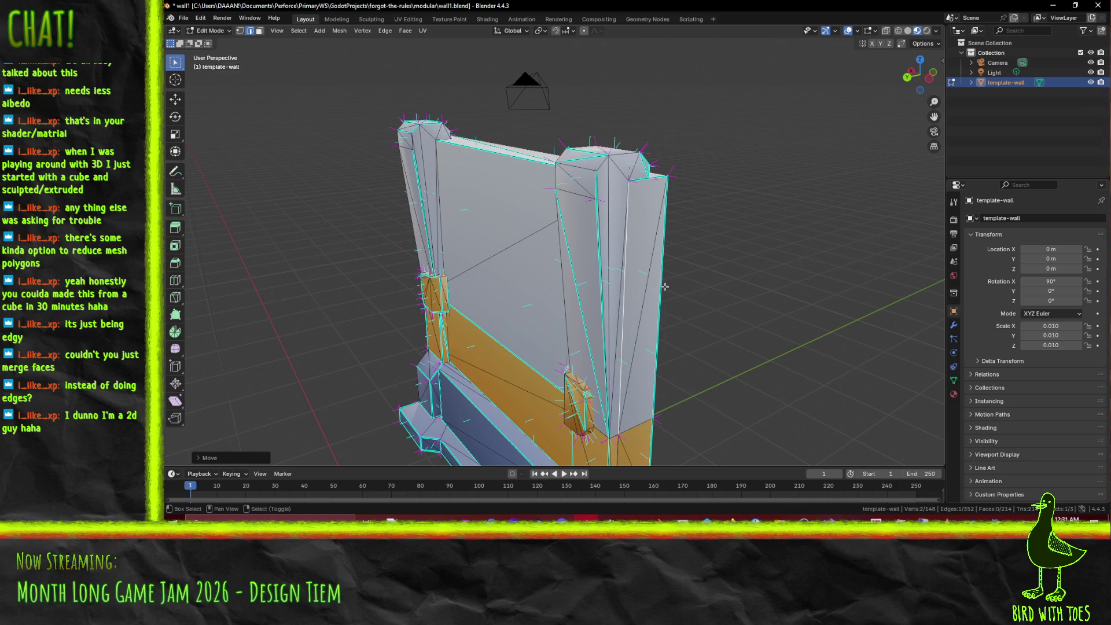
Step: Mark the selected edges on the wall's other side as sharp
scroll(583, 271, "up", 5)
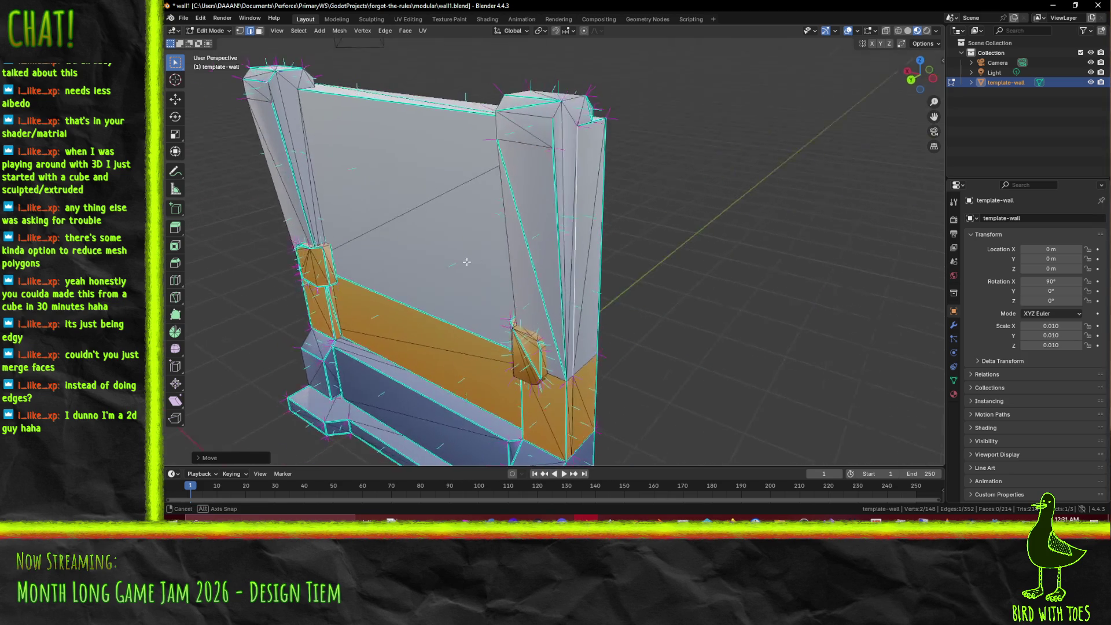
mouse_move(582, 271)
left_mouse_down()
mouse_move(499, 254)
mouse_move(544, 243)
mouse_move(567, 220)
mouse_move(574, 187)
left_mouse_up()
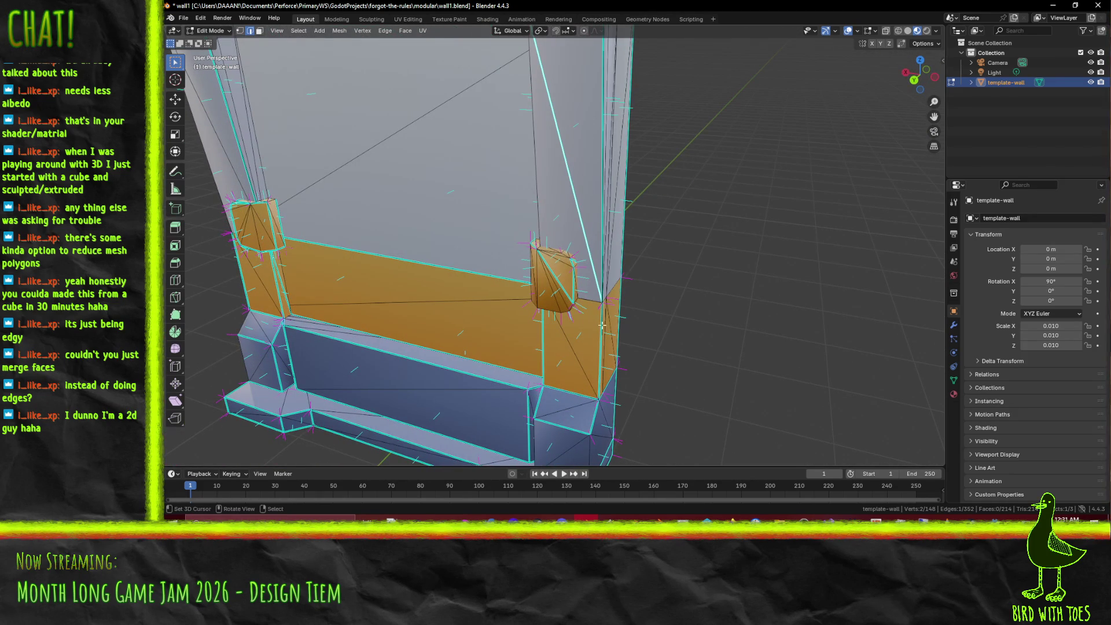
right_click(624, 230)
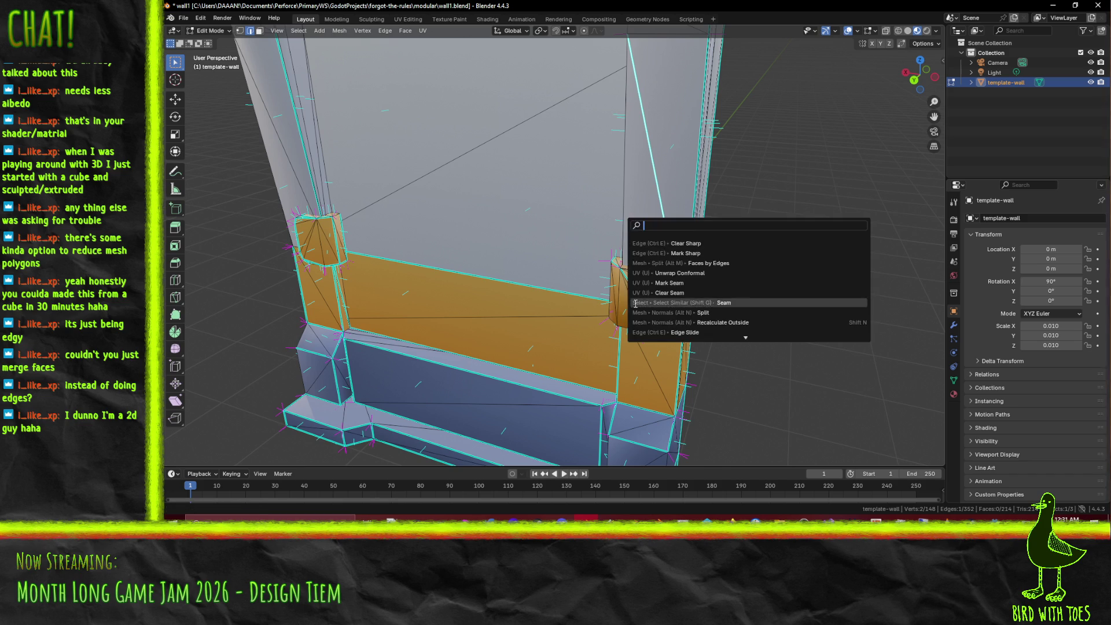
left_click(698, 240)
Step: Orbit along the wall top and corner box, adding another edge to the selection
mouse_move(624, 230)
left_mouse_down()
mouse_move(690, 283)
mouse_move(705, 229)
left_mouse_up()
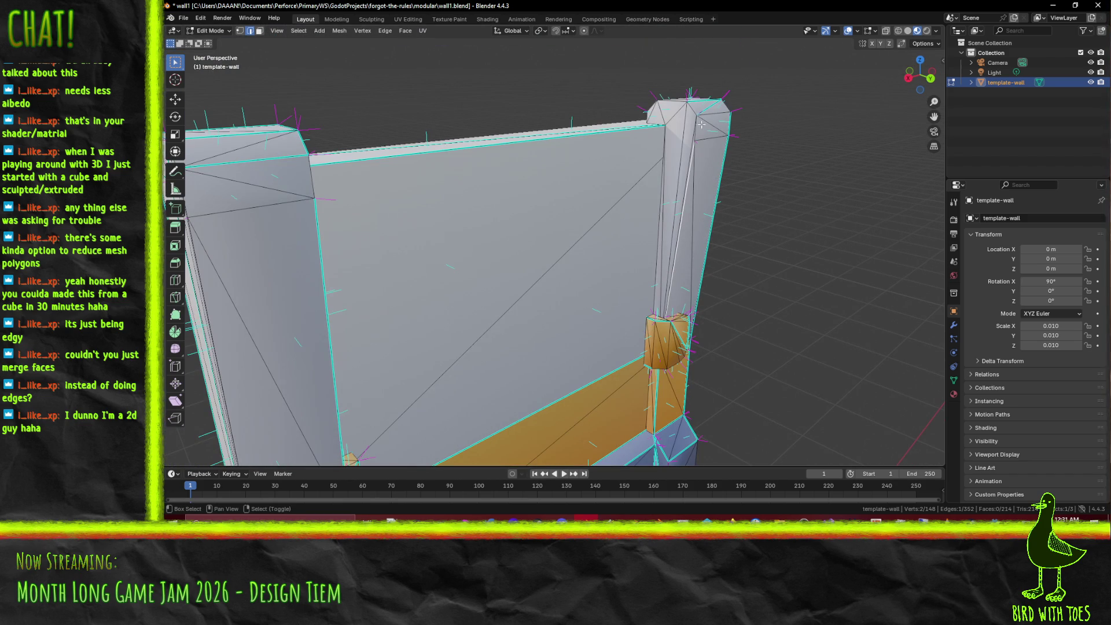
mouse_move(706, 140)
left_mouse_down()
mouse_move(713, 160)
mouse_move(643, 139)
mouse_move(555, 152)
left_mouse_up()
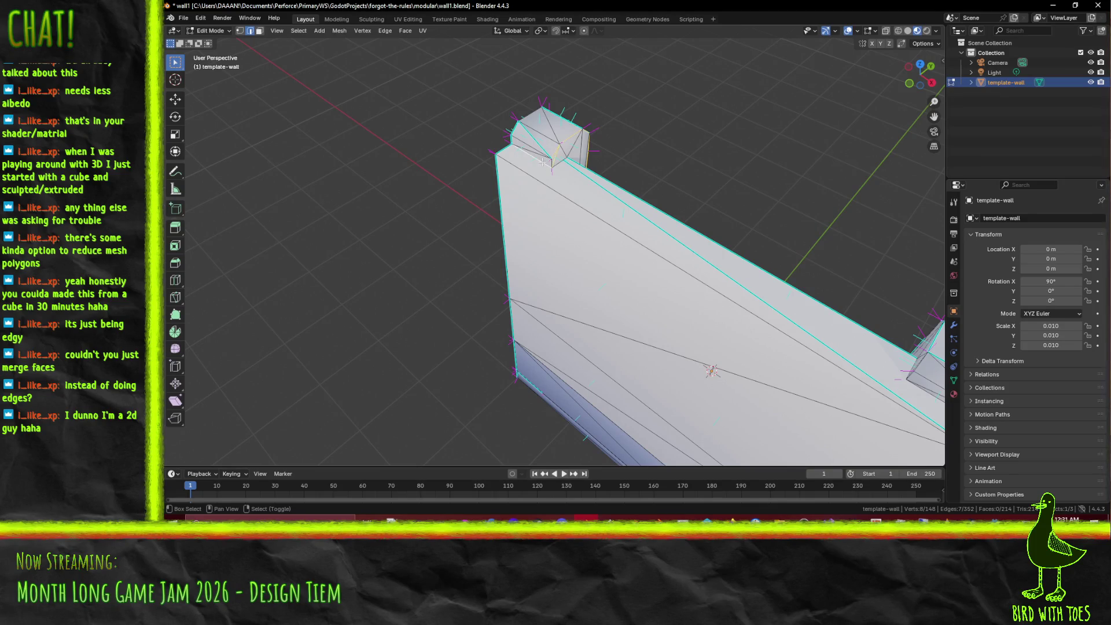
scroll(542, 162, "up", 5)
scroll(541, 161, "down", 3)
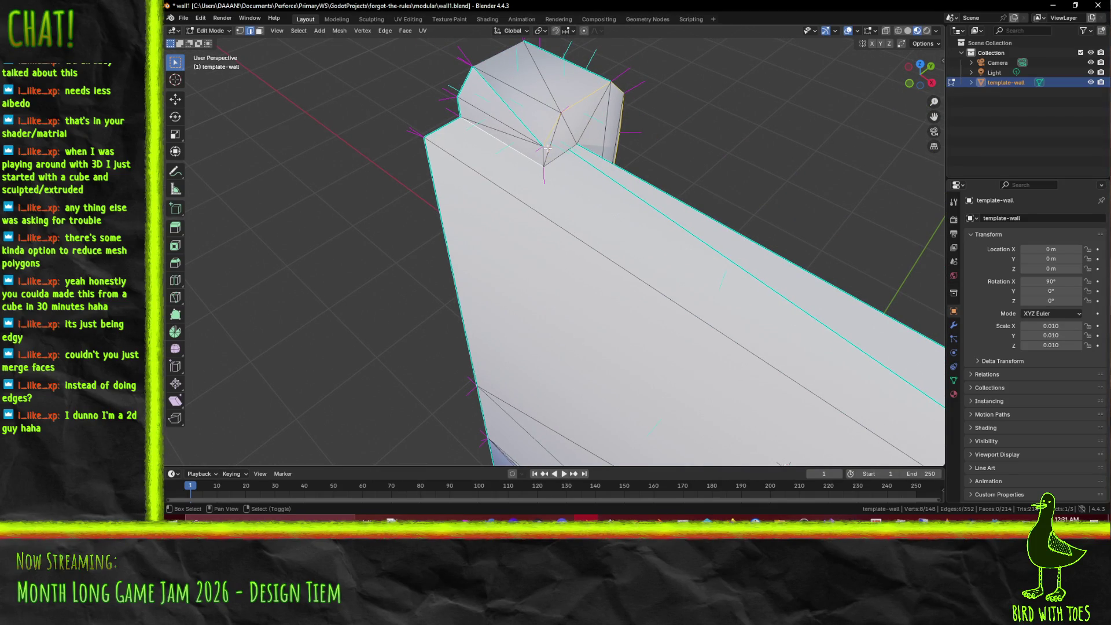
left_click_drag(585, 178, 558, 164)
left_click(706, 312, "shift")
left_click_drag(706, 310, 707, 185)
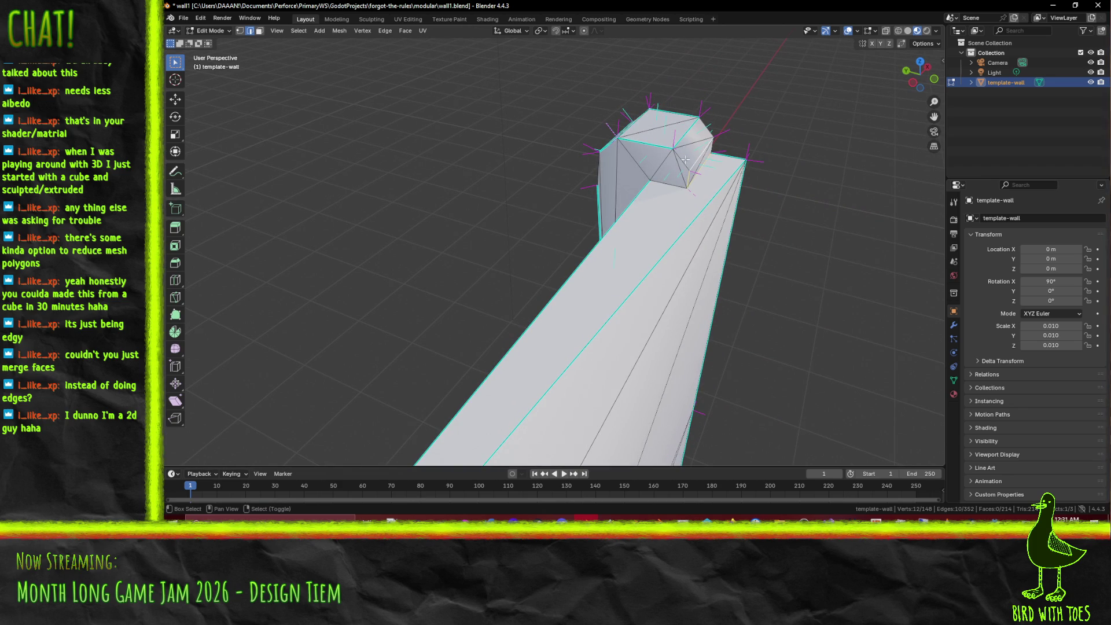
left_click_drag(651, 165, 530, 159)
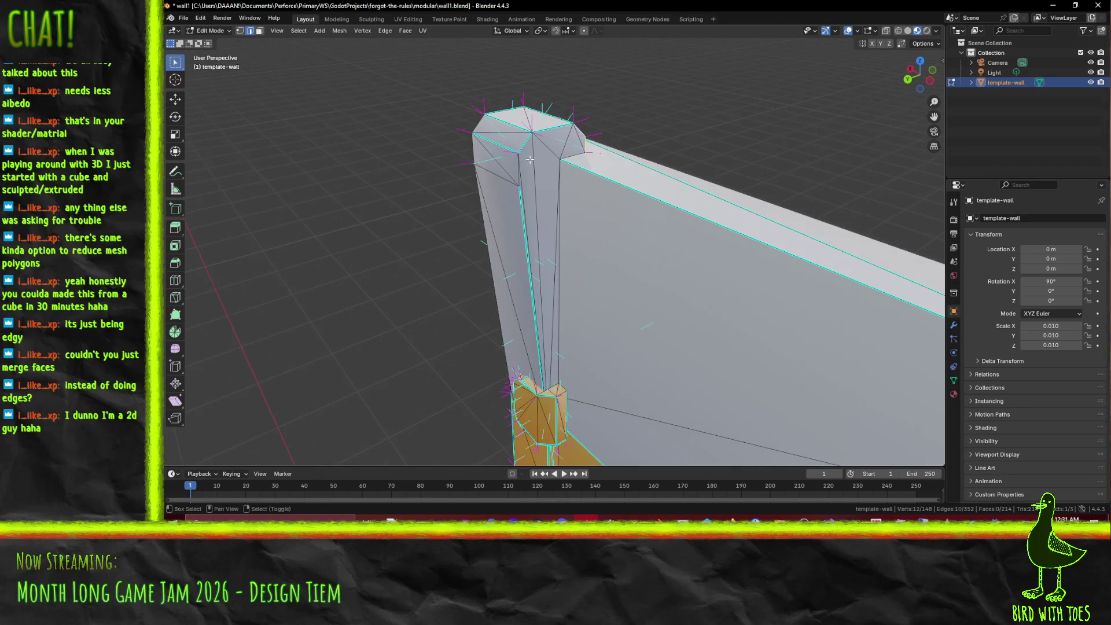
Step: Inspect the long face and both corner posts up close, clearing the edge selection
key("F3")
left_click(698, 248)
left_click_drag(698, 251, 750, 247)
key("alt+a")
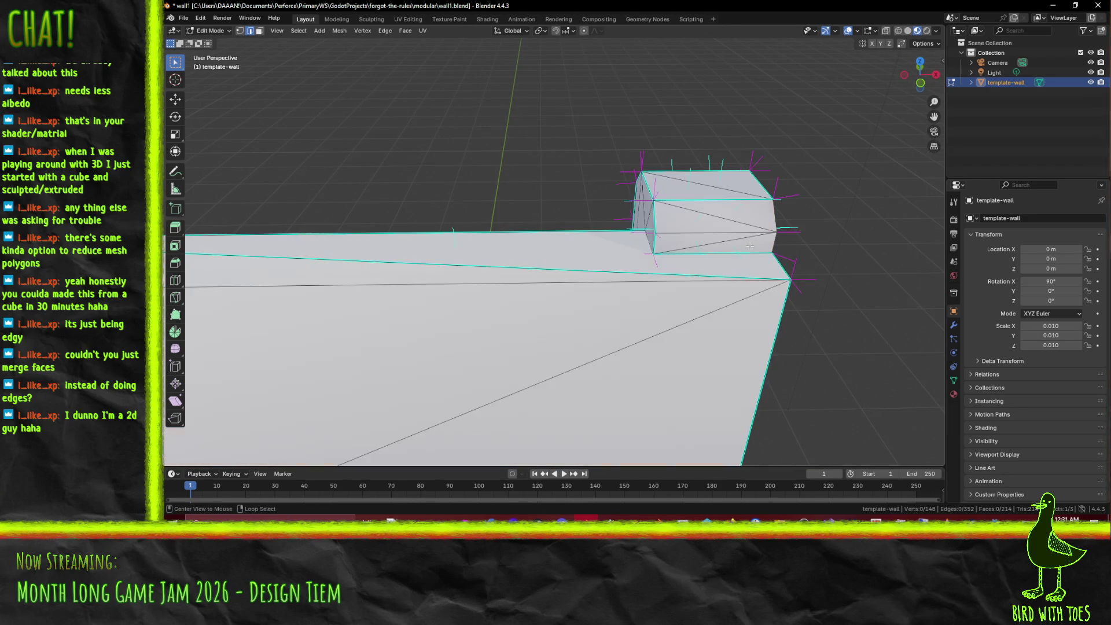
scroll(711, 198, "down", 3)
left_click_drag(711, 198, 595, 198)
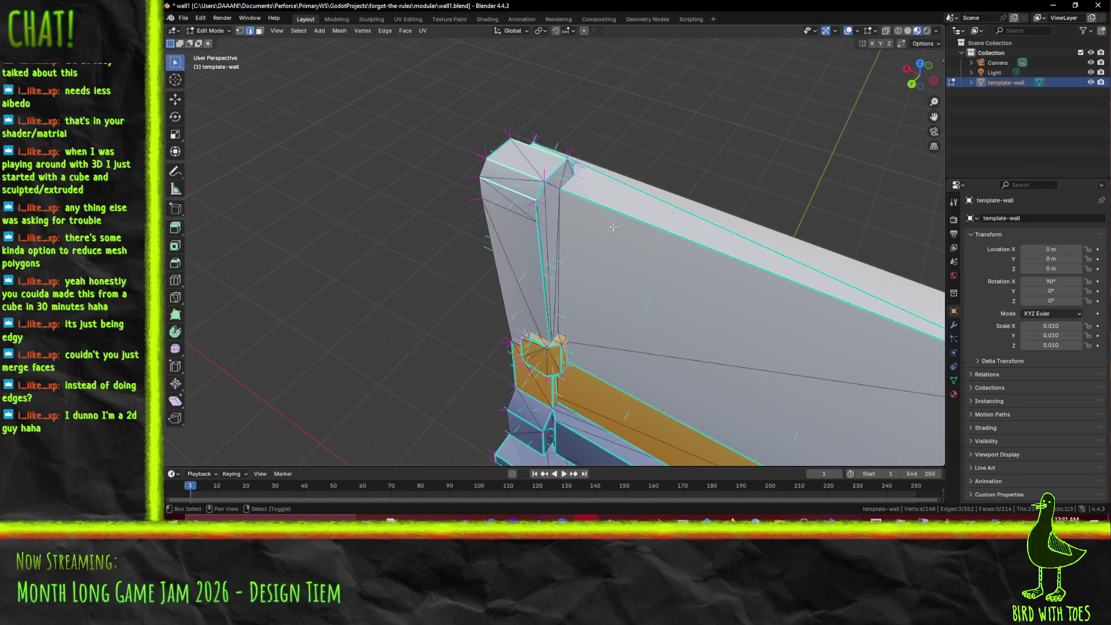
scroll(634, 230, "down", 3)
left_click_drag(635, 230, 611, 279)
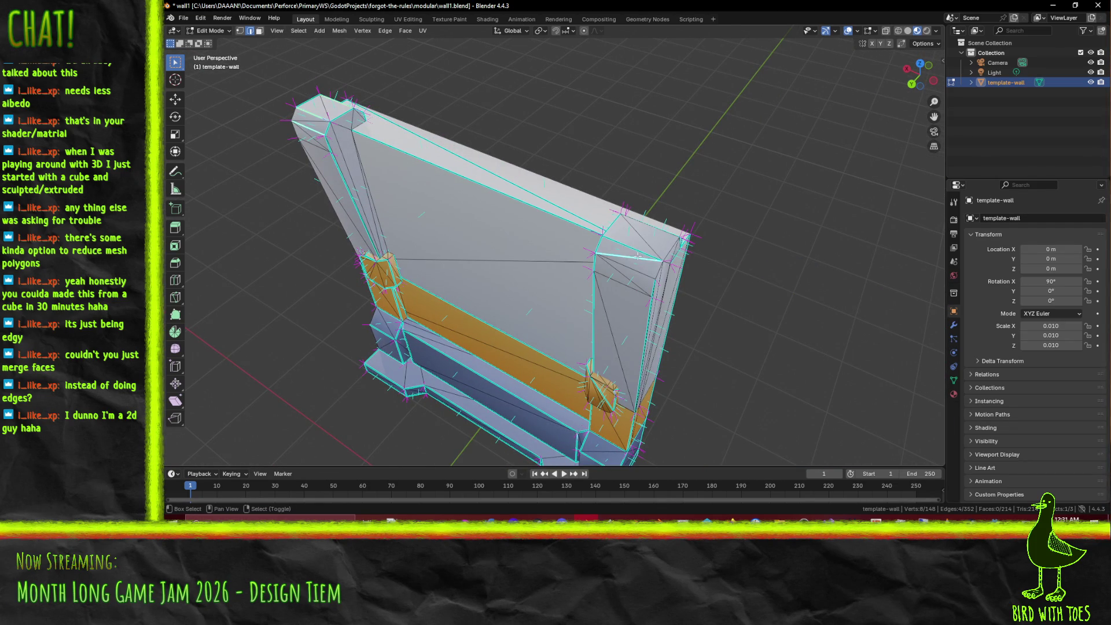
left_click_drag(617, 239, 502, 230)
key("F3")
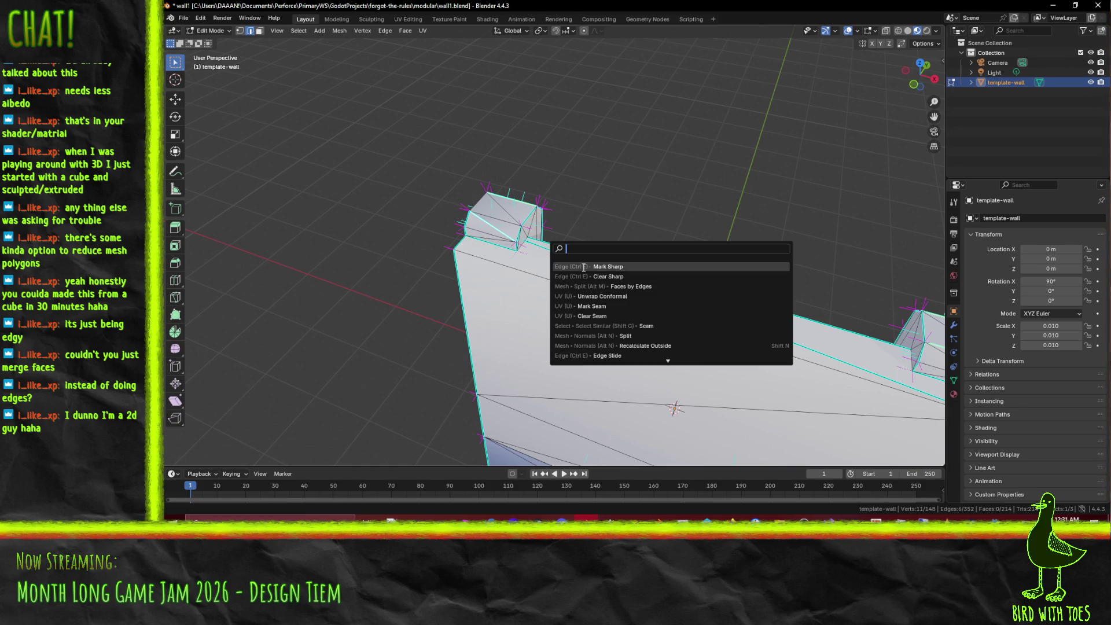
key("Escape")
Step: Mark the selected edge on the wall's right side as sharp
mouse_move(584, 266)
left_mouse_down()
mouse_move(649, 260)
mouse_move(669, 238)
mouse_move(646, 244)
left_mouse_up()
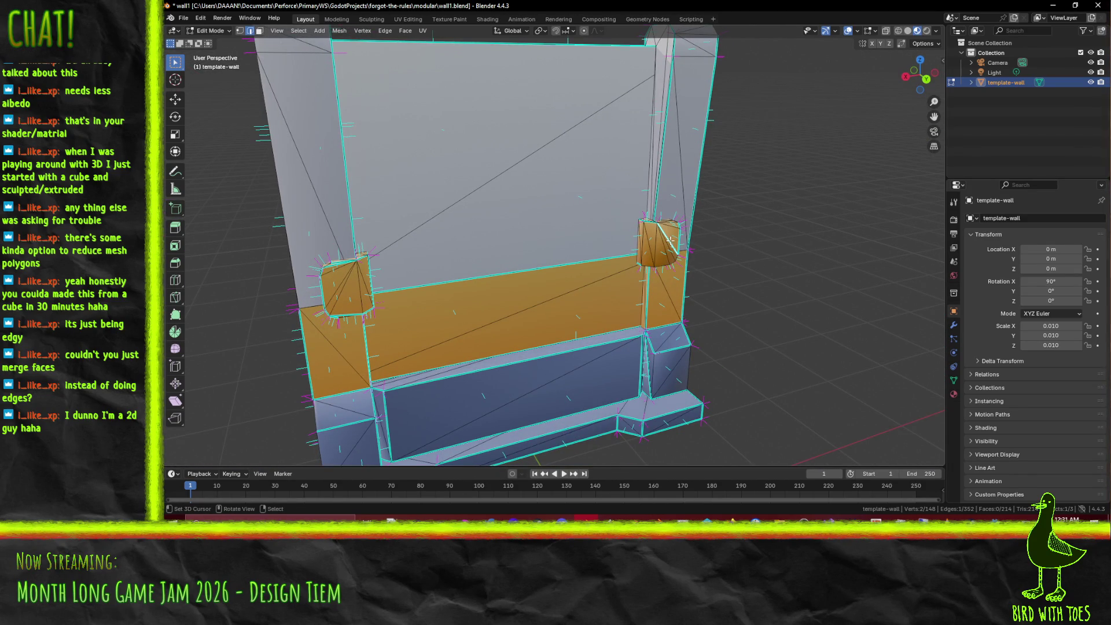
mouse_move(386, 271)
left_mouse_down()
mouse_move(394, 280)
mouse_move(454, 265)
mouse_move(677, 296)
left_mouse_up()
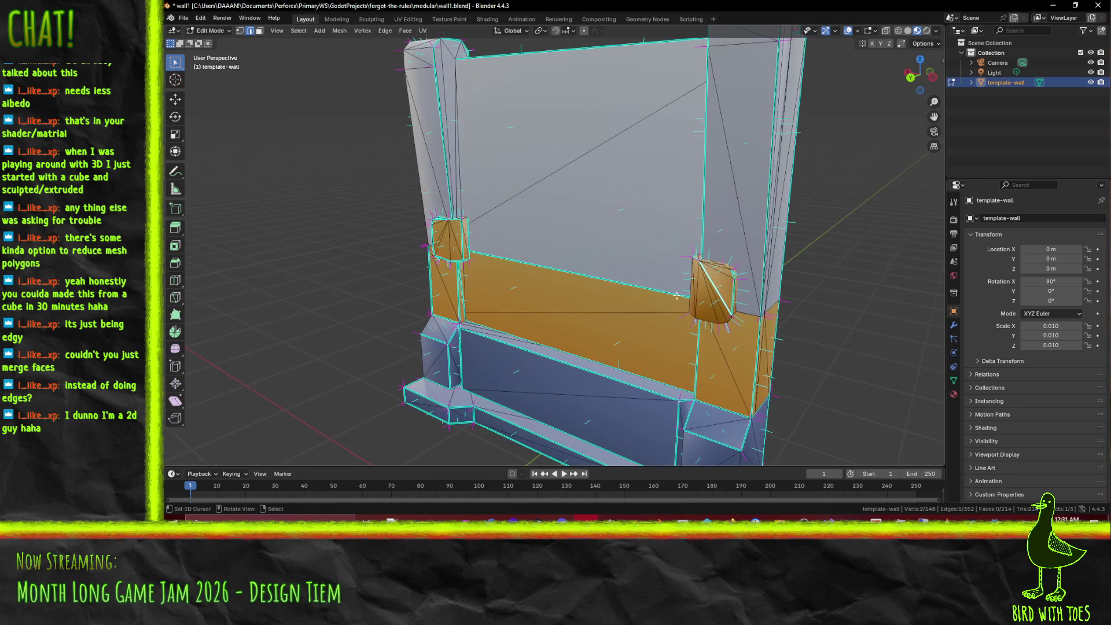
right_click(719, 288)
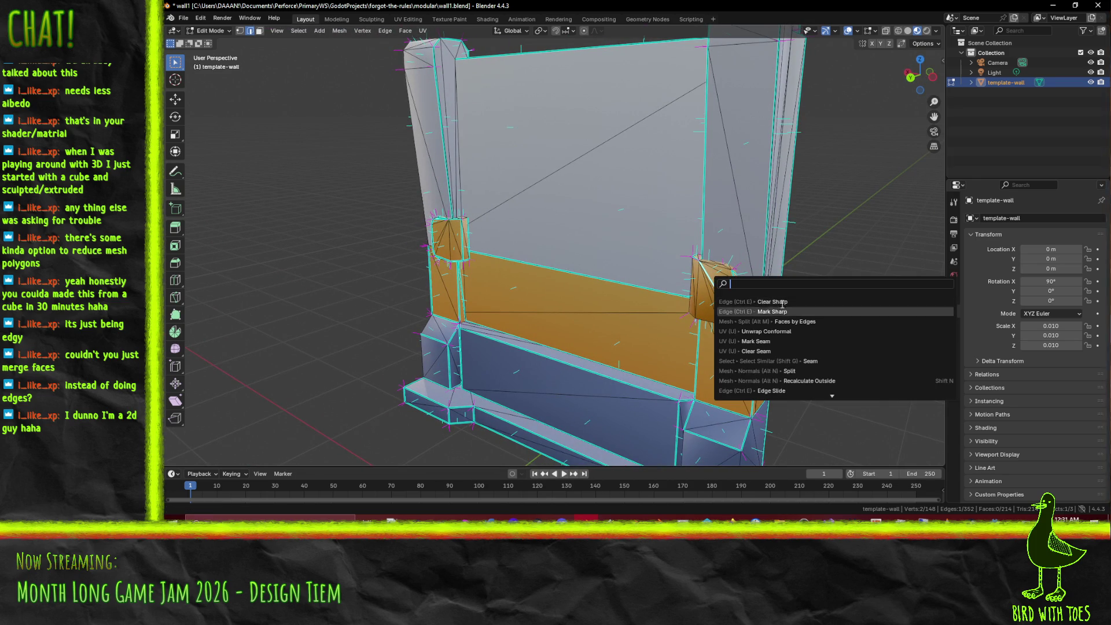
left_click(731, 302)
Step: Export the template-wall mesh as FBX with default settings, then switch to Godot
left_click(183, 18)
left_click(183, 17)
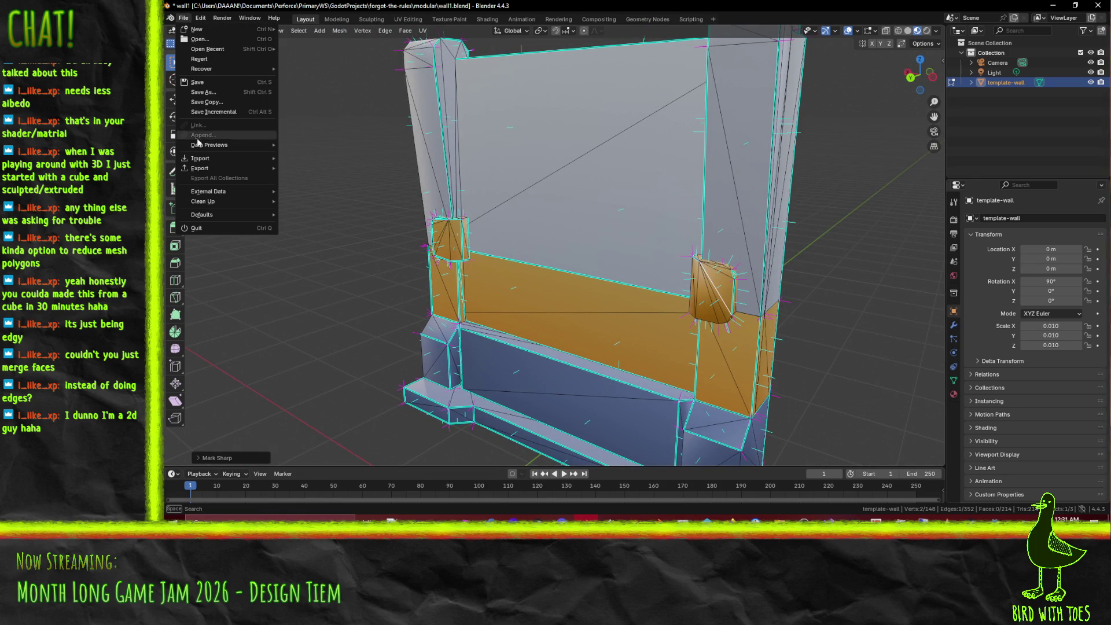
mouse_move(200, 168)
left_click(347, 256)
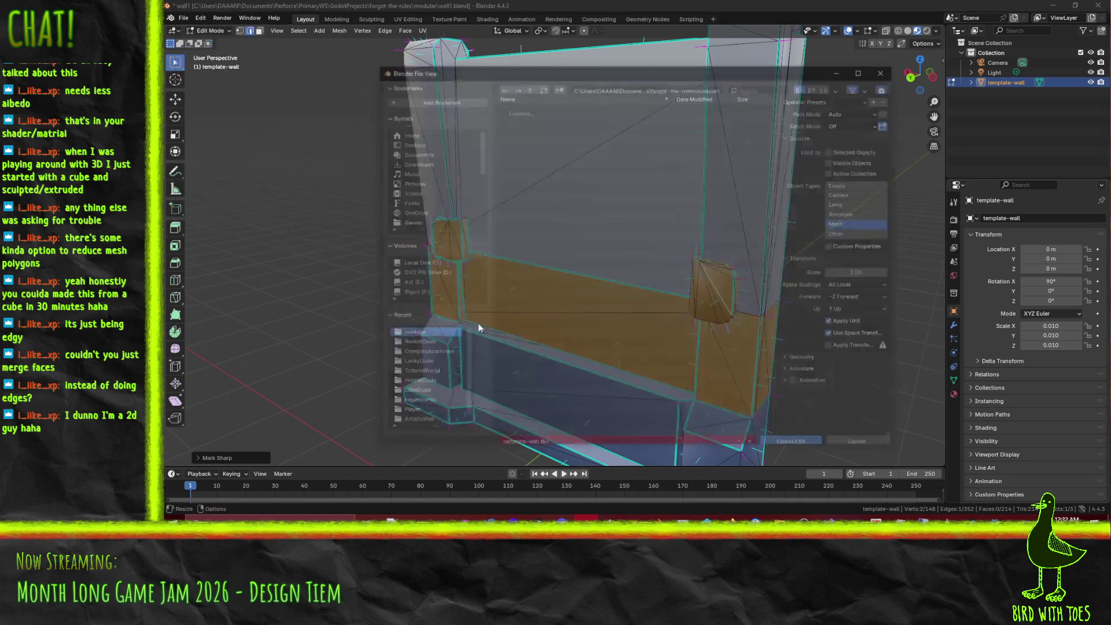
left_click(792, 437)
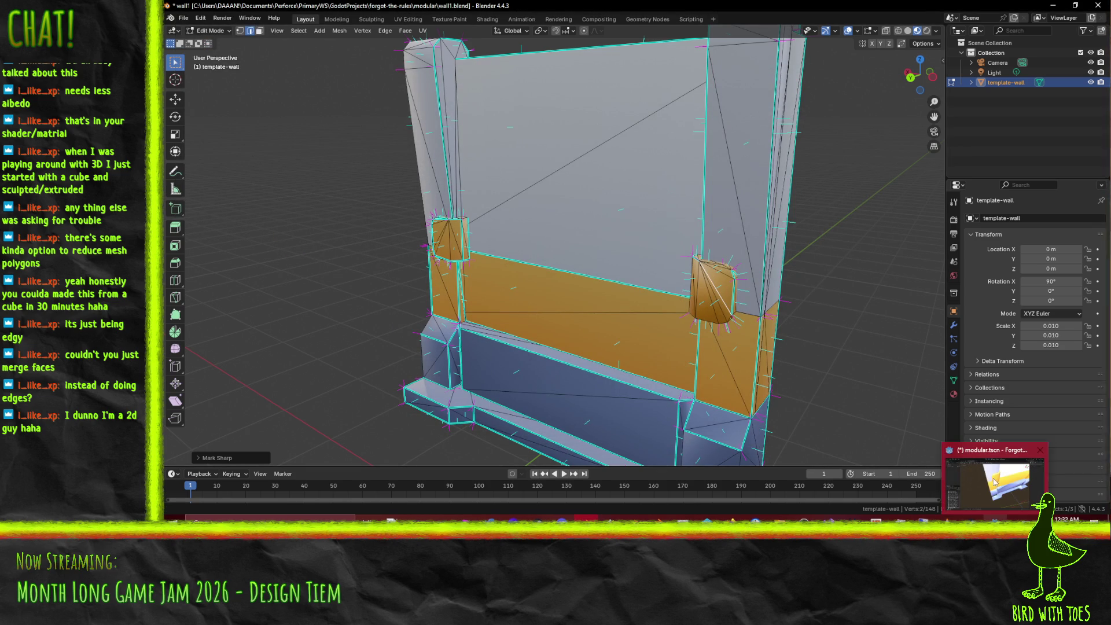
left_click(994, 482)
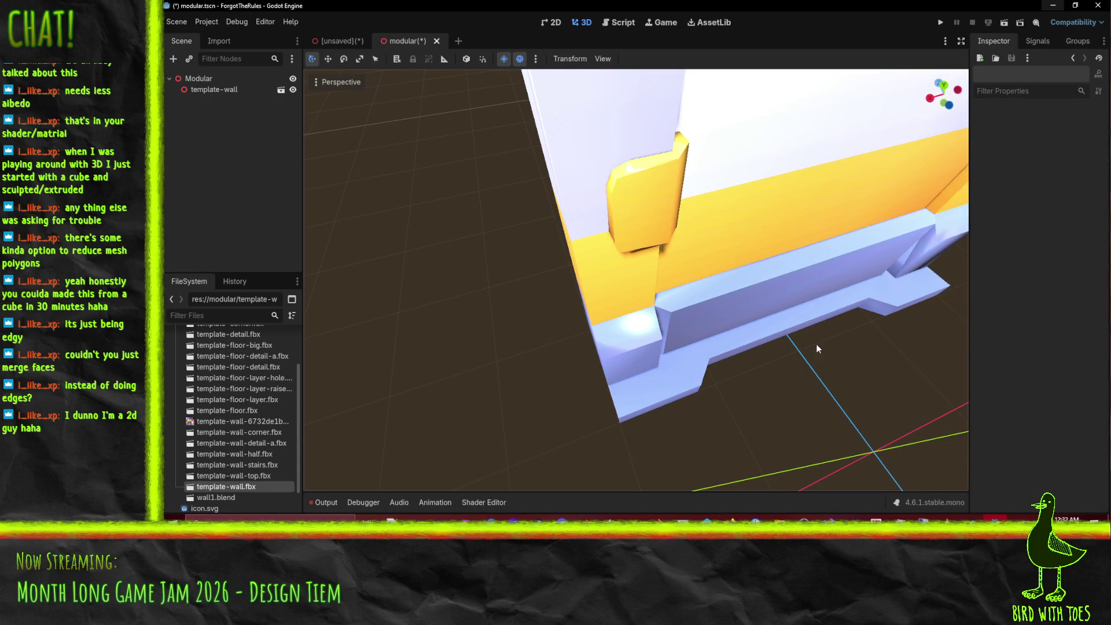
mouse_move(678, 336)
left_mouse_down()
mouse_move(481, 266)
mouse_move(637, 272)
mouse_move(590, 248)
mouse_move(687, 300)
mouse_move(696, 329)
mouse_move(670, 318)
mouse_move(617, 363)
mouse_move(610, 307)
mouse_move(624, 314)
mouse_move(599, 300)
mouse_move(714, 249)
mouse_move(714, 289)
mouse_move(746, 320)
left_mouse_up()
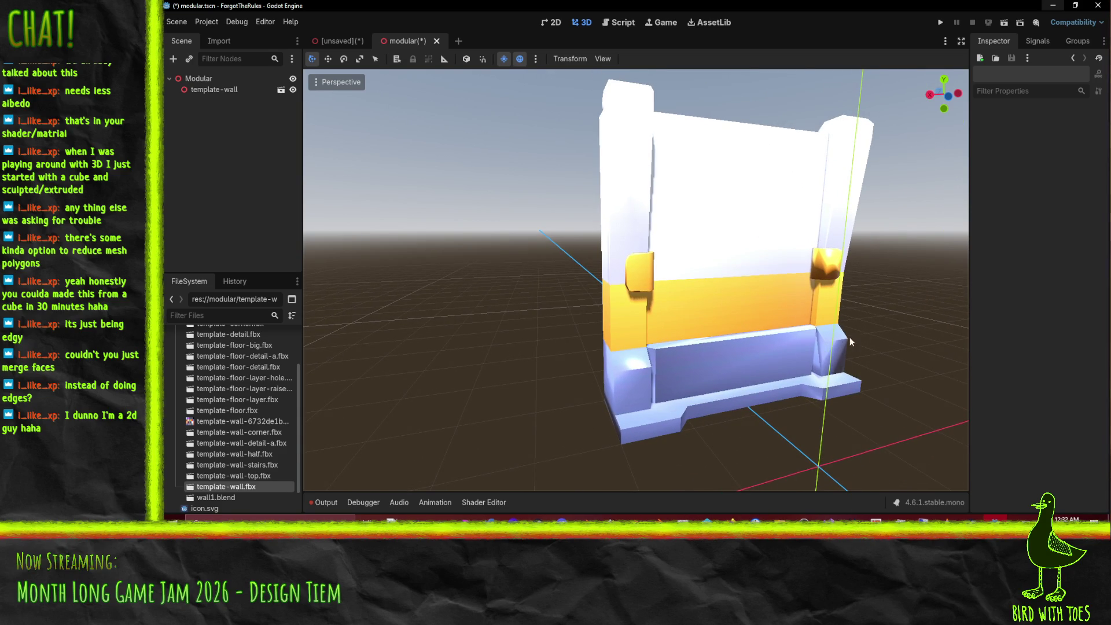
scroll(860, 334, "up", 8)
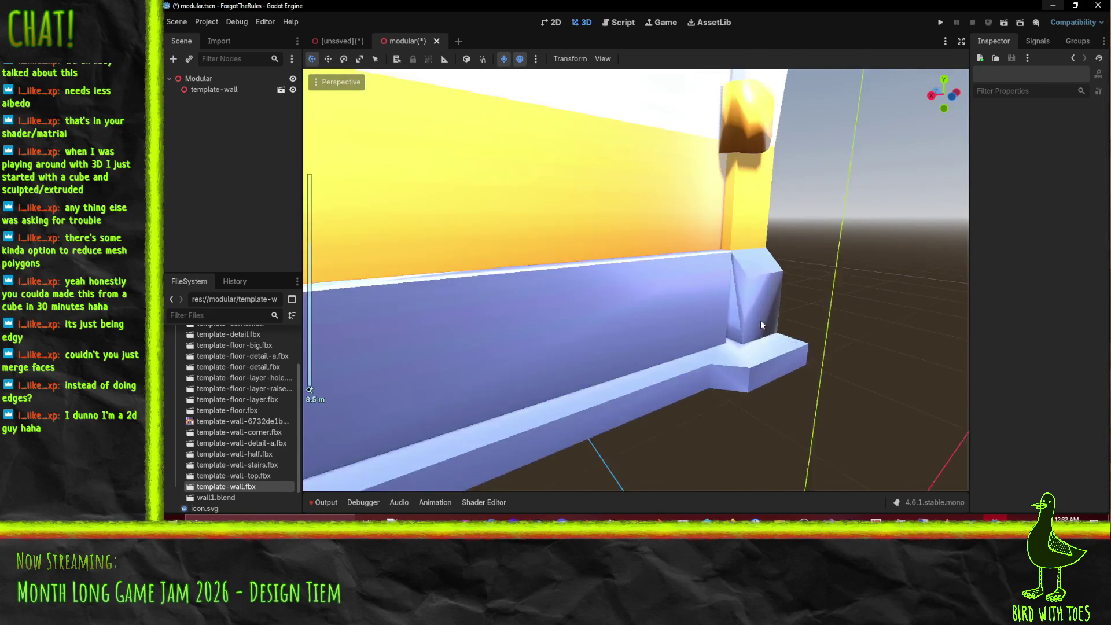
mouse_move(760, 320)
left_mouse_down()
mouse_move(729, 322)
mouse_move(749, 328)
left_mouse_up()
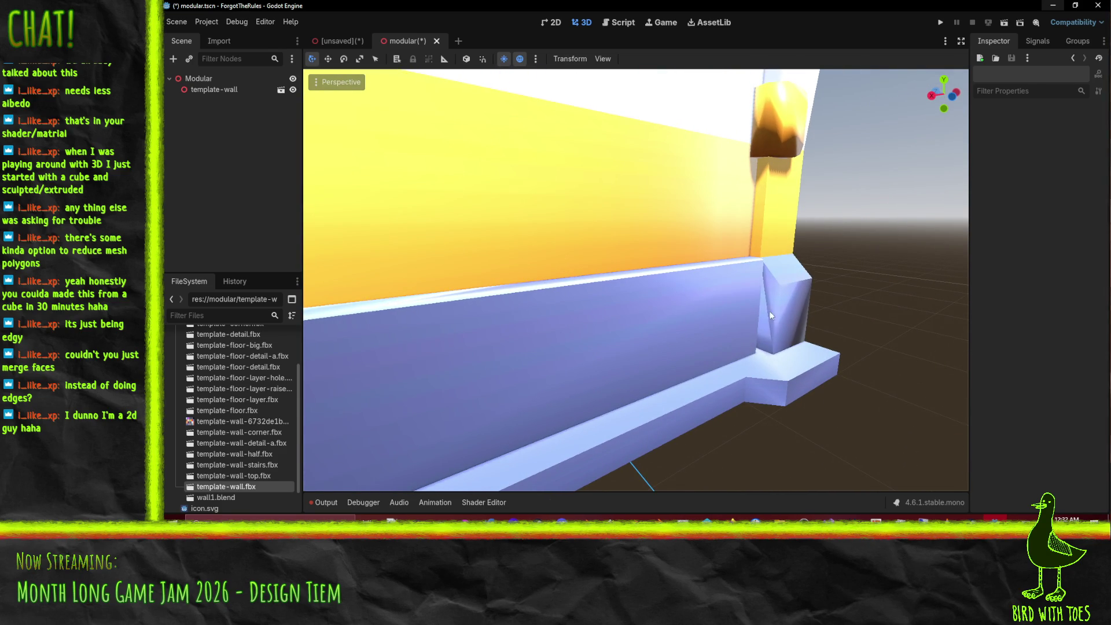
scroll(767, 335, "down", 8)
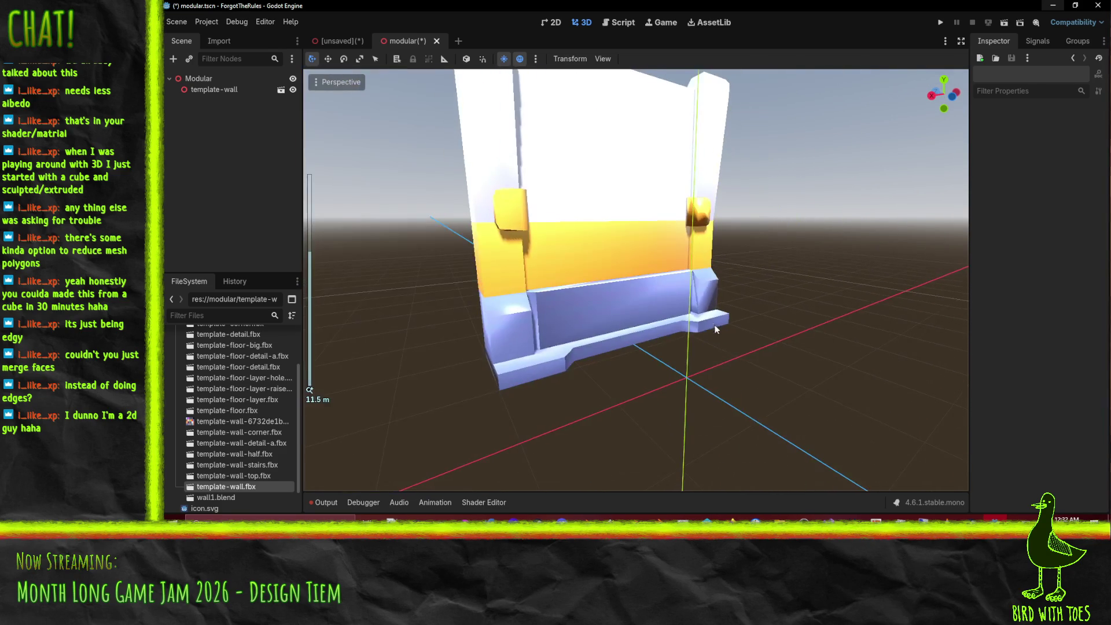
scroll(765, 350, "up", 8)
mouse_move(741, 366)
left_mouse_down()
mouse_move(765, 312)
mouse_move(735, 322)
mouse_move(703, 249)
mouse_move(719, 342)
mouse_move(797, 315)
mouse_move(735, 310)
mouse_move(672, 325)
mouse_move(693, 457)
left_mouse_up()
scroll(683, 310, "down", 5)
scroll(693, 457, "down", 2)
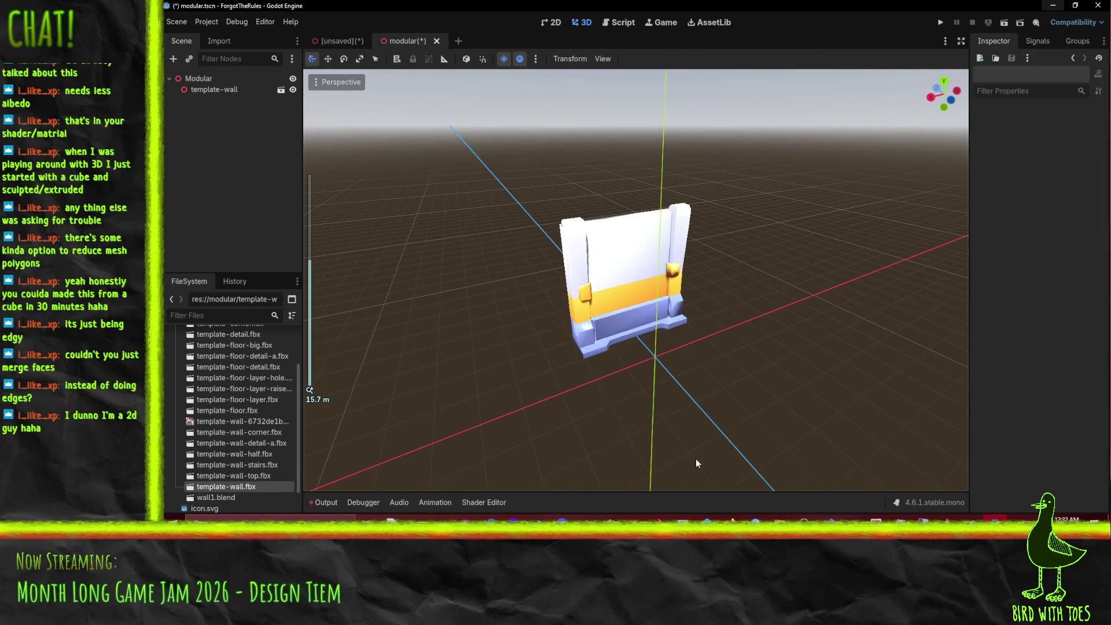
mouse_move(737, 540)
left_click(655, 491)
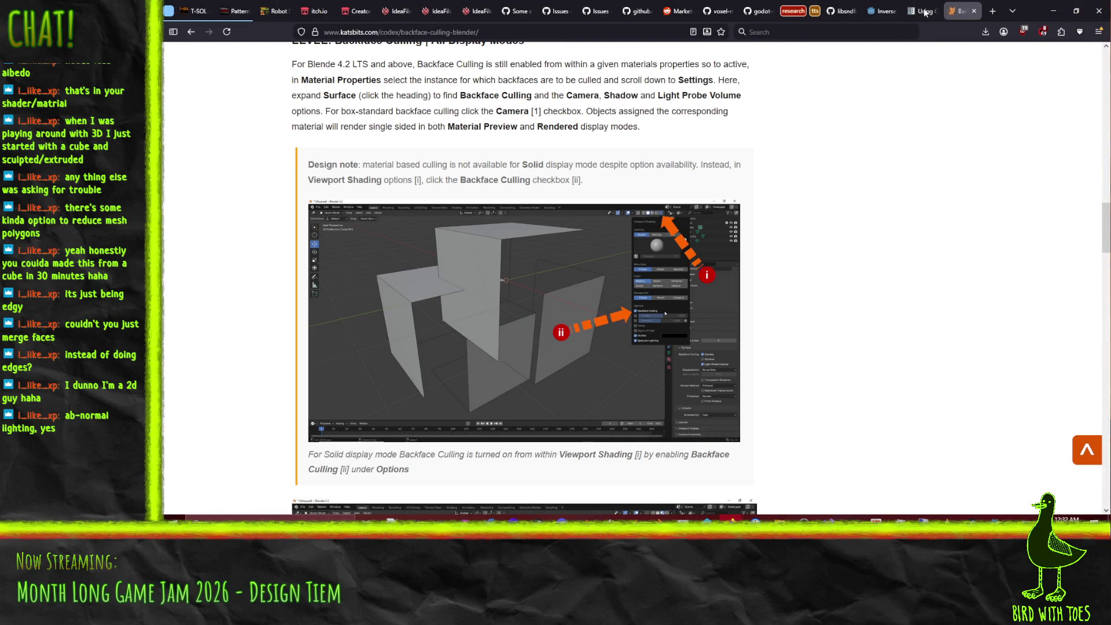
left_click(1046, 14)
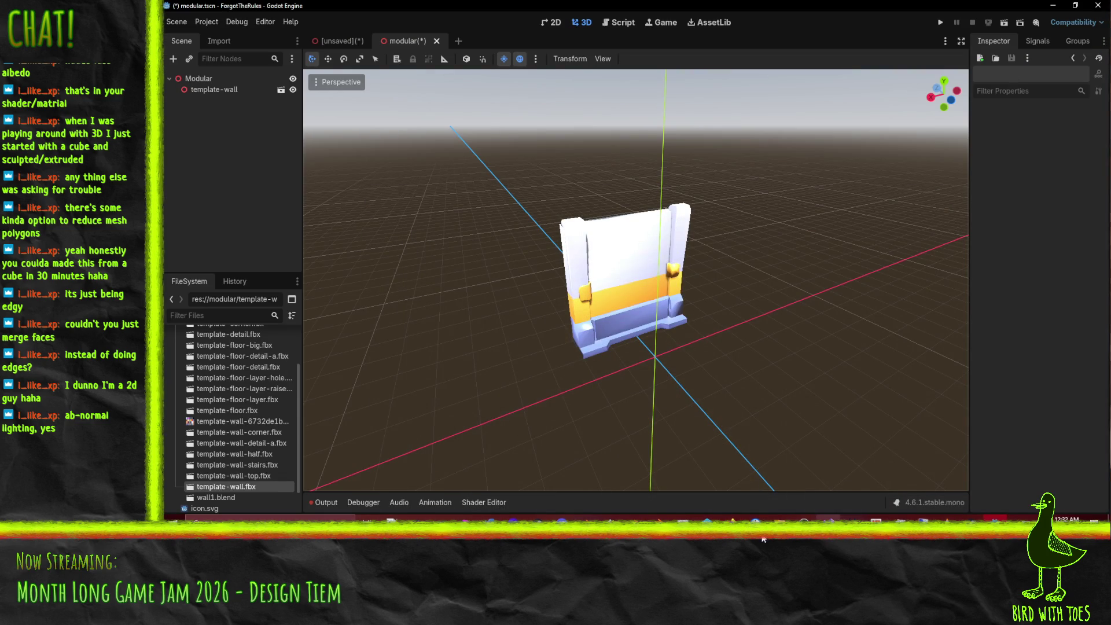
mouse_move(779, 517)
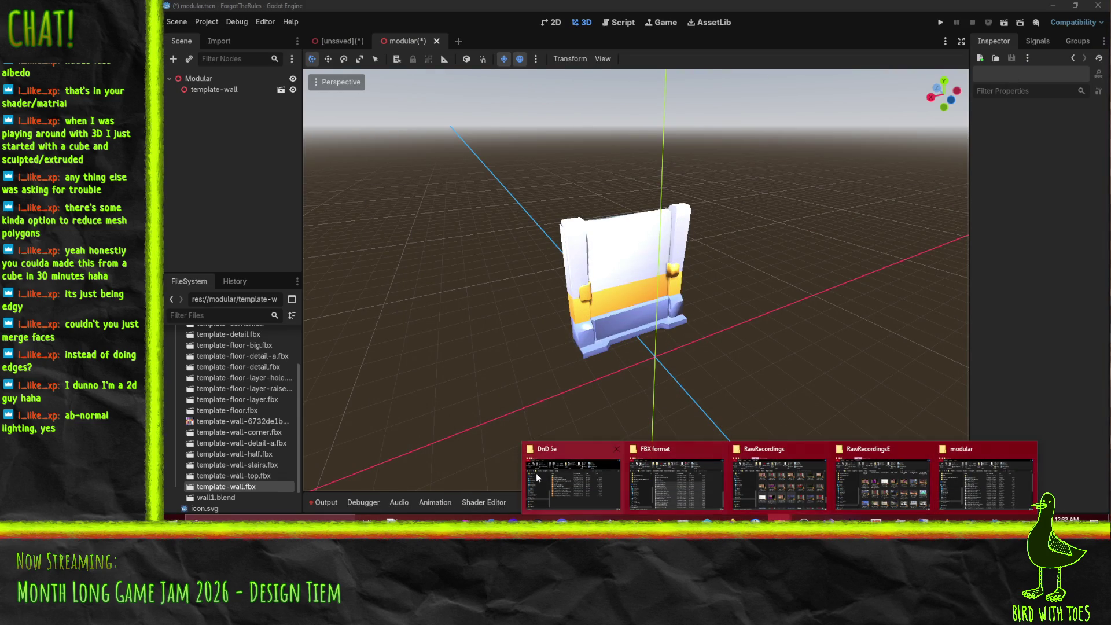
Step: Go from the FBX format folder up to Kenney Modular Space and into Previews
left_click(976, 479)
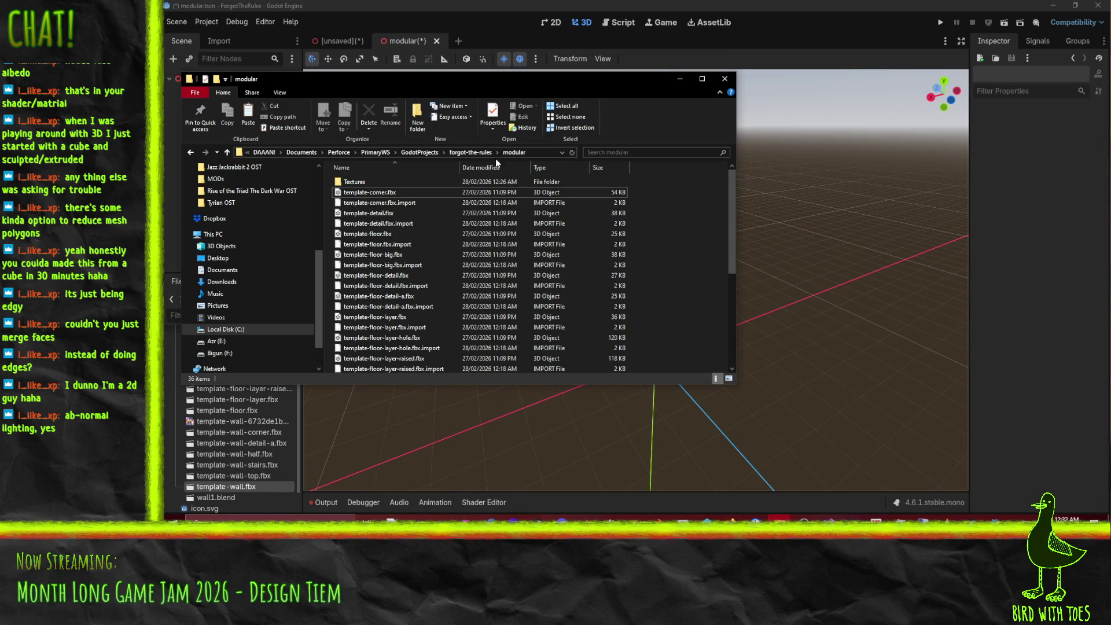
mouse_move(780, 517)
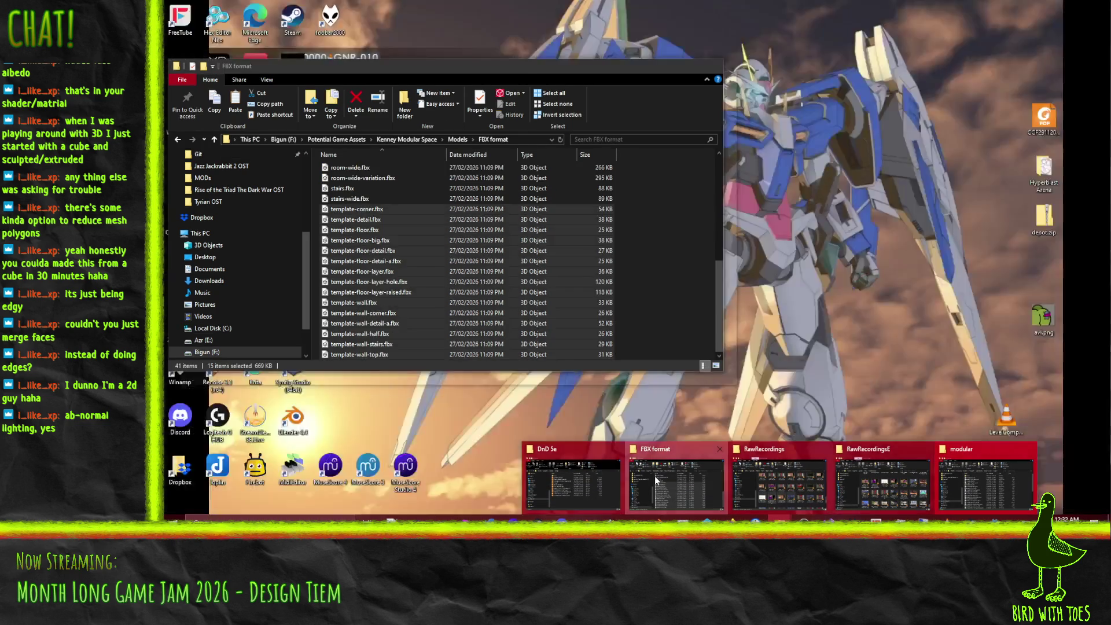
left_click(656, 480)
left_click(407, 139)
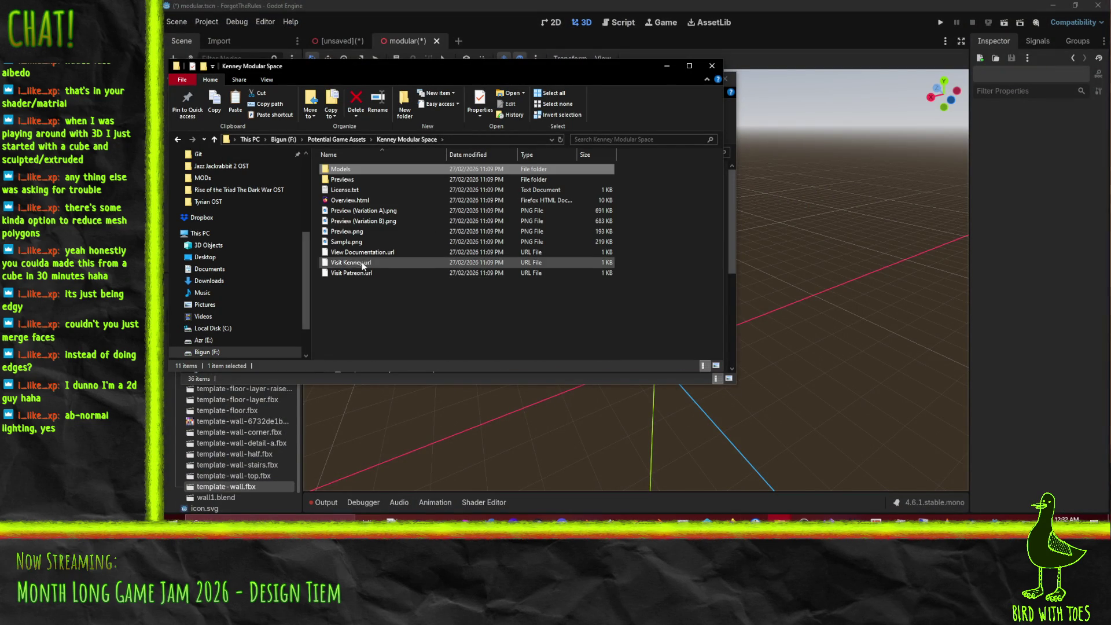
double_click(349, 181)
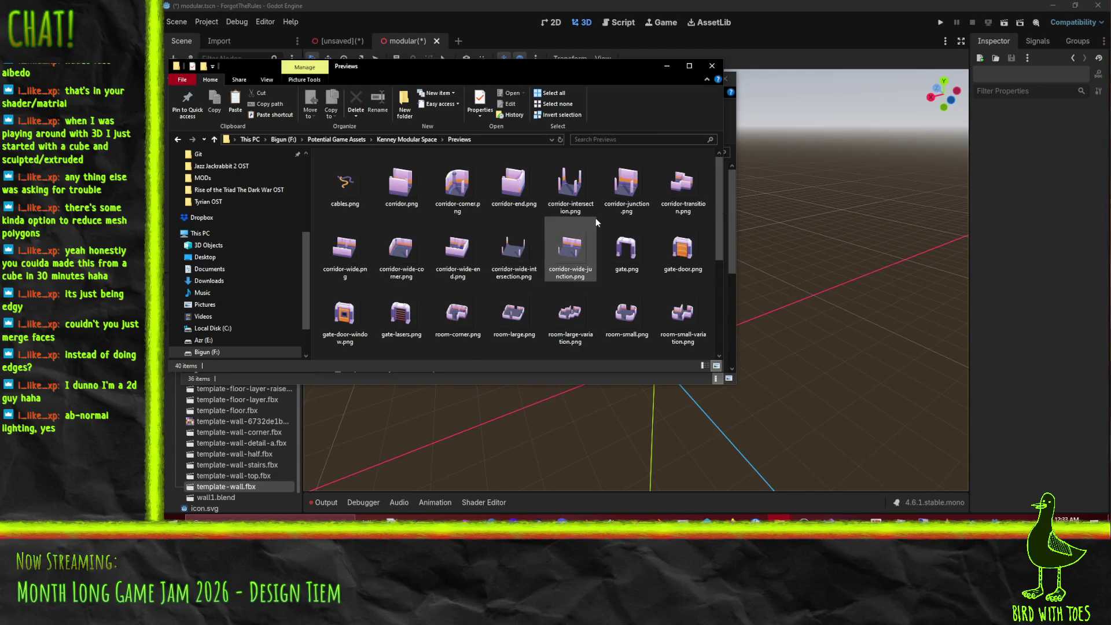
scroll(550, 231, "down", 3)
Step: View template-wall.png in Photos, close it, and return to Blender
left_click(681, 263)
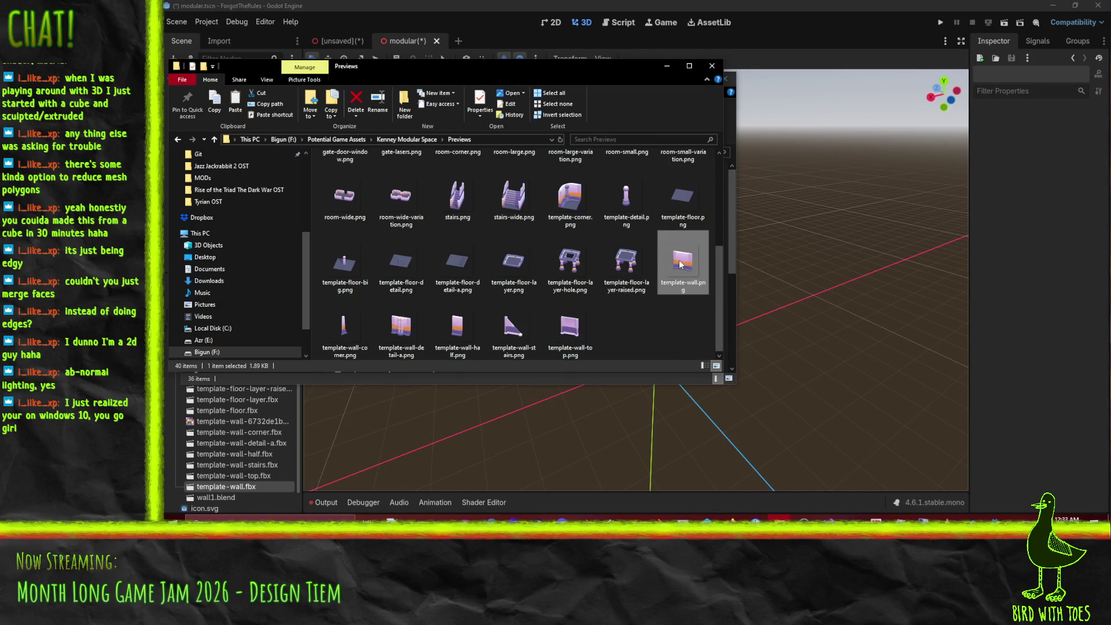
key("Return")
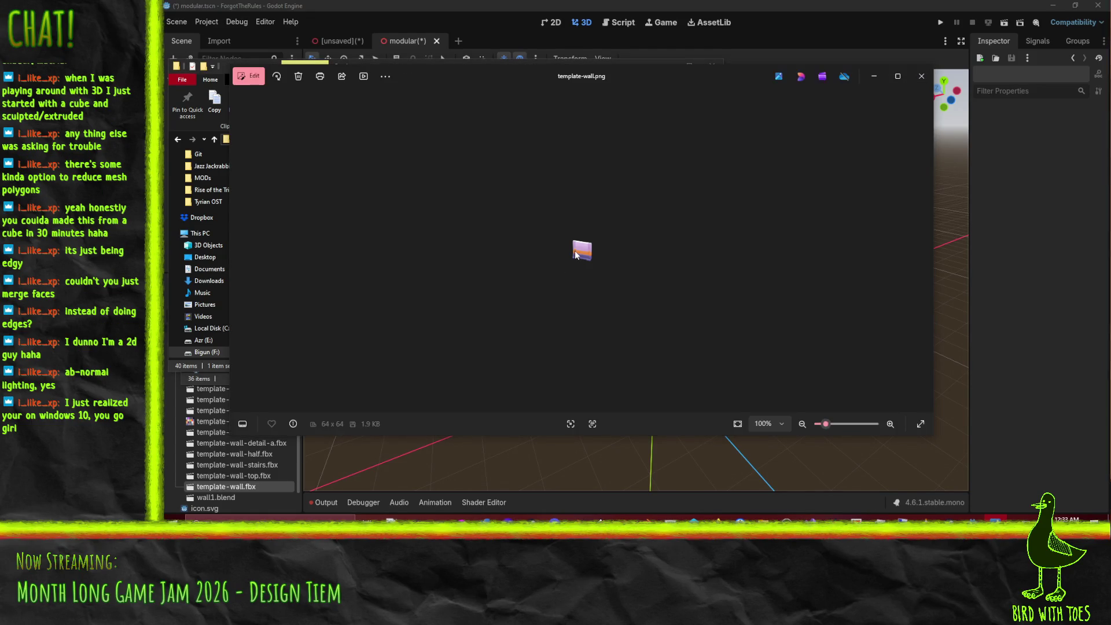
scroll(599, 264, "up", 5)
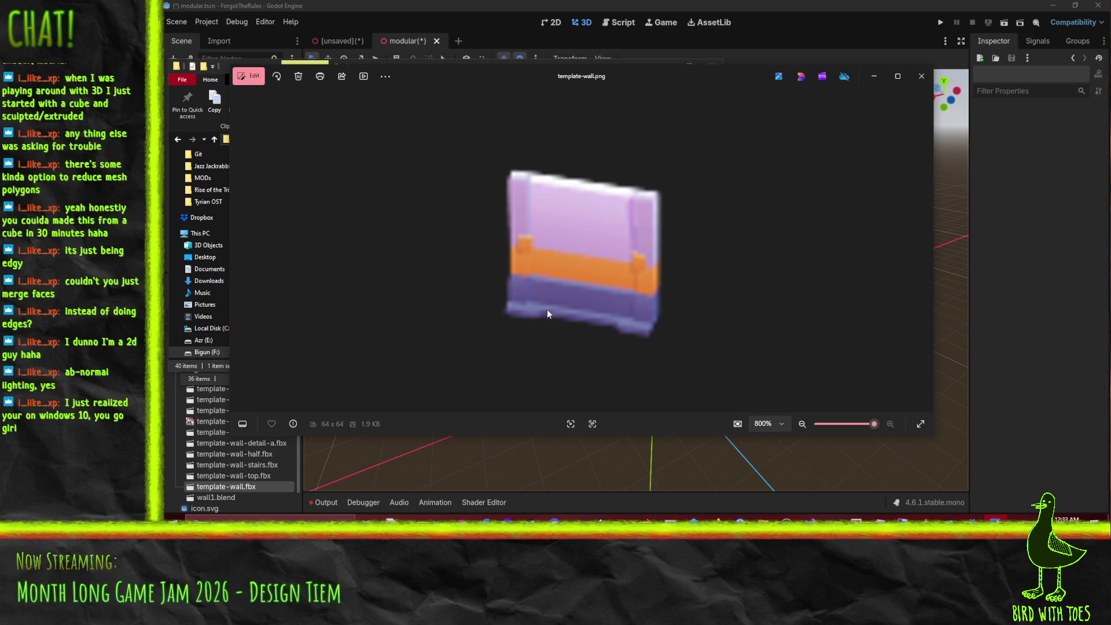
left_click(914, 78)
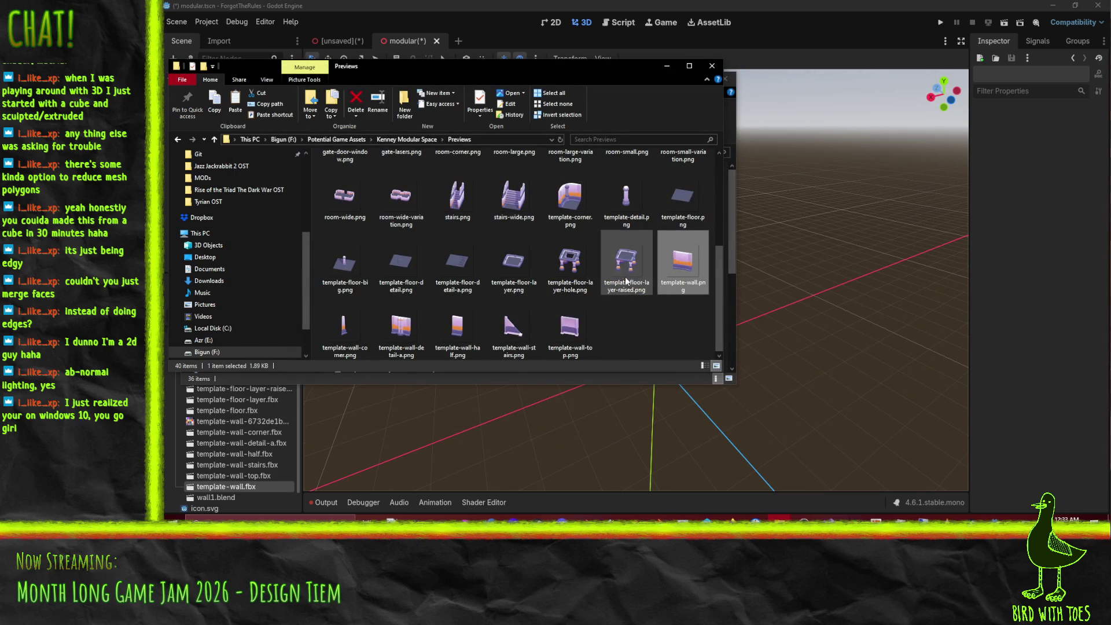
scroll(628, 275, "up", 3)
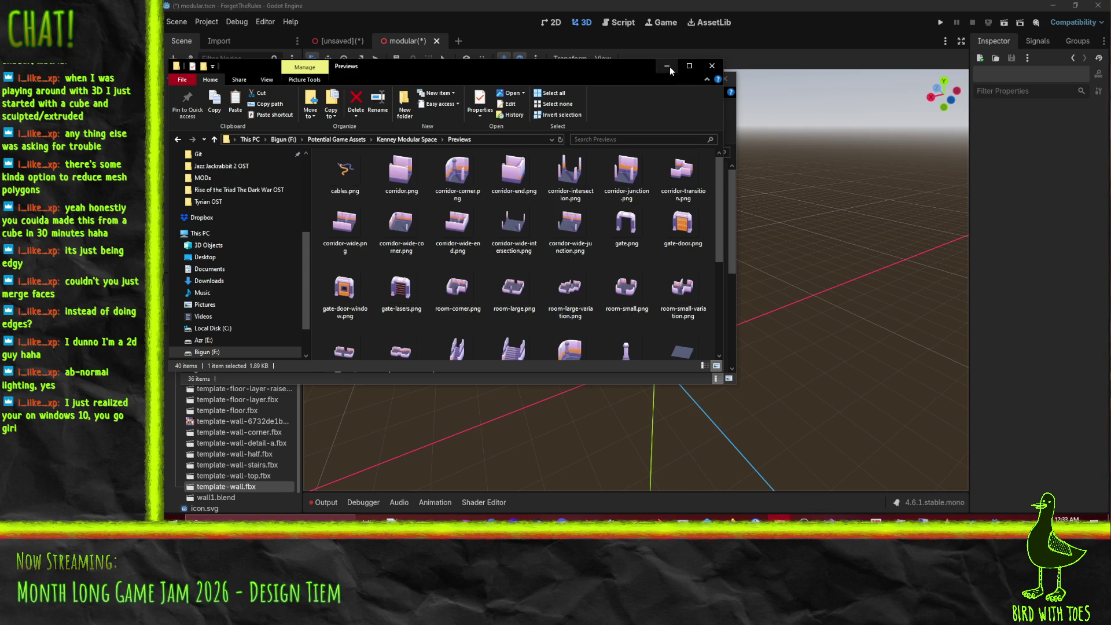
key("alt+Tab")
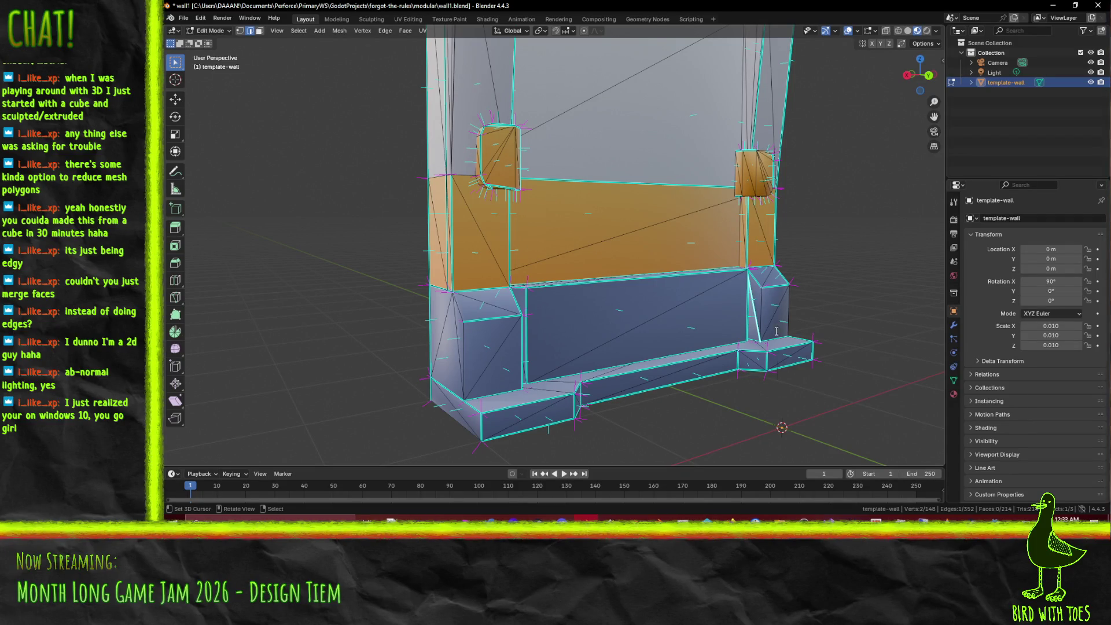
Step: Mark the selected edge sharp, then add a side edge and mark it sharp too
key("F3")
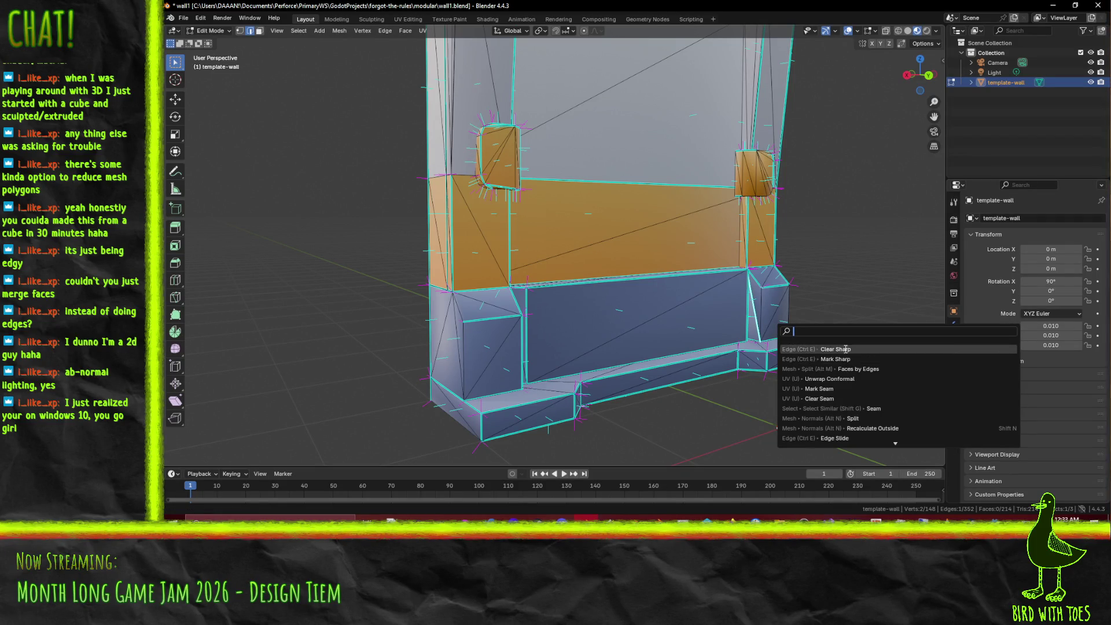
left_click(839, 359)
left_click_drag(817, 320, 682, 310)
mouse_move(502, 280)
left_mouse_down()
mouse_move(305, 94)
mouse_move(568, 349)
mouse_move(498, 350)
left_mouse_up()
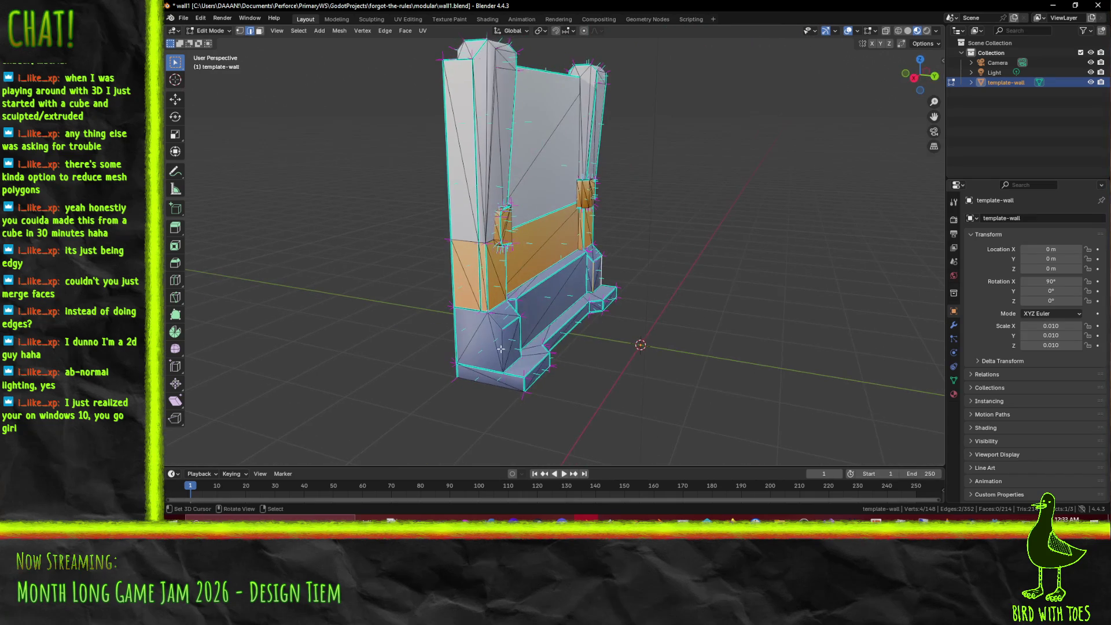
left_click(499, 324, "shift")
right_click(499, 323)
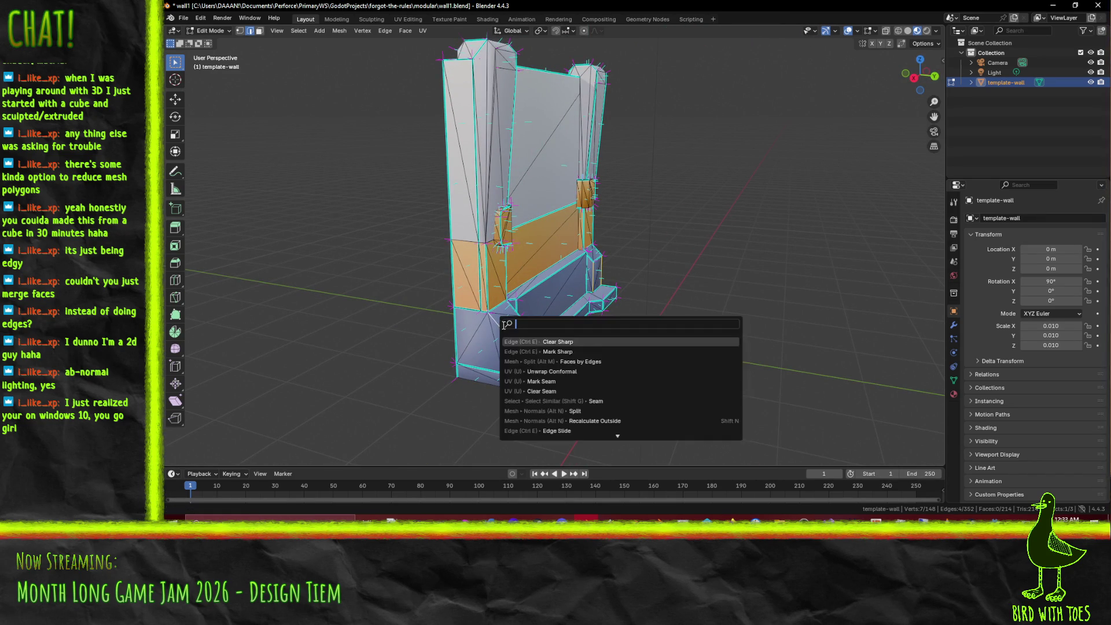
left_click(582, 349)
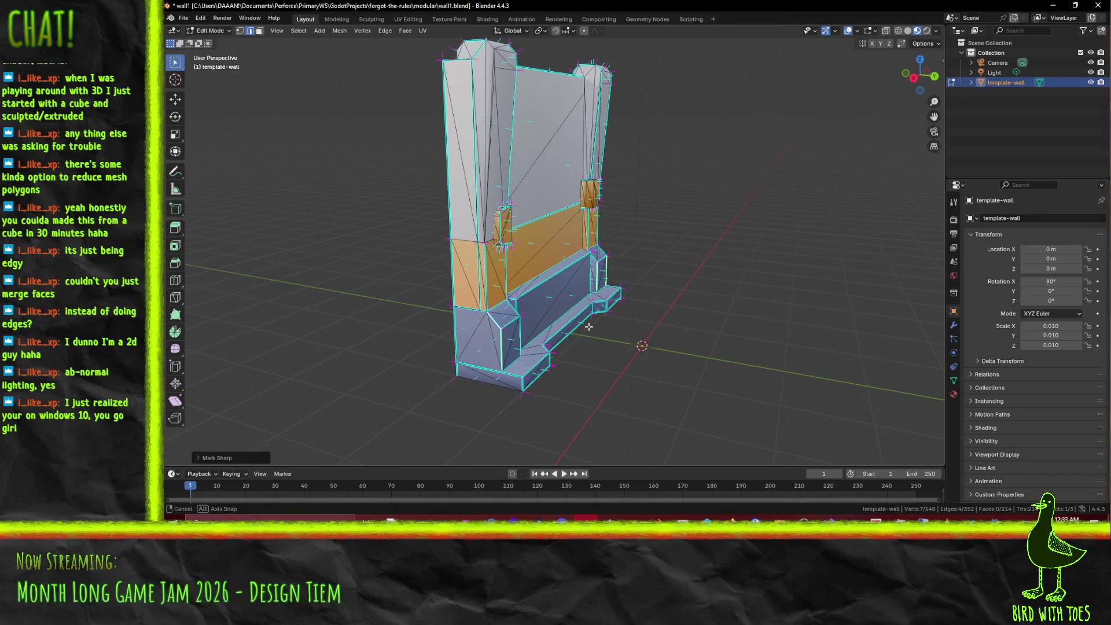
Step: Clear the mesh selection and orbit to inspect the wall from one side
key("a")
key("alt+a")
scroll(569, 305, "up", 5)
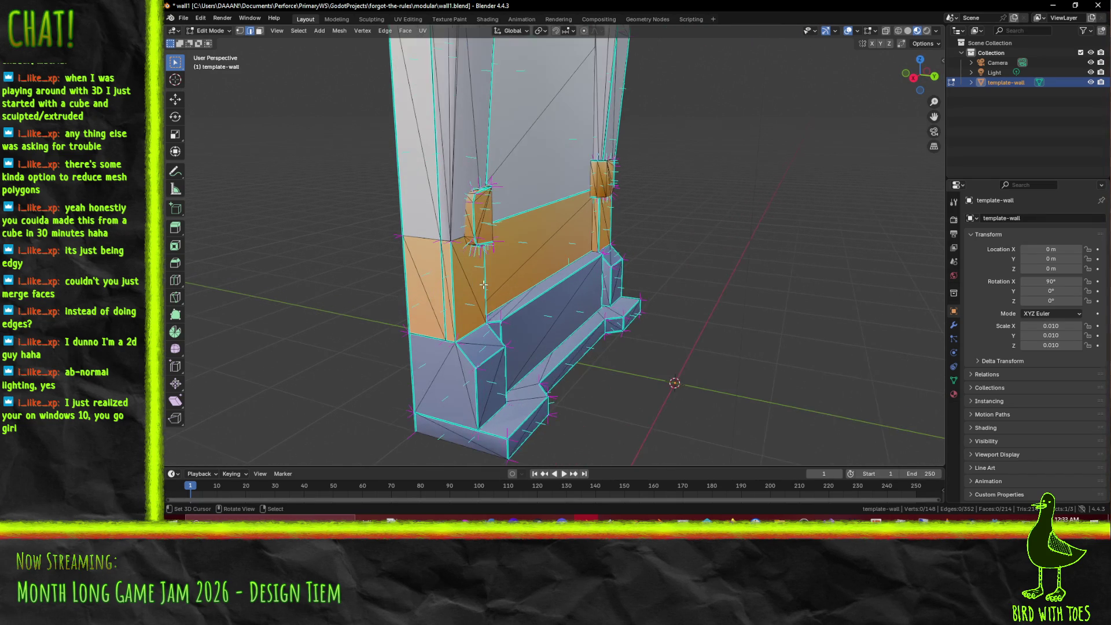
left_click_drag(472, 297, 475, 353)
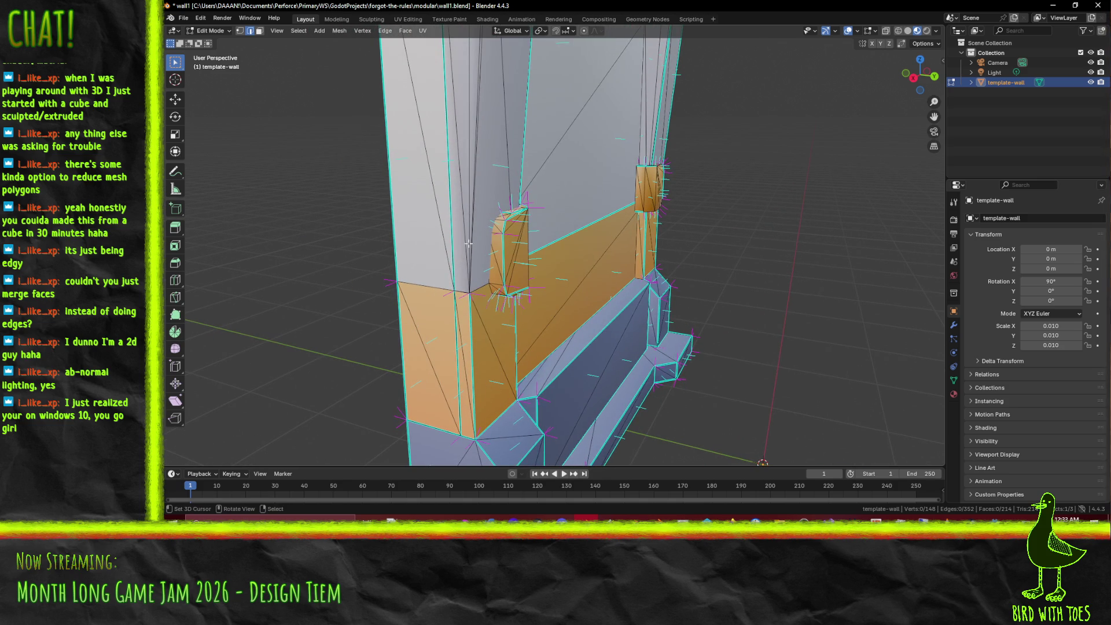
scroll(471, 260, "down", 4)
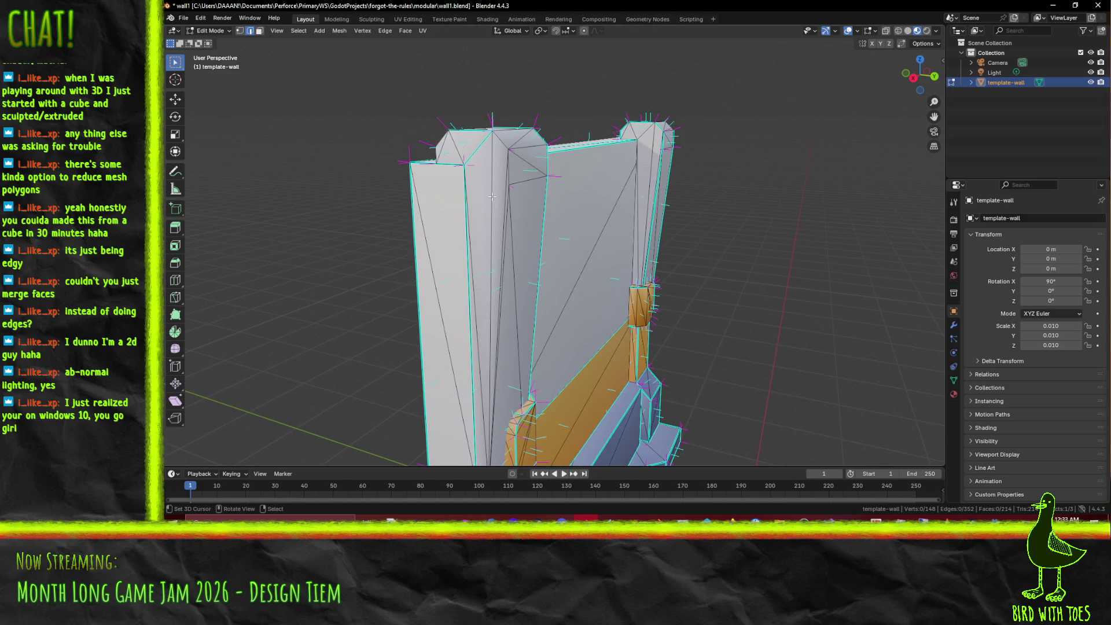
mouse_move(496, 198)
left_mouse_down()
mouse_move(481, 202)
mouse_move(509, 200)
mouse_move(524, 220)
mouse_move(516, 307)
mouse_move(456, 230)
mouse_move(525, 285)
left_mouse_up()
Step: Select another edge, apply 'mark sharp' through the search, and check the wall top
left_click(525, 286, "shift")
key("F3")
type("mark sharp")
key("Return")
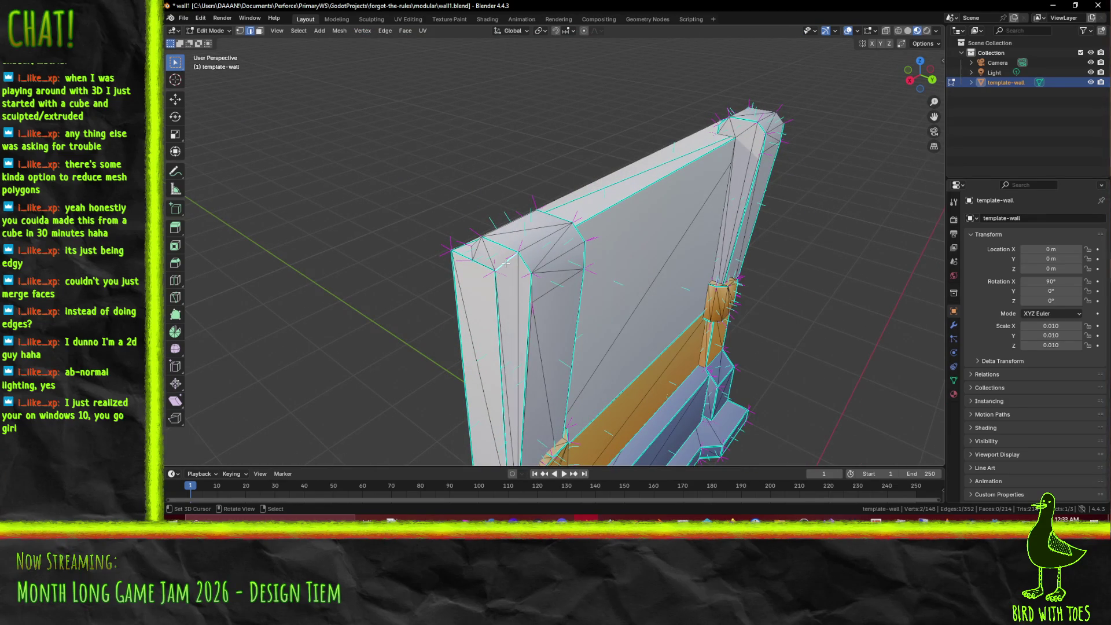
key("F3")
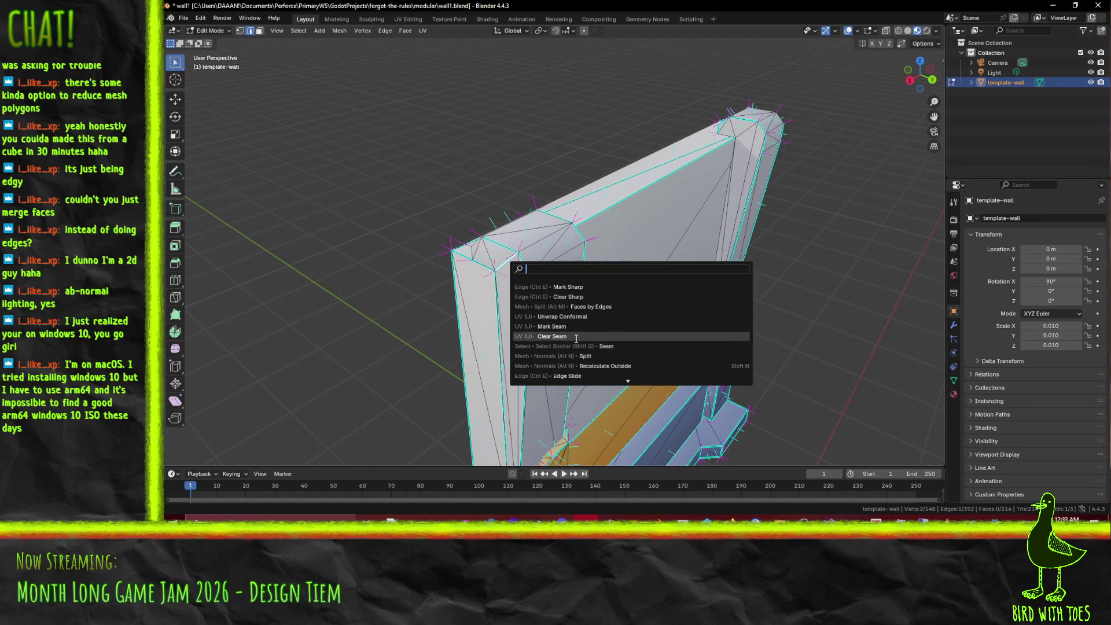
left_click(586, 295)
mouse_move(586, 295)
left_mouse_down()
mouse_move(556, 298)
mouse_move(583, 213)
mouse_move(554, 263)
left_mouse_up()
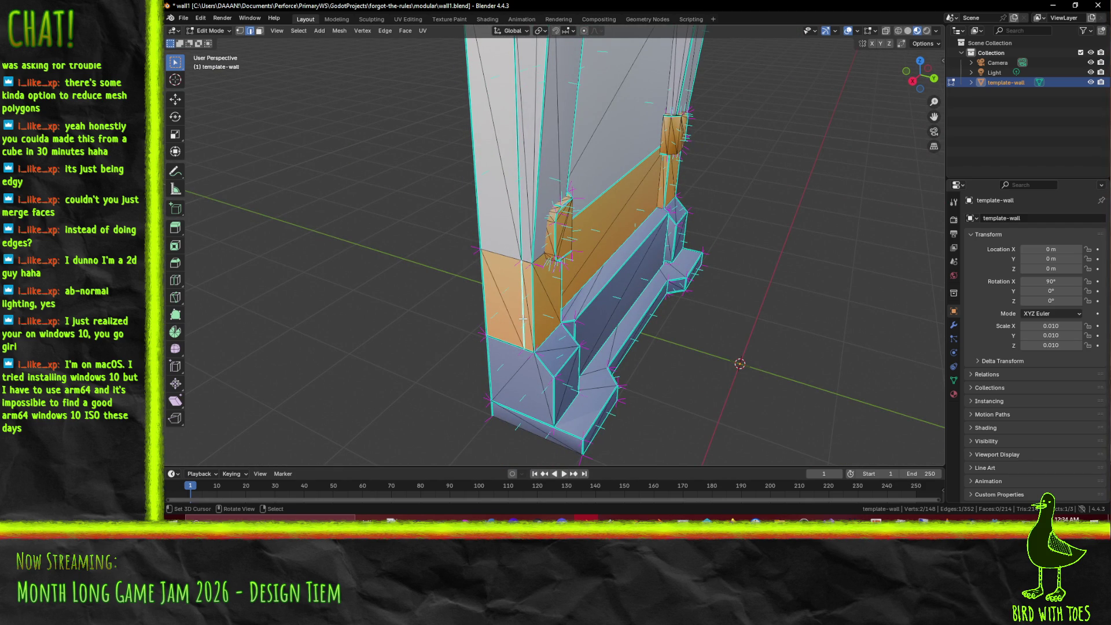
mouse_move(518, 178)
left_mouse_down()
mouse_move(493, 248)
mouse_move(581, 240)
left_mouse_up()
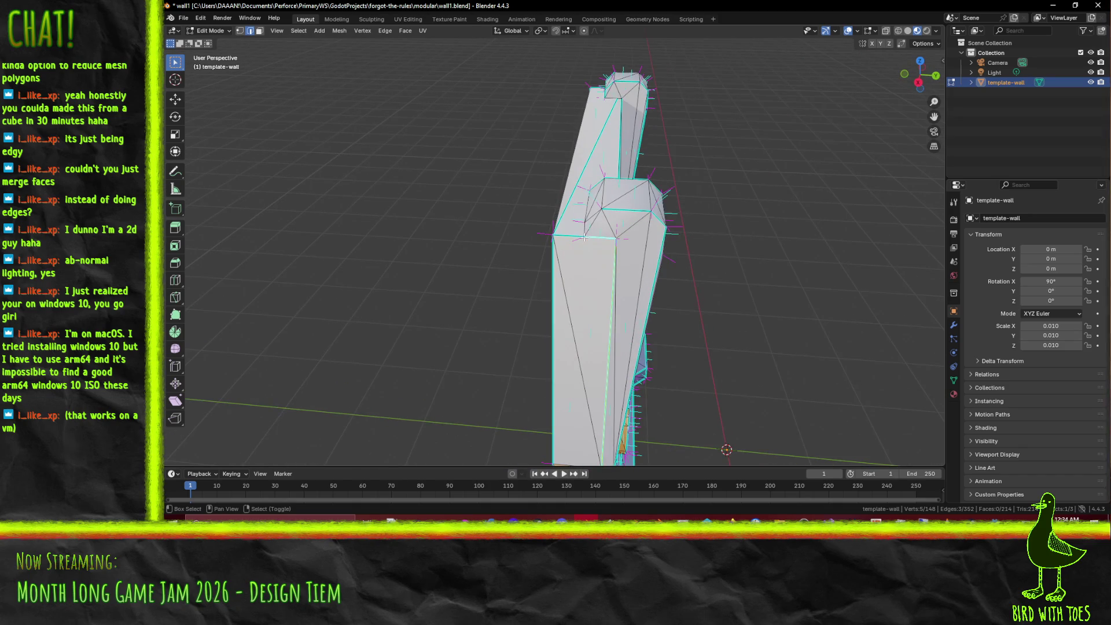
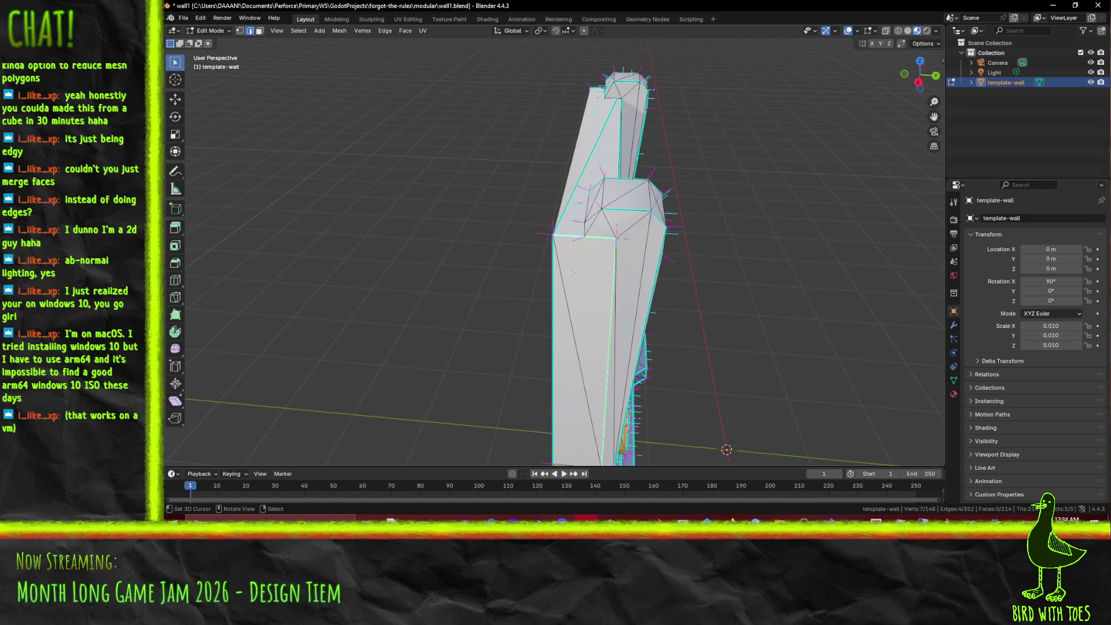
Step: Mark the wall's edges as sharp, then clear sharpness from the top edge
right_click(575, 273)
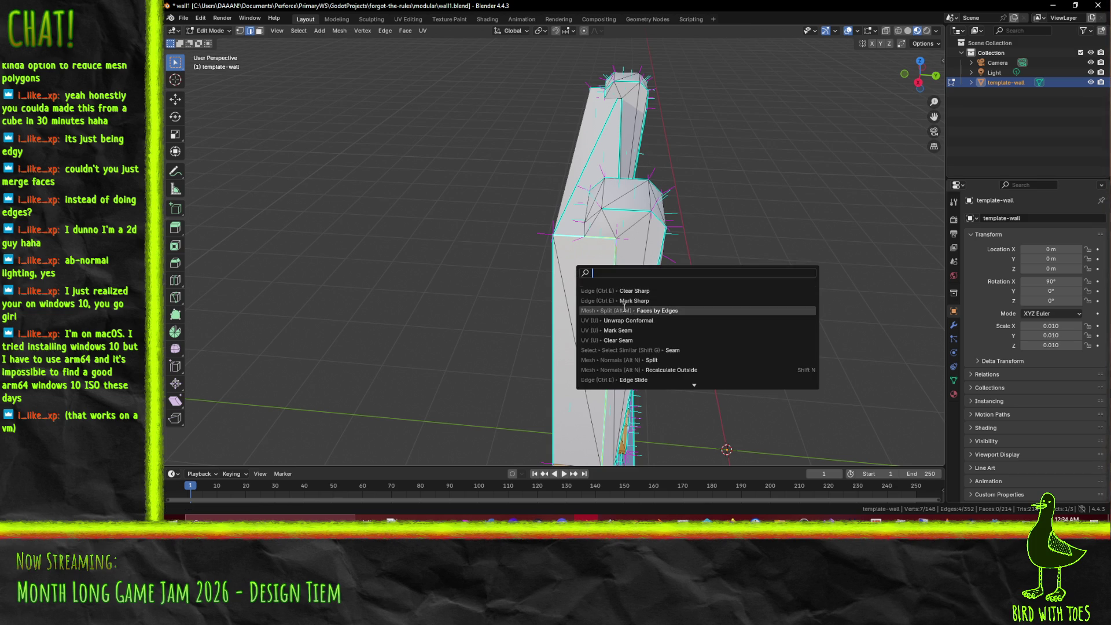
left_click(659, 338)
mouse_move(658, 300)
left_mouse_down()
mouse_move(649, 296)
mouse_move(653, 306)
left_mouse_up()
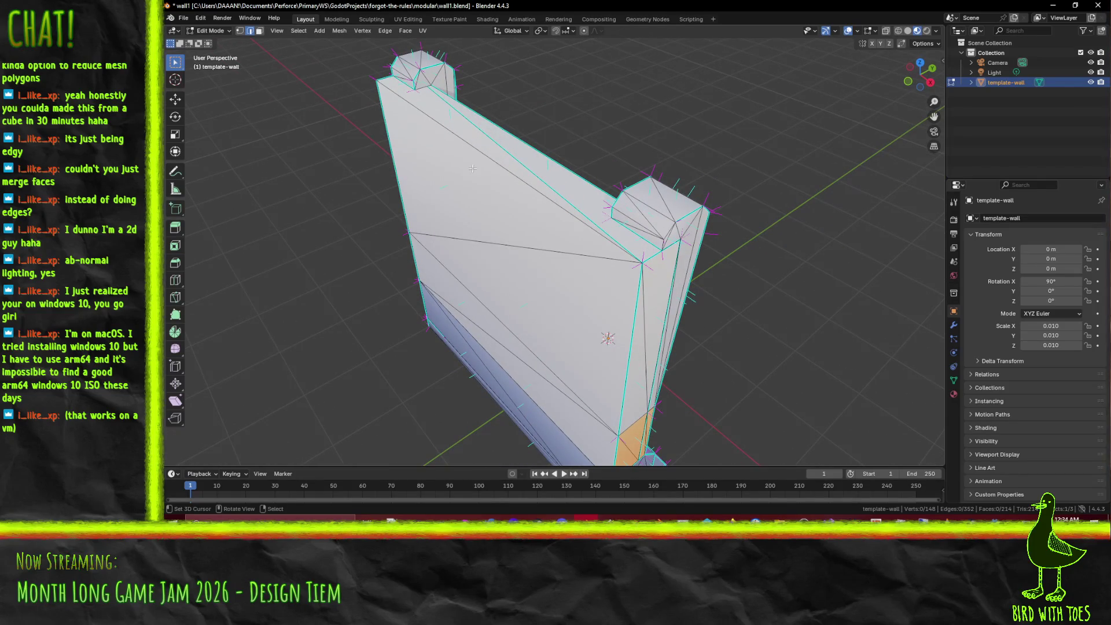
key("F3")
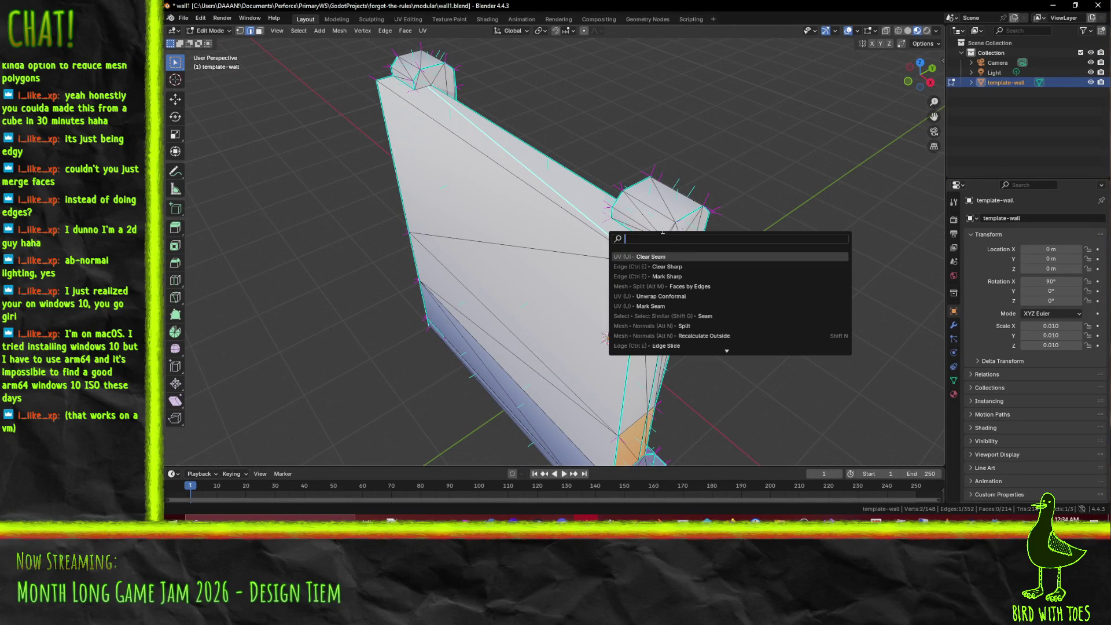
key("Escape")
key("F3")
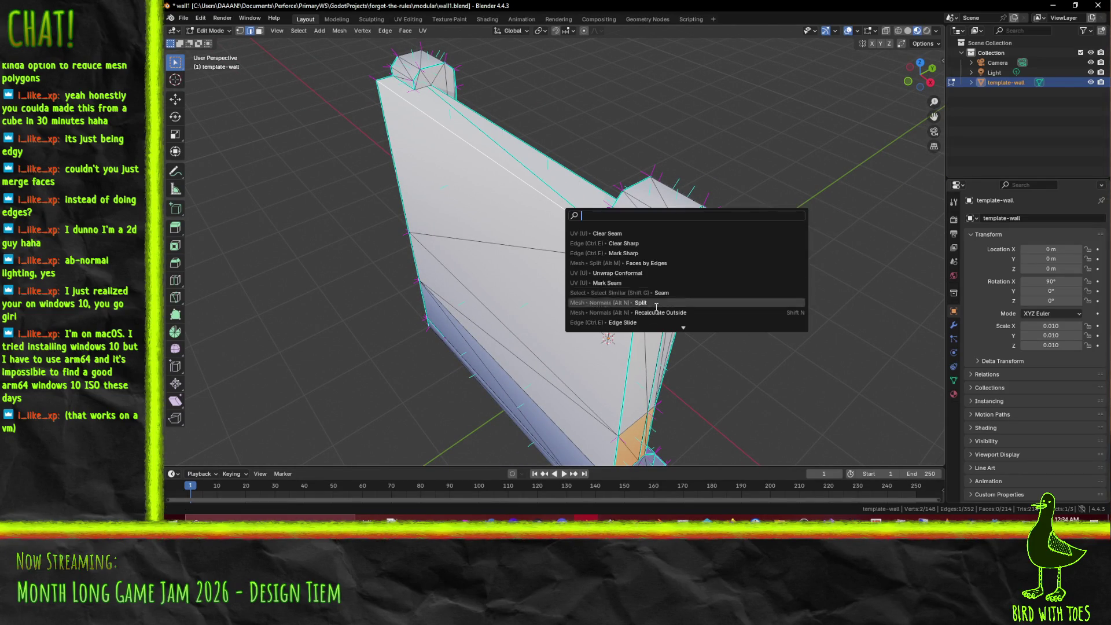
left_click(659, 253)
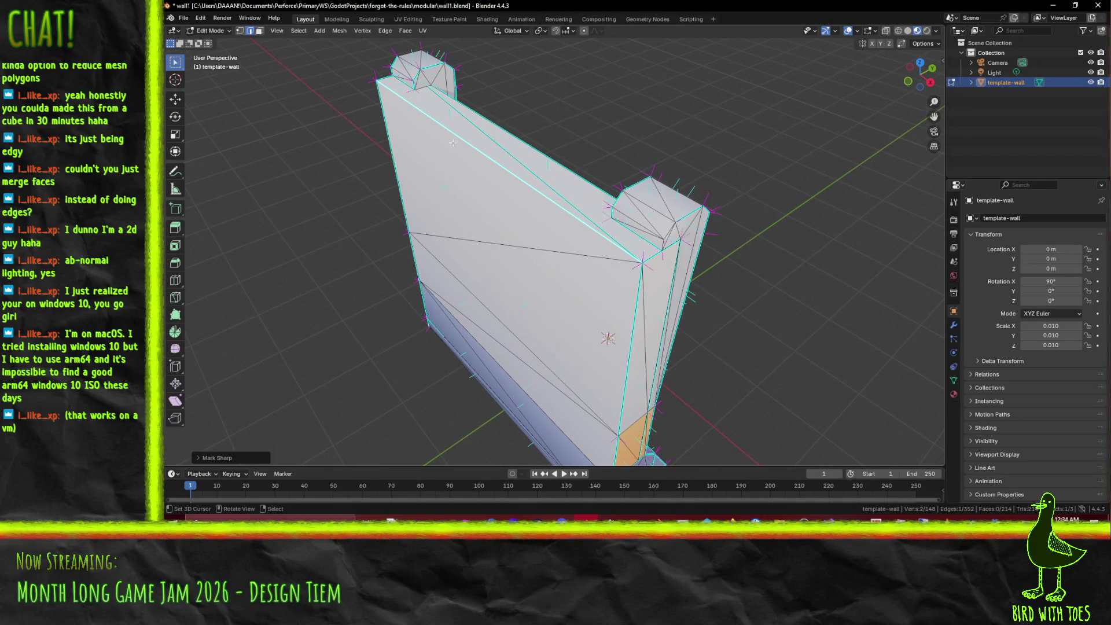
left_click(525, 145)
key("F3")
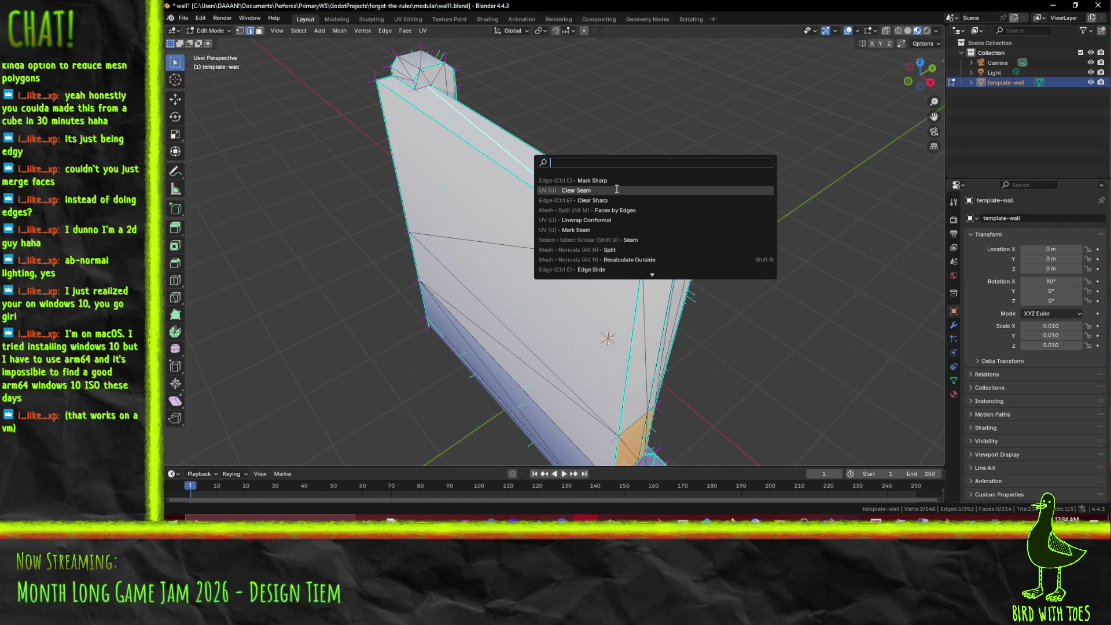
left_click(621, 201)
Step: Switch the viewport shading from Solid to Material Preview
mouse_move(663, 262)
left_mouse_down()
mouse_move(621, 248)
mouse_move(576, 272)
left_mouse_up()
scroll(600, 271, "up", 3)
key("z")
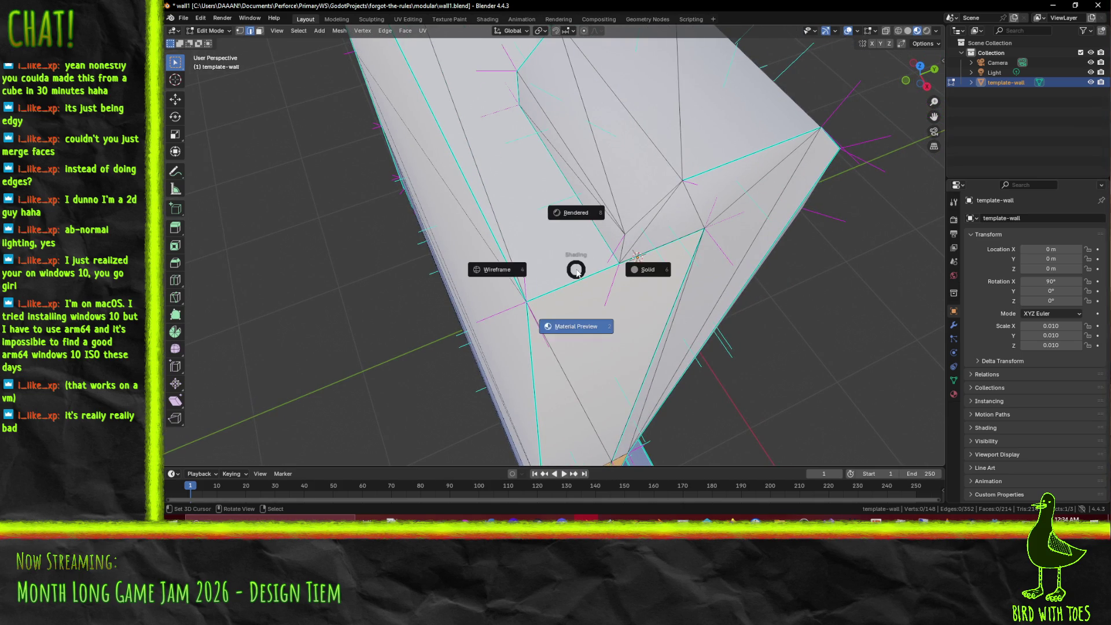
left_click(648, 269)
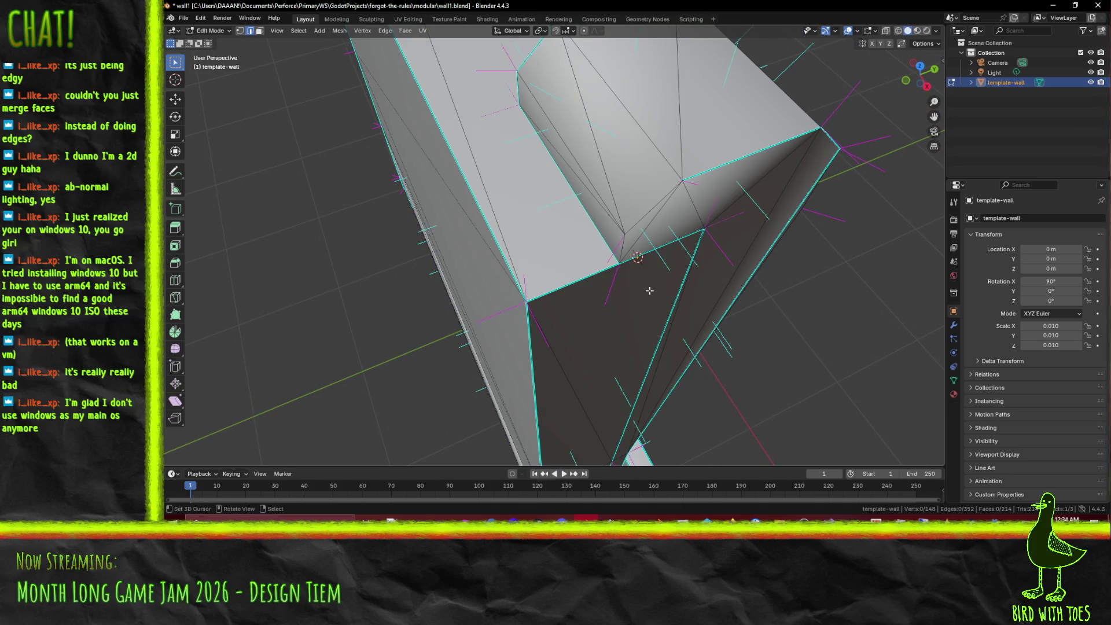
left_click_drag(648, 269, 587, 280)
key("z")
left_click(592, 327)
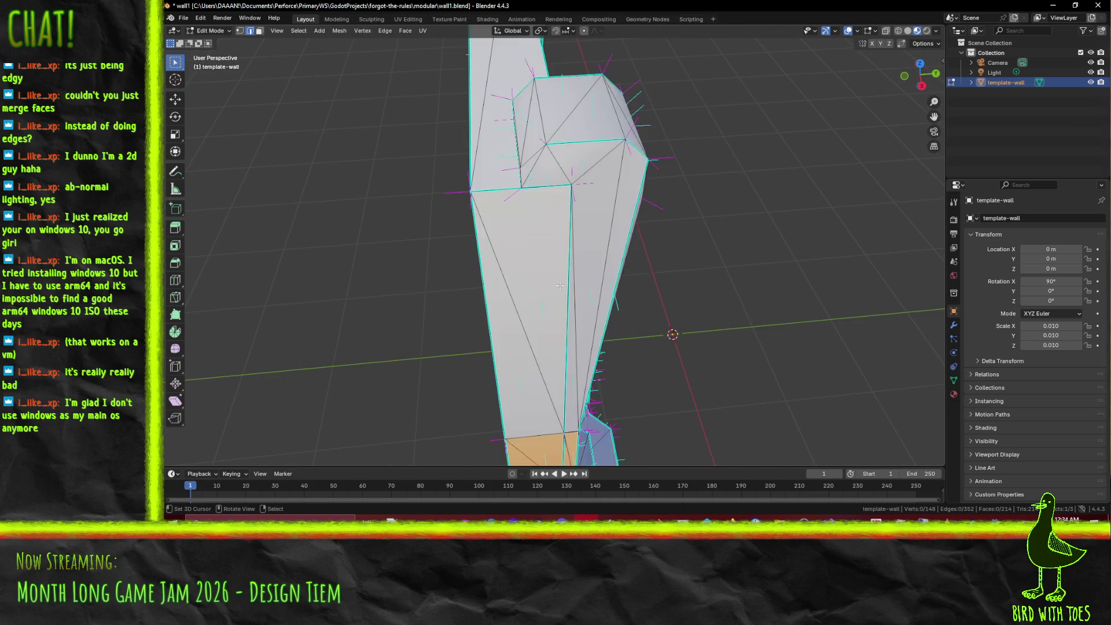
Step: Move the selected wall edge about 0.046 m along the global Y axis
key("g")
key("y")
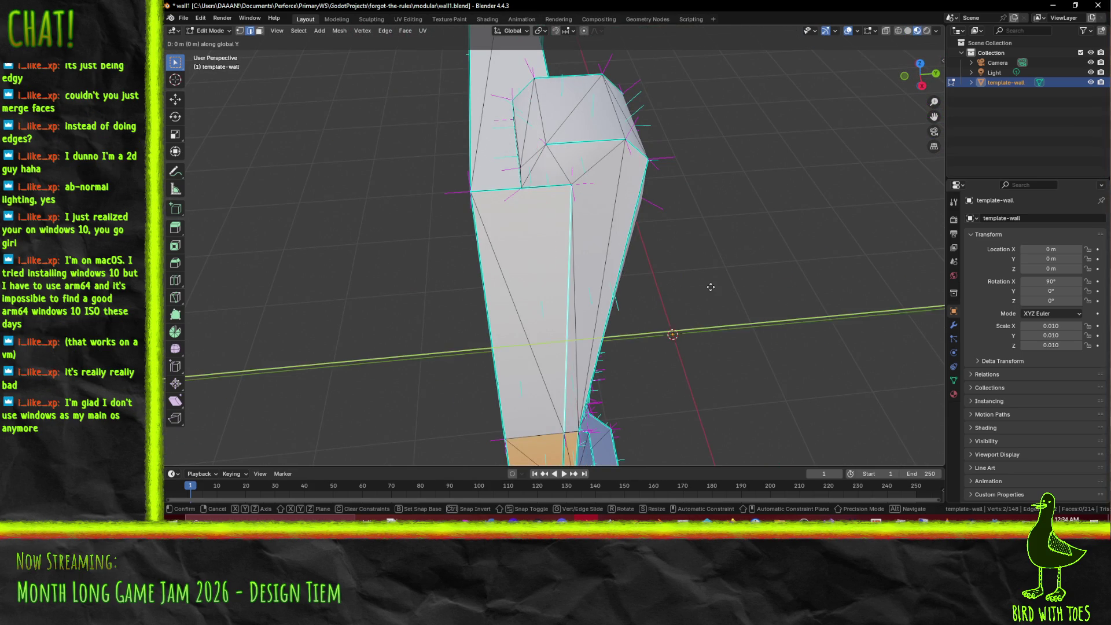
left_click(543, 288)
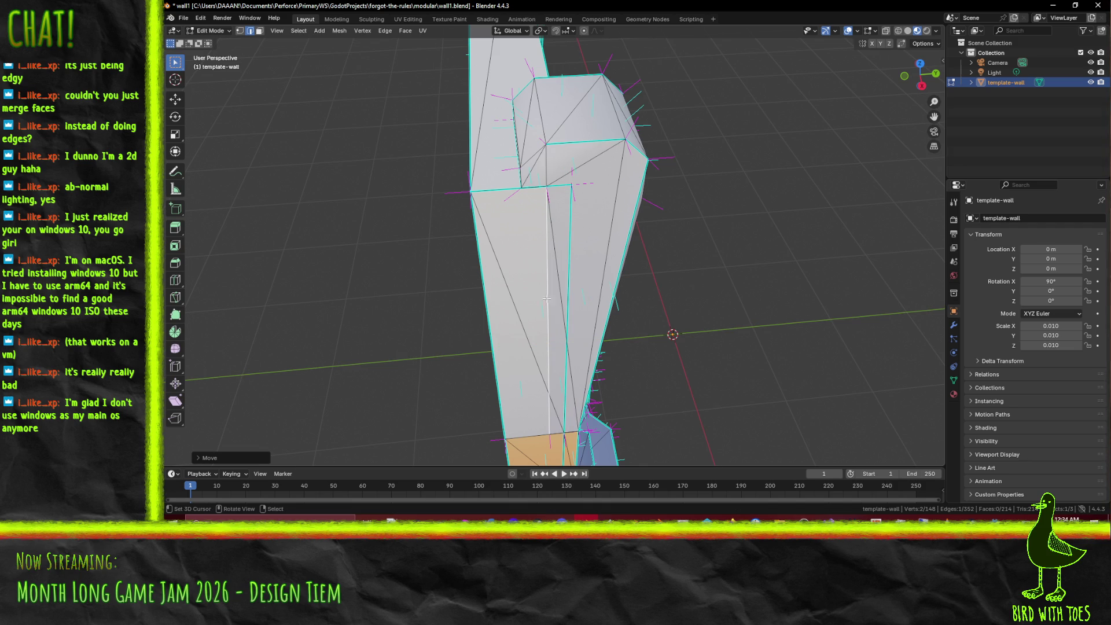
left_click_drag(589, 368, 603, 264)
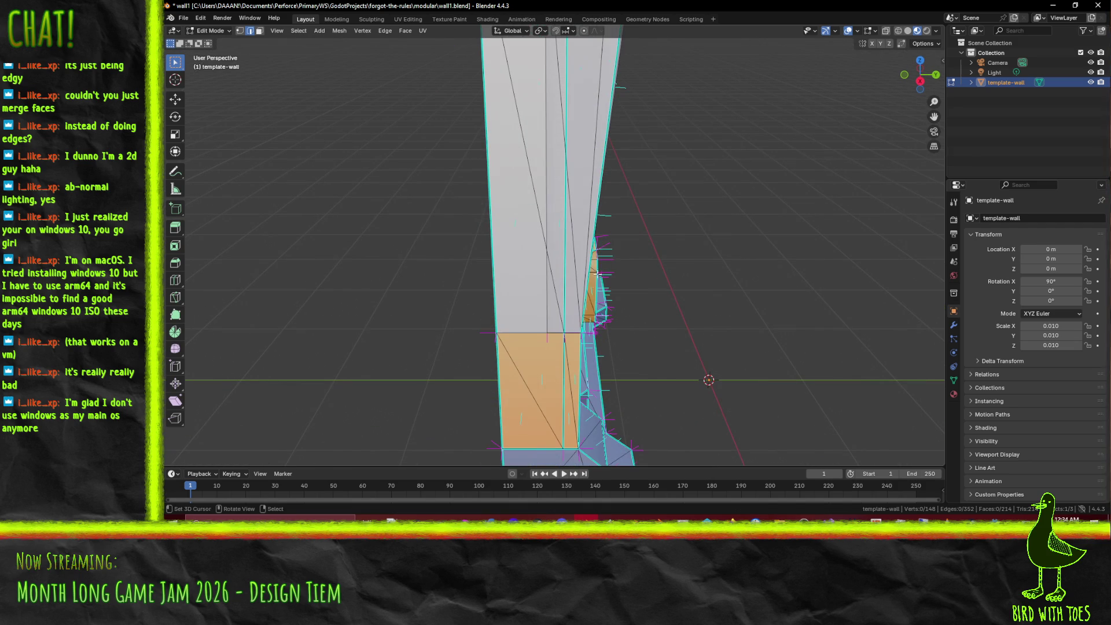
left_click_drag(535, 298, 545, 189)
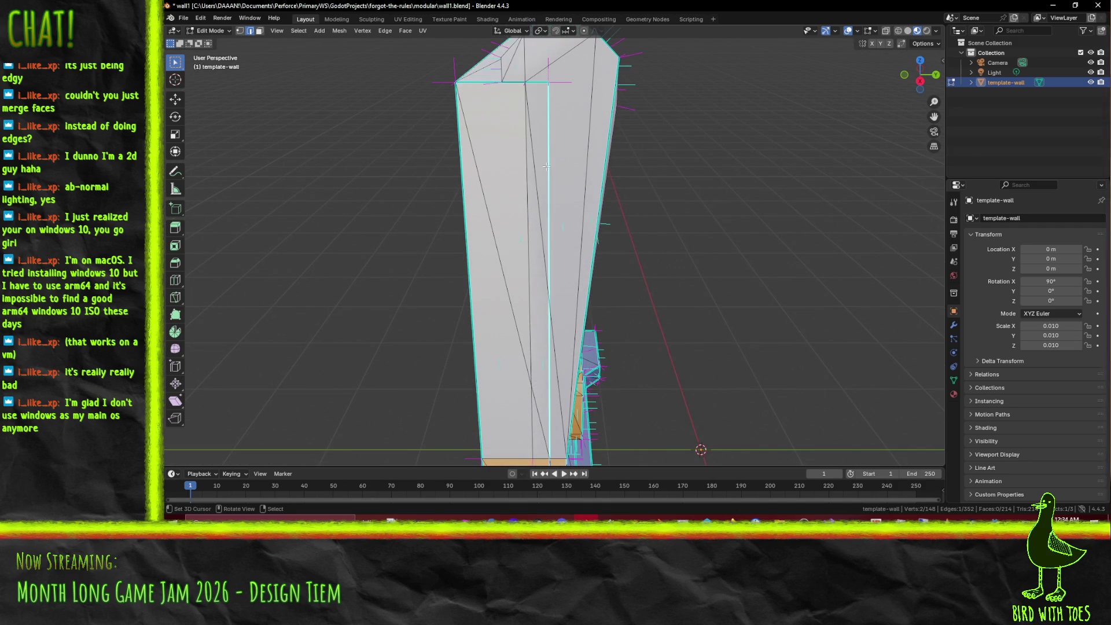
mouse_move(551, 109)
left_mouse_down()
mouse_move(694, 183)
mouse_move(534, 218)
left_mouse_up()
Step: Nudge the wall geometry again along global Y, then deselect the mesh
key("F3")
key("Escape")
key("g")
left_click(572, 298)
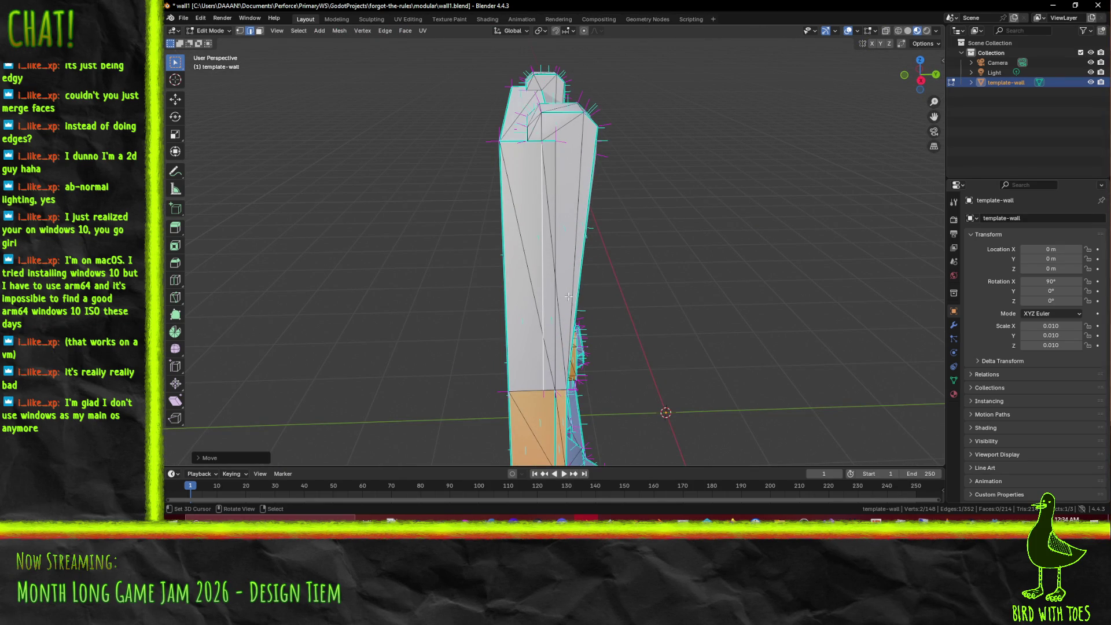
key("g")
key("y")
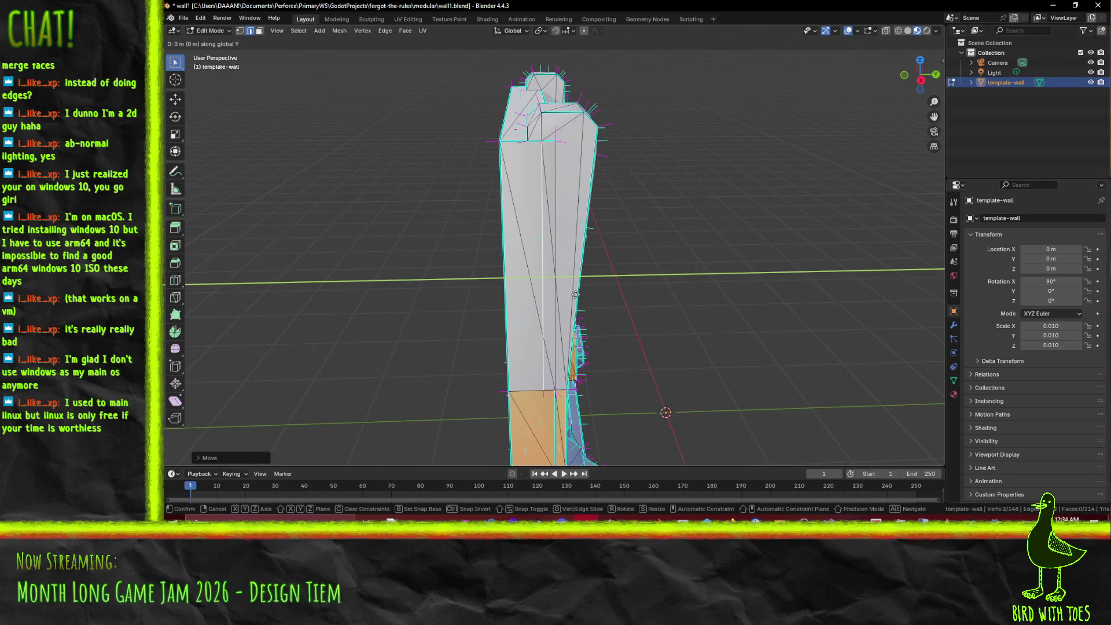
left_click(581, 294)
left_click(582, 295)
scroll(588, 307, "down", 3)
Step: Mark the edge where the orange band meets the left post as sharp
mouse_move(589, 307)
left_mouse_down()
mouse_move(738, 303)
mouse_move(590, 314)
left_mouse_up()
scroll(738, 304, "up", 4)
scroll(591, 314, "down", 2)
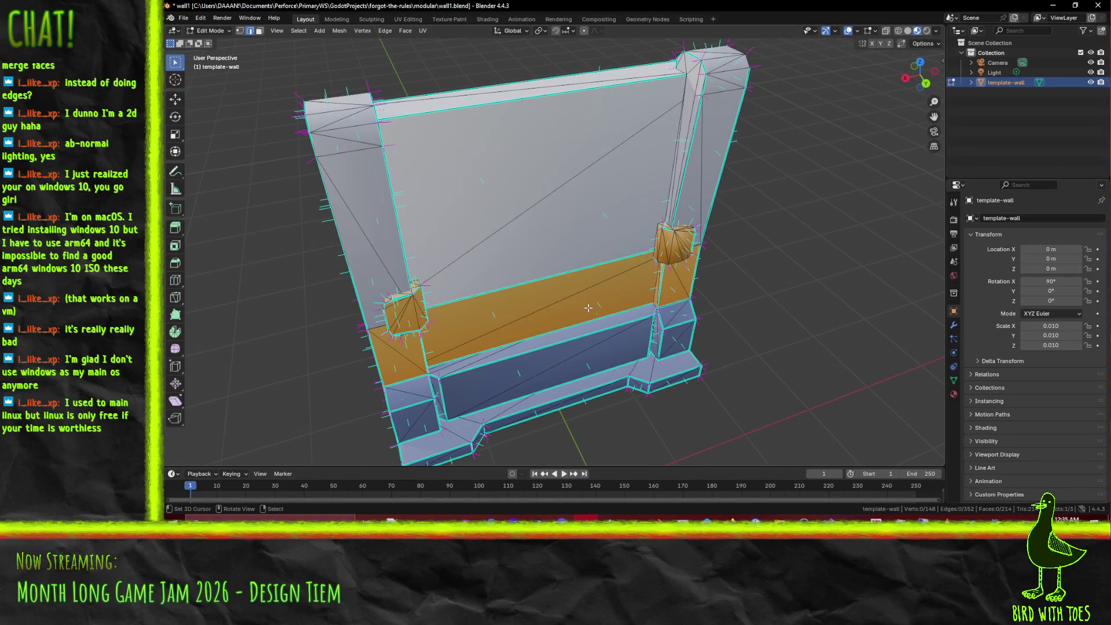
mouse_move(615, 266)
left_mouse_down()
mouse_move(604, 252)
mouse_move(546, 363)
left_mouse_up()
scroll(604, 249, "up", 4)
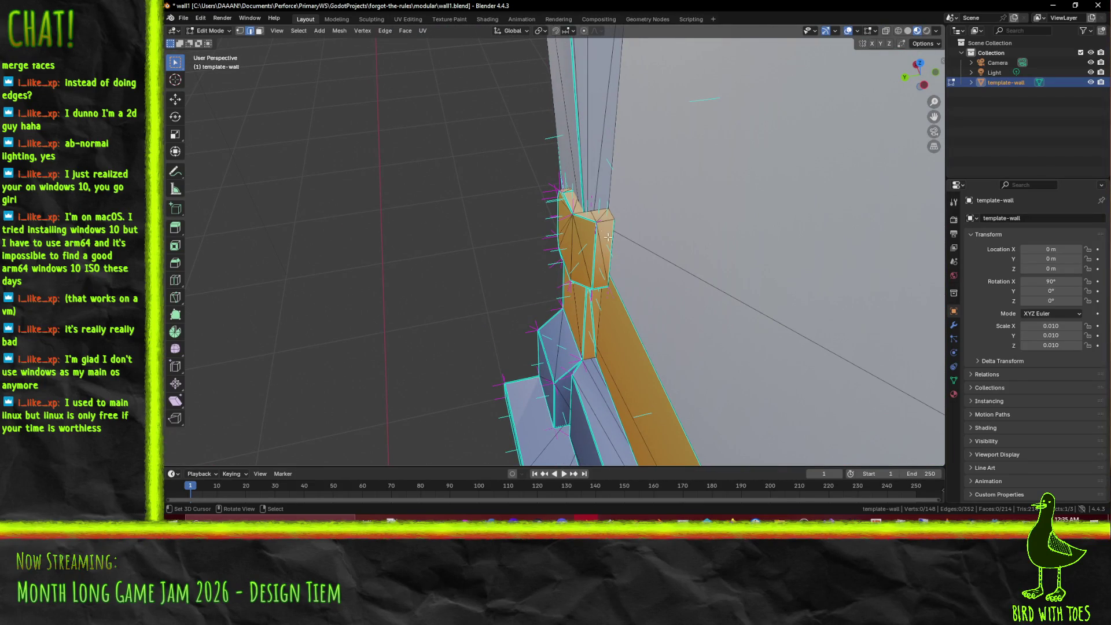
key("F3")
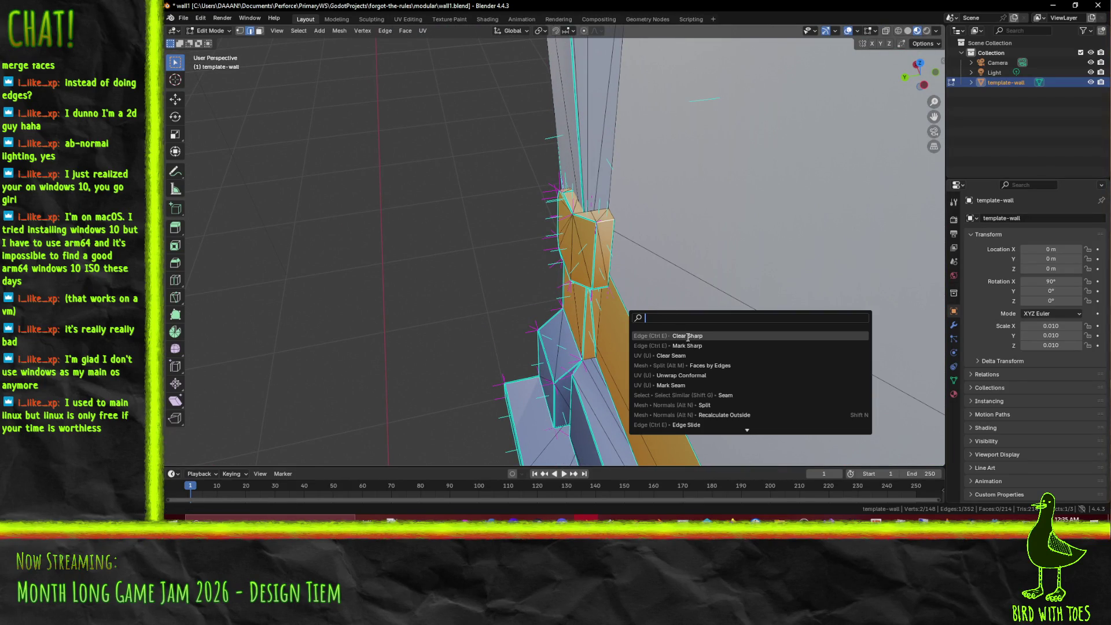
key("Down")
key("Return")
Step: Mark the edges beside the right post block as sharp
left_click_drag(652, 334, 660, 289)
mouse_move(849, 282)
left_mouse_down()
mouse_move(583, 309)
mouse_move(593, 298)
mouse_move(644, 334)
left_mouse_up()
key("F3")
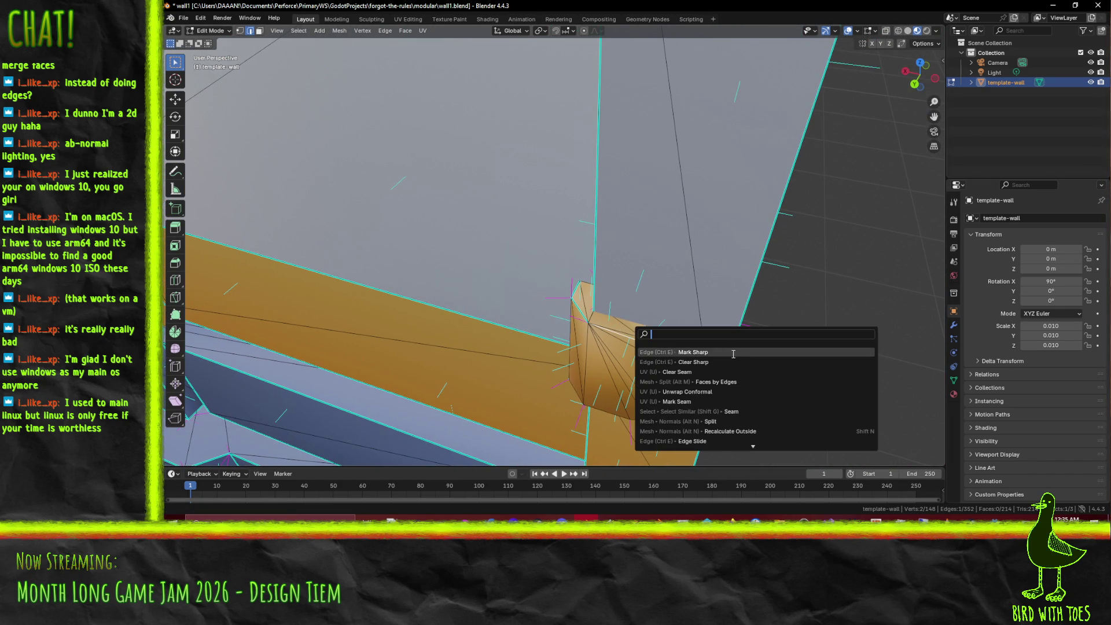
left_click(733, 354)
Step: Mark the post block's edges sharp using the Ctrl+E edge menu
mouse_move(733, 353)
left_mouse_down()
mouse_move(547, 363)
mouse_move(411, 272)
mouse_move(266, 279)
left_mouse_up()
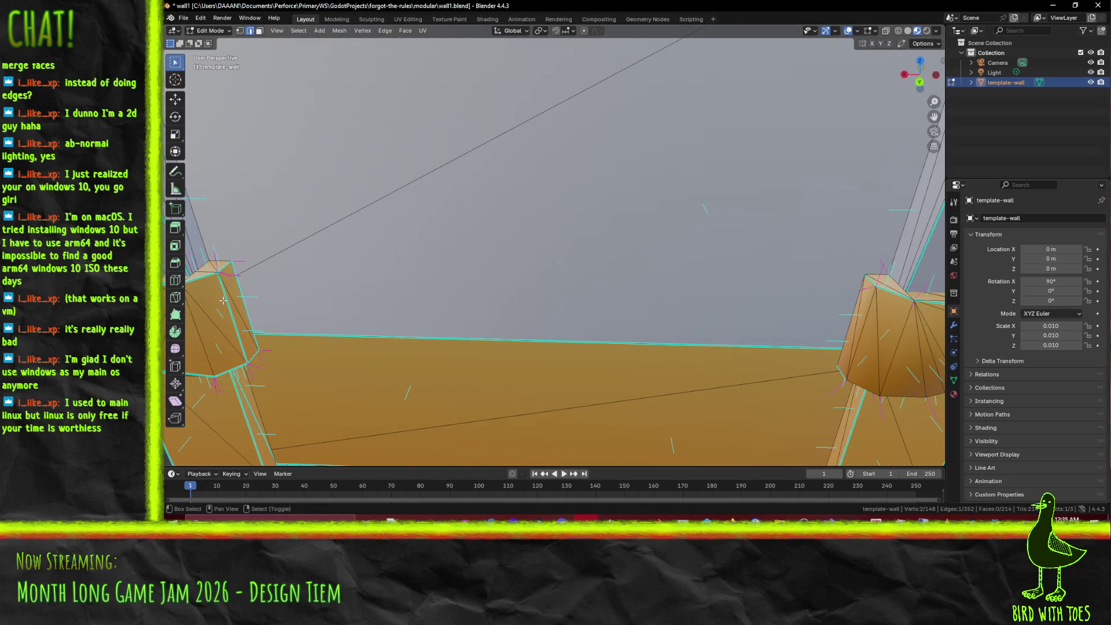
mouse_move(448, 341)
left_mouse_down()
mouse_move(405, 266)
mouse_move(299, 287)
mouse_move(382, 317)
left_mouse_up()
key("ctrl+e")
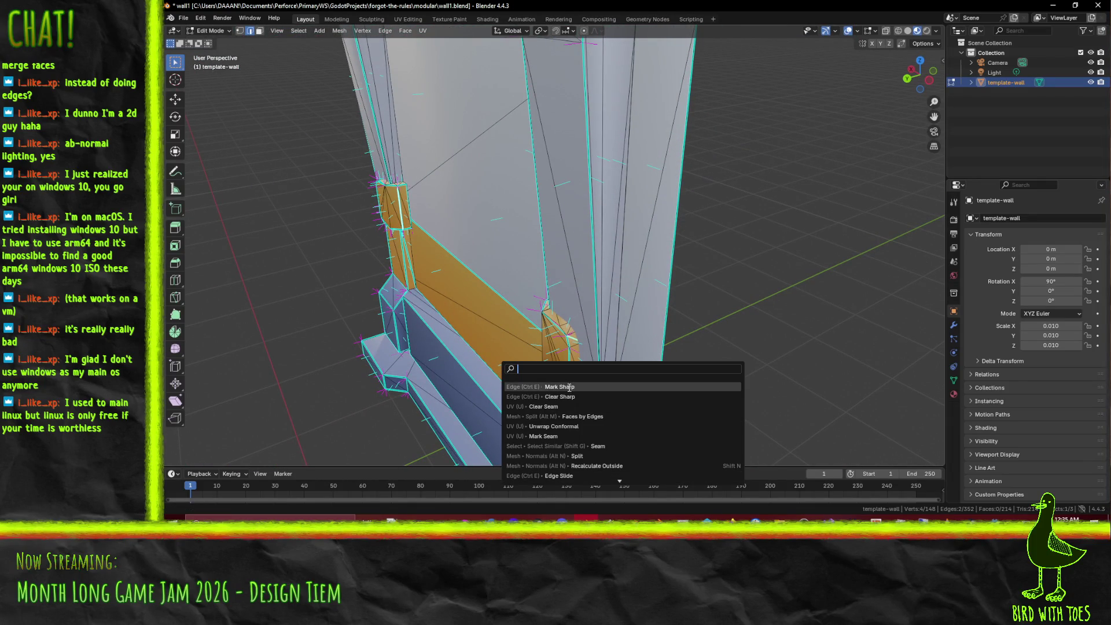
left_click(527, 397)
mouse_move(527, 397)
left_mouse_down()
mouse_move(567, 371)
mouse_move(573, 306)
left_mouse_up()
scroll(600, 355, "up", 6)
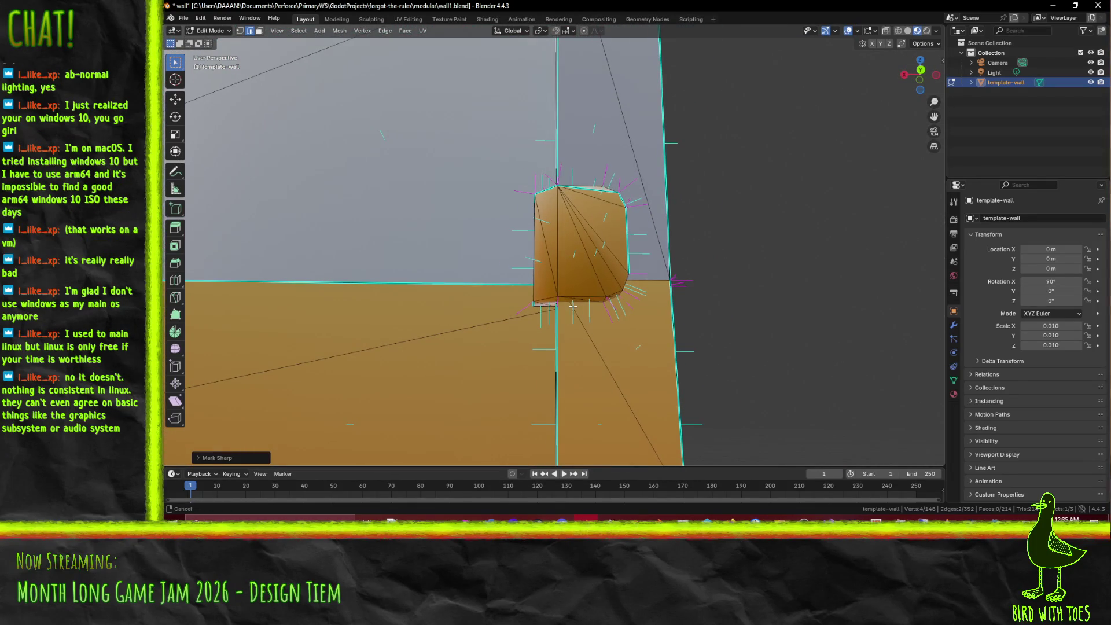
left_click_drag(684, 349, 718, 313)
scroll(718, 313, "up", 1)
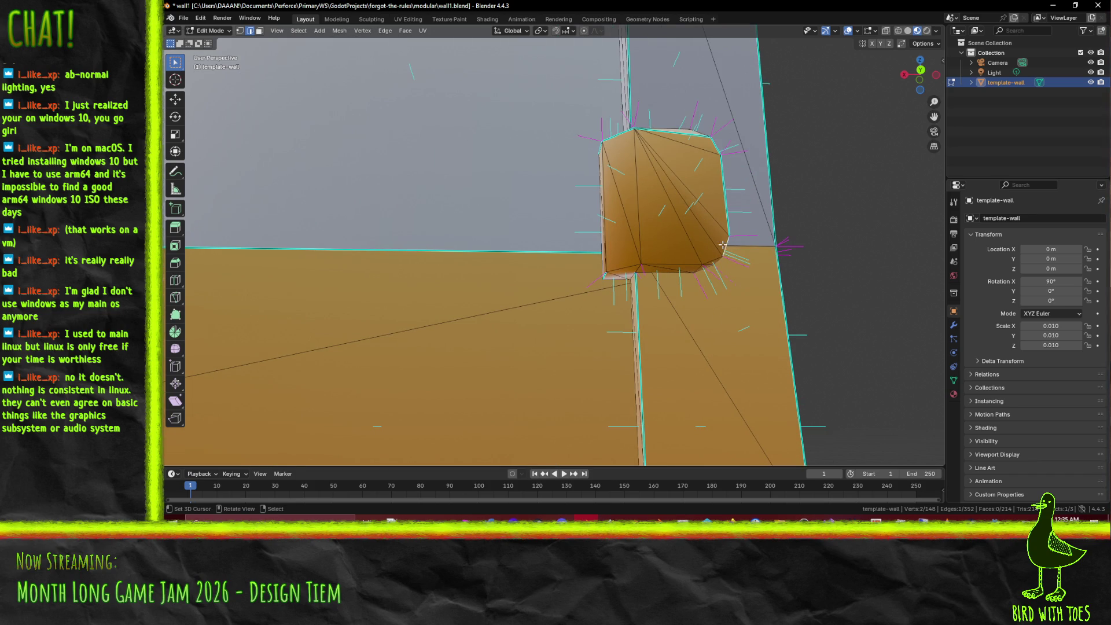
mouse_move(621, 271)
left_mouse_down()
mouse_move(716, 234)
mouse_move(768, 256)
left_mouse_up()
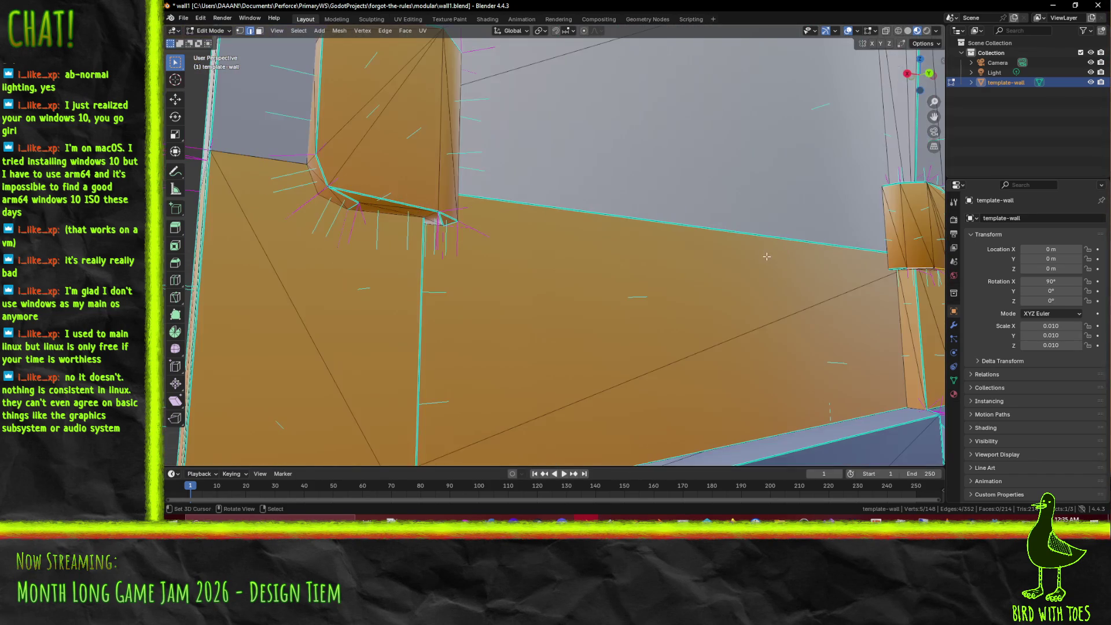
mouse_move(586, 254)
left_mouse_down()
mouse_move(528, 258)
mouse_move(745, 250)
mouse_move(671, 260)
left_mouse_up()
mouse_move(508, 267)
left_mouse_down()
mouse_move(491, 268)
mouse_move(510, 279)
mouse_move(492, 269)
mouse_move(503, 272)
mouse_move(479, 293)
mouse_move(570, 235)
mouse_move(608, 237)
mouse_move(549, 234)
left_mouse_up()
Step: Mark the pillar block's edges and the edge beneath it as sharp
key("F3")
key("Down")
key("Return")
scroll(549, 234, "up", 3)
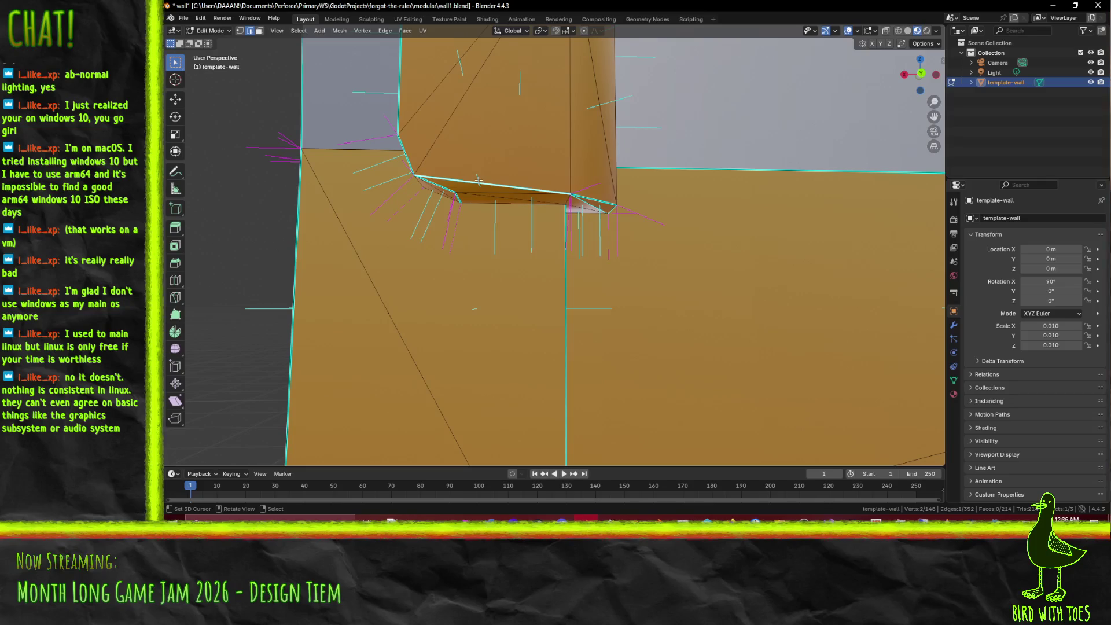
key("F3")
key("Return")
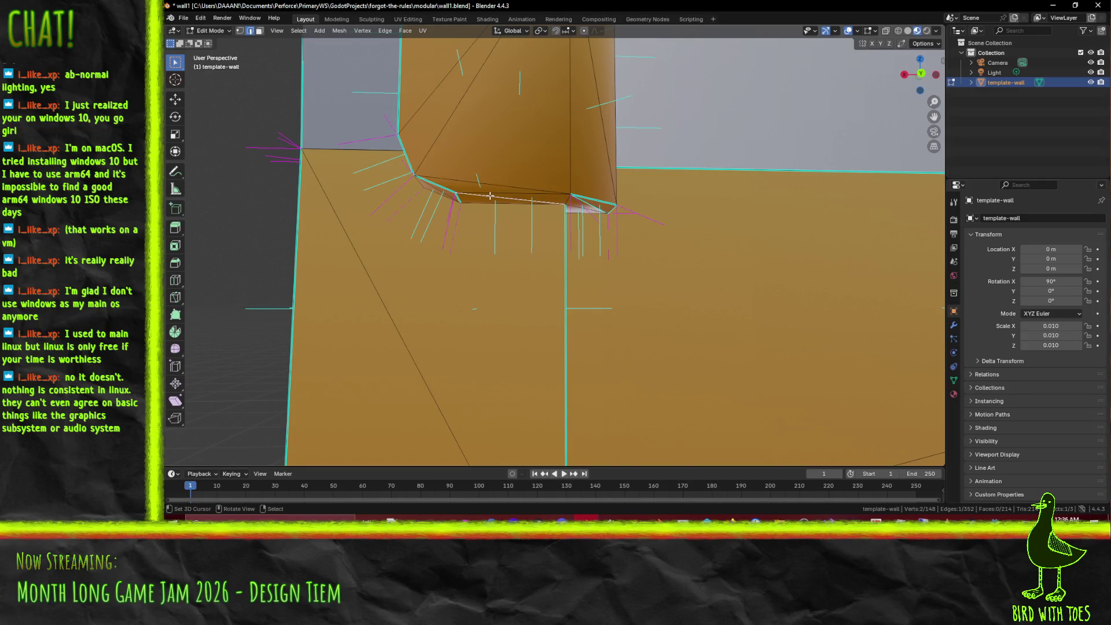
key("F3")
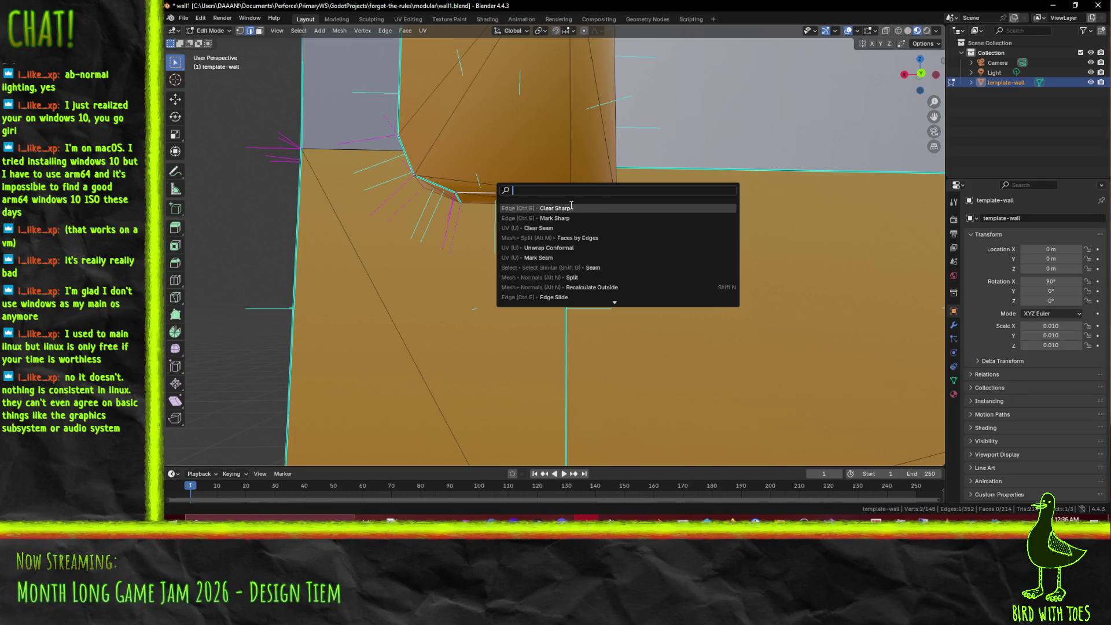
left_click(648, 231)
Step: Mark the pillar block's lower edges as sharp from two angles
left_click_drag(740, 225, 666, 209)
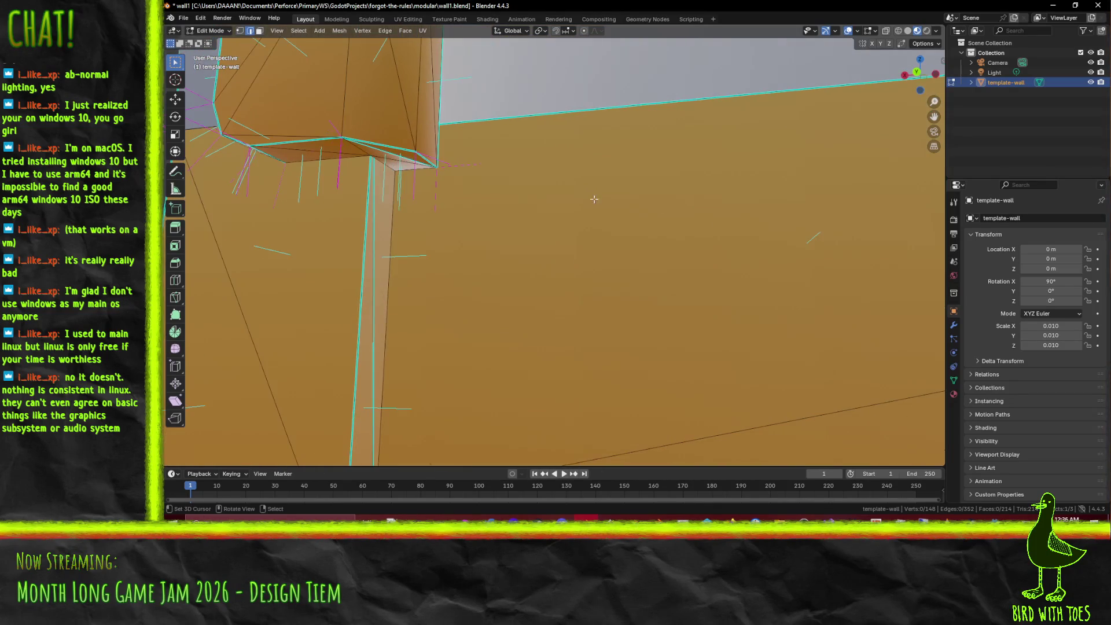
mouse_move(422, 174)
left_mouse_down()
mouse_move(524, 225)
mouse_move(631, 212)
left_mouse_up()
key("F3")
left_click(570, 228)
mouse_move(568, 236)
left_mouse_down()
mouse_move(584, 181)
mouse_move(482, 223)
left_mouse_up()
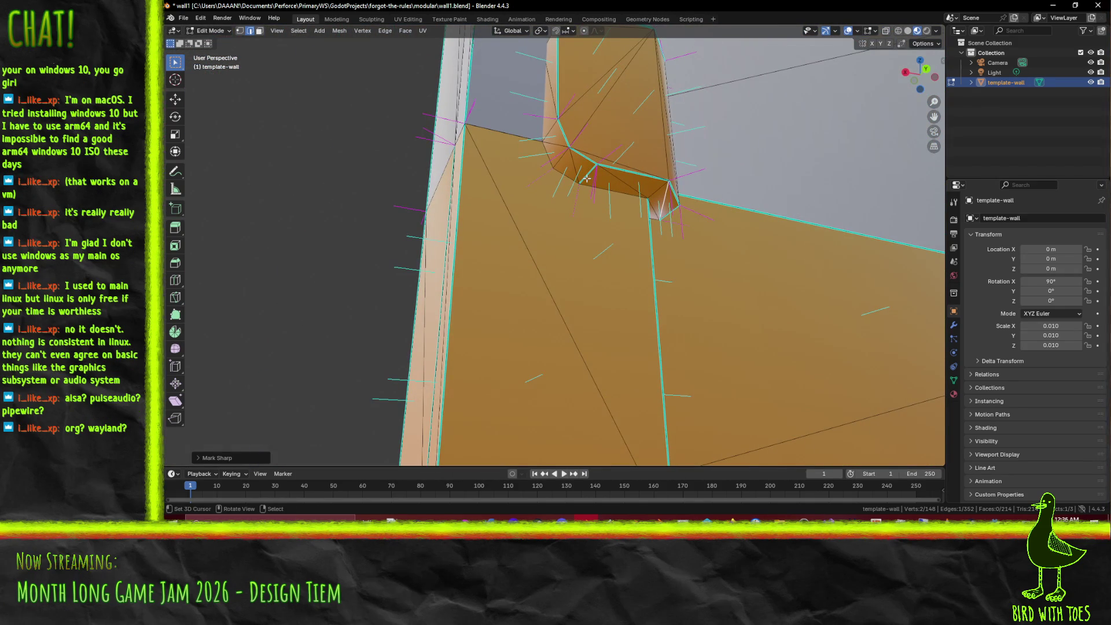
key("F3")
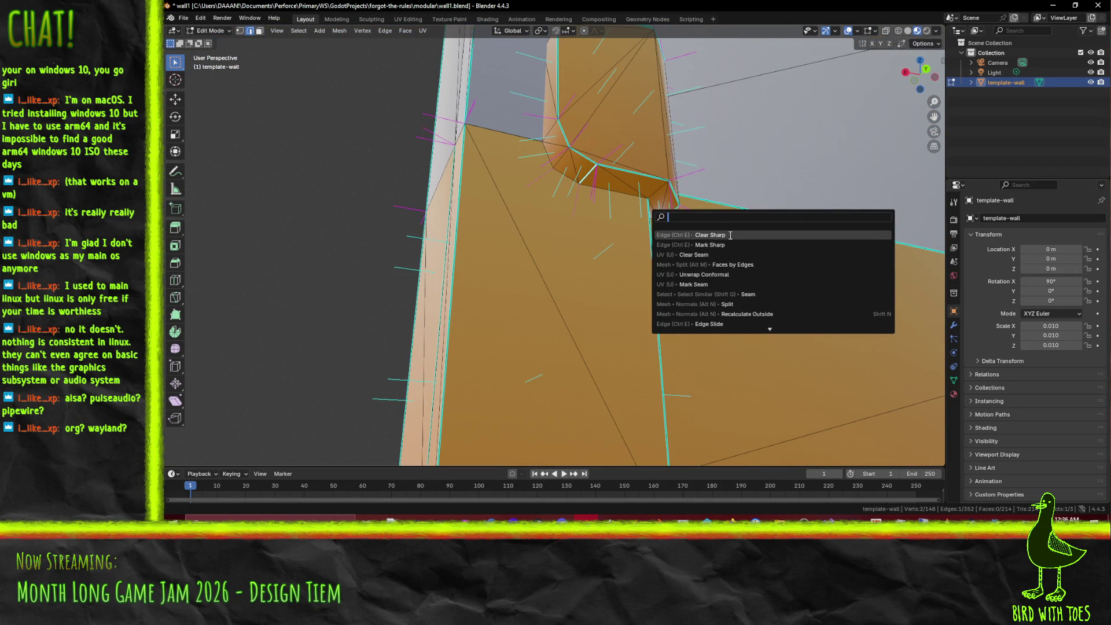
left_click(731, 236)
Step: Mark the edges above the orange block as sharp
mouse_move(734, 209)
left_mouse_down()
mouse_move(571, 335)
mouse_move(585, 352)
mouse_move(591, 328)
left_mouse_up()
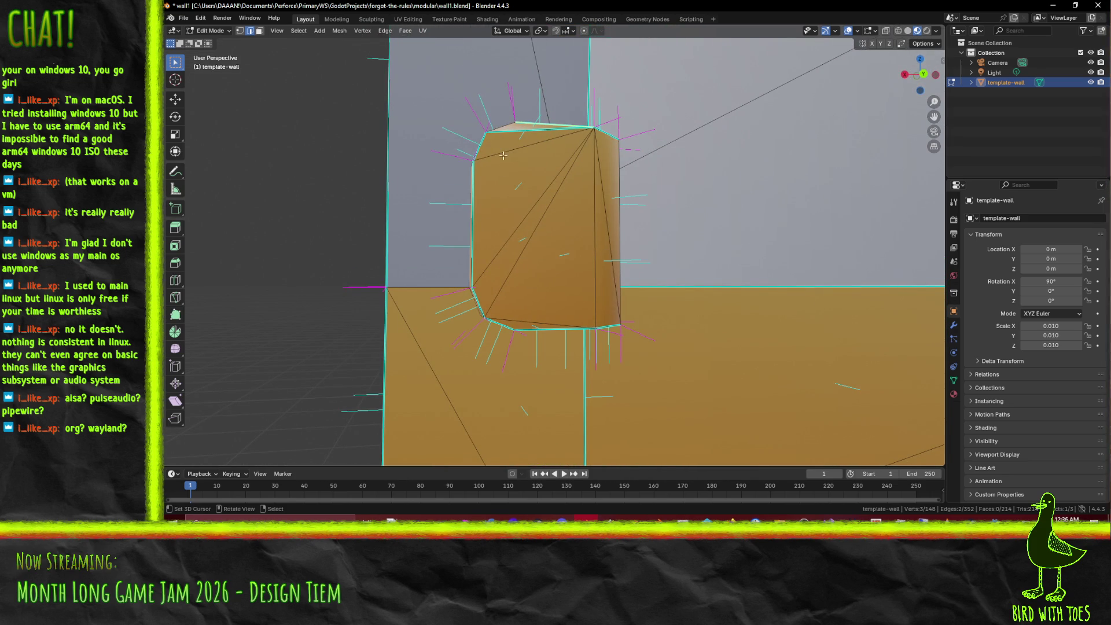
left_click_drag(506, 137, 541, 172)
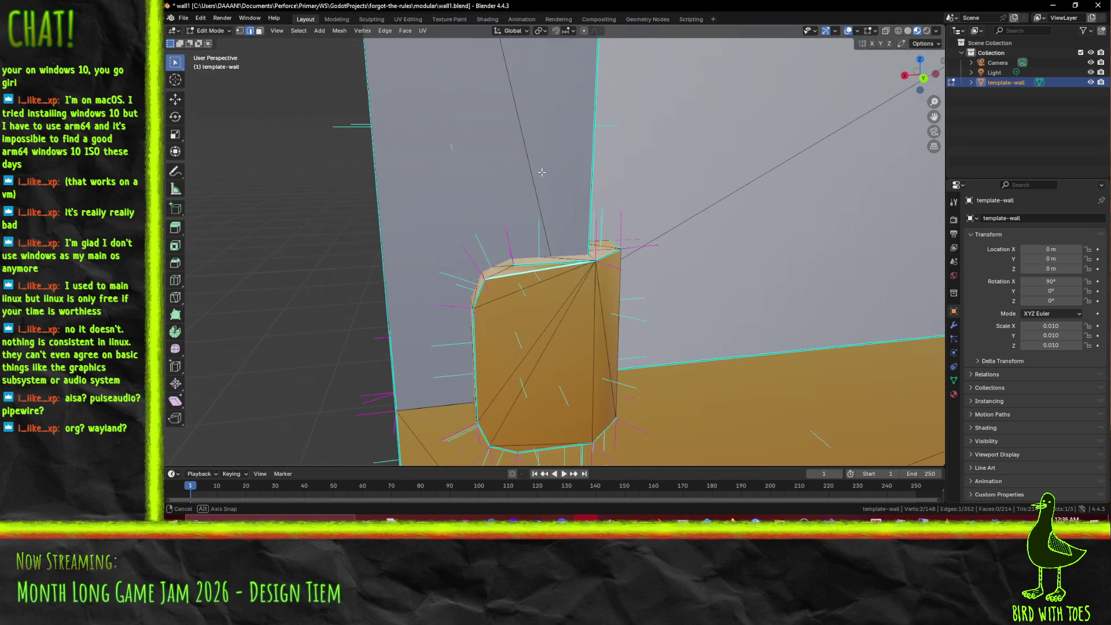
right_click(511, 260)
left_click(519, 279)
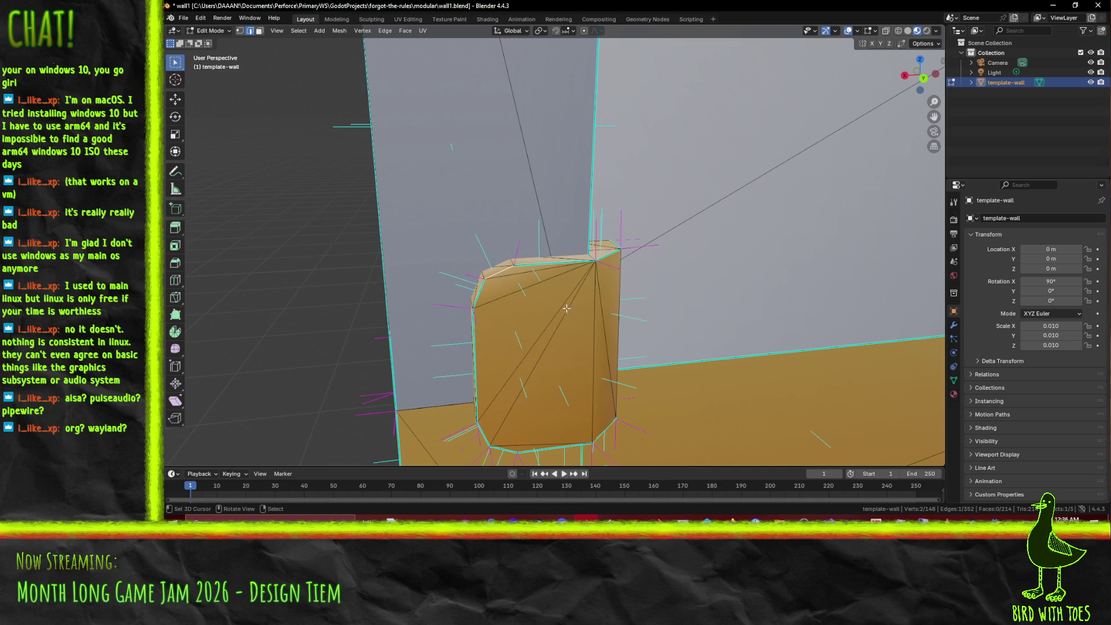
key("F3")
left_click(809, 363)
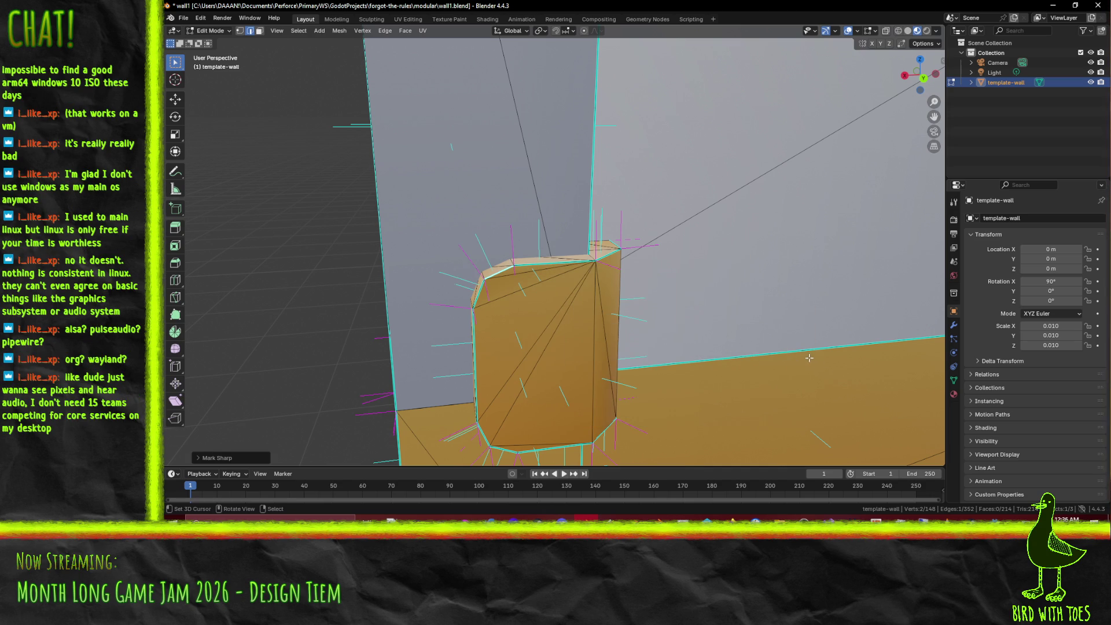
left_click_drag(703, 380, 536, 296)
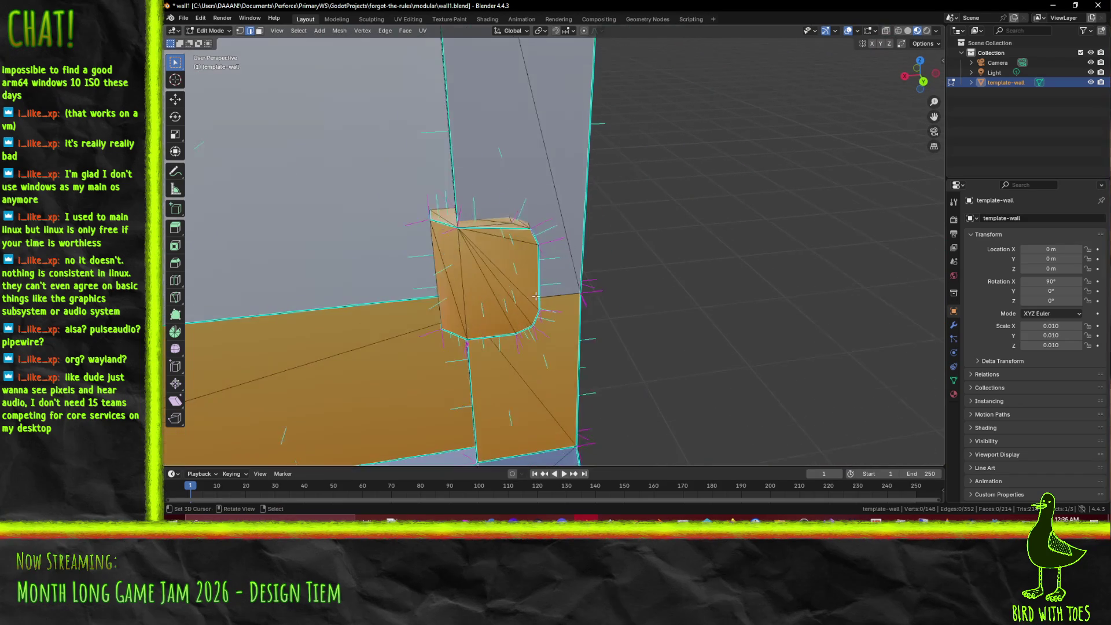
scroll(536, 296, "up", 4)
Step: Rotate the pillar's top edge, then clear the edge selection
right_click(504, 239)
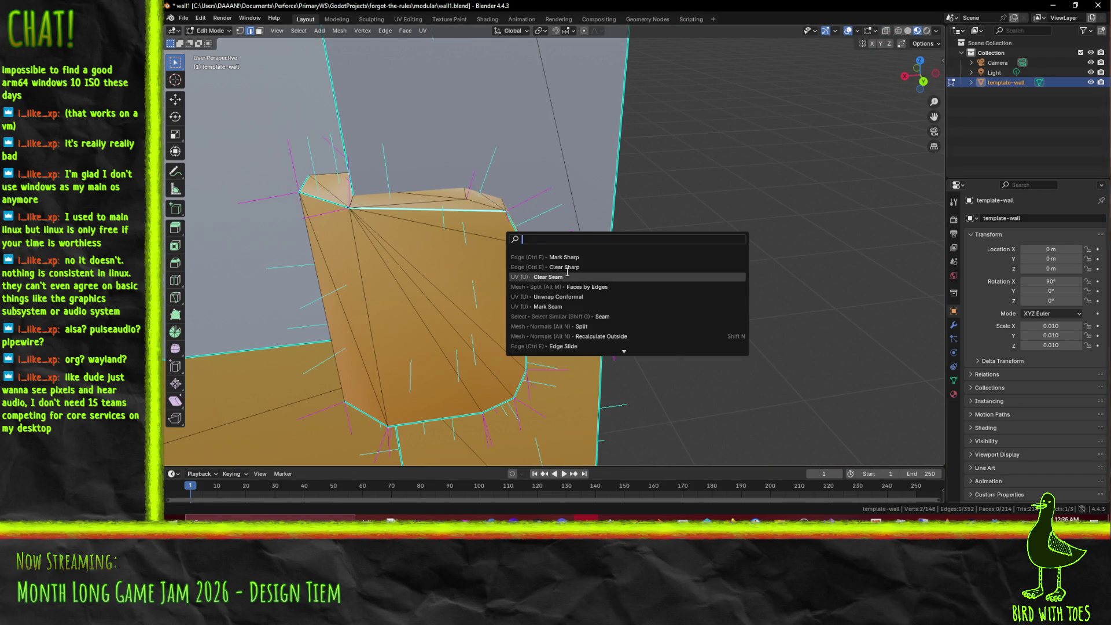
left_click(524, 268)
right_click(475, 206)
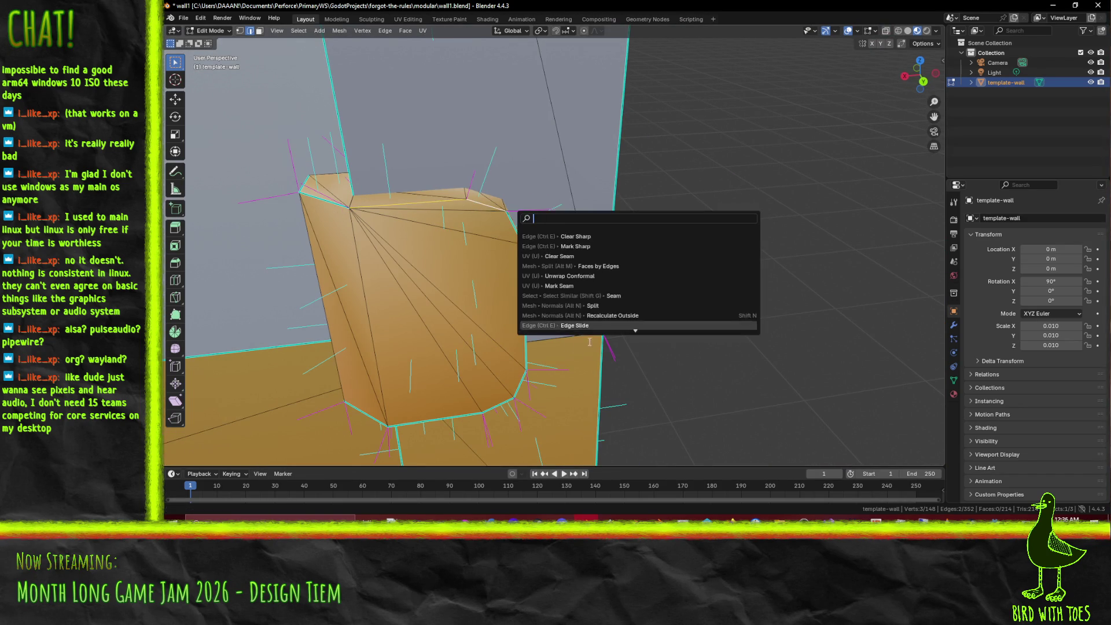
key("Escape")
key("alt+a")
mouse_move(483, 254)
left_mouse_down()
mouse_move(672, 246)
mouse_move(496, 291)
mouse_move(681, 328)
mouse_move(677, 289)
mouse_move(737, 236)
left_mouse_up()
scroll(495, 290, "down", 5)
scroll(481, 297, "up", 5)
Step: Mark a corner-pillar edge sharp, save wall1.blend, and select a bottom base edge
left_click(736, 236)
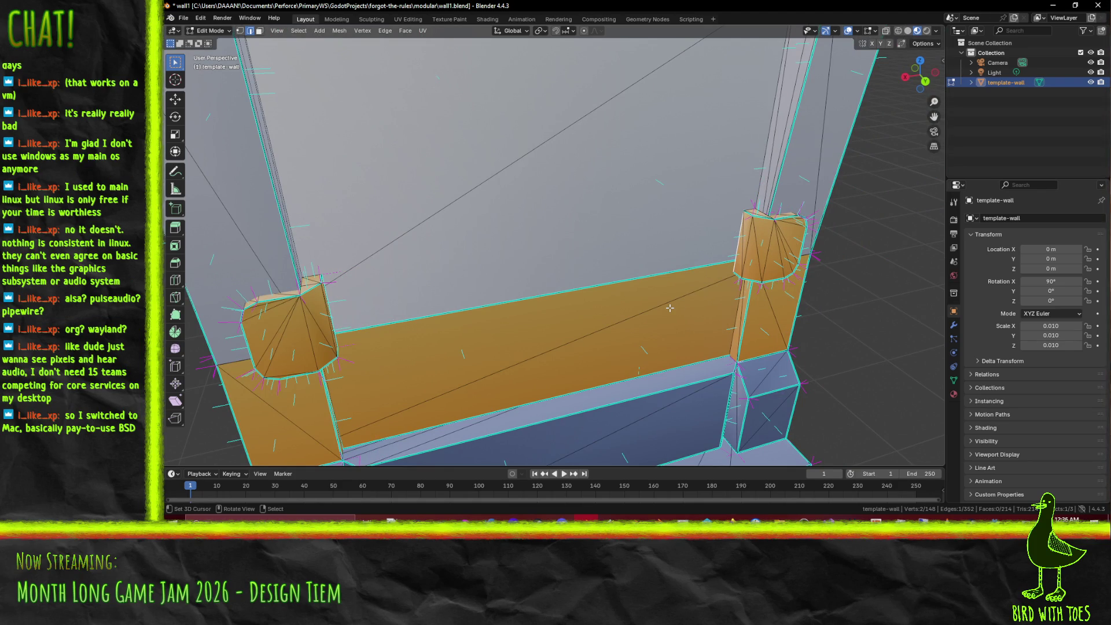
right_click(670, 308)
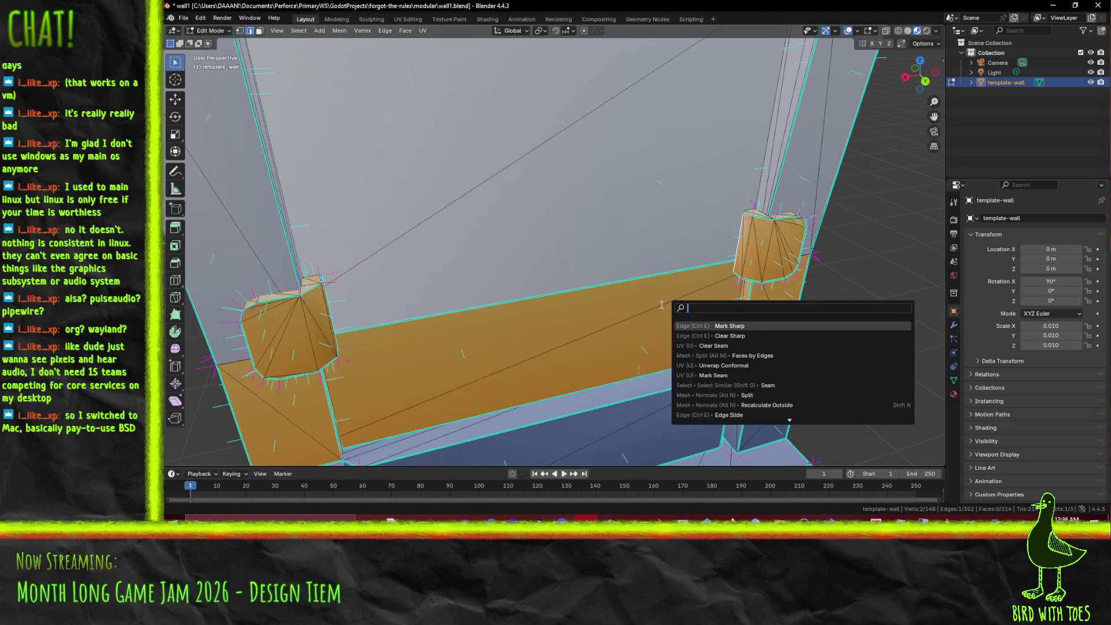
left_click(772, 326)
mouse_move(833, 310)
left_mouse_down()
mouse_move(595, 306)
mouse_move(633, 255)
mouse_move(564, 313)
mouse_move(581, 250)
mouse_move(489, 235)
mouse_move(521, 255)
left_mouse_up()
key("ctrl+s")
scroll(579, 289, "up", 4)
left_click(588, 295)
Step: Move the selected bottom edge about 0.3156 m along global Y
key("g")
key("y")
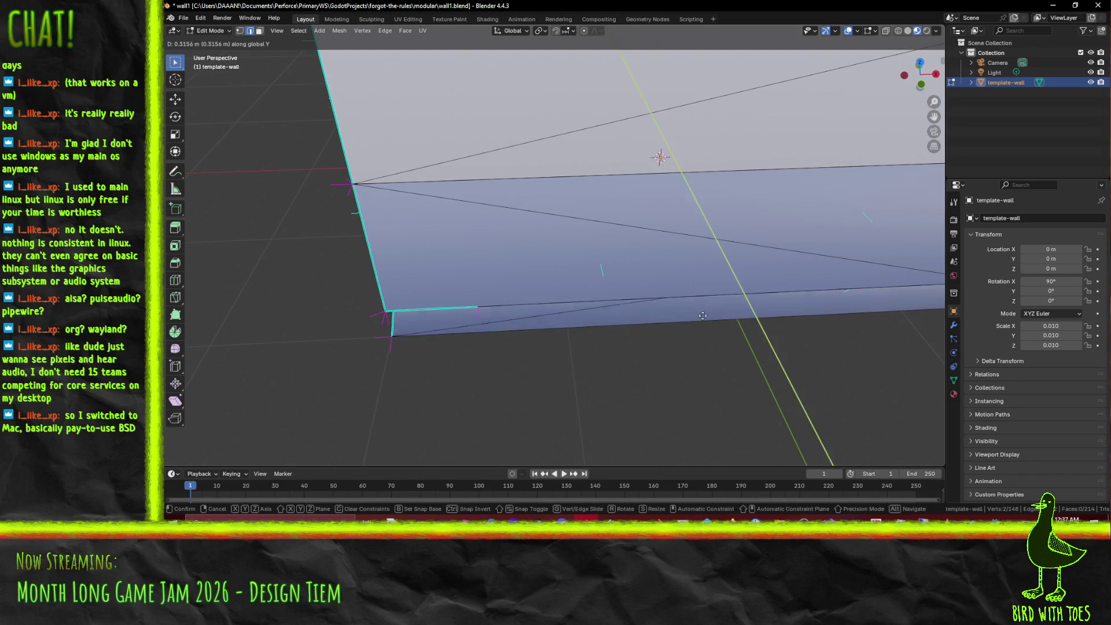
left_click(737, 409)
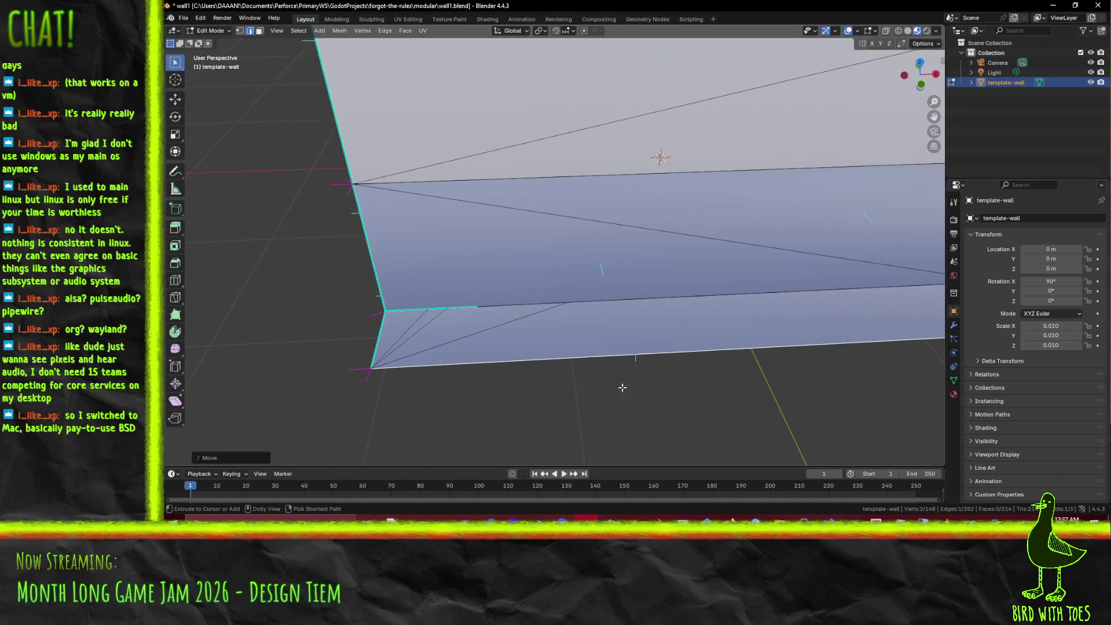
scroll(499, 334, "up", 3)
mouse_move(499, 334)
left_mouse_down()
mouse_move(513, 300)
mouse_move(445, 322)
mouse_move(347, 284)
left_mouse_up()
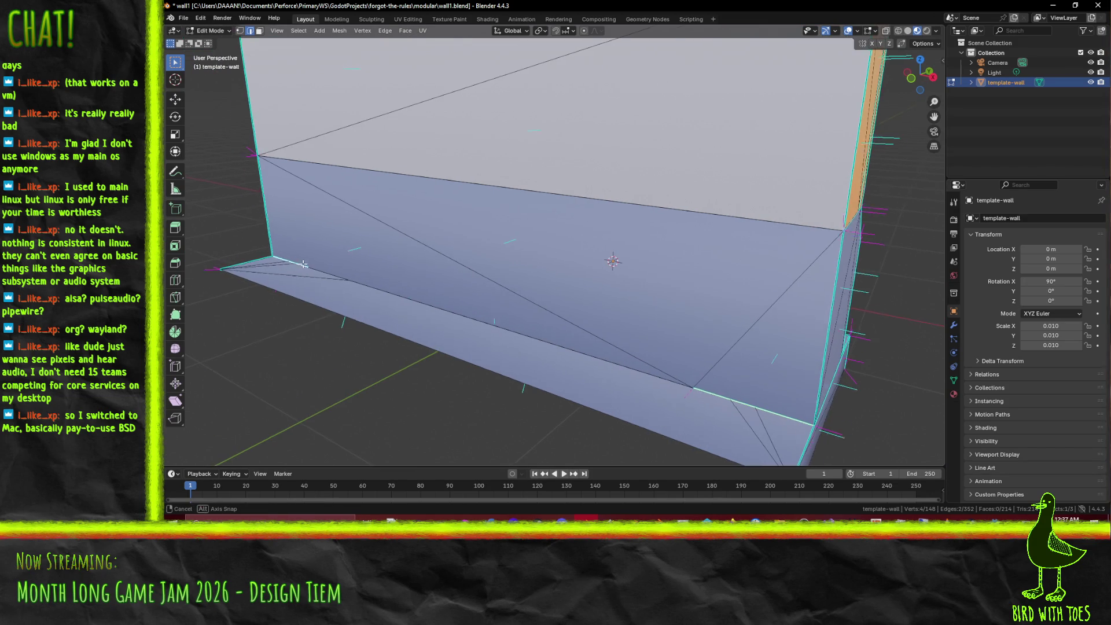
Step: Select another bottom base edge and move it along global Y
left_click(329, 263, "shift")
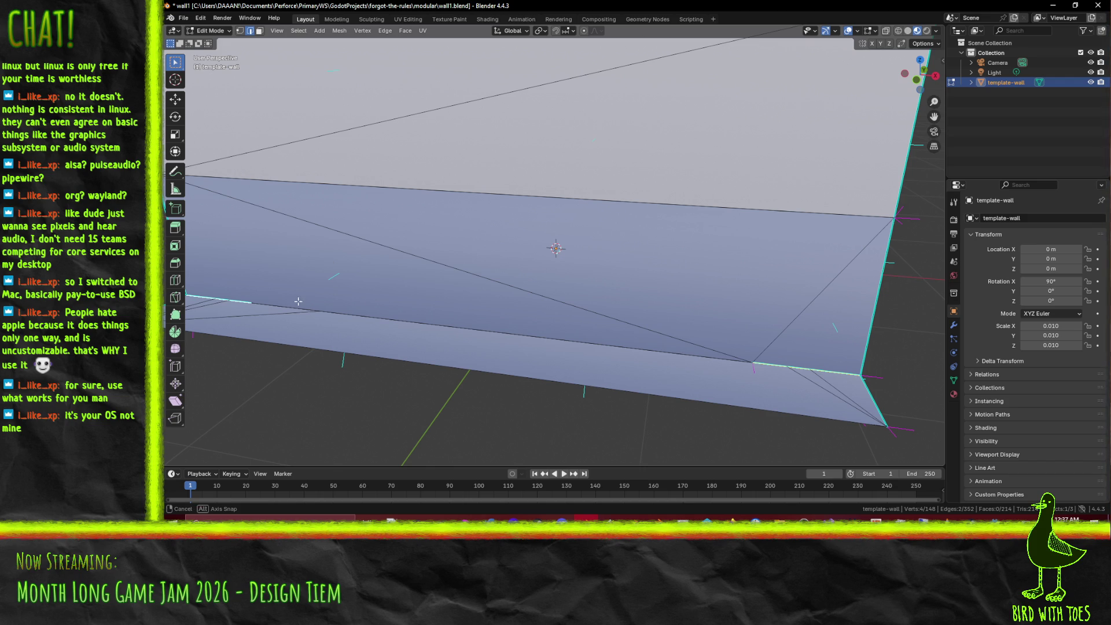
scroll(297, 302, "down", 5)
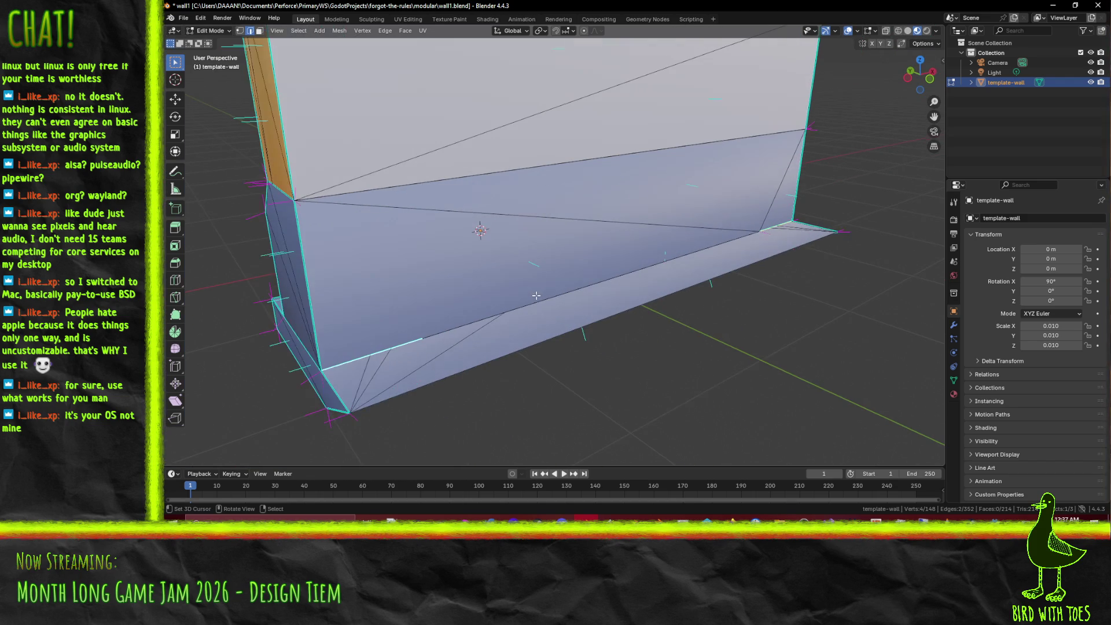
key("F3")
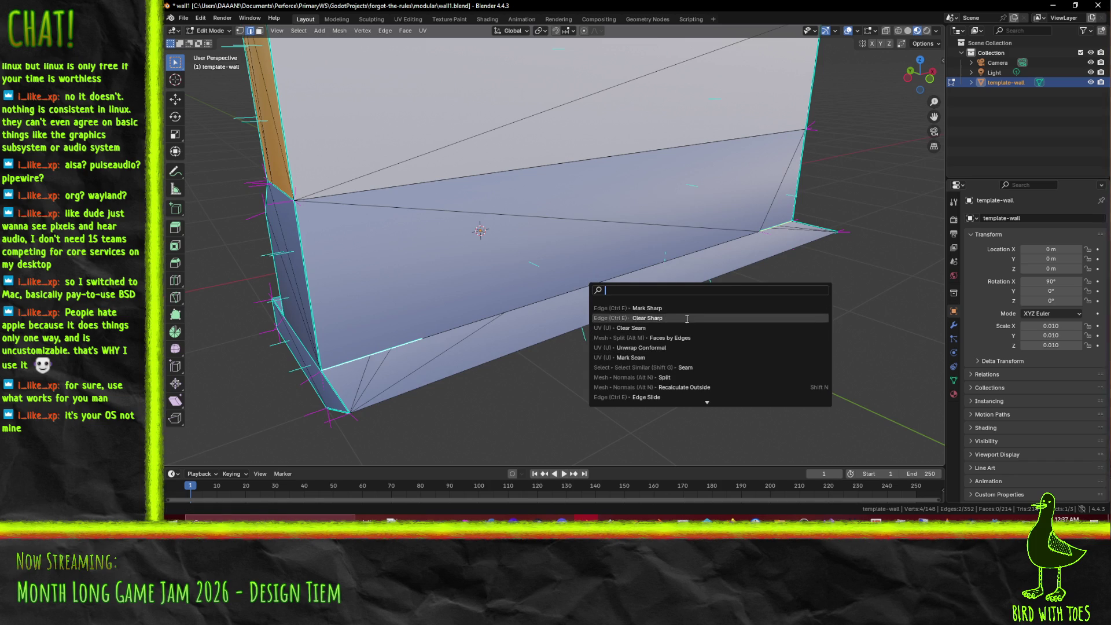
left_click(689, 319)
left_click_drag(598, 343, 665, 332)
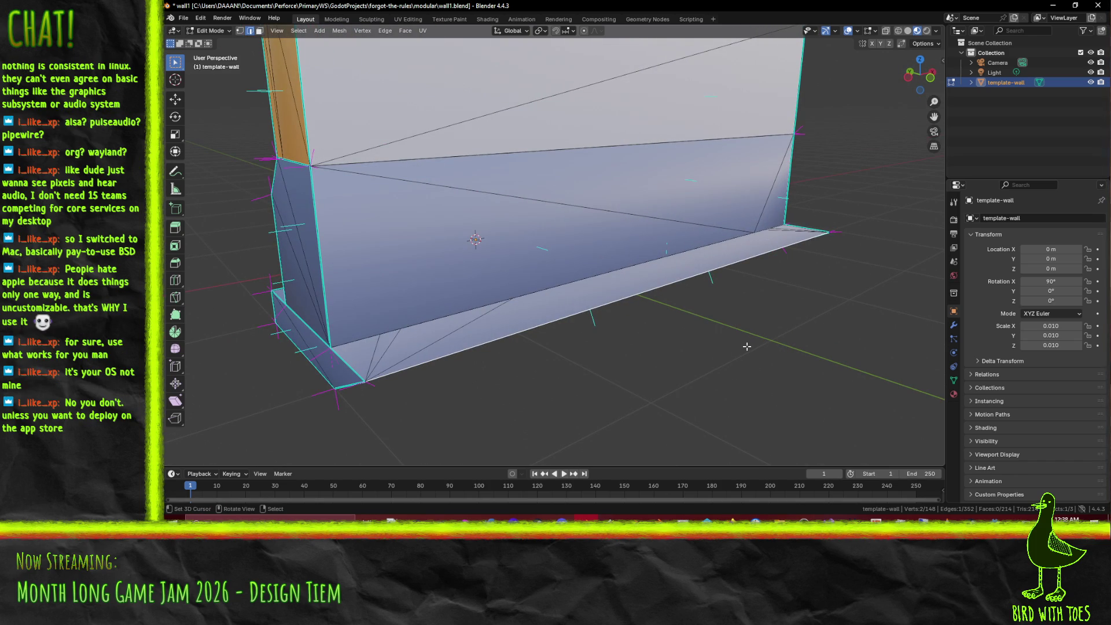
key("g")
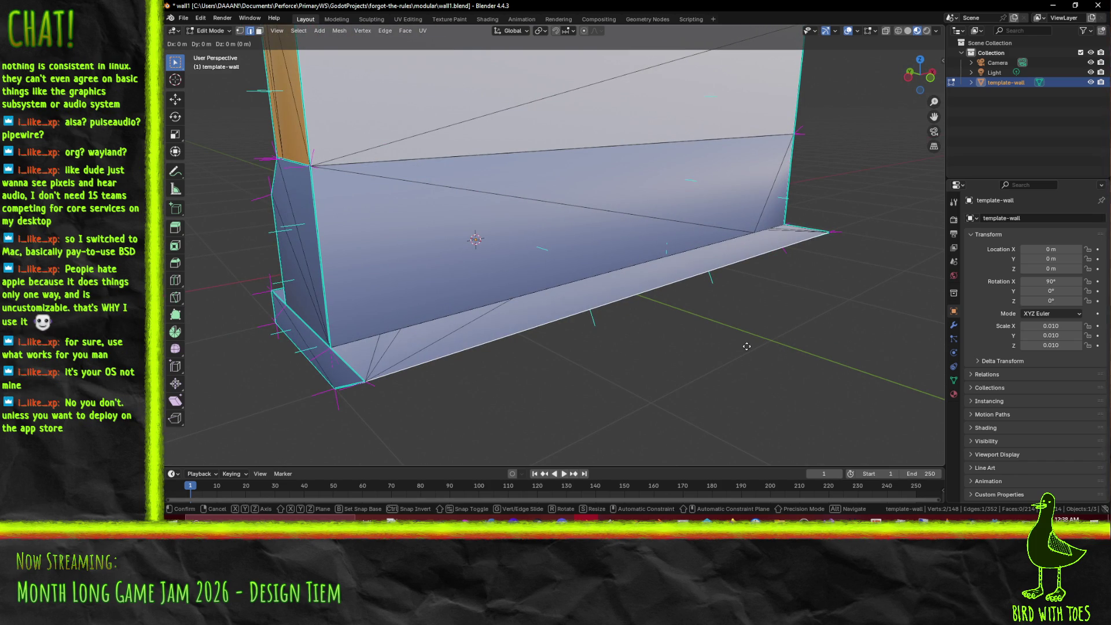
key("y")
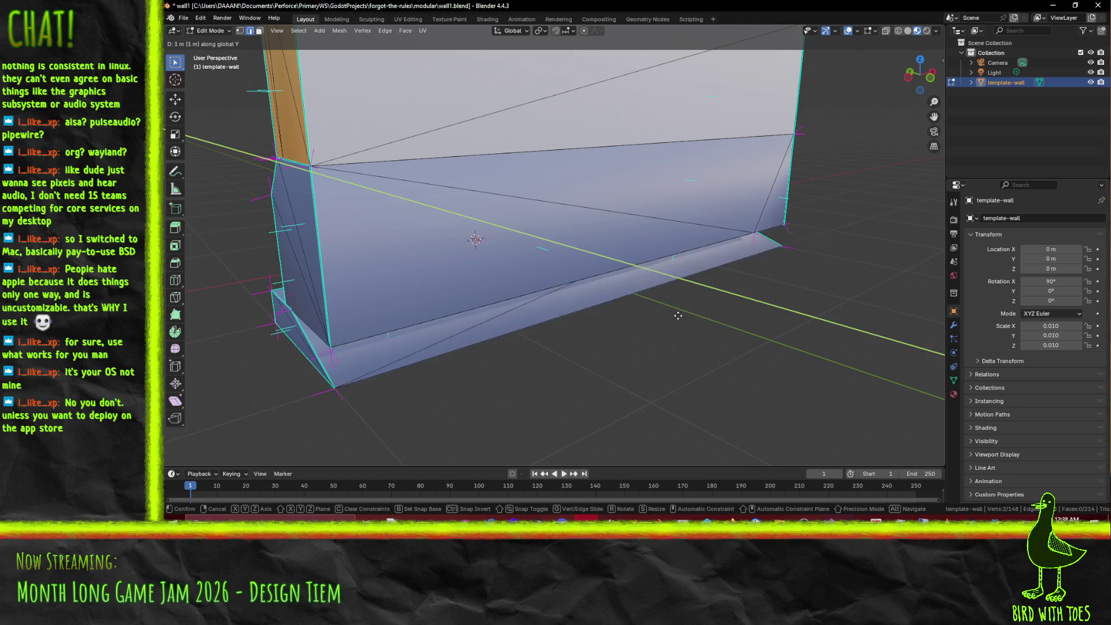
left_click(677, 319)
Step: Deselect the edges and navigate around to inspect the whole wall
left_click(681, 323)
scroll(681, 322, "right", 10)
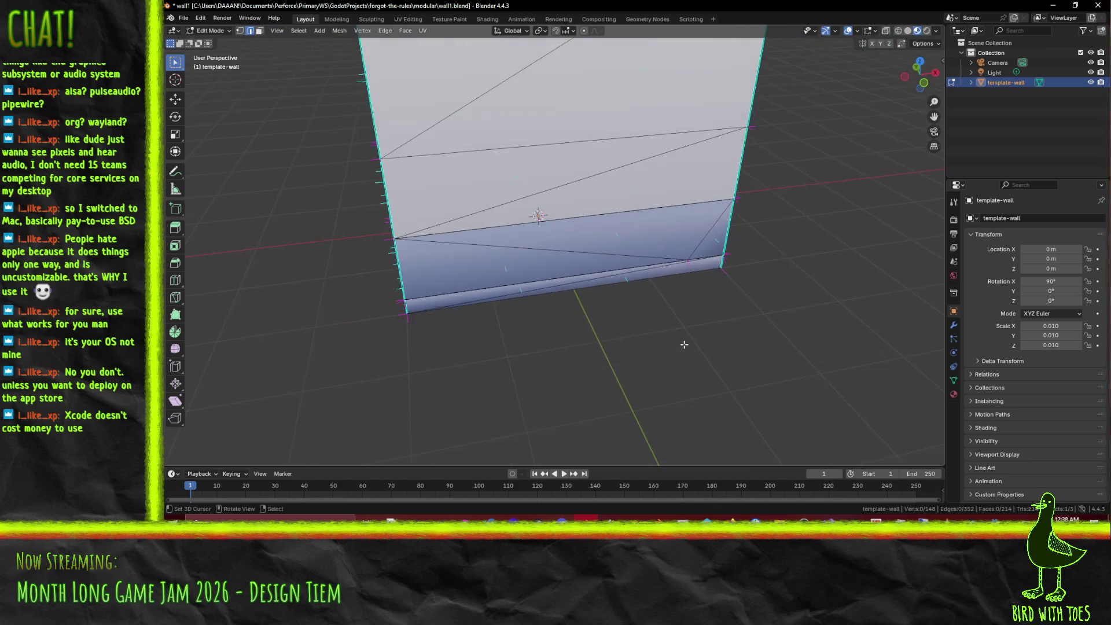
scroll(658, 327, "right", 10)
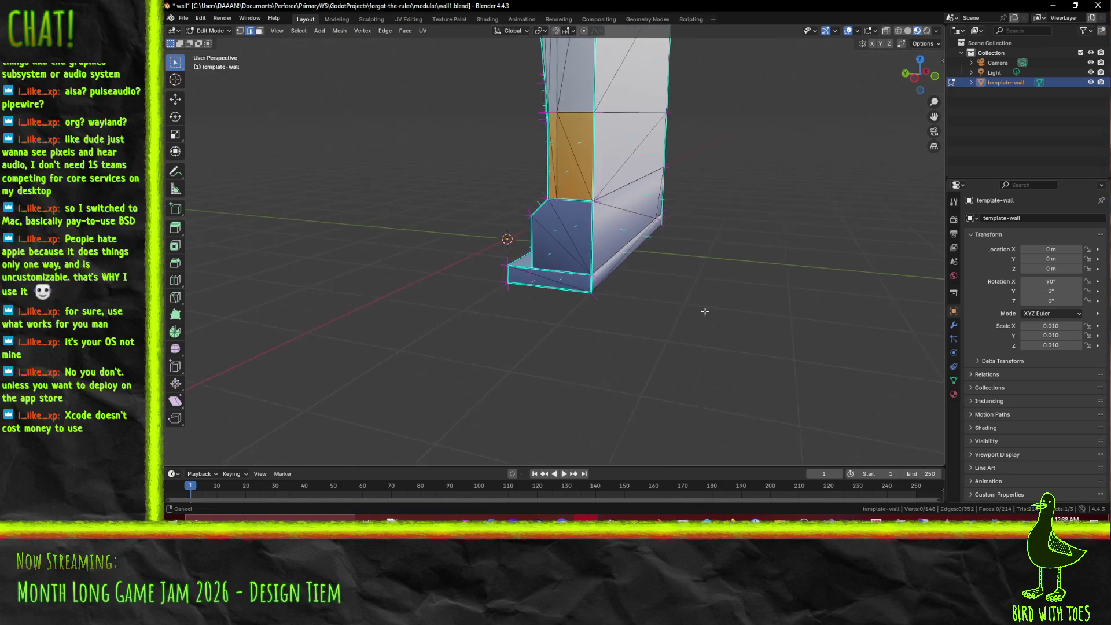
scroll(618, 313, "right", 10)
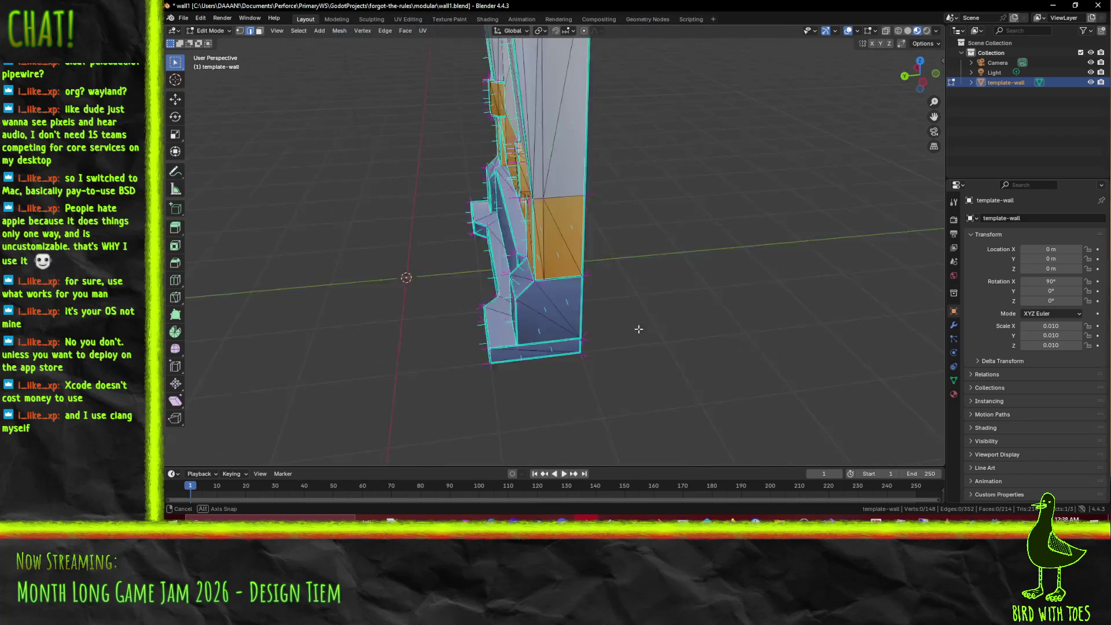
scroll(558, 321, "right", 8)
scroll(595, 305, "up", 5)
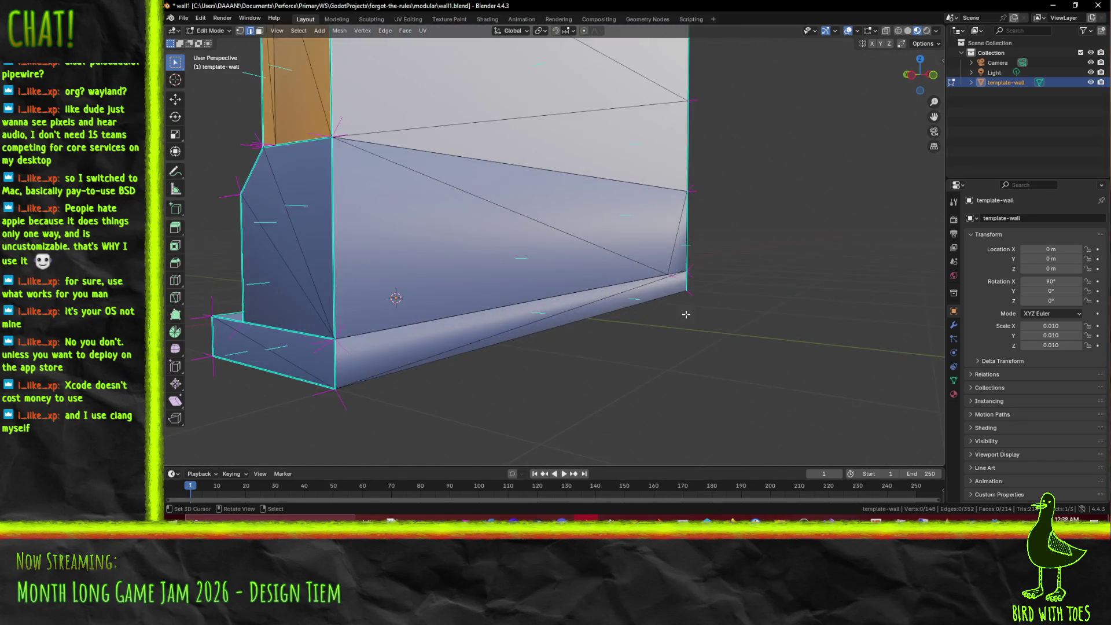
scroll(644, 323, "up", 5)
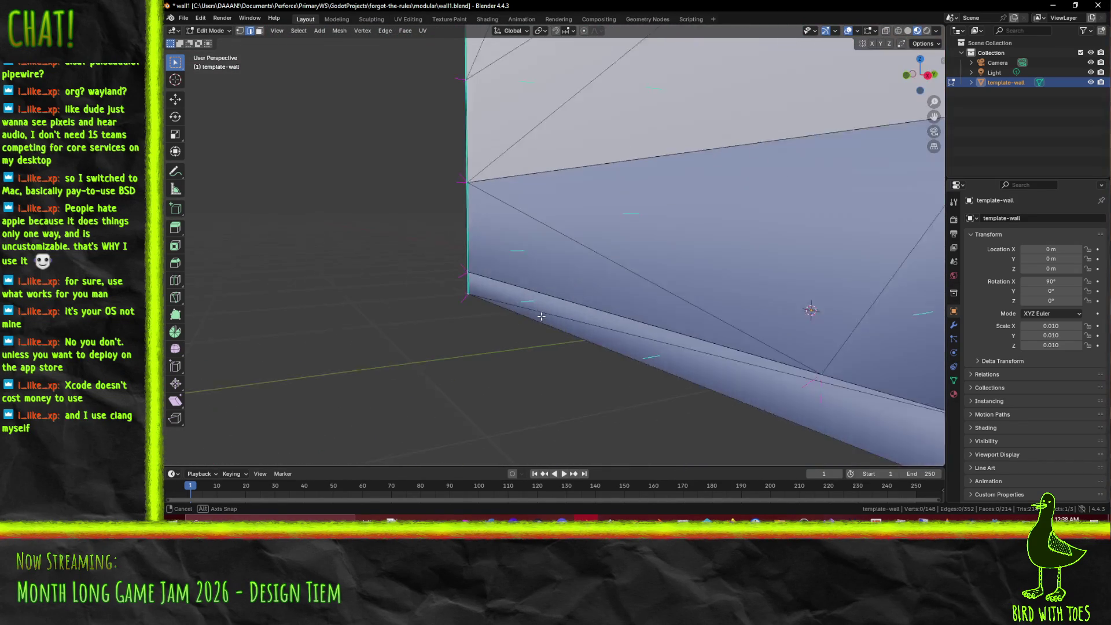
scroll(575, 313, "right", 10)
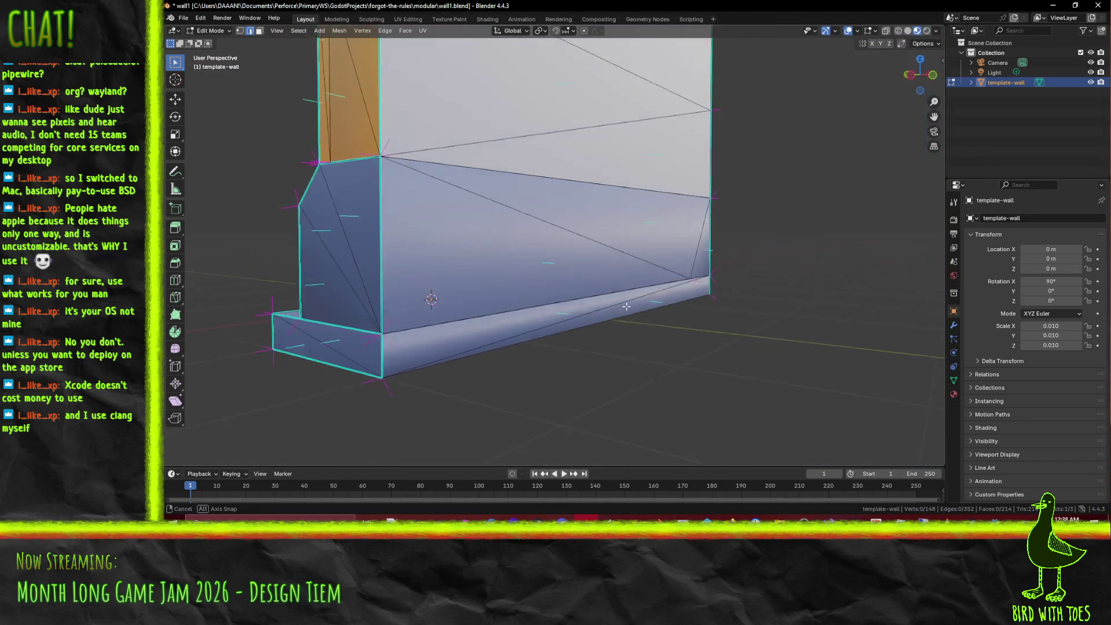
scroll(649, 323, "right", 10)
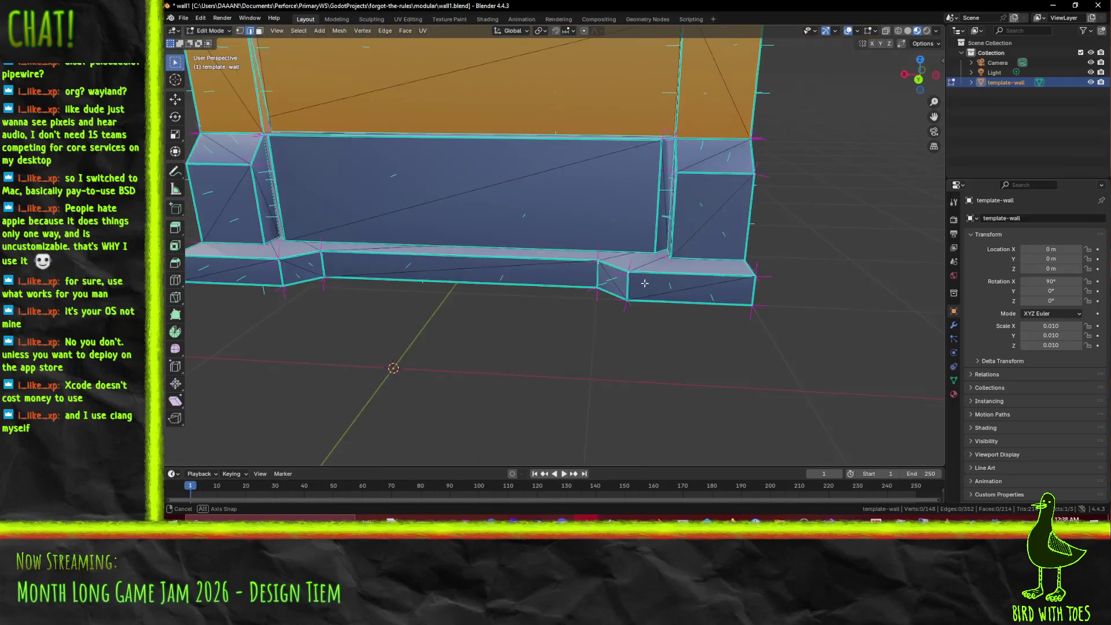
scroll(590, 252, "left", 8)
Step: Save wall1.blend and check the wall from a side view
key("ctrl+s")
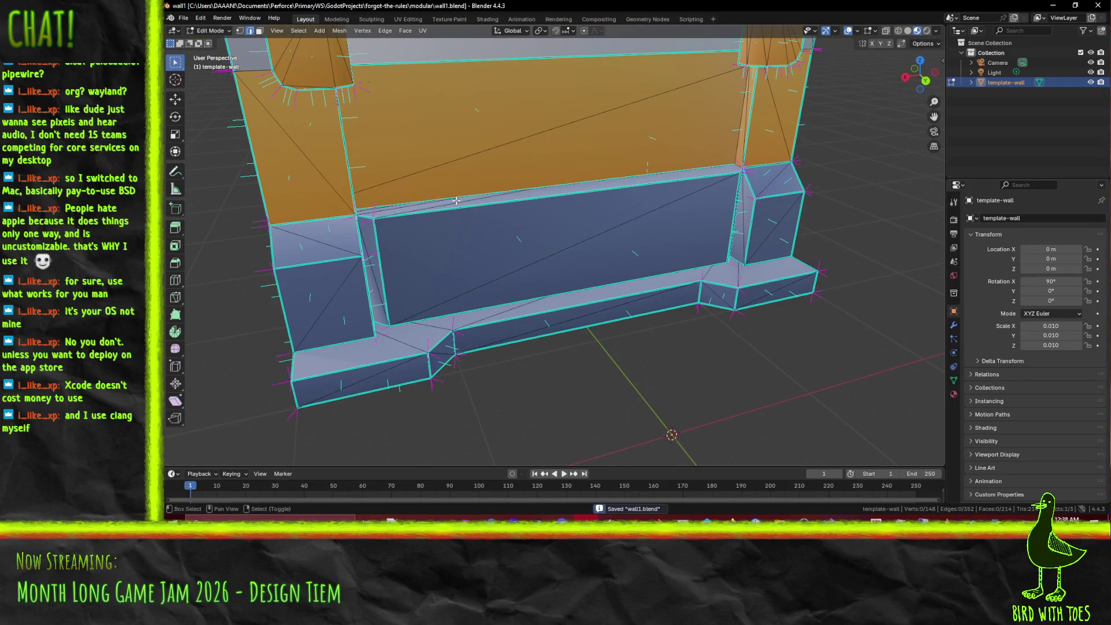
scroll(536, 242, "up", 3)
scroll(536, 242, "down", 10)
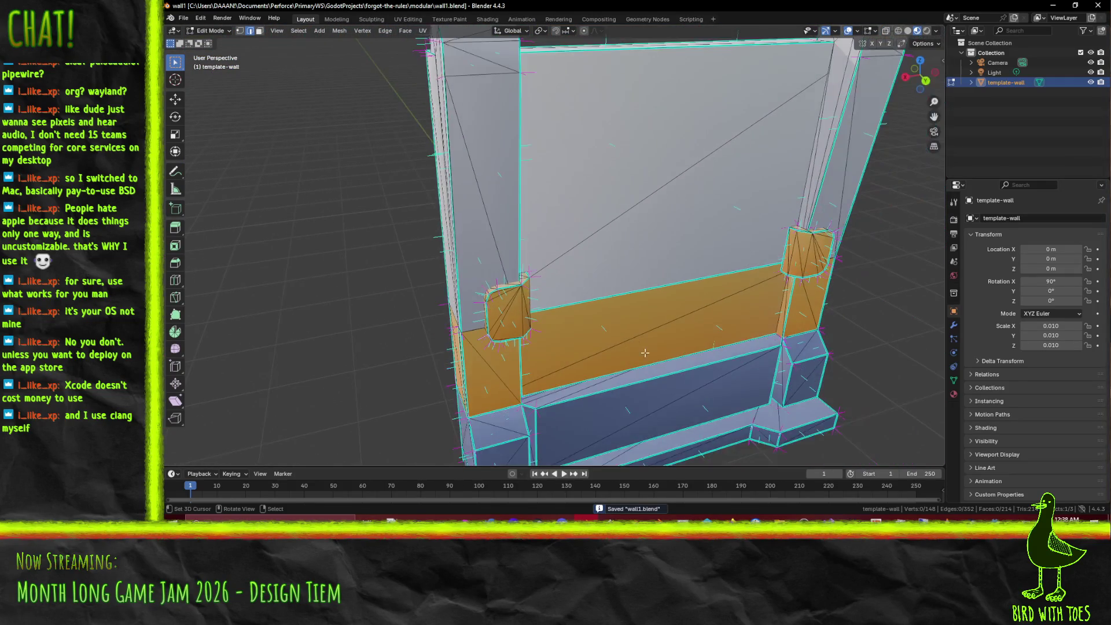
scroll(574, 334, "up", 10)
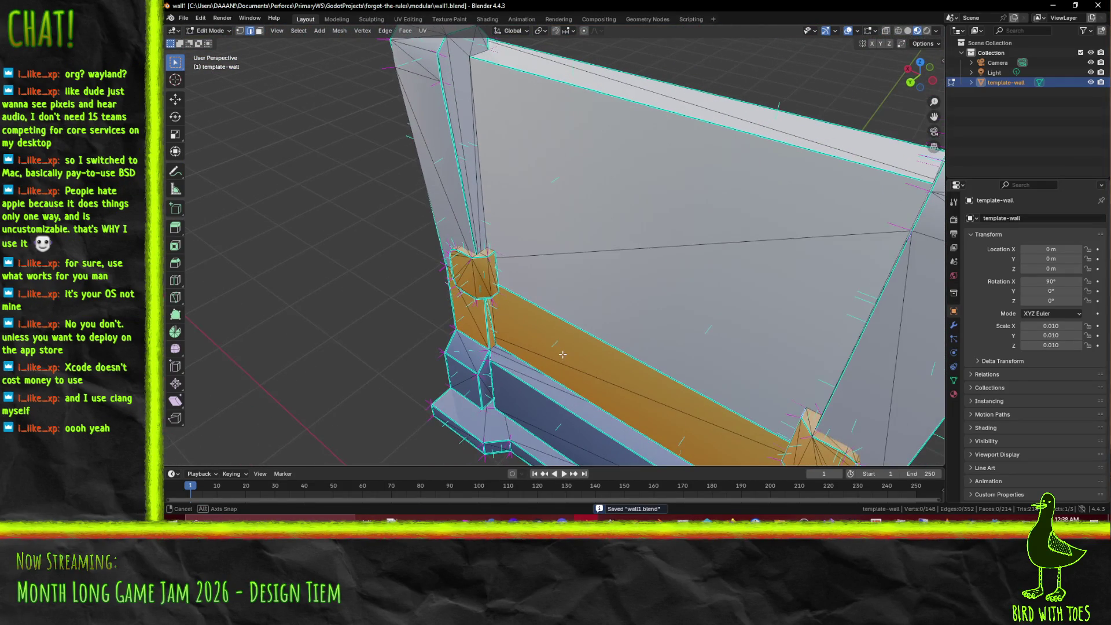
scroll(543, 249, "down", 10)
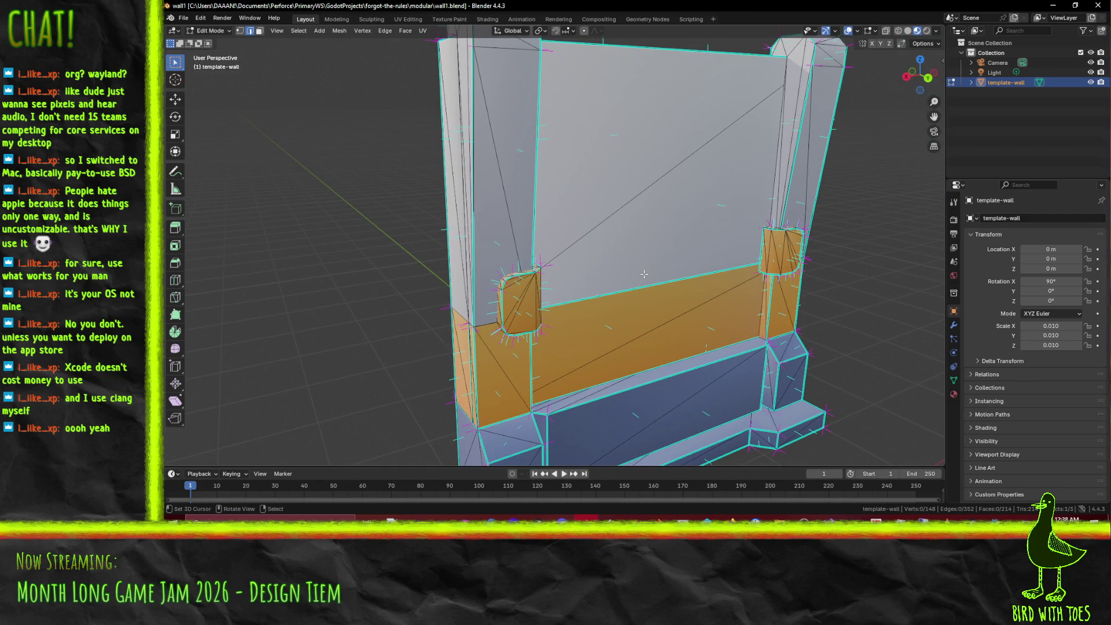
left_click_drag(644, 274, 678, 268)
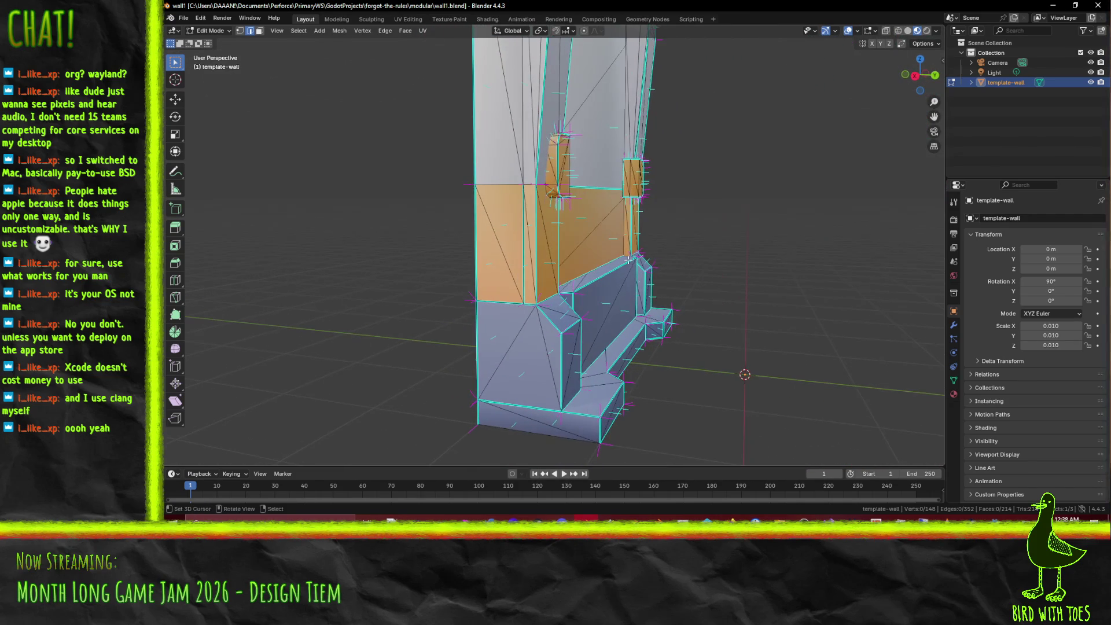
Step: Select an edge on the wall's base and shift it slightly along Y
left_click(525, 216)
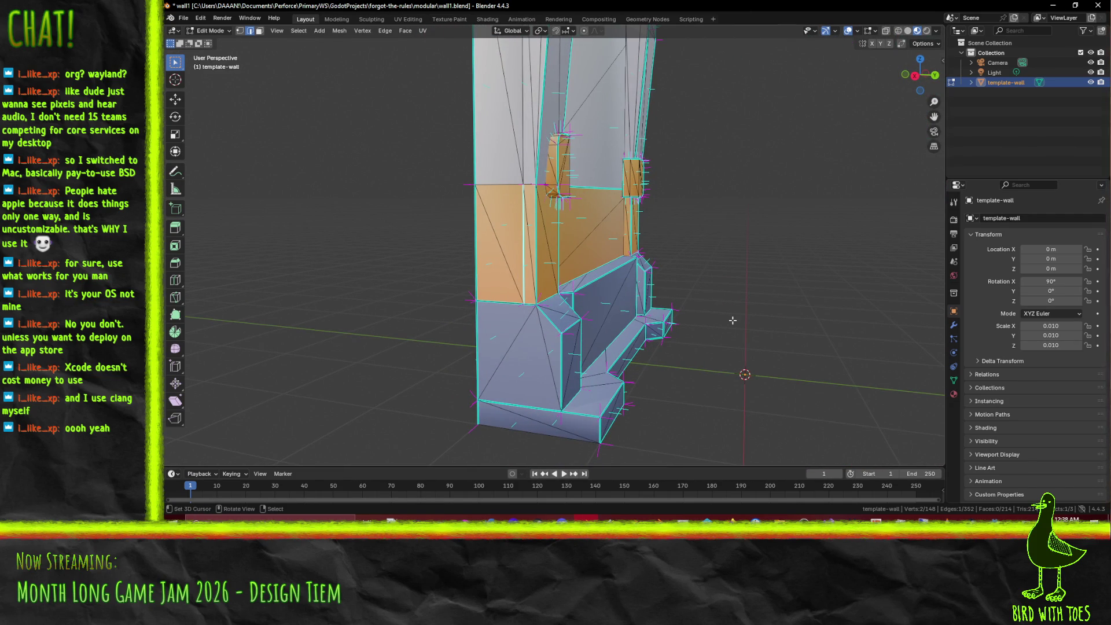
key("g")
key("y")
key("Escape")
left_click_drag(759, 325, 710, 299)
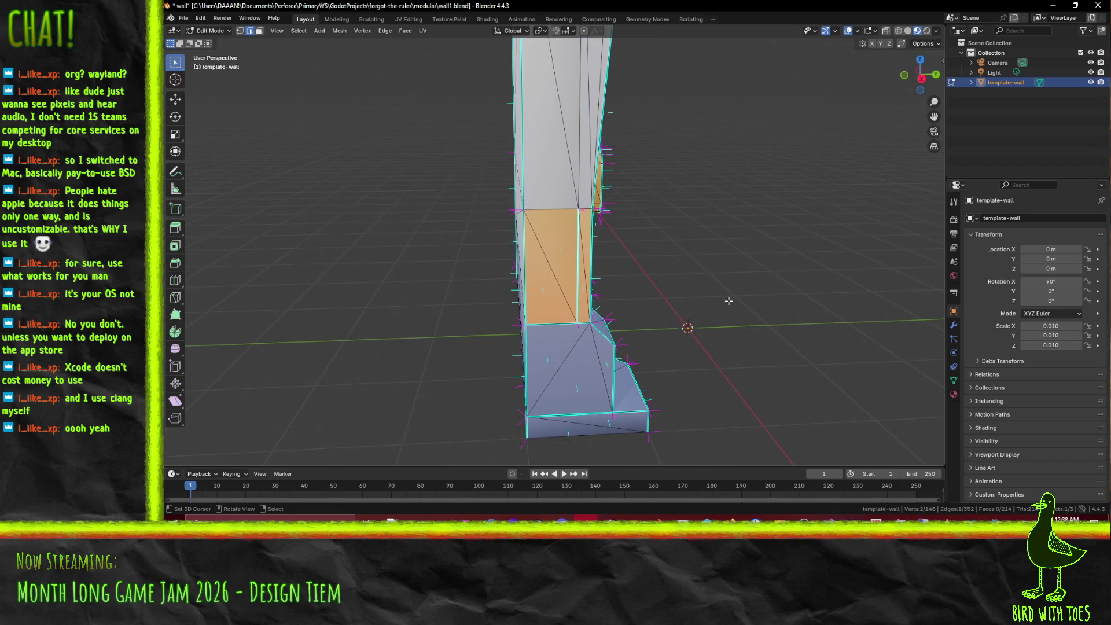
key("g")
key("y")
key("Escape")
key("g")
key("y")
left_click(734, 368)
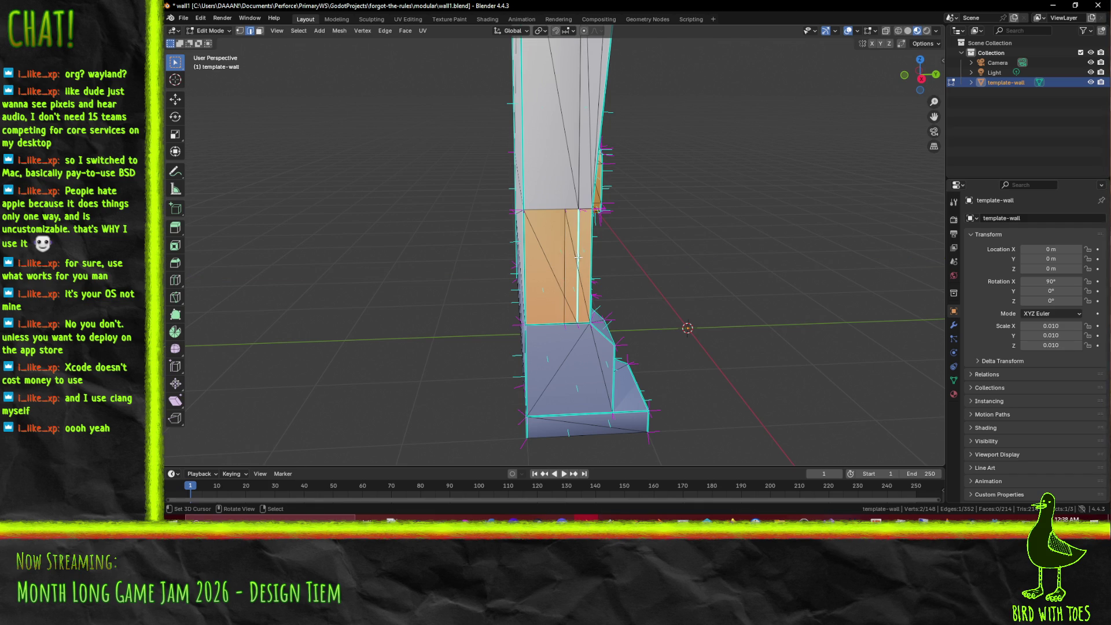
Step: Clear the sharp mark from that edge with Clear Sharp and slide it along Y
key("F3")
left_click(777, 328)
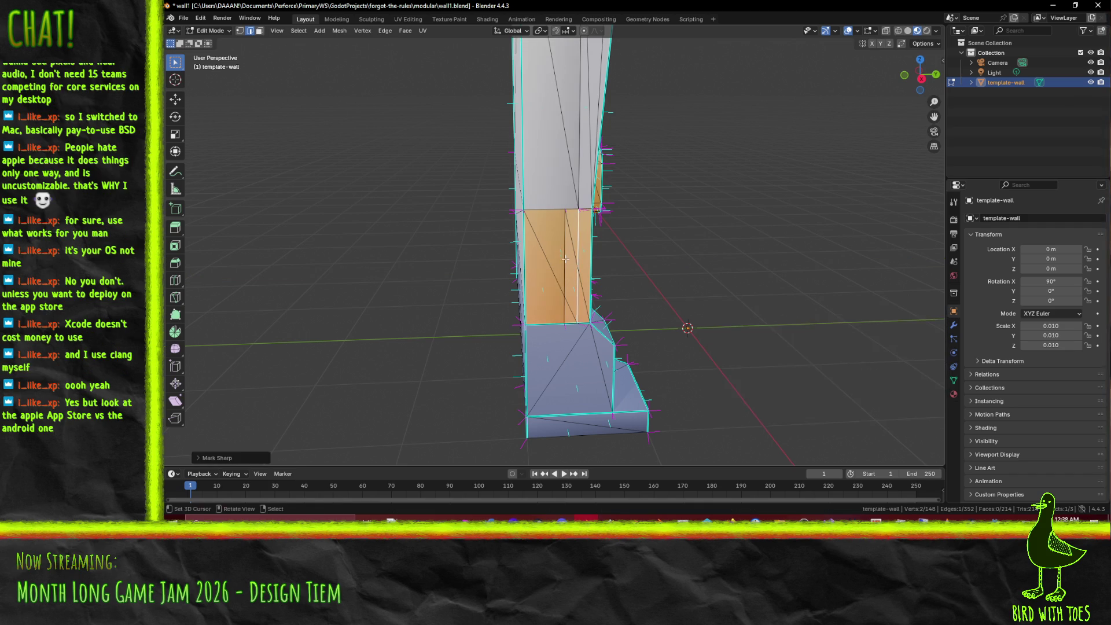
key("g")
key("y")
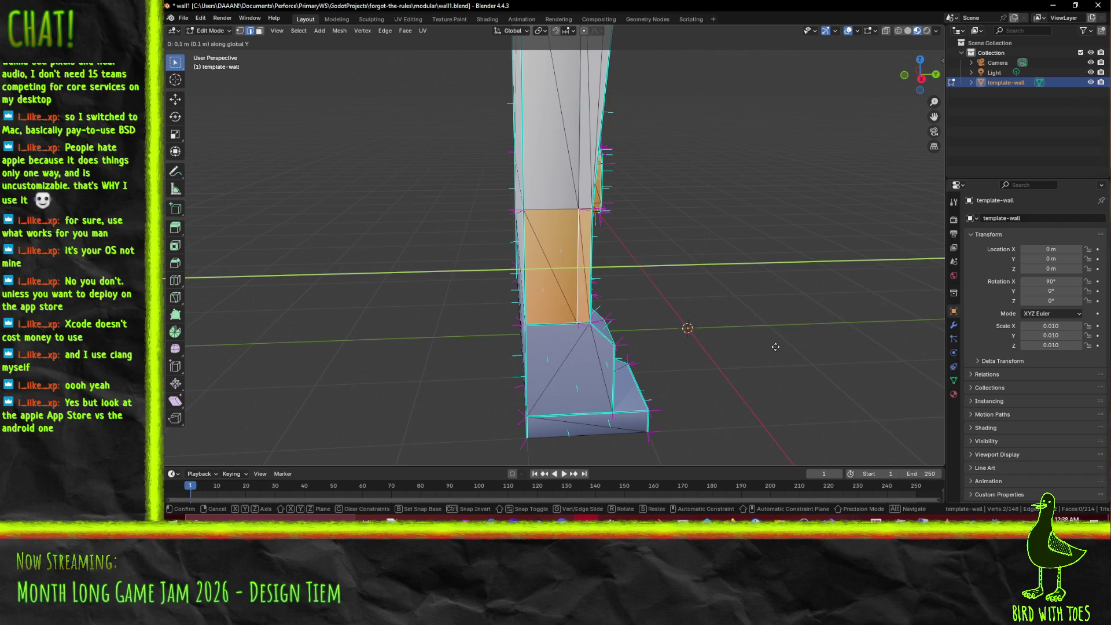
left_click(824, 334)
Step: Save wall1.blend
key("ctrl+s")
scroll(642, 294, "up", 5)
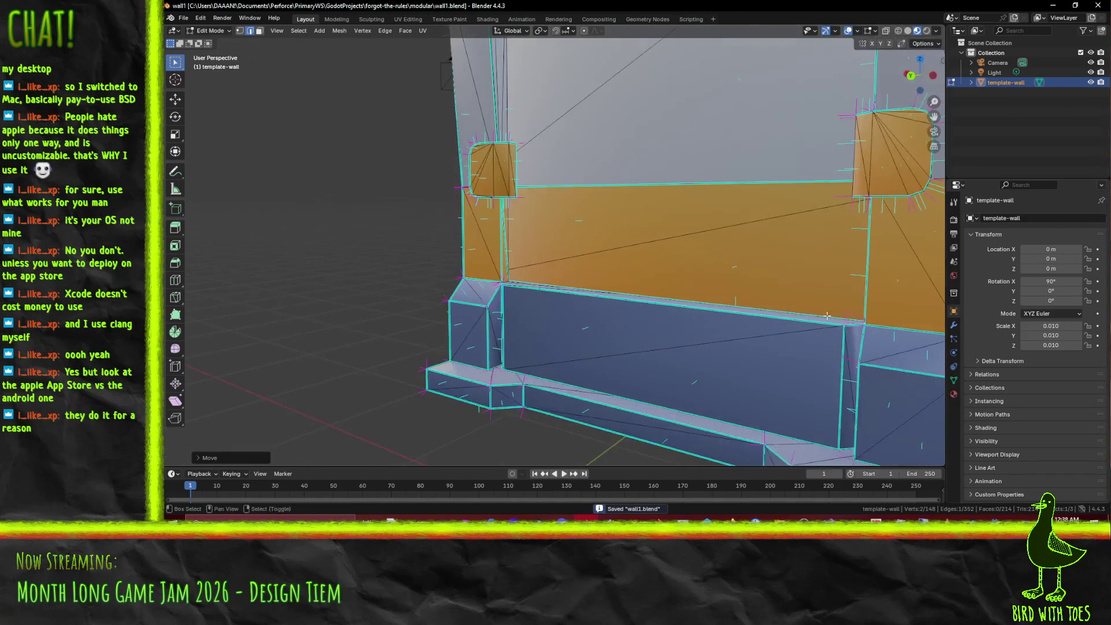
scroll(642, 294, "down", 3)
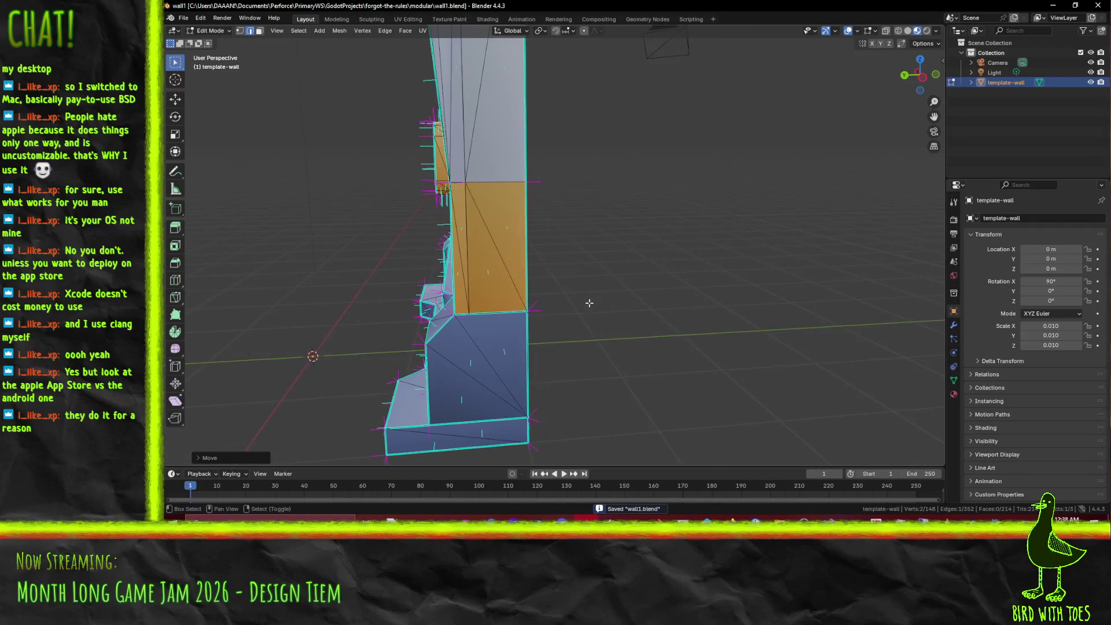
scroll(534, 303, "down", 4)
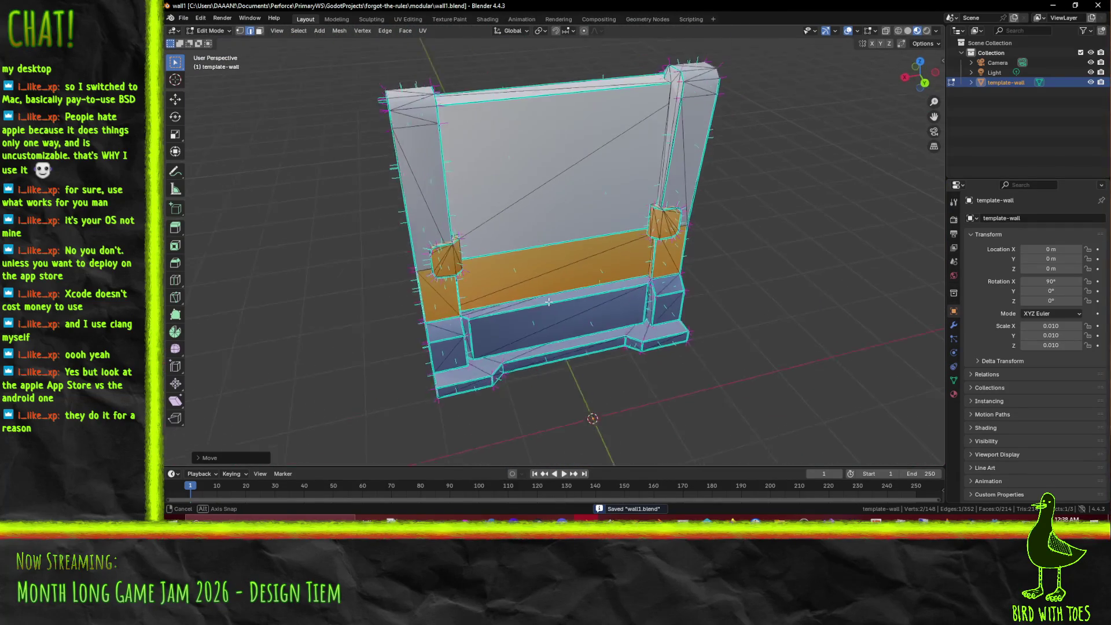
scroll(533, 303, "down", 5)
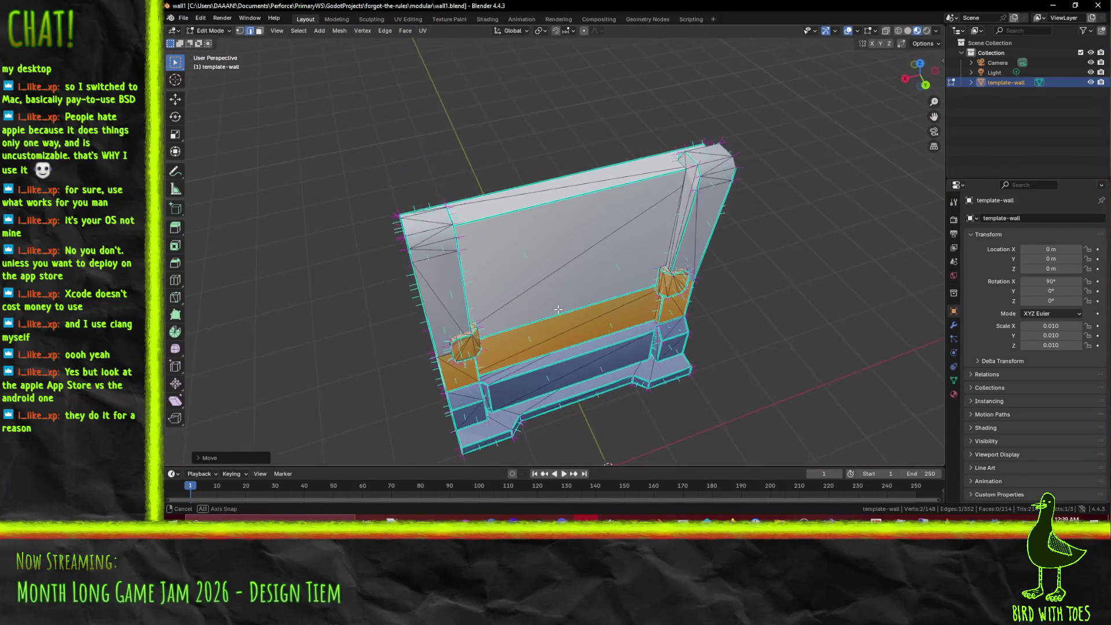
scroll(524, 313, "down", 5)
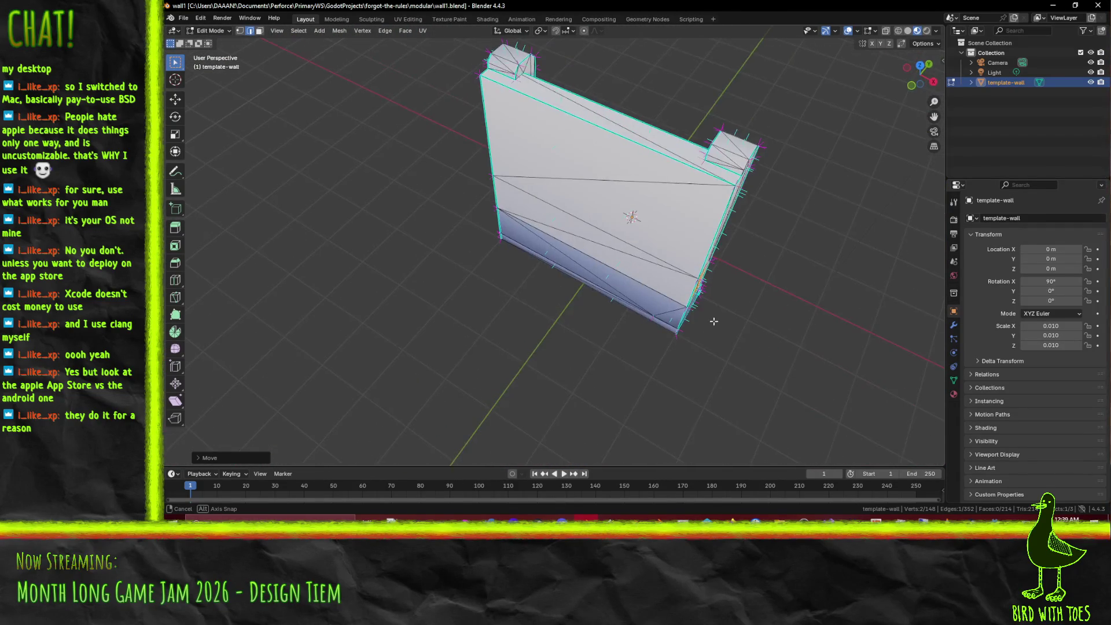
scroll(723, 302, "down", 5)
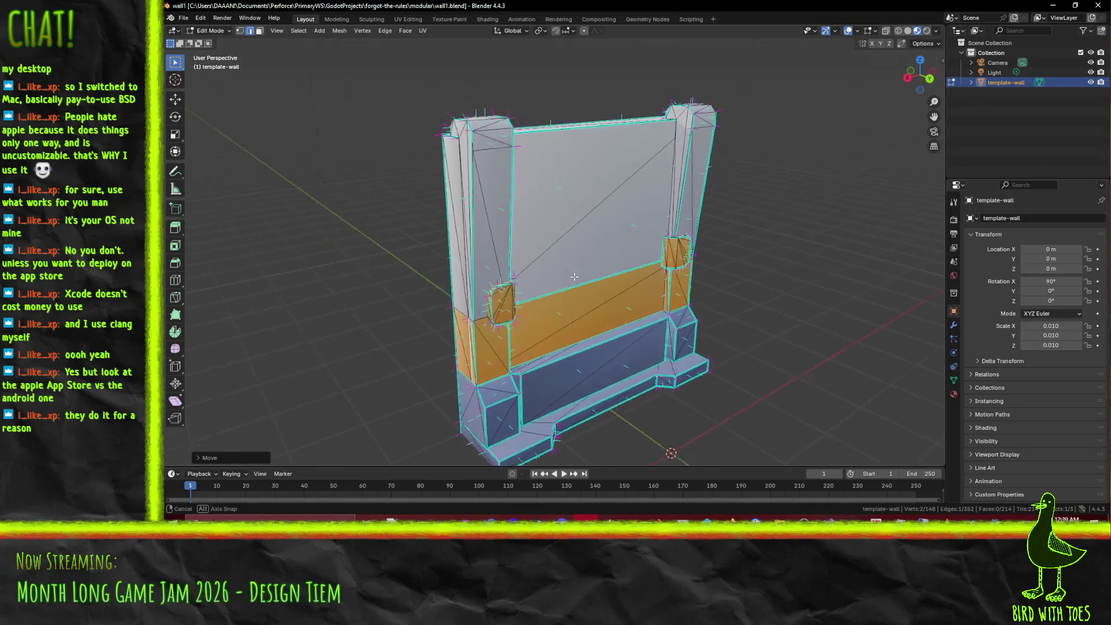
scroll(630, 347, "down", 5)
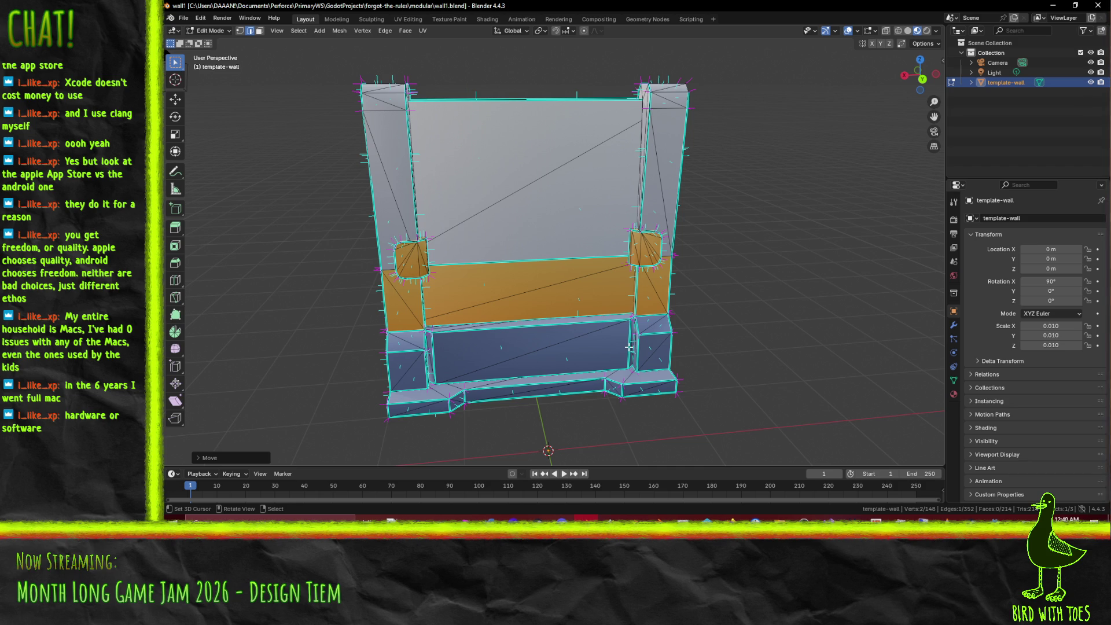
mouse_move(629, 347)
left_mouse_down()
mouse_move(584, 322)
mouse_move(561, 327)
mouse_move(597, 319)
mouse_move(689, 210)
mouse_move(578, 138)
mouse_move(581, 151)
mouse_move(534, 144)
left_mouse_up()
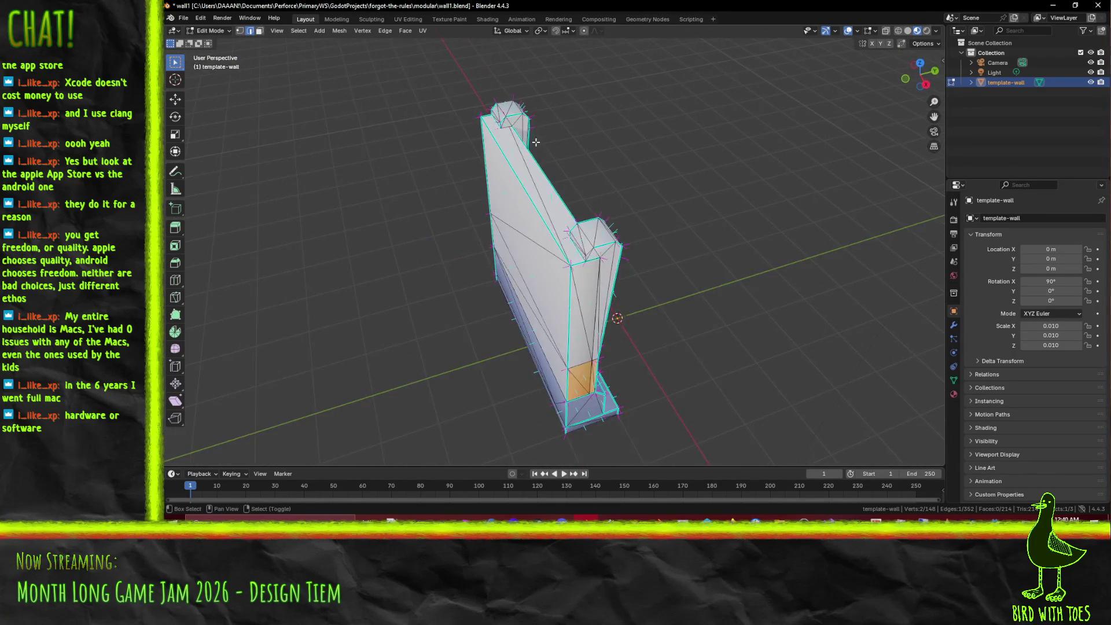
Step: Add a second side-pillar edge to the selection and mark both edges sharp
left_click(506, 133, "shift")
key("ctrl+e")
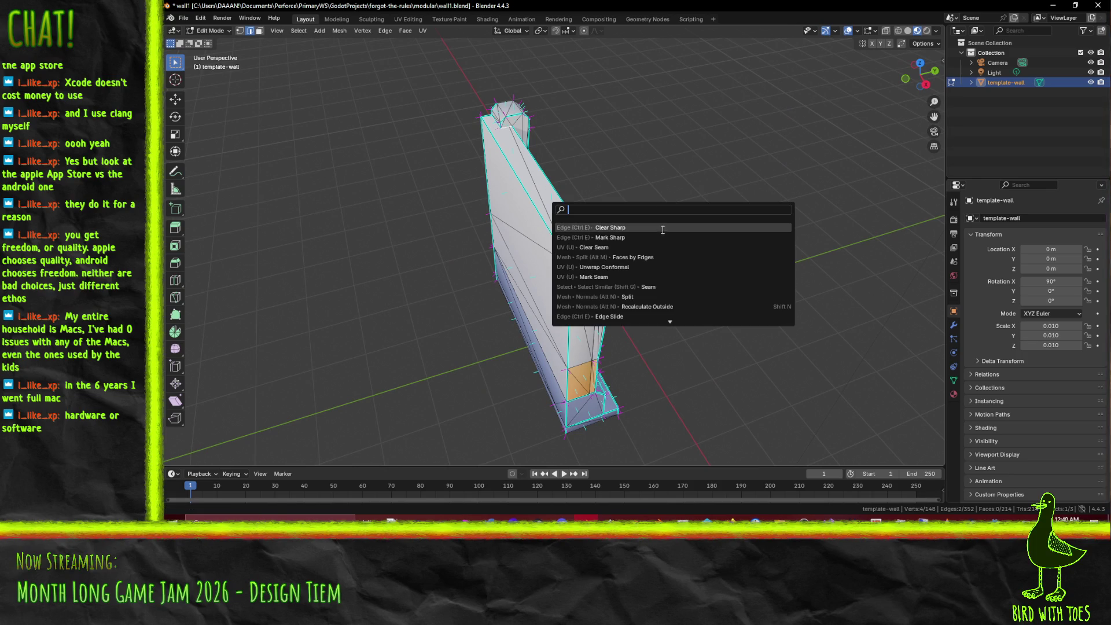
left_click(741, 257)
mouse_move(741, 259)
left_mouse_down()
mouse_move(709, 297)
mouse_move(554, 246)
mouse_move(589, 268)
mouse_move(591, 290)
mouse_move(666, 309)
left_mouse_up()
Step: Save wall1.blend, leave Edit Mode, and switch to Godot
key("ctrl+s")
key("Tab")
key("Tab")
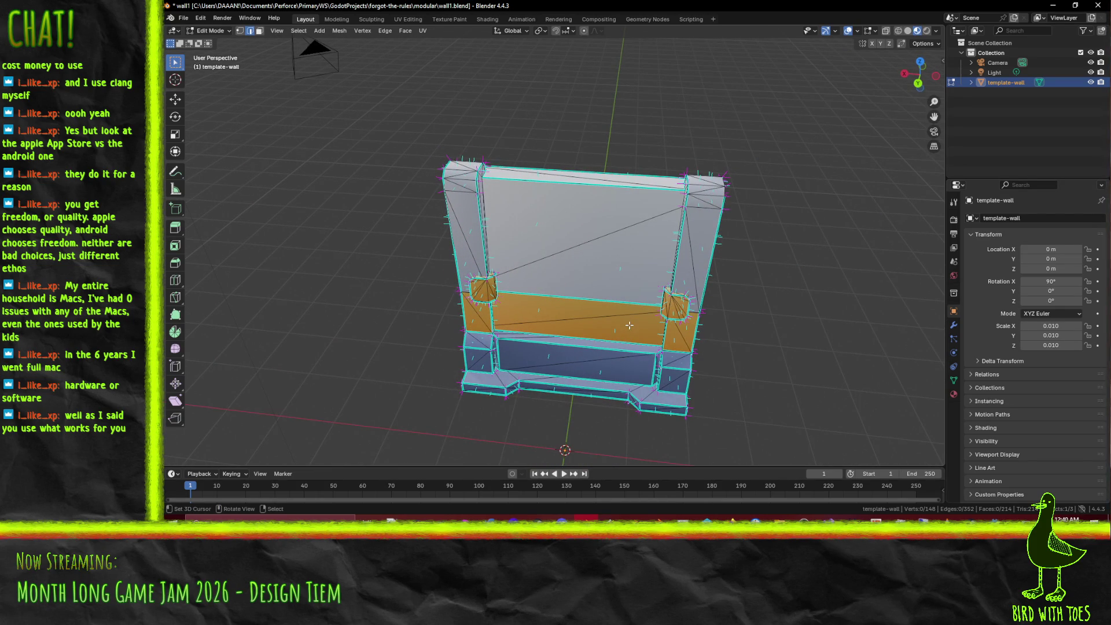
key("alt+Tab")
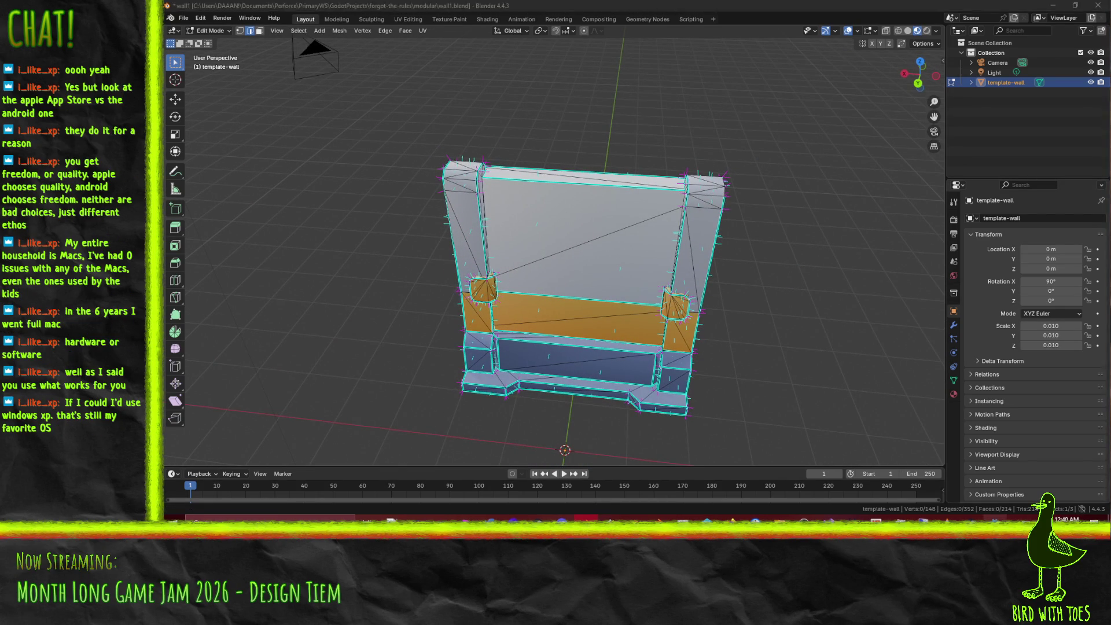
Step: Orbit and zoom Godot's viewport onto the reimported template wall, then return to Blender
mouse_move(716, 318)
left_mouse_down()
mouse_move(632, 294)
mouse_move(665, 285)
left_mouse_up()
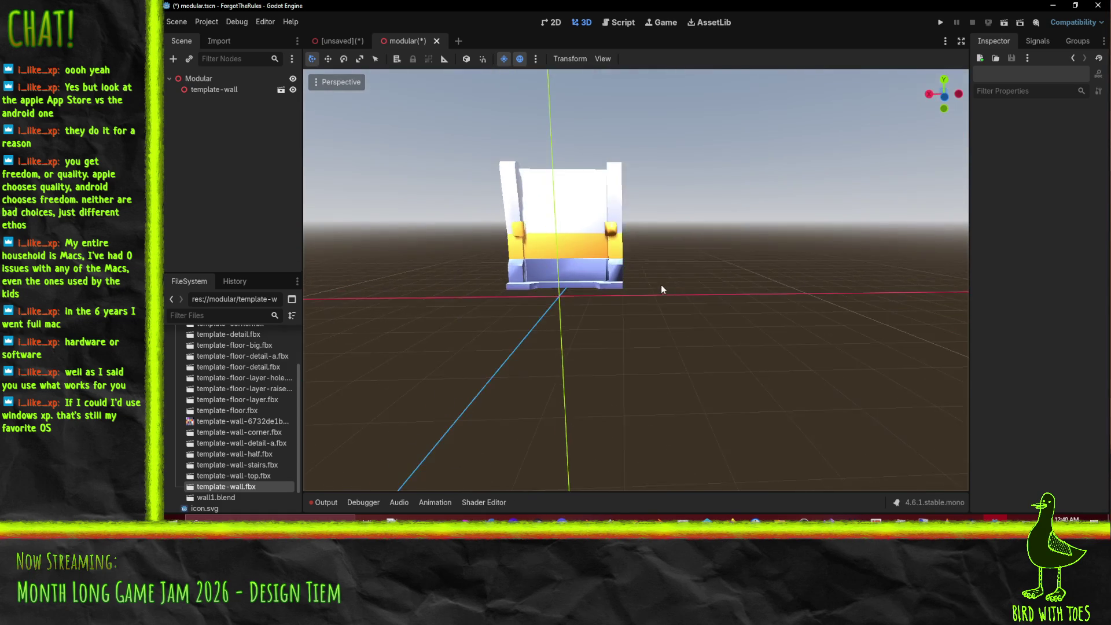
scroll(462, 175, "up", 5)
mouse_move(462, 175)
left_mouse_down()
mouse_move(587, 228)
mouse_move(629, 224)
mouse_move(598, 289)
mouse_move(623, 242)
mouse_move(633, 505)
left_mouse_up()
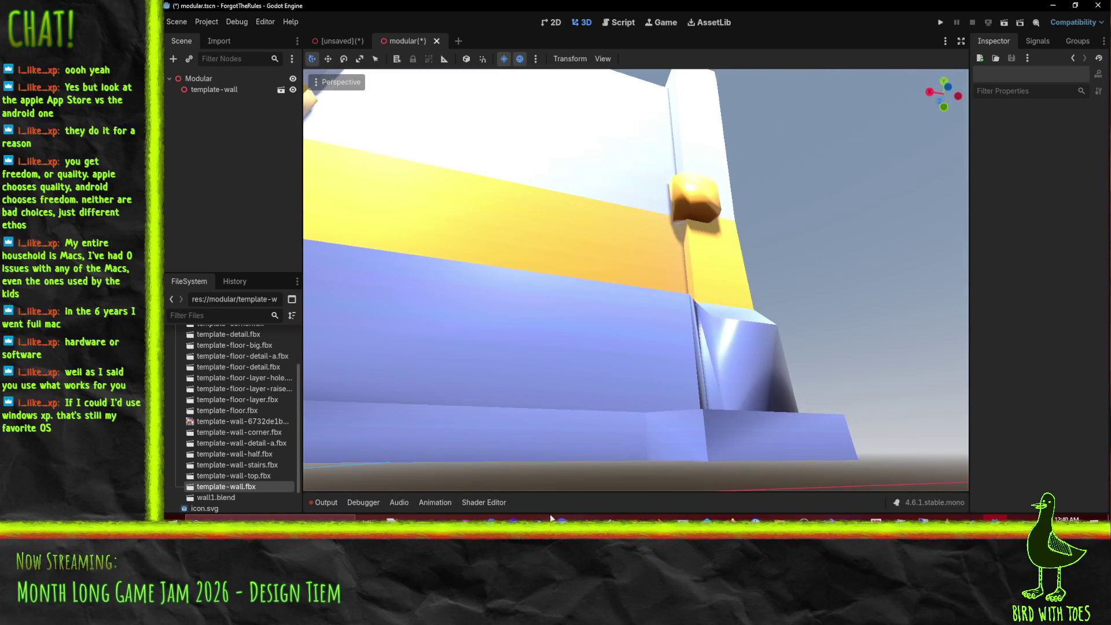
left_click(996, 518)
mouse_move(779, 333)
left_mouse_down()
mouse_move(625, 235)
mouse_move(667, 258)
left_mouse_up()
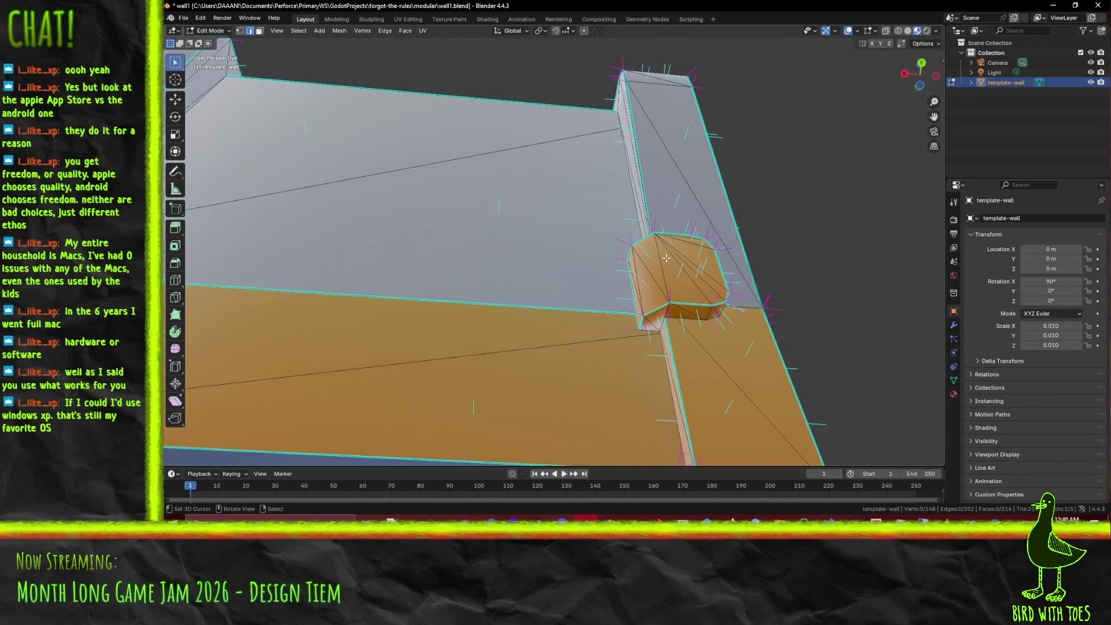
Step: Switch to wireframe shading and begin selecting the edges around the pillar's small block
mouse_move(667, 259)
left_mouse_down()
mouse_move(772, 242)
mouse_move(613, 301)
mouse_move(693, 315)
mouse_move(653, 284)
left_mouse_up()
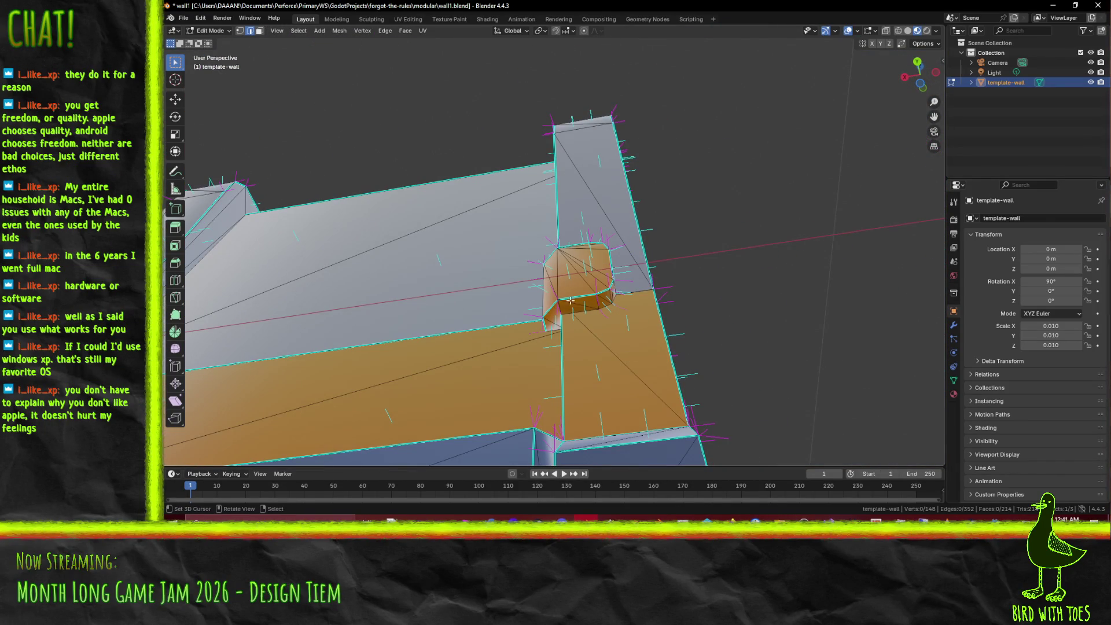
left_click_drag(589, 318, 587, 316)
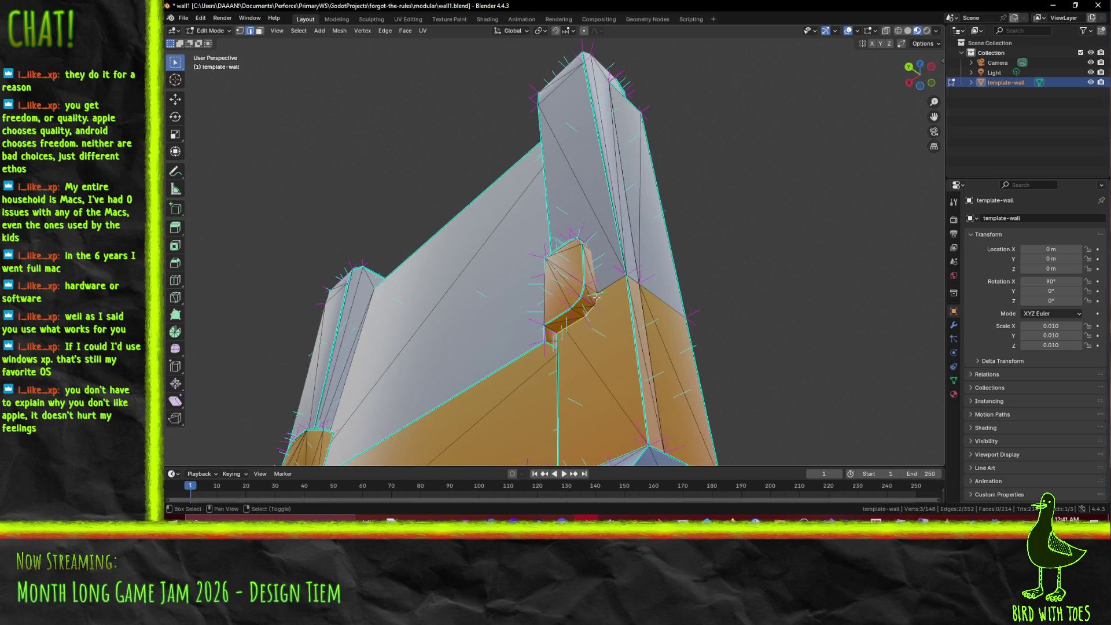
left_click(595, 275, "shift")
left_click_drag(595, 276, 586, 285)
key("z")
left_click(585, 288)
left_click(587, 294, "shift")
left_click(587, 295, "shift")
scroll(579, 300, "up", 4)
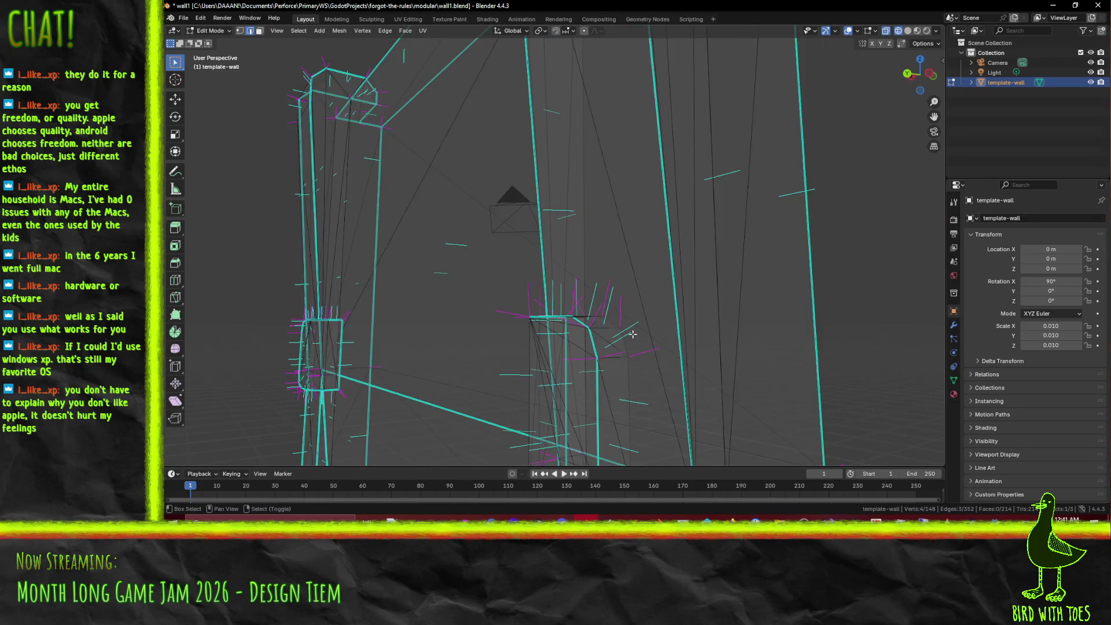
left_click(573, 305, "ctrl")
mouse_move(573, 305)
left_mouse_down()
mouse_move(626, 294)
mouse_move(608, 223)
mouse_move(543, 258)
mouse_move(550, 265)
mouse_move(554, 237)
mouse_move(591, 200)
left_mouse_up()
left_click(612, 302, "ctrl")
Step: Finish selecting the remaining pillar-block edges from other viewing angles
left_click(590, 240, "shift")
left_click(600, 244, "shift")
left_click_drag(599, 258, 618, 177)
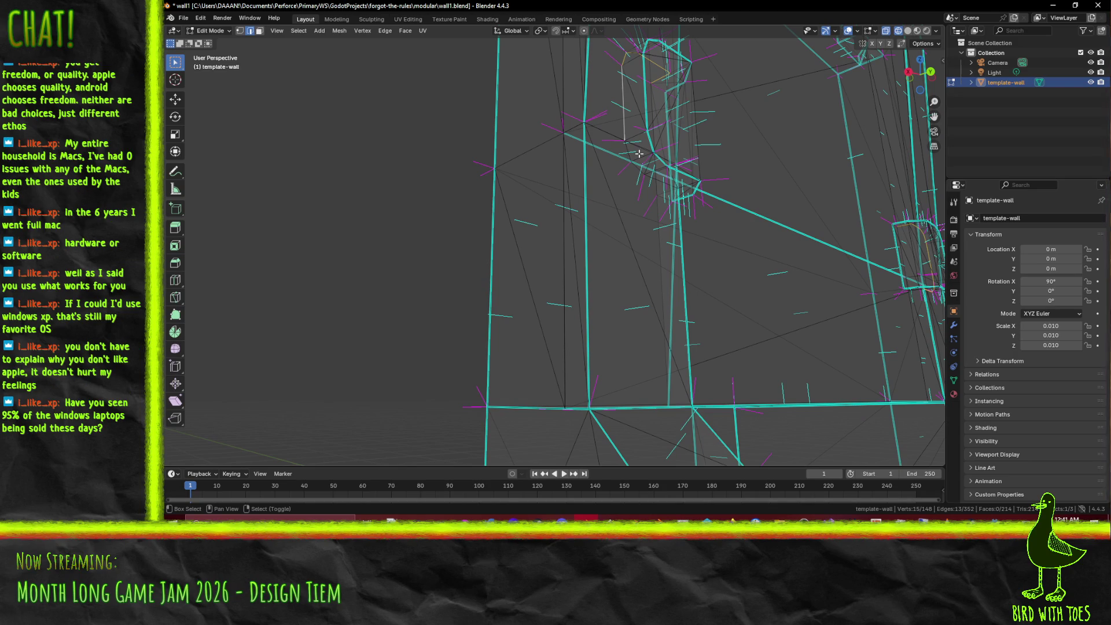
scroll(635, 160, "up", 3)
mouse_move(635, 160)
left_mouse_down()
mouse_move(665, 243)
mouse_move(642, 220)
mouse_move(509, 212)
mouse_move(503, 235)
mouse_move(575, 288)
mouse_move(729, 232)
mouse_move(489, 149)
mouse_move(587, 227)
mouse_move(582, 271)
mouse_move(567, 188)
left_mouse_up()
left_click(640, 179, "shift")
left_click(671, 197, "shift")
left_click(509, 212, "shift")
left_click(567, 188, "shift")
Step: Return to Material Preview, mark the selected block edges sharp, and save wall1.blend
key("z")
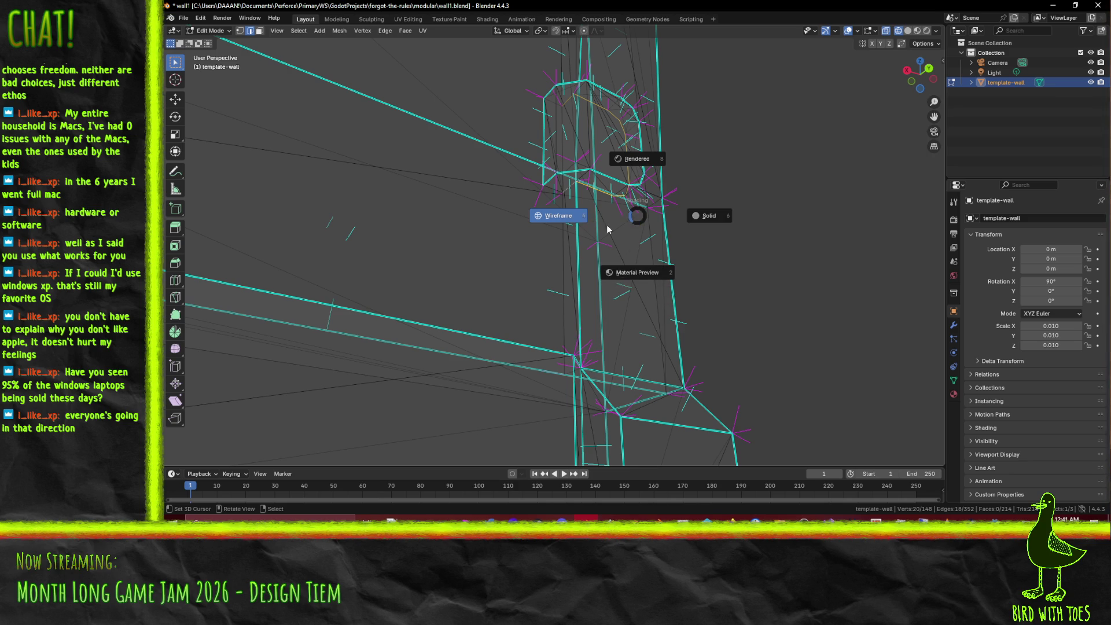
left_click(649, 277)
key("F3")
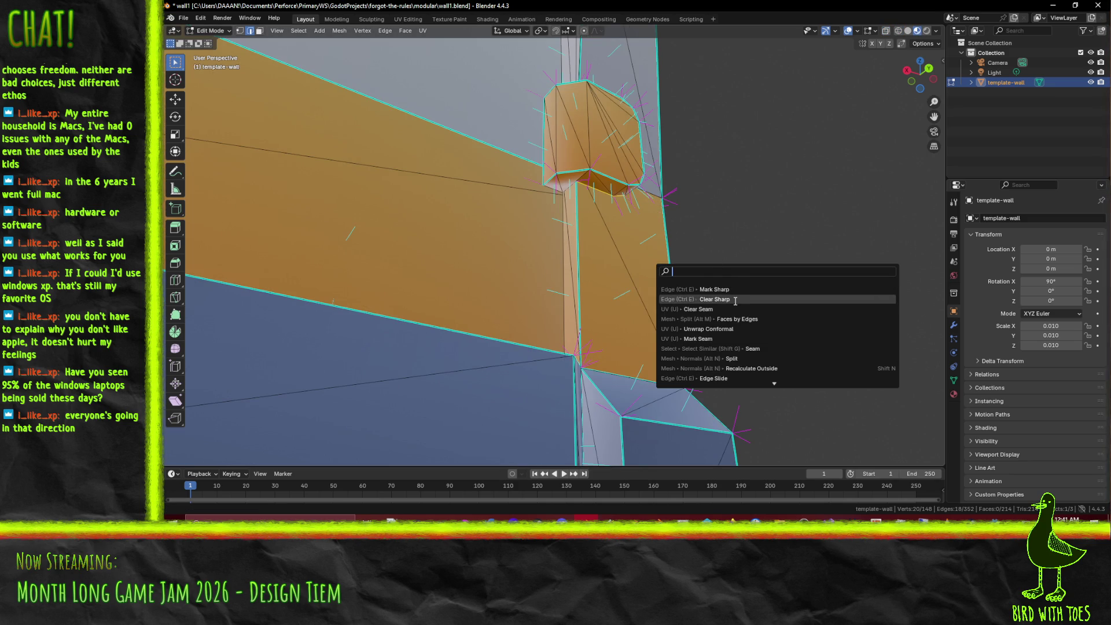
left_click(735, 289)
key("alt+a")
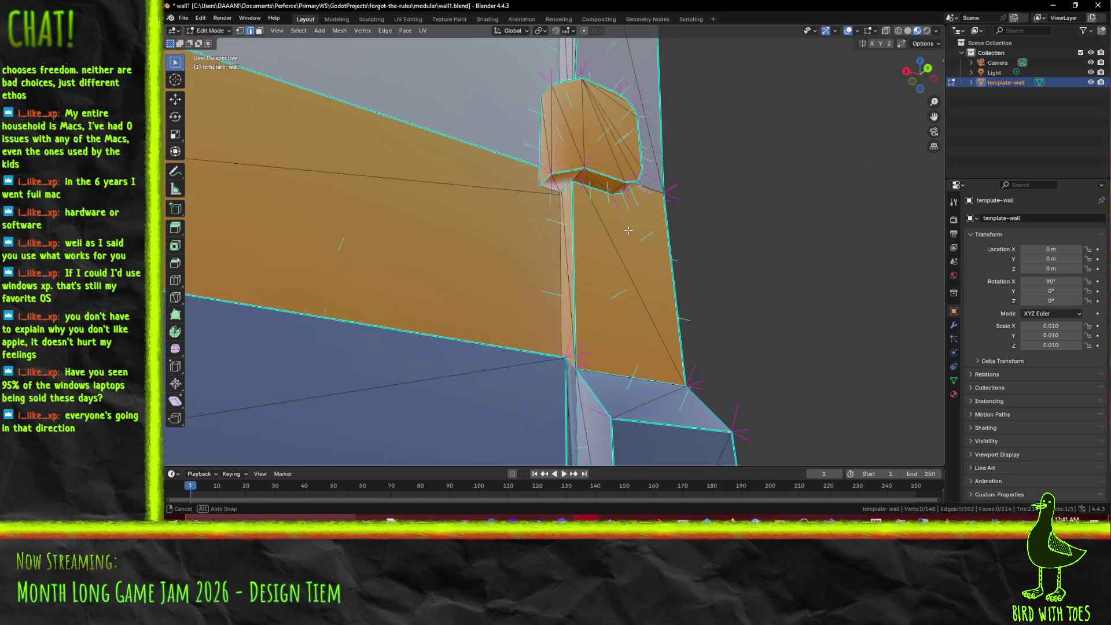
mouse_move(627, 278)
left_mouse_down()
mouse_move(520, 248)
mouse_move(477, 162)
mouse_move(557, 249)
mouse_move(465, 221)
mouse_move(643, 328)
mouse_move(547, 280)
mouse_move(590, 276)
left_mouse_up()
key("ctrl+s")
Step: Export the wall through File > Export > FBX, overwriting template-wall.fbx in the modular folder
key("Tab")
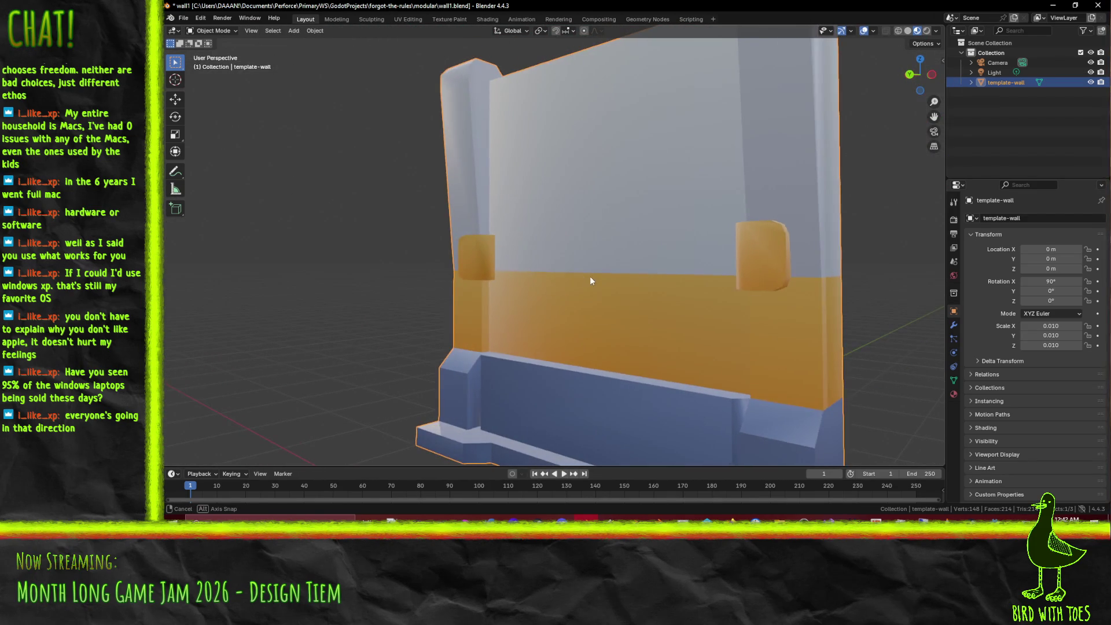
key("Tab")
left_click(179, 20)
left_click(180, 21)
left_click(179, 22)
mouse_move(230, 169)
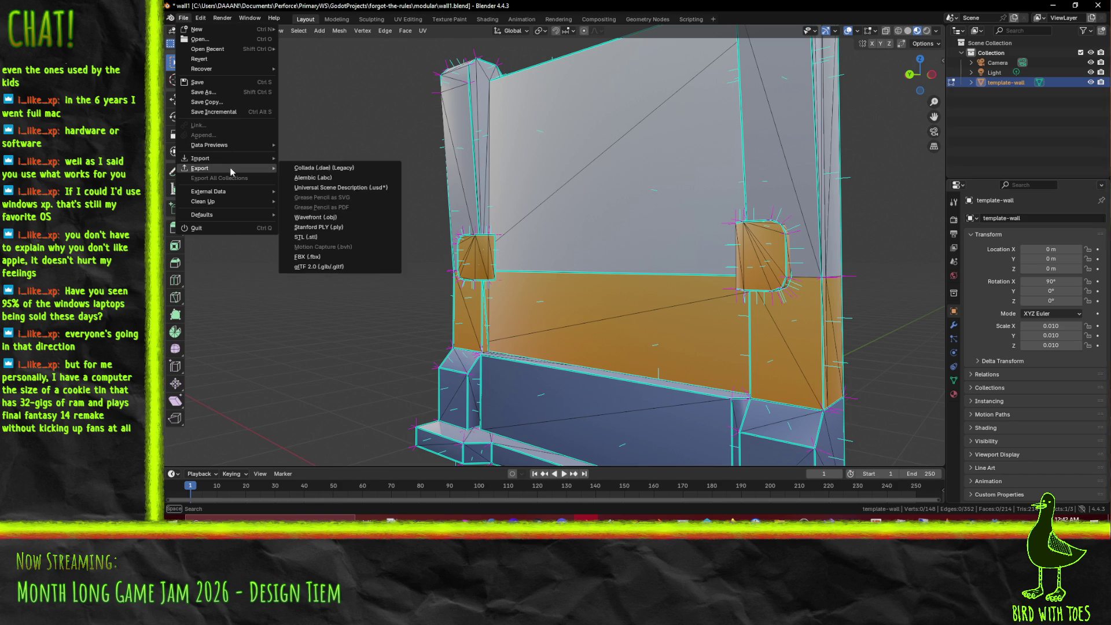
left_click(346, 258)
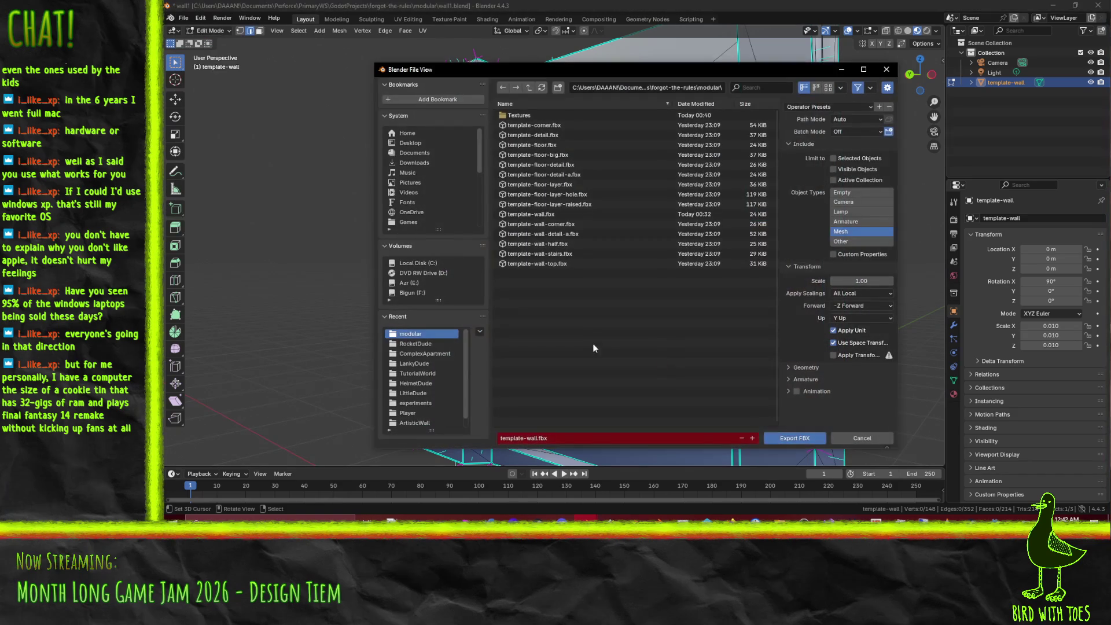
left_click(793, 440)
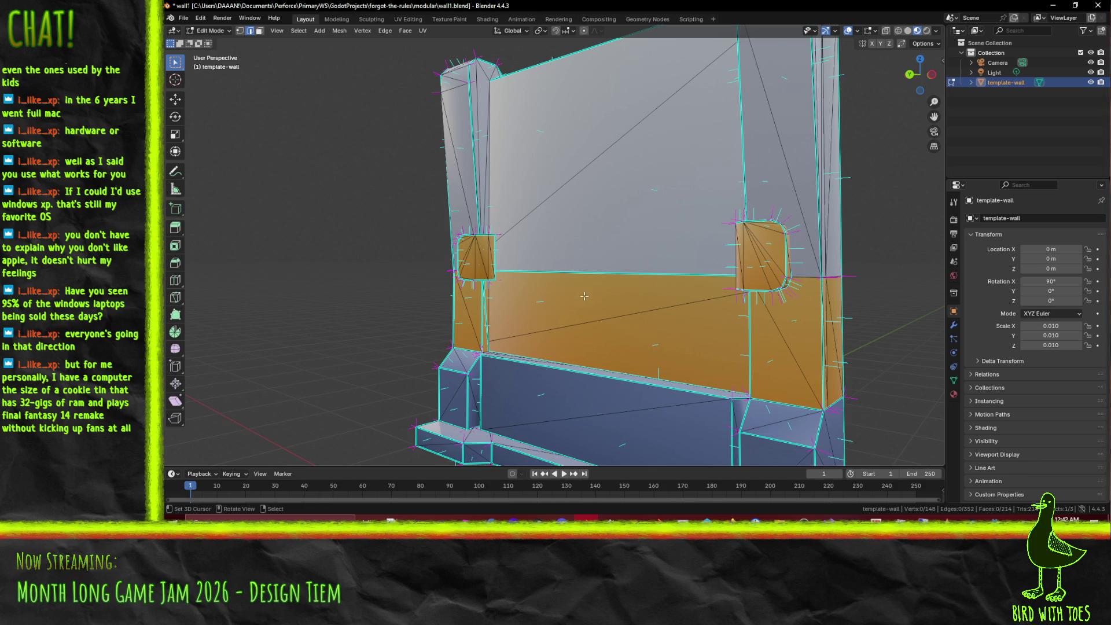
Step: Select an edge along the wall's lower orange band and mark it sharp
mouse_move(584, 290)
left_mouse_down()
mouse_move(633, 336)
mouse_move(555, 231)
left_mouse_up()
scroll(633, 327, "up", 5)
left_click(429, 174)
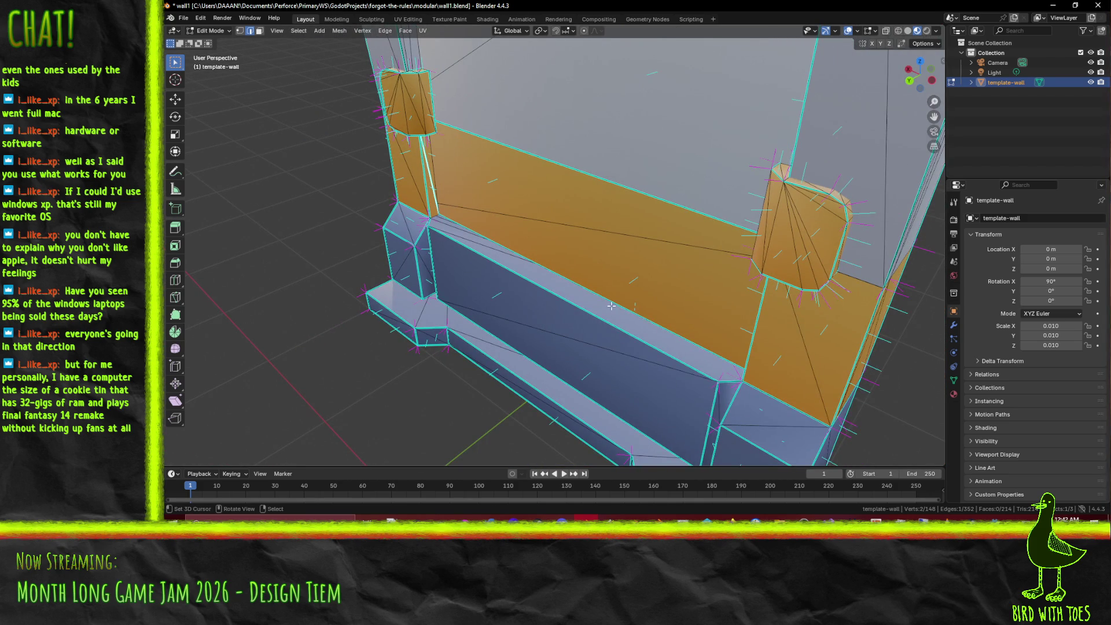
key("F3")
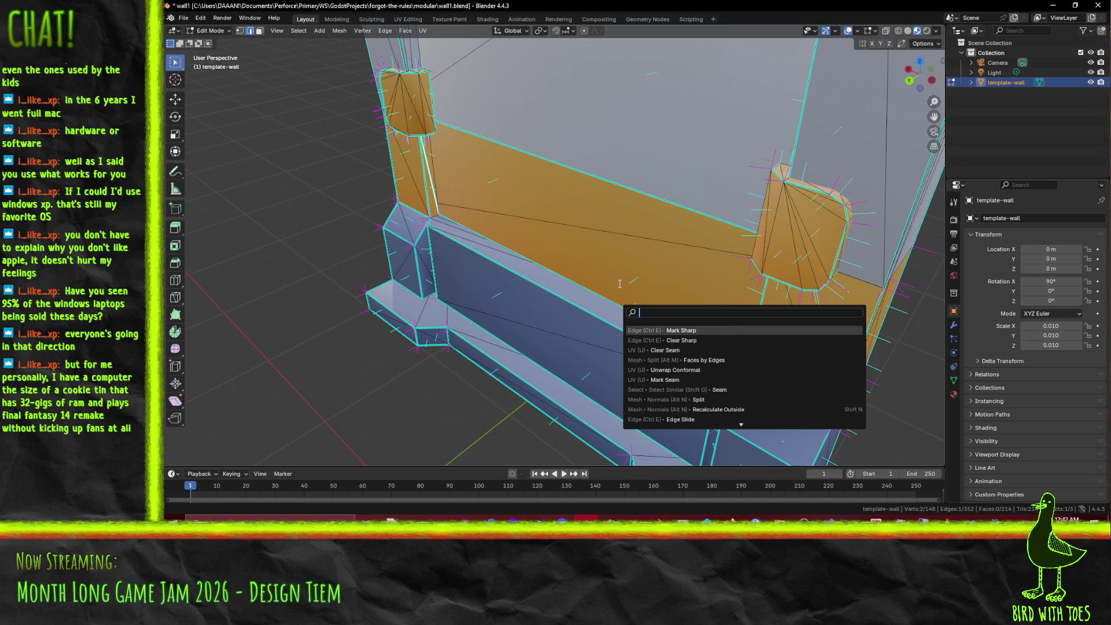
left_click(718, 332)
mouse_move(537, 282)
left_mouse_down()
mouse_move(543, 254)
mouse_move(564, 257)
mouse_move(523, 259)
mouse_move(534, 259)
mouse_move(502, 145)
mouse_move(524, 39)
mouse_move(532, 60)
mouse_move(623, 51)
mouse_move(605, 222)
mouse_move(591, 214)
left_mouse_up()
left_click(183, 18)
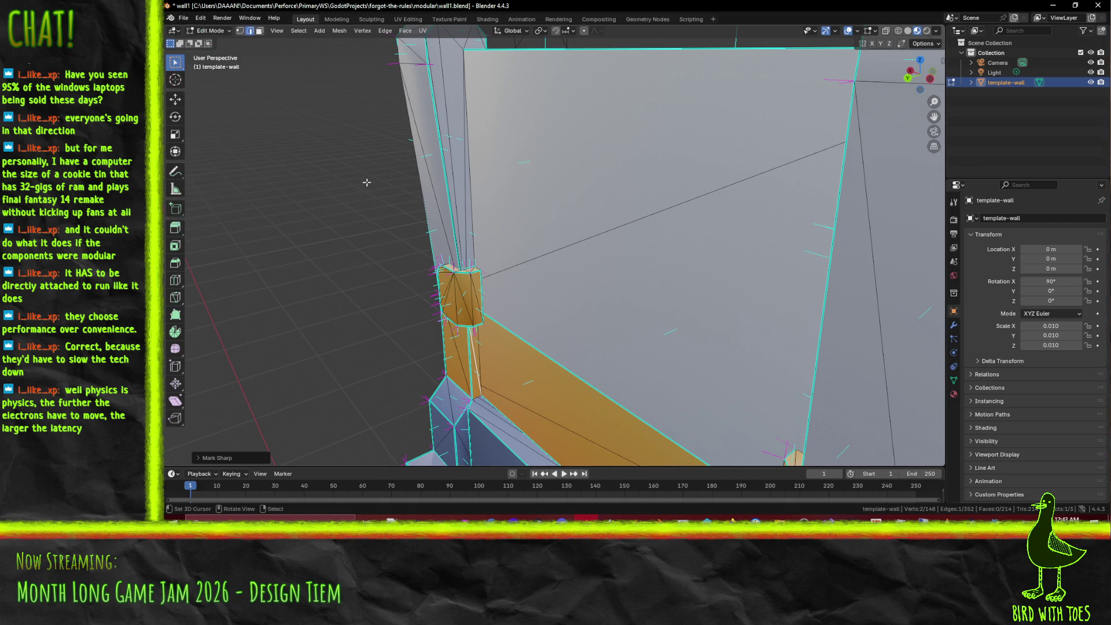
Step: Open template-wall.fbx's Advanced Import Settings from the FileSystem dock and rotate the preview frontward
left_click(995, 517)
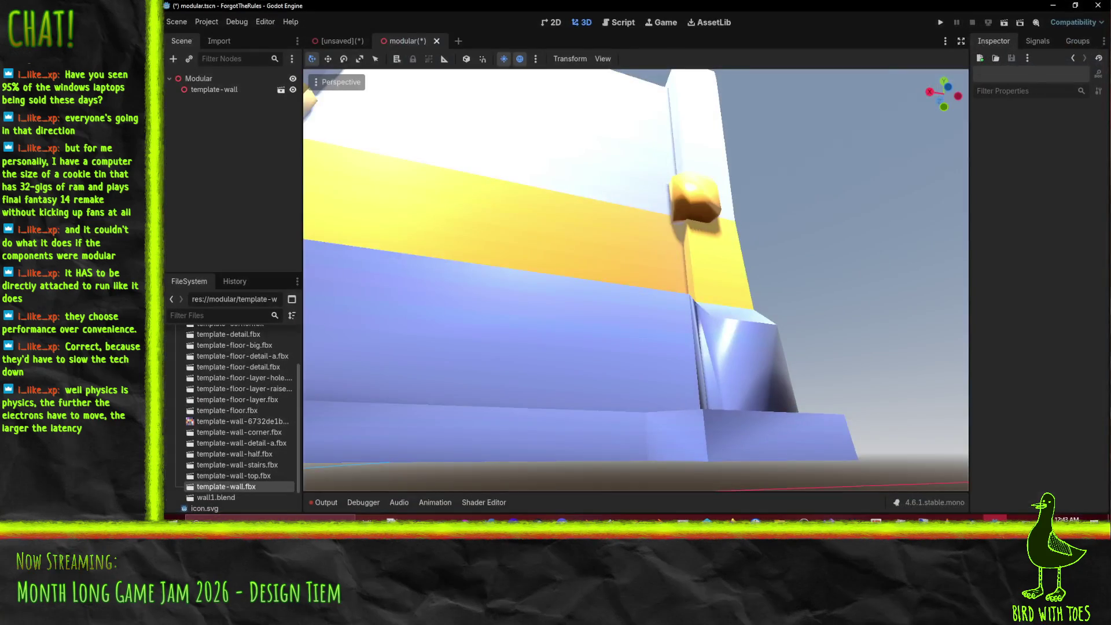
scroll(837, 284, "down", 5)
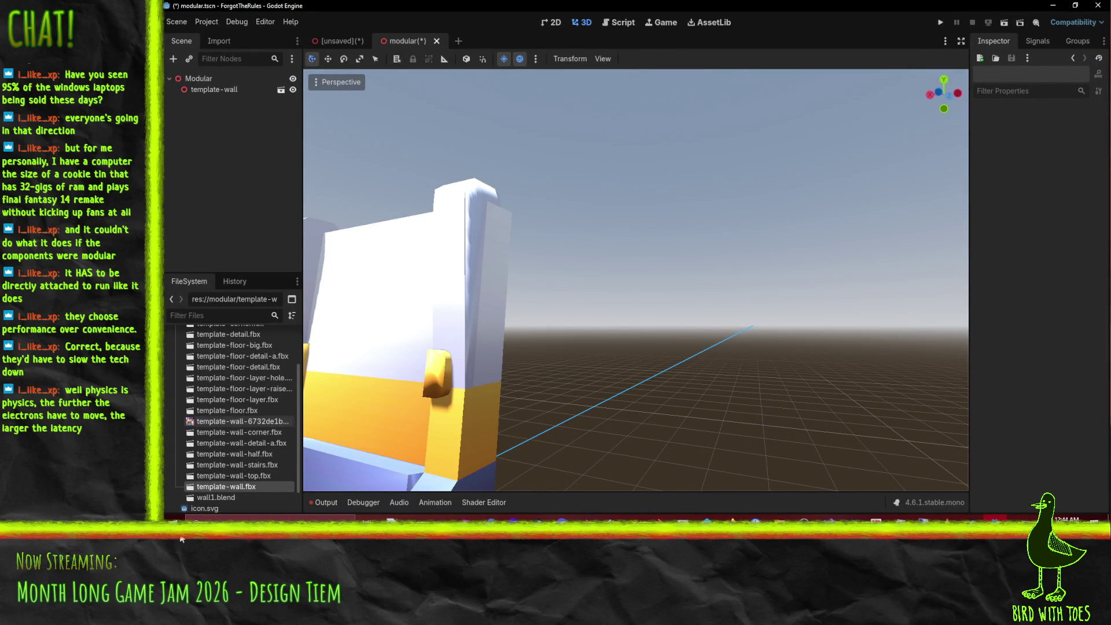
double_click(226, 488)
mouse_move(572, 343)
left_mouse_down()
mouse_move(654, 339)
mouse_move(677, 317)
mouse_move(569, 322)
mouse_move(608, 342)
mouse_move(585, 343)
mouse_move(644, 339)
mouse_move(619, 258)
left_mouse_up()
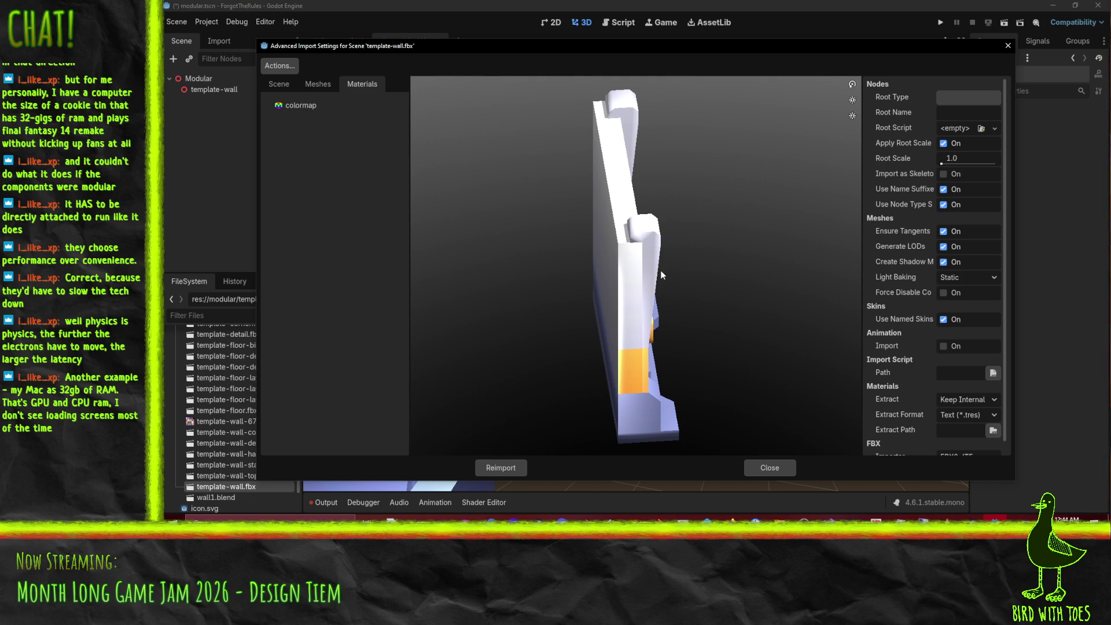
Step: Orbit the wall preview to check shading, close Advanced Import Settings, and zoom onto the wall's blue base
mouse_move(663, 245)
left_mouse_down()
mouse_move(509, 195)
mouse_move(633, 194)
mouse_move(630, 242)
mouse_move(606, 211)
mouse_move(534, 192)
mouse_move(613, 167)
mouse_move(599, 158)
mouse_move(550, 186)
mouse_move(531, 206)
mouse_move(536, 235)
mouse_move(520, 239)
mouse_move(566, 232)
mouse_move(591, 257)
left_mouse_up()
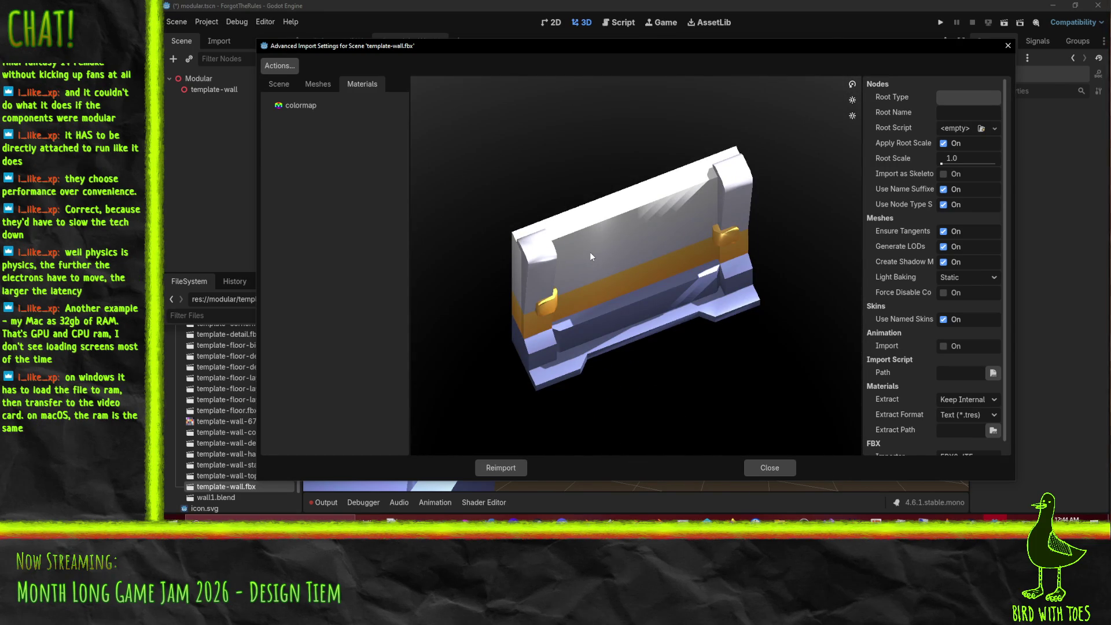
mouse_move(591, 256)
left_mouse_down()
mouse_move(627, 255)
mouse_move(643, 232)
mouse_move(602, 186)
mouse_move(530, 228)
mouse_move(543, 238)
left_mouse_up()
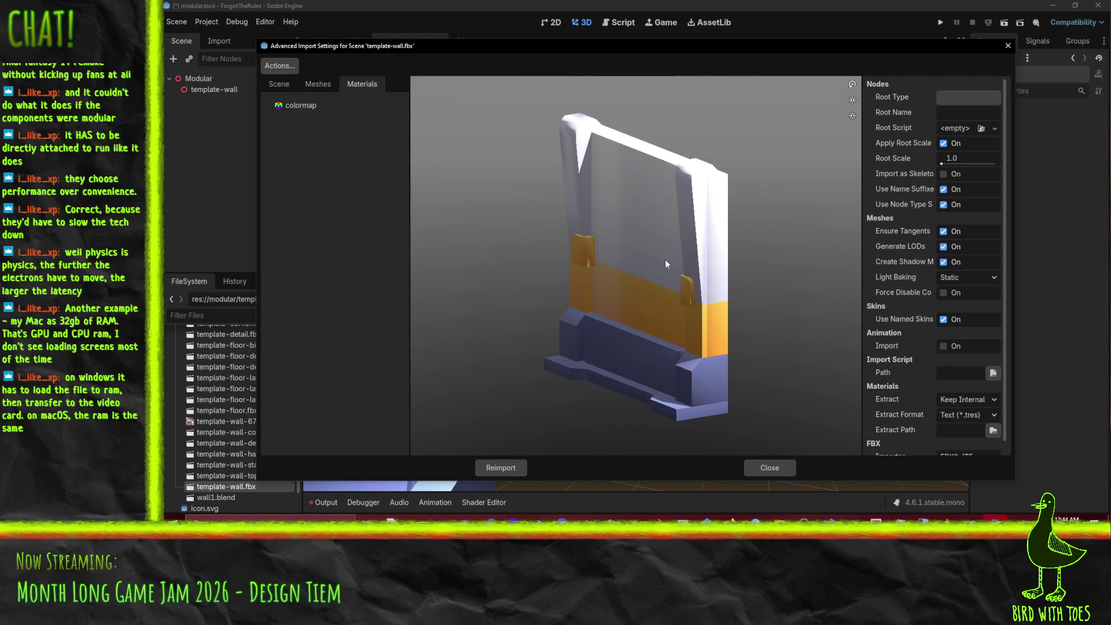
mouse_move(678, 282)
left_mouse_down()
mouse_move(660, 289)
mouse_move(755, 279)
mouse_move(732, 293)
left_mouse_up()
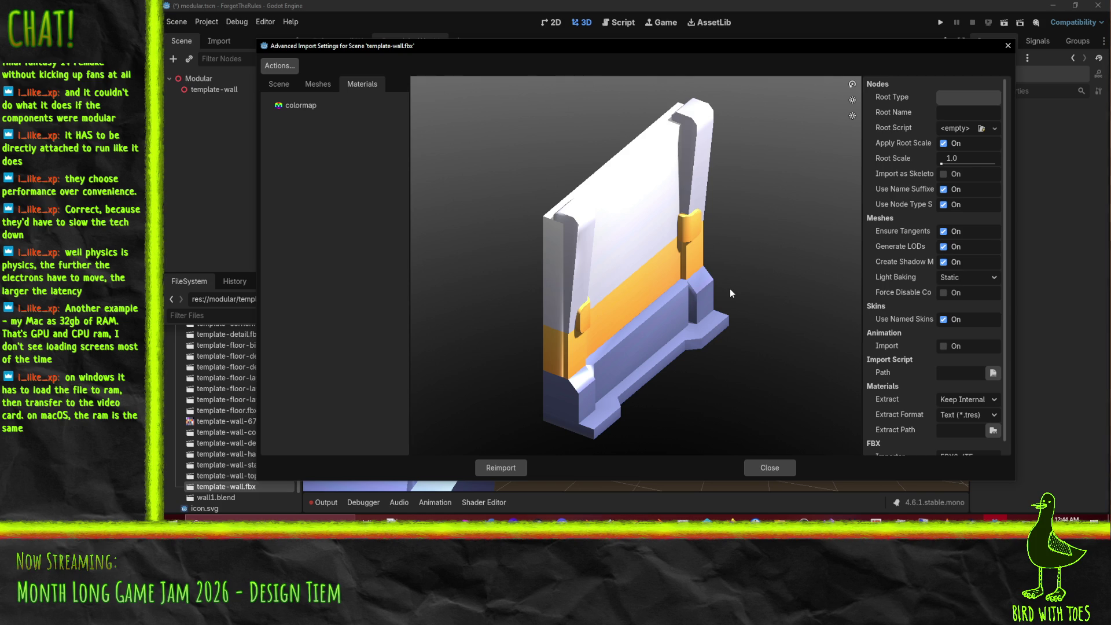
left_click(755, 473)
mouse_move(415, 309)
left_mouse_down()
mouse_move(516, 318)
mouse_move(681, 258)
mouse_move(669, 250)
mouse_move(694, 279)
left_mouse_up()
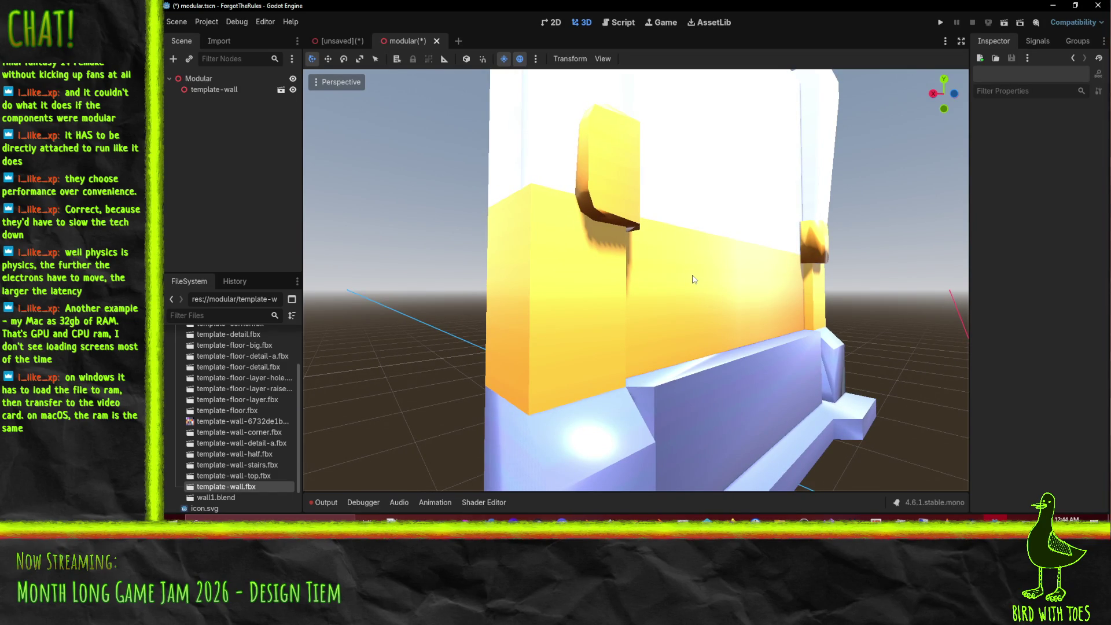
left_click_drag(738, 293, 699, 539)
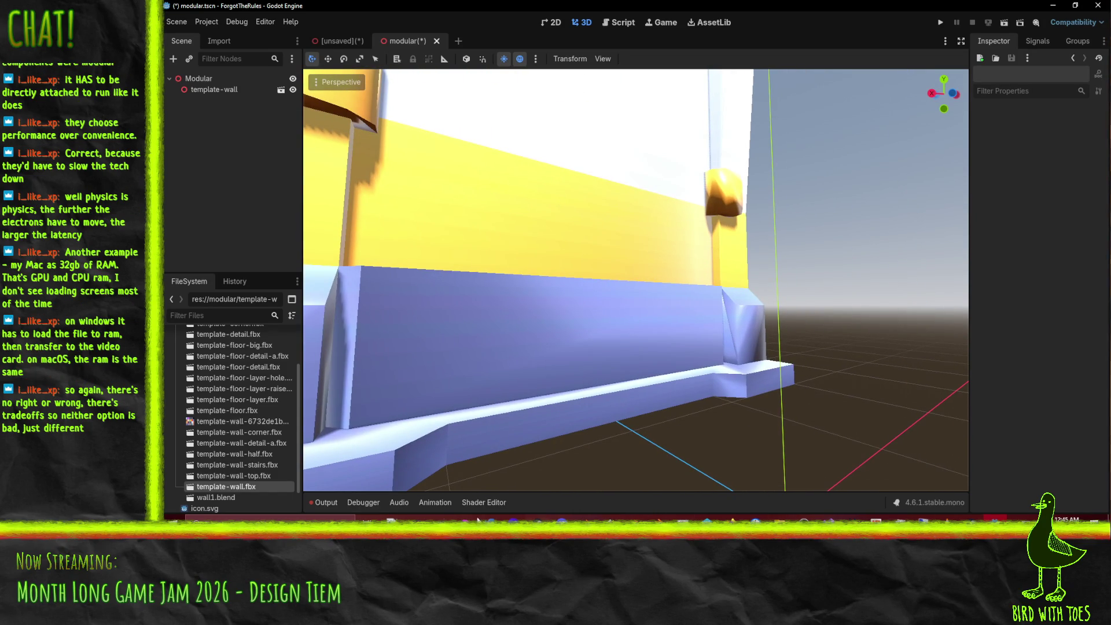
Step: Back in Blender, mark the selected base edges sharp with F3 Mark Sharp
left_click(610, 518)
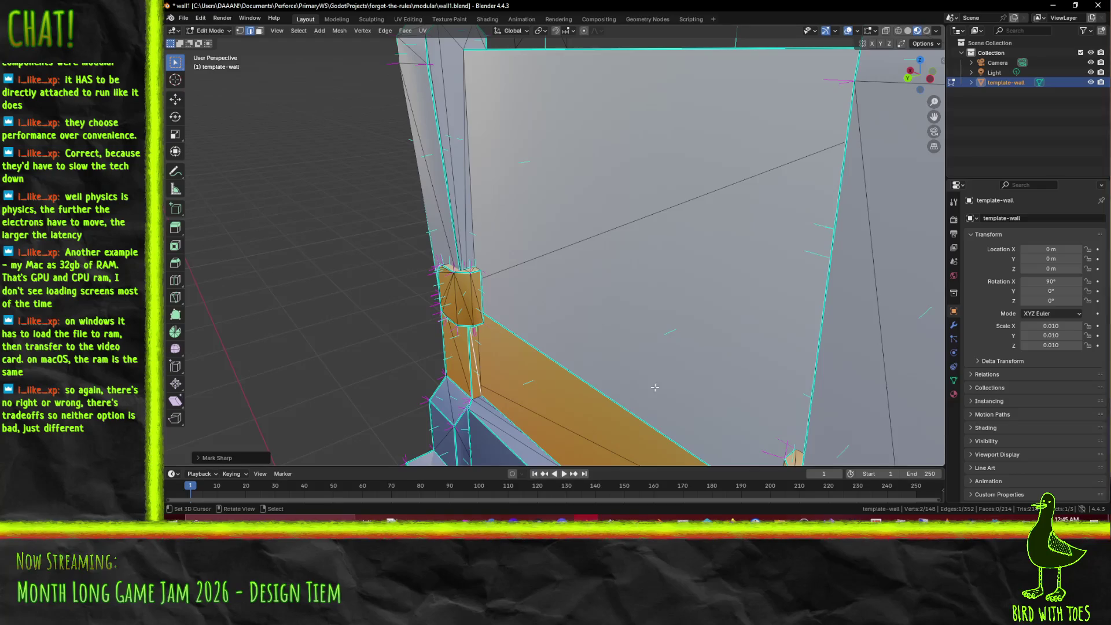
mouse_move(753, 394)
left_mouse_down()
mouse_move(588, 238)
mouse_move(614, 222)
mouse_move(727, 242)
mouse_move(587, 262)
mouse_move(590, 275)
mouse_move(473, 396)
left_mouse_up()
mouse_move(507, 309)
left_mouse_down()
mouse_move(586, 234)
mouse_move(637, 299)
left_mouse_up()
key("F3")
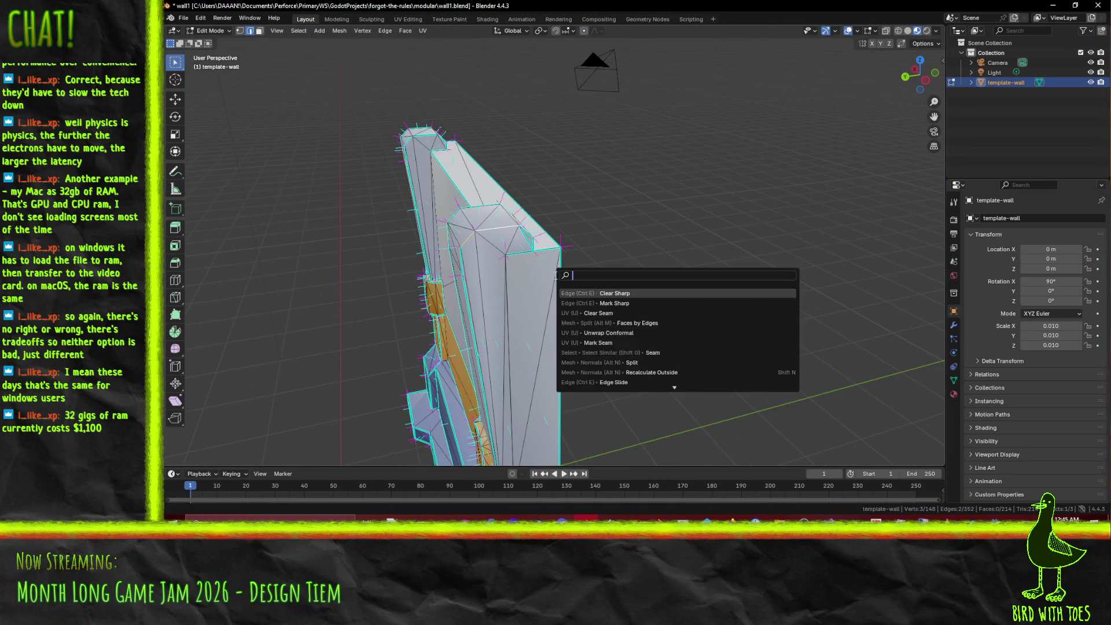
left_click(637, 300)
left_click(481, 238)
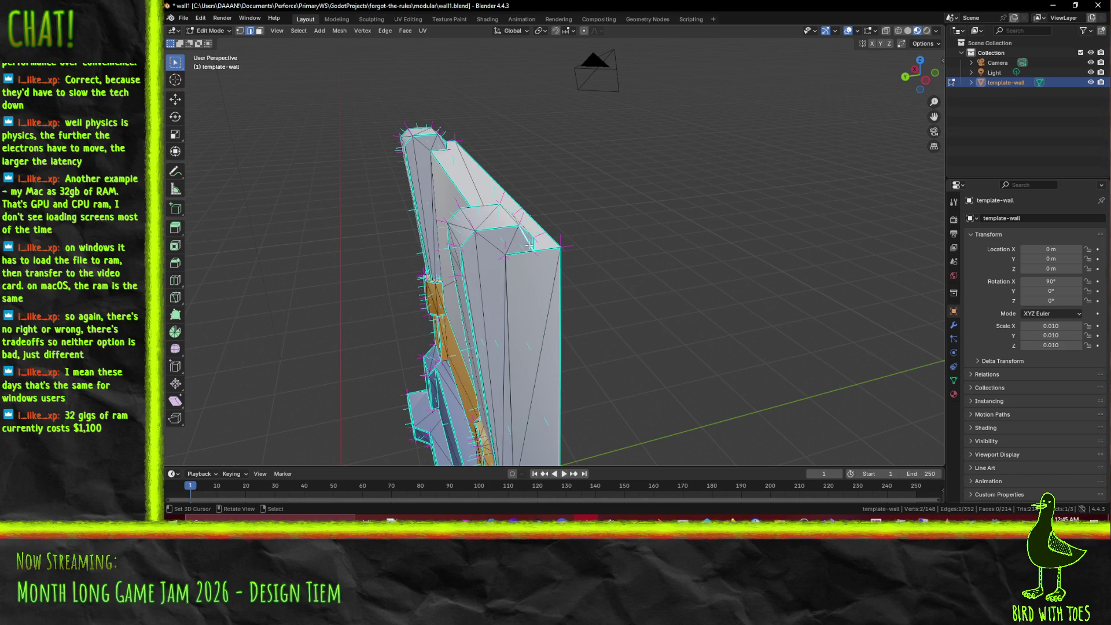
key("F3")
left_click(589, 264)
mouse_move(589, 263)
left_mouse_down()
mouse_move(492, 255)
mouse_move(579, 249)
mouse_move(522, 240)
mouse_move(610, 288)
left_mouse_up()
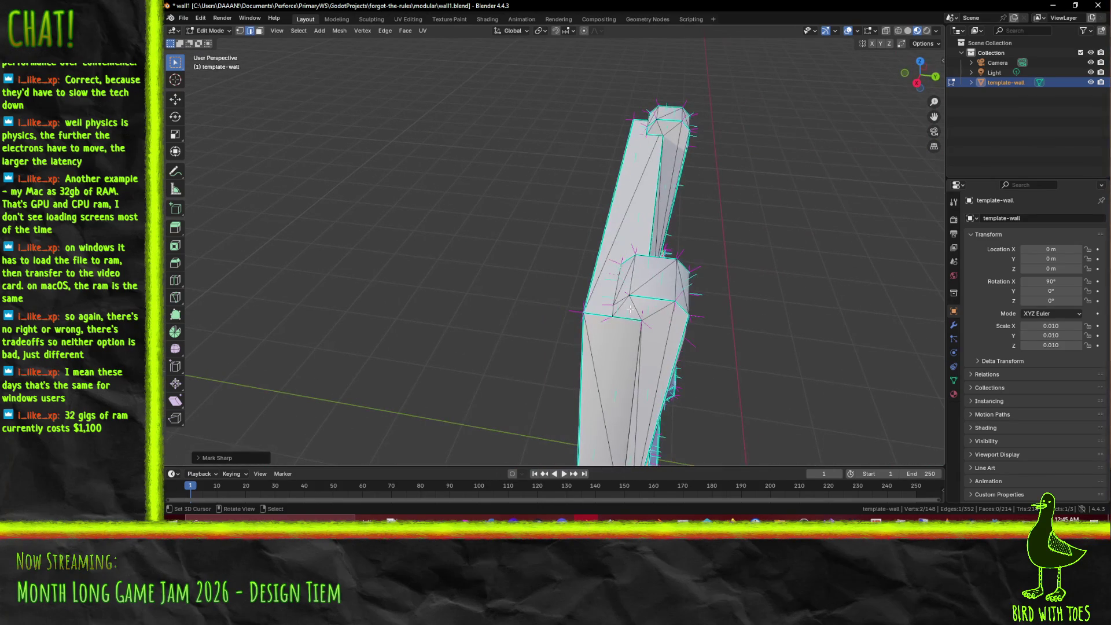
key("F3")
key("Return")
Step: Mark more edges sharp, including four vertical edges on the wall's right side
mouse_move(770, 301)
left_mouse_down()
mouse_move(781, 283)
mouse_move(671, 320)
mouse_move(752, 308)
mouse_move(425, 232)
mouse_move(603, 183)
mouse_move(659, 199)
mouse_move(544, 186)
mouse_move(700, 251)
mouse_move(679, 227)
mouse_move(543, 253)
mouse_move(555, 302)
mouse_move(803, 253)
mouse_move(603, 164)
left_mouse_up()
key("F3")
key("Return")
left_click_drag(677, 220, 860, 281)
key("F3")
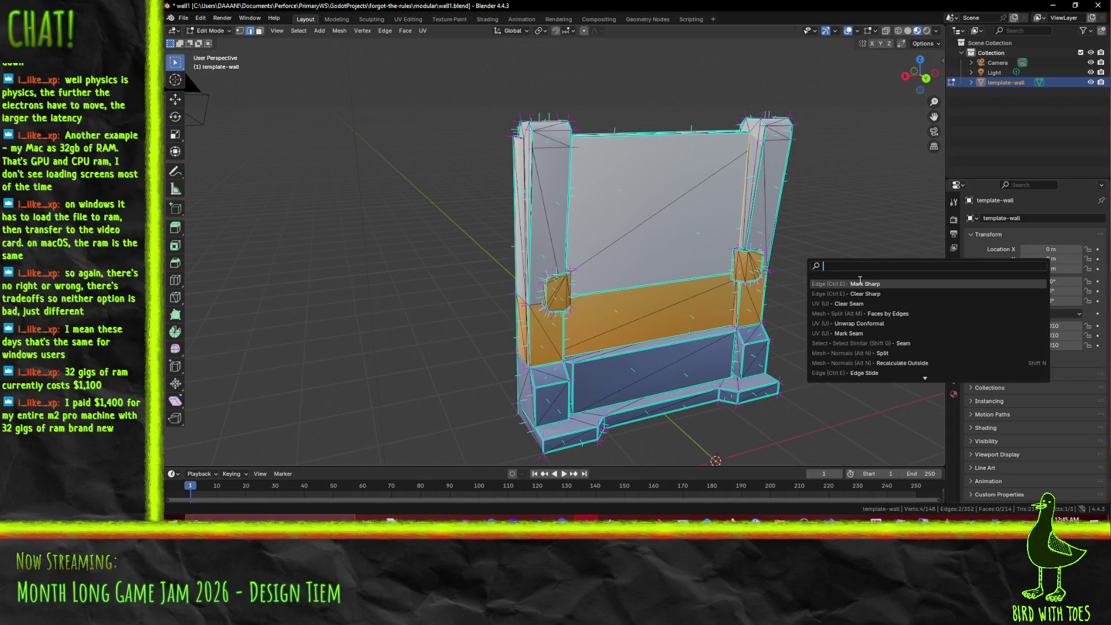
scroll(732, 311, "up", 5)
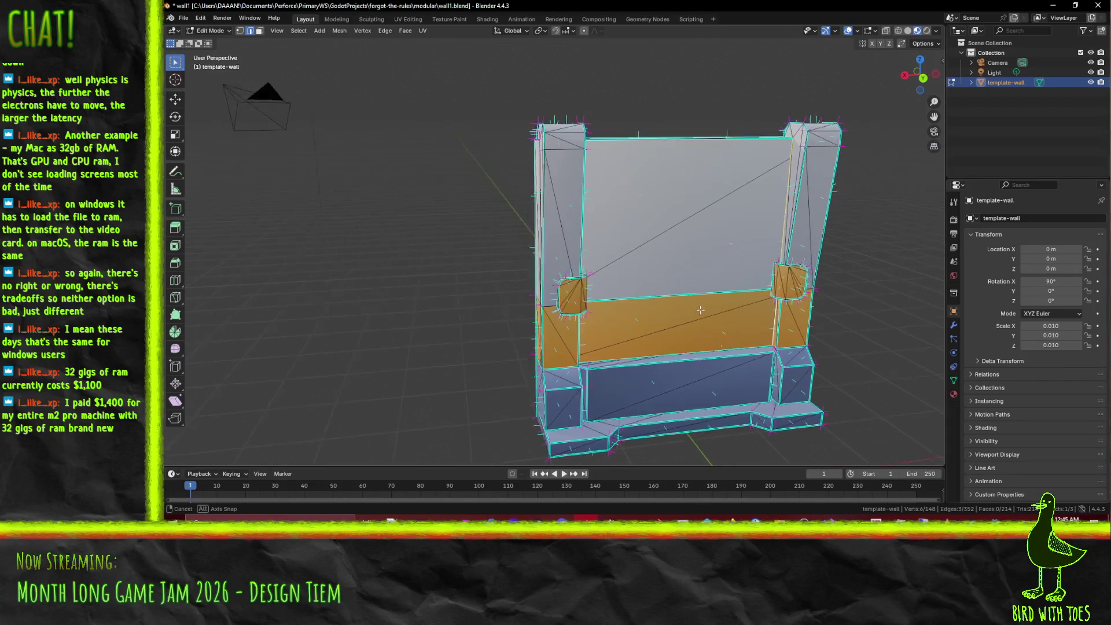
left_click_drag(732, 311, 631, 293)
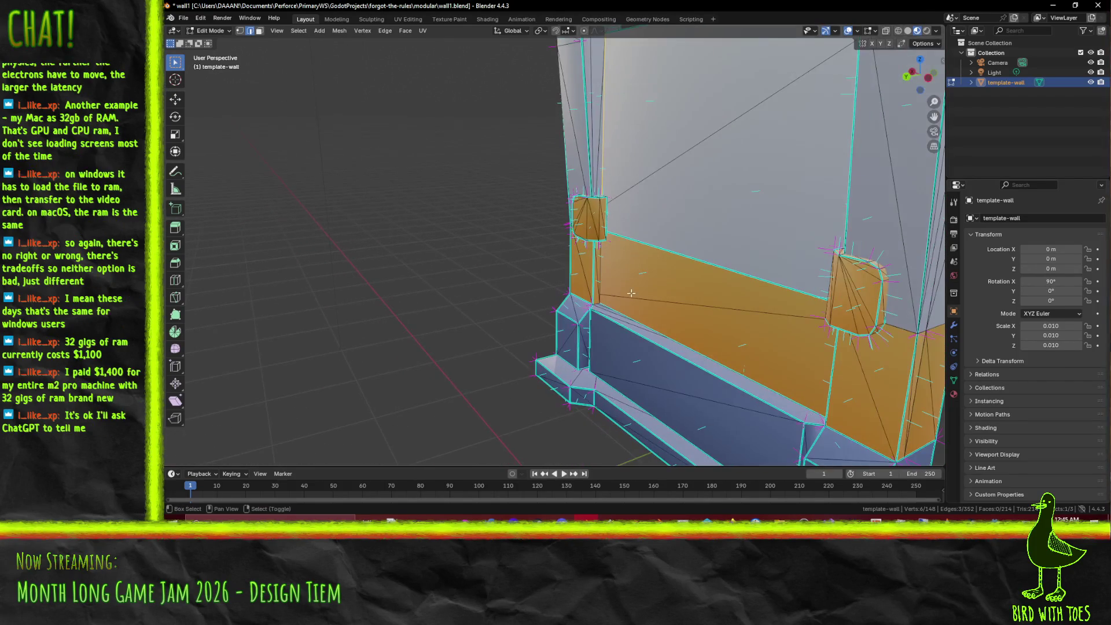
left_click(600, 273, "shift")
key("F3")
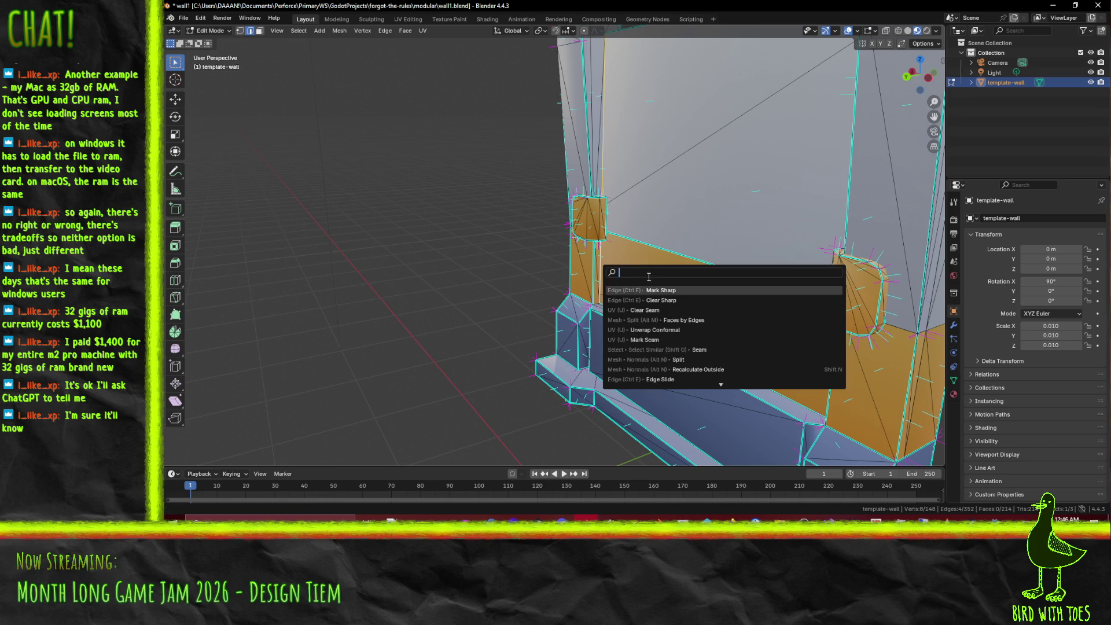
left_click(661, 287)
Step: Clear the edge selection and cycle shading from wireframe back to Material Preview
scroll(667, 260, "down", 3)
mouse_move(666, 260)
left_mouse_down()
mouse_move(665, 243)
mouse_move(663, 272)
mouse_move(570, 274)
mouse_move(618, 243)
left_mouse_up()
left_click(570, 273)
key("z")
left_click(493, 250)
key("z")
left_click(586, 314)
left_click_drag(587, 314, 324, 133)
Step: Re-export the wall as template-wall.fbx via File > Export > FBX and return to Godot
left_click(183, 18)
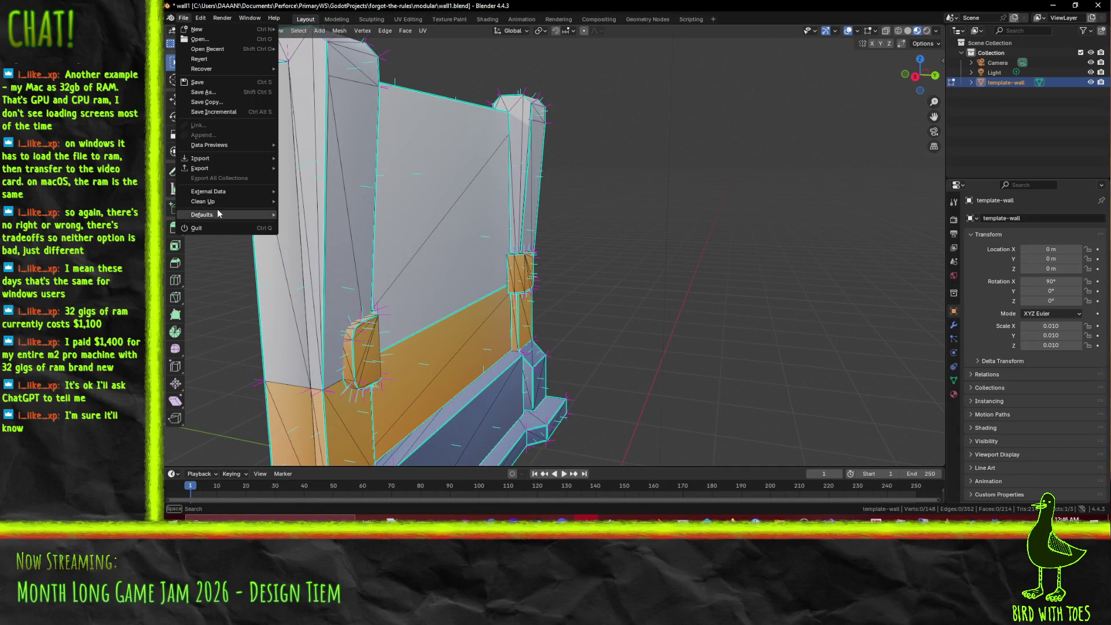
mouse_move(231, 169)
left_click(307, 256)
left_click(794, 439)
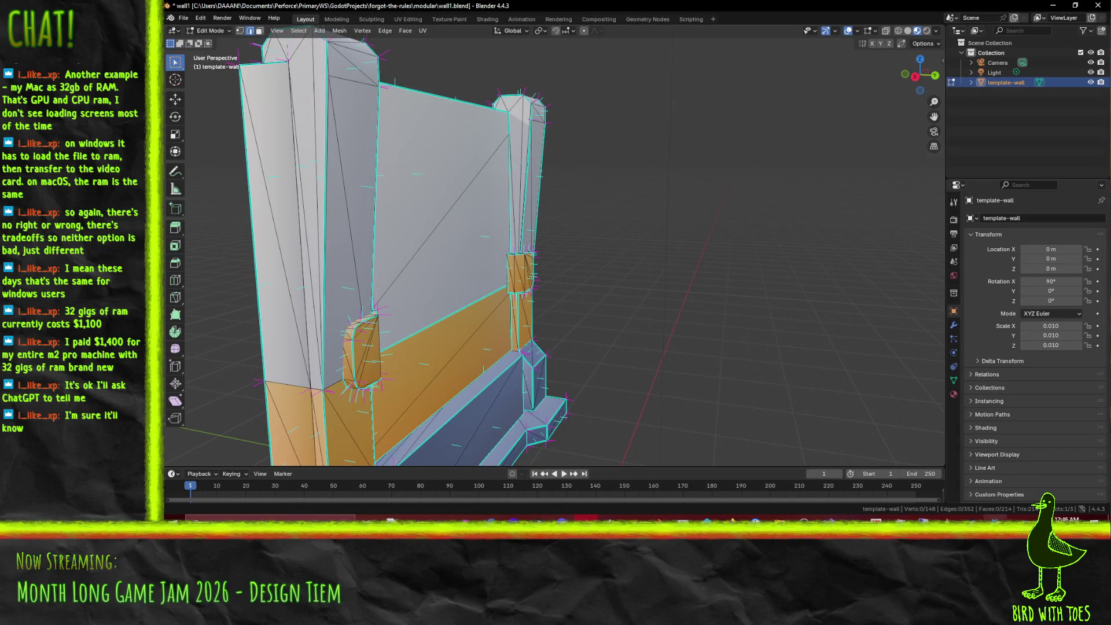
mouse_move(995, 520)
left_click(997, 478)
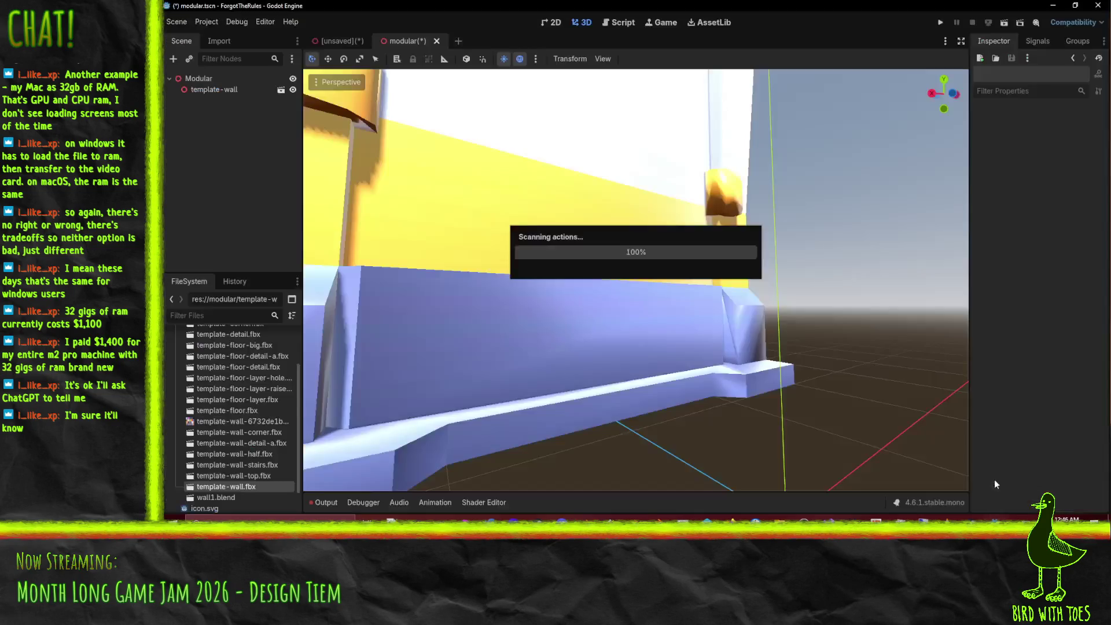
Step: Orbit Godot's viewport around the reimported wall to check its sharper edges
scroll(639, 283, "down", 10)
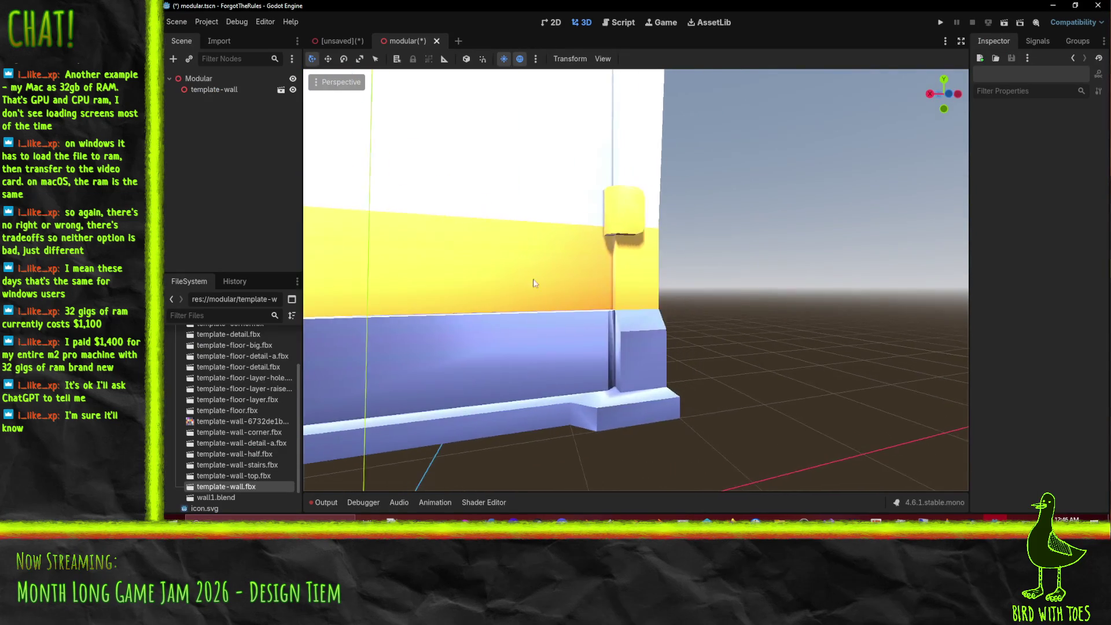
mouse_move(567, 285)
left_mouse_down()
mouse_move(604, 302)
mouse_move(569, 297)
mouse_move(617, 306)
left_mouse_up()
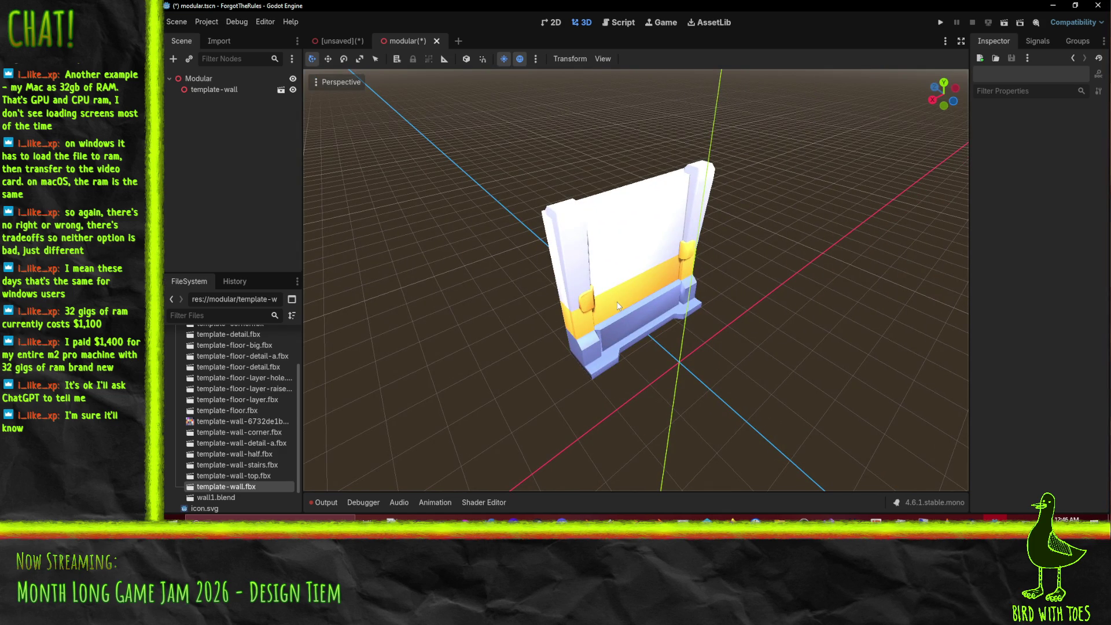
left_click_drag(693, 370, 697, 355)
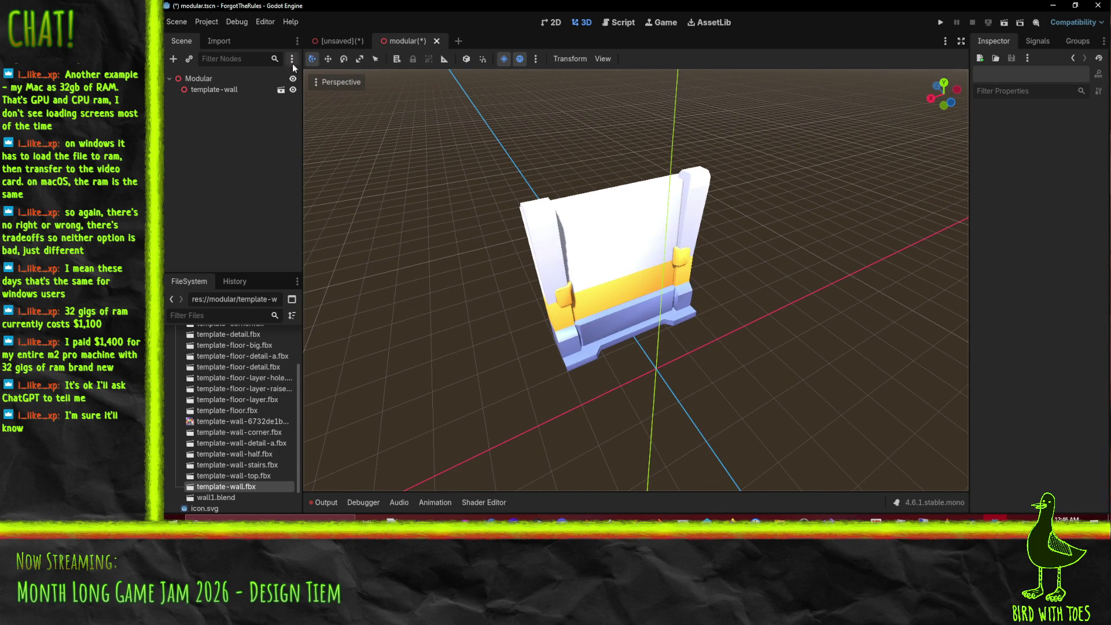
scroll(553, 232, "down", 5)
left_click_drag(538, 241, 595, 282)
Step: Save modular.tscn and switch to the unsaved GridMap scene tab
key("ctrl+s")
scroll(531, 152, "down", 4)
left_click(333, 42)
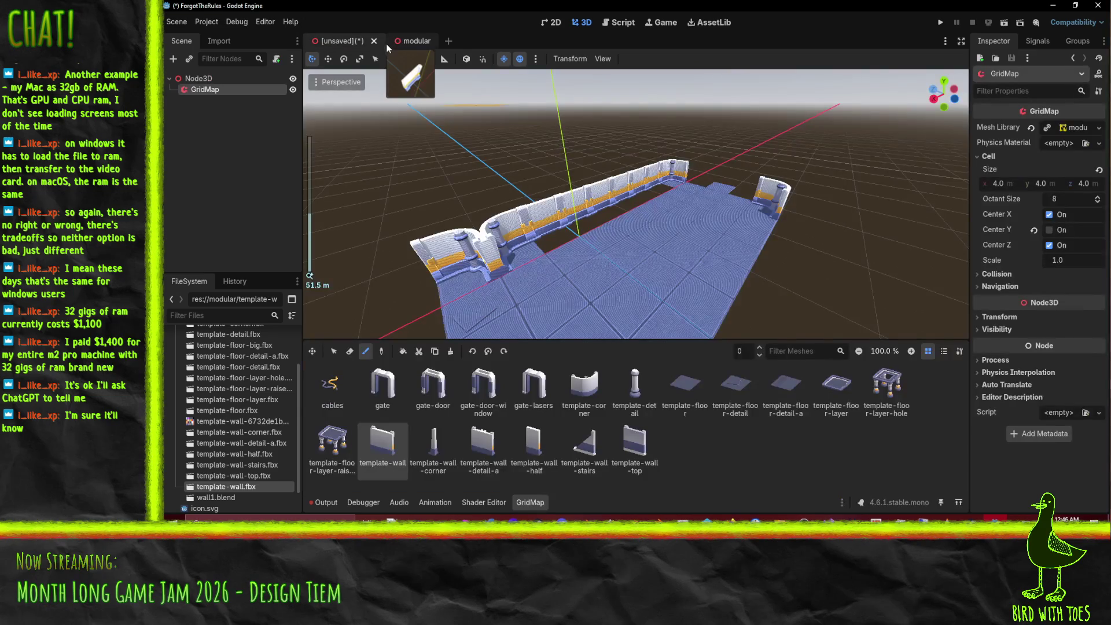
Step: Place template-wall-top.fbx and template-wall-stairs.fbx into the modular scene
left_click(404, 44)
scroll(645, 285, "up", 2)
left_click_drag(645, 285, 596, 313)
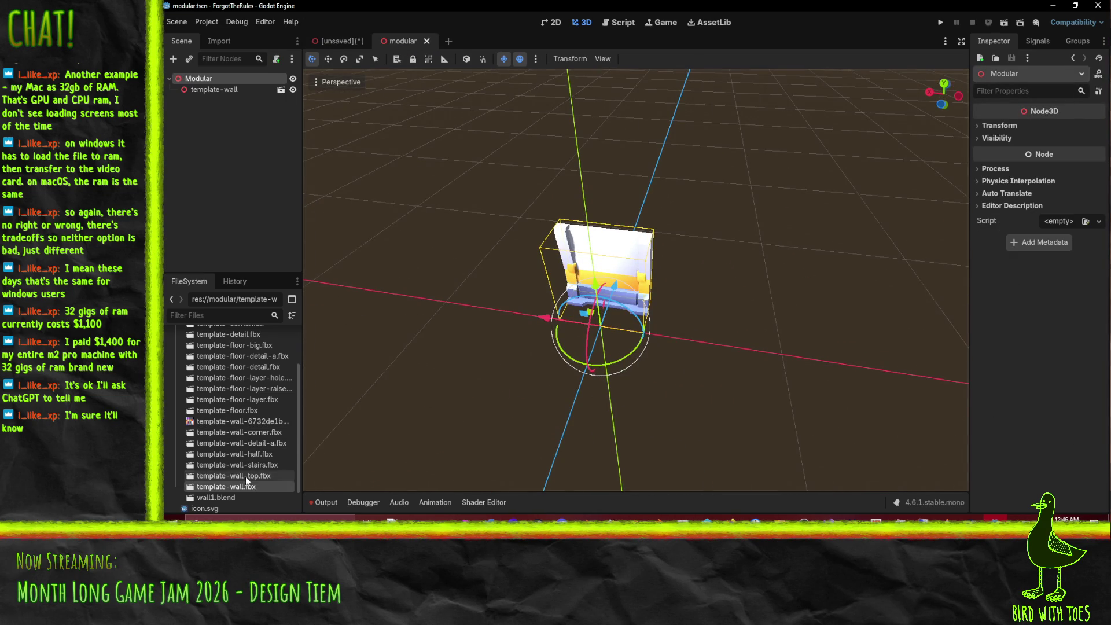
mouse_move(245, 477)
left_mouse_down()
mouse_move(725, 374)
mouse_move(705, 316)
mouse_move(676, 333)
mouse_move(738, 345)
mouse_move(587, 272)
mouse_move(602, 309)
mouse_move(637, 336)
left_mouse_up()
scroll(588, 272, "up", 3)
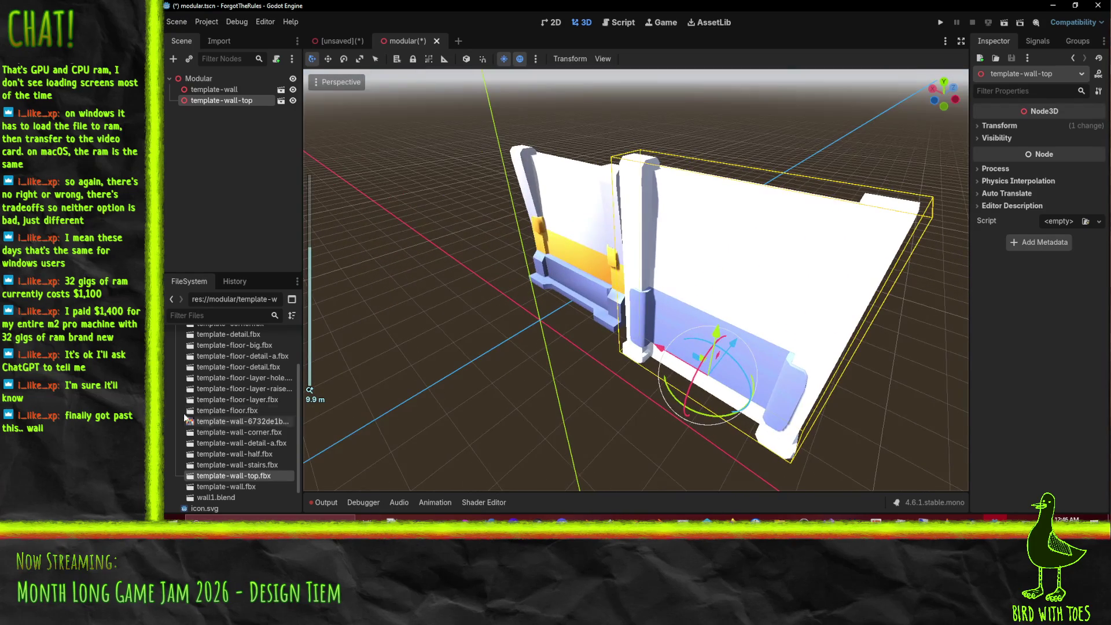
mouse_move(237, 468)
left_mouse_down()
mouse_move(451, 348)
mouse_move(406, 347)
mouse_move(416, 325)
left_mouse_up()
mouse_move(440, 312)
left_mouse_down()
mouse_move(562, 247)
mouse_move(643, 245)
mouse_move(456, 283)
mouse_move(425, 309)
left_mouse_up()
scroll(563, 247, "down", 3)
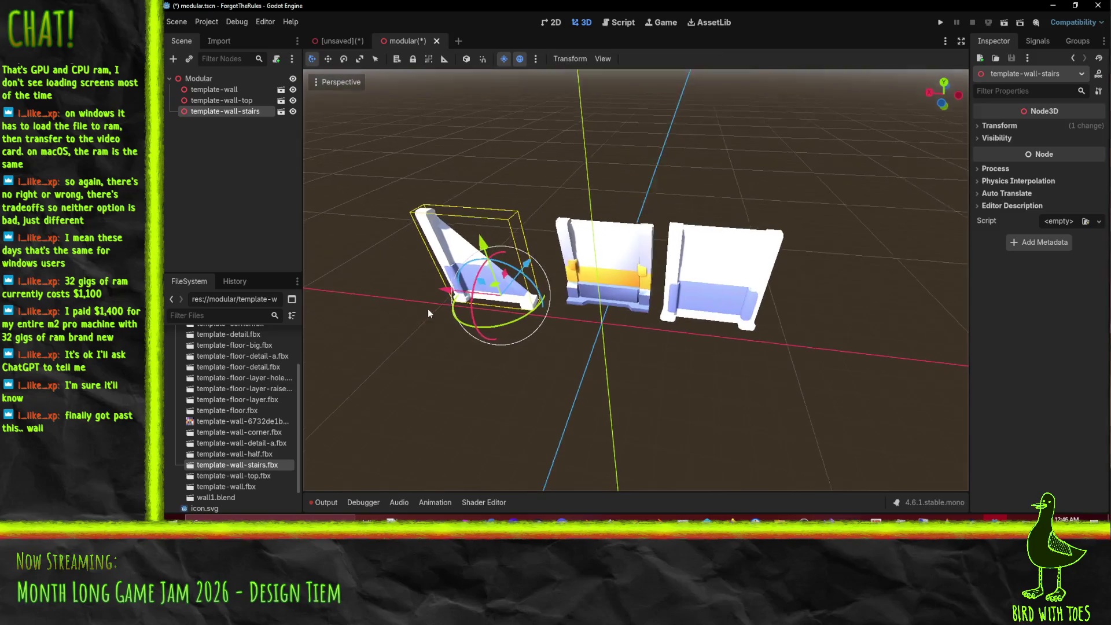
Step: Add template-wall-half and template-wall-detail-a, focus on detail-a, and open its import settings
mouse_move(261, 455)
left_mouse_down()
mouse_move(588, 418)
mouse_move(608, 405)
left_mouse_up()
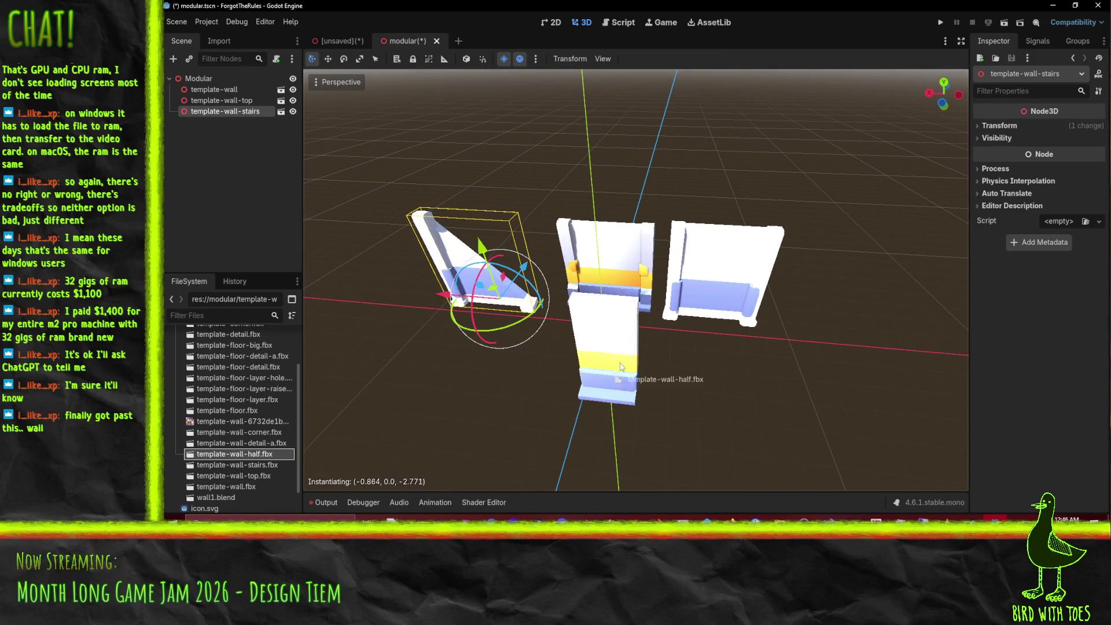
scroll(654, 421, "up", 3)
scroll(703, 404, "down", 4)
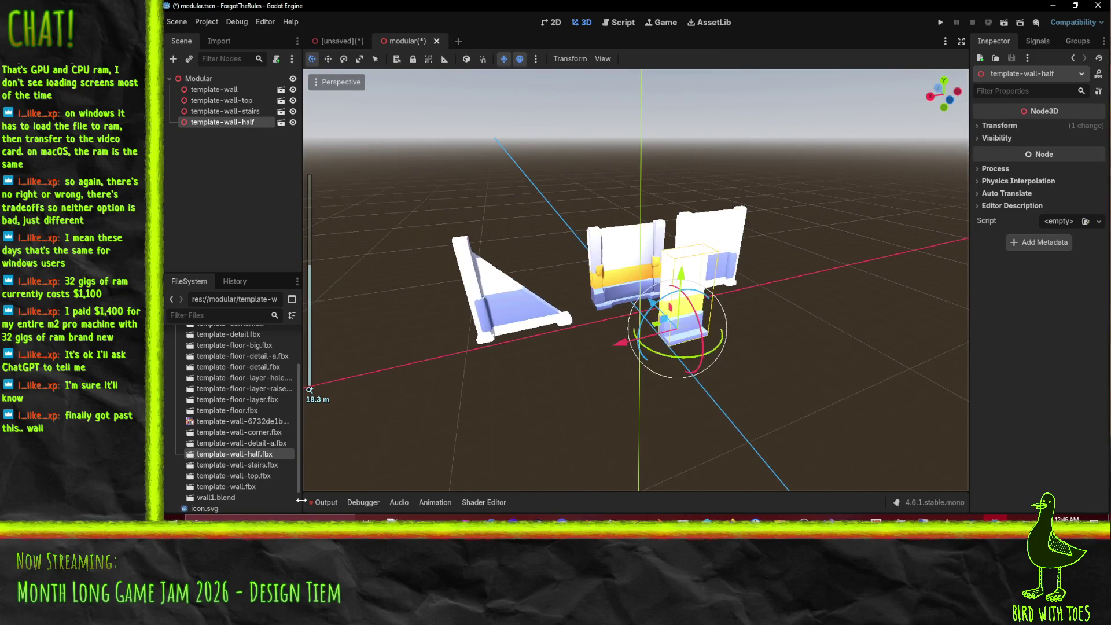
mouse_move(249, 443)
left_mouse_down()
mouse_move(406, 393)
mouse_move(509, 400)
left_mouse_up()
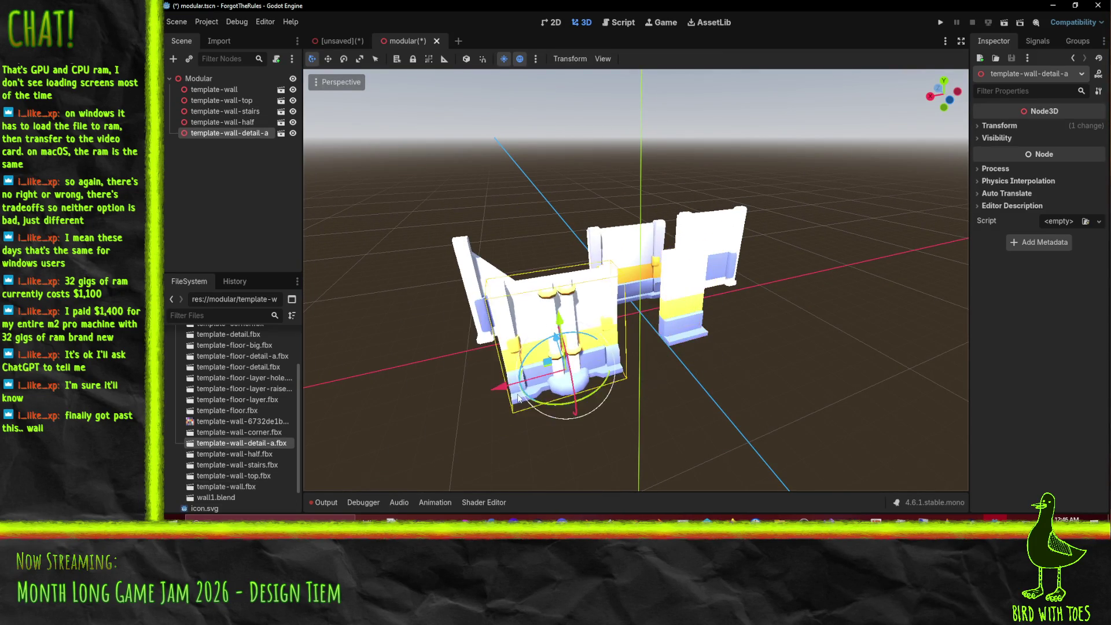
scroll(519, 398, "up", 2)
key("f")
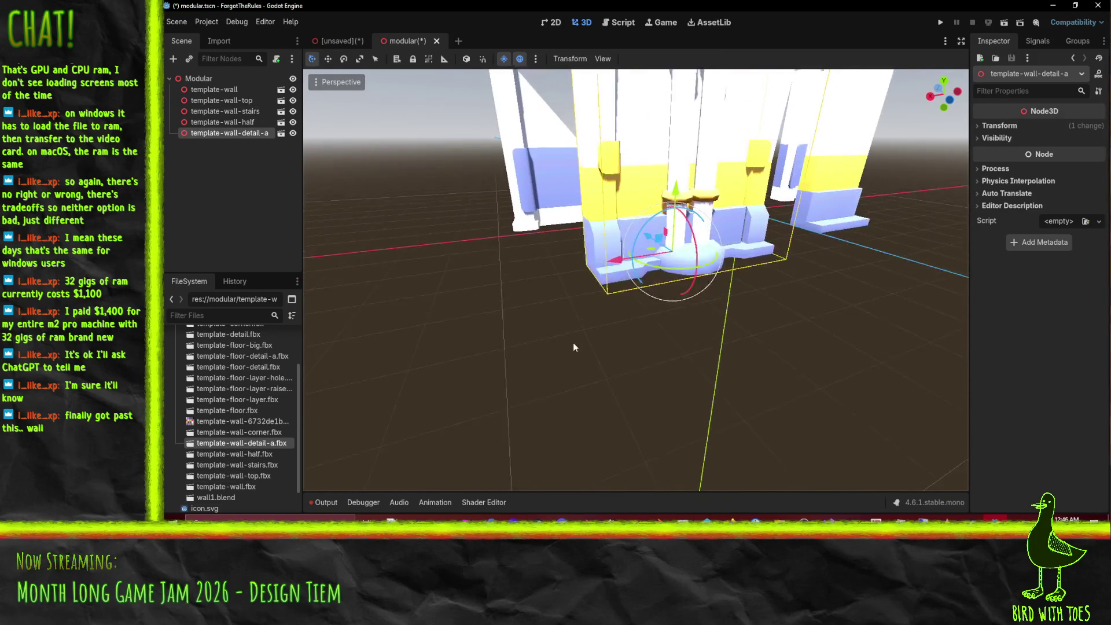
double_click(251, 447)
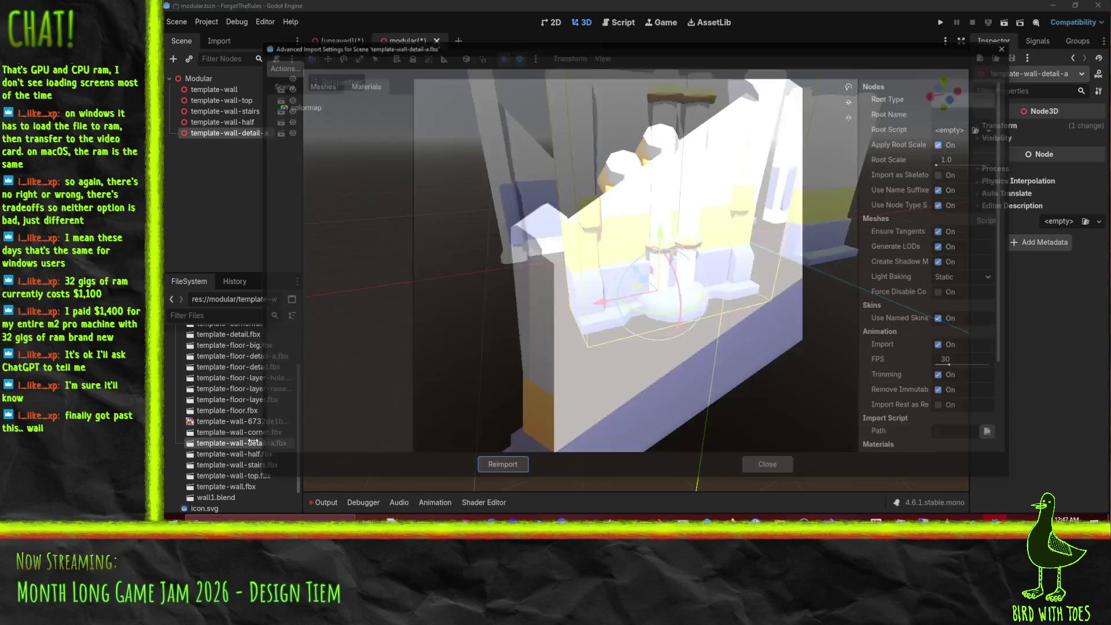
Step: Review the wall-detail-a import preview, close it, and place template-wall-corner.fbx in the scene
mouse_move(721, 359)
left_mouse_down()
mouse_move(785, 300)
mouse_move(783, 323)
mouse_move(718, 317)
mouse_move(706, 291)
mouse_move(809, 304)
mouse_move(788, 245)
mouse_move(749, 340)
left_mouse_up()
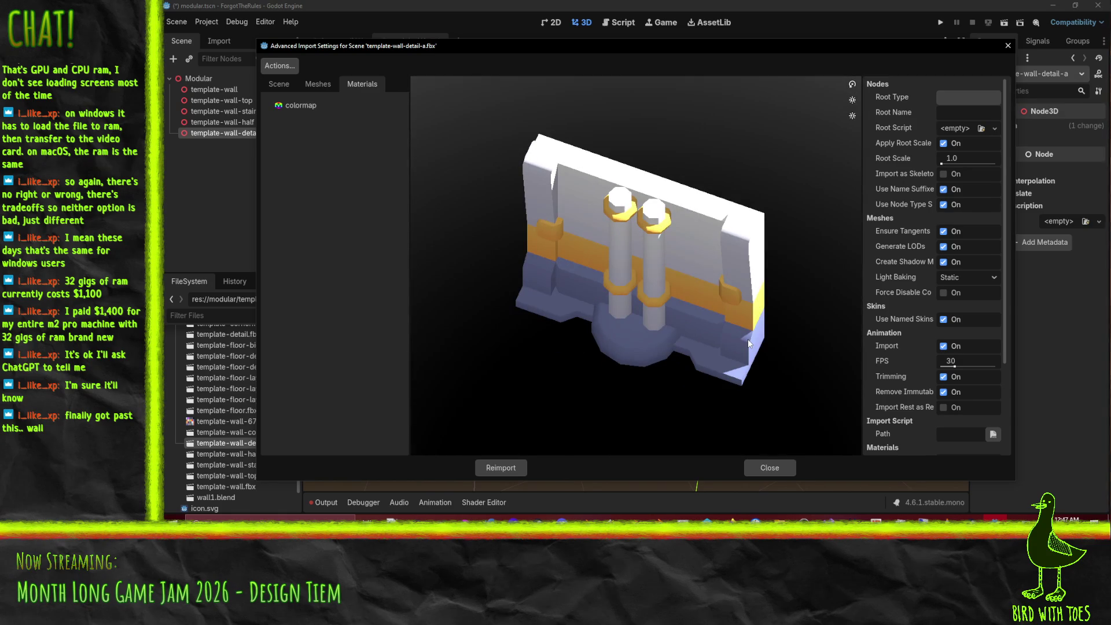
left_click(792, 472)
scroll(647, 366, "down", 5)
scroll(680, 338, "down", 4)
mouse_move(238, 432)
left_mouse_down()
mouse_move(710, 358)
mouse_move(721, 317)
left_mouse_up()
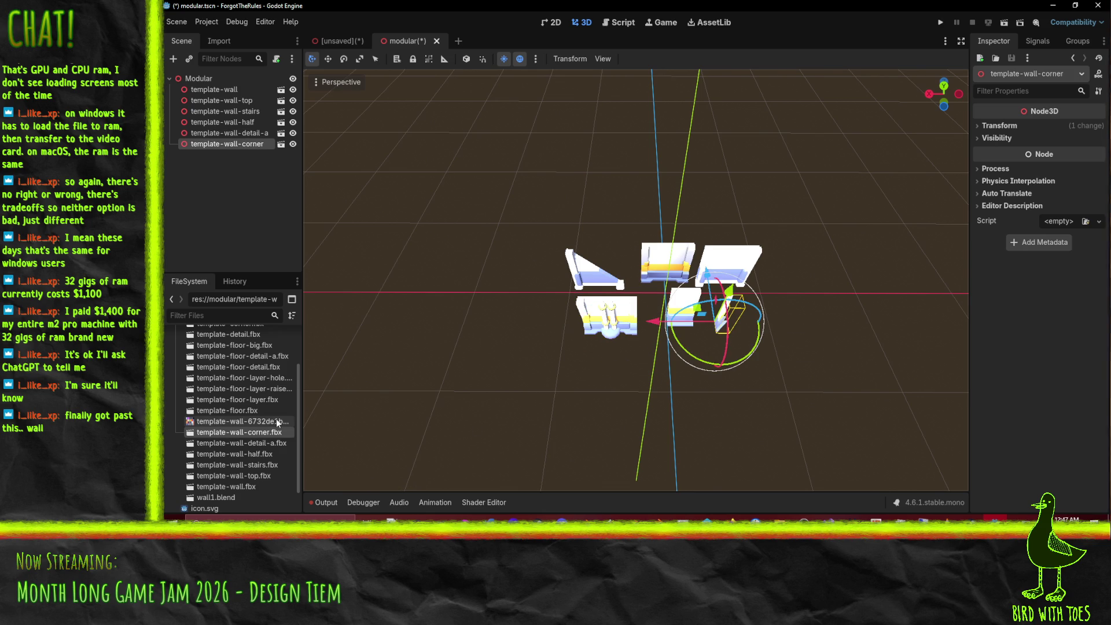
Step: Place template-floor and the plain, raised and holed floor-layer pieces in the scene
mouse_move(248, 421)
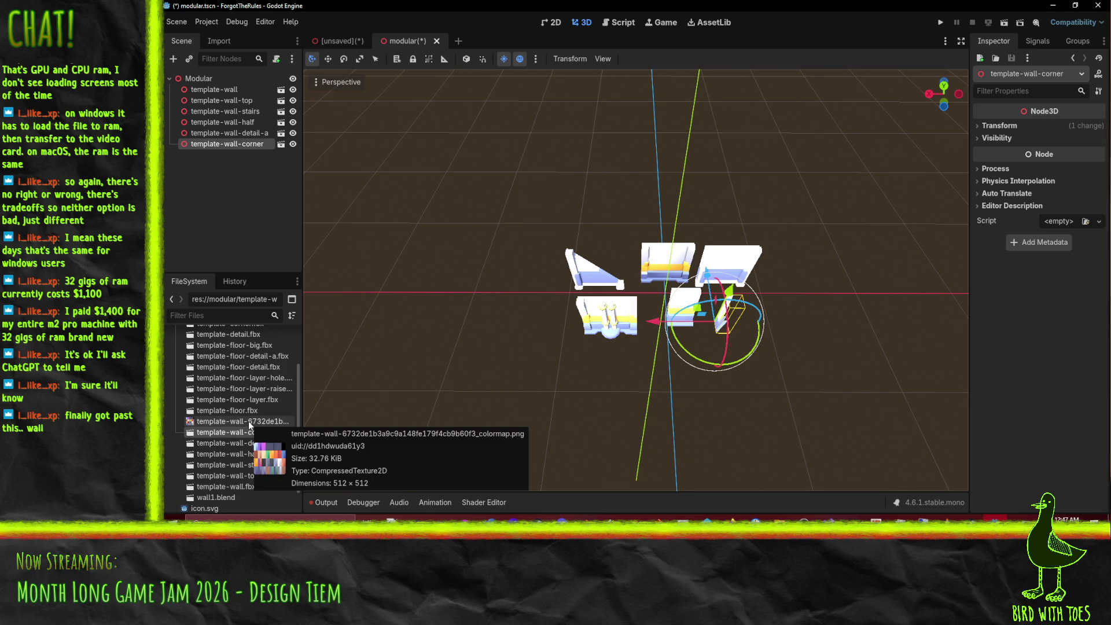
mouse_move(235, 411)
left_mouse_down()
mouse_move(824, 351)
mouse_move(811, 350)
left_mouse_up()
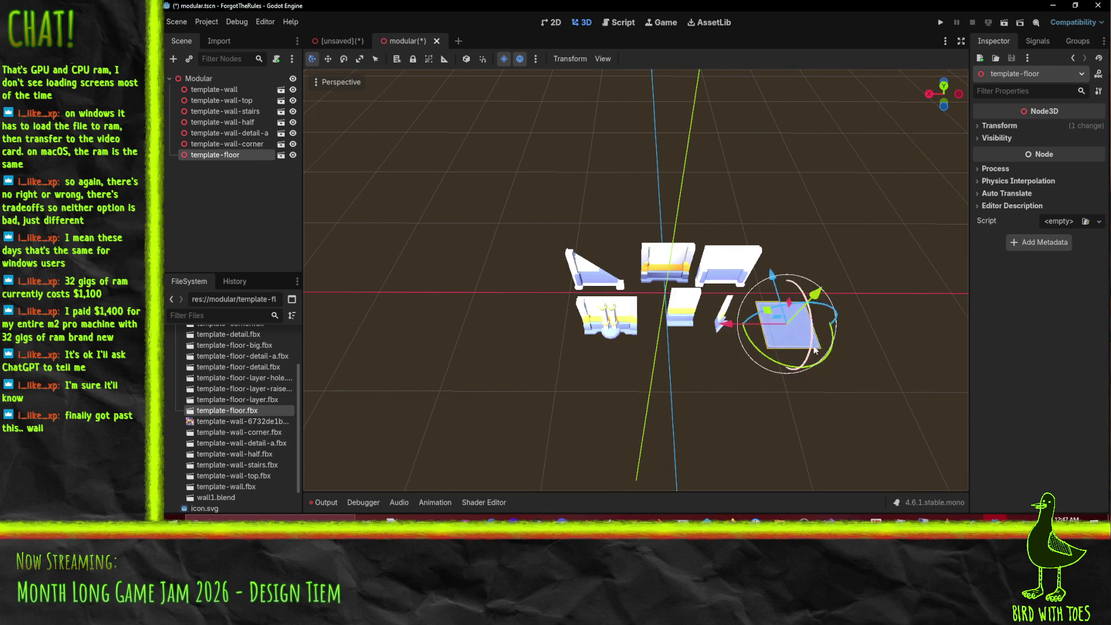
scroll(637, 278, "up", 5)
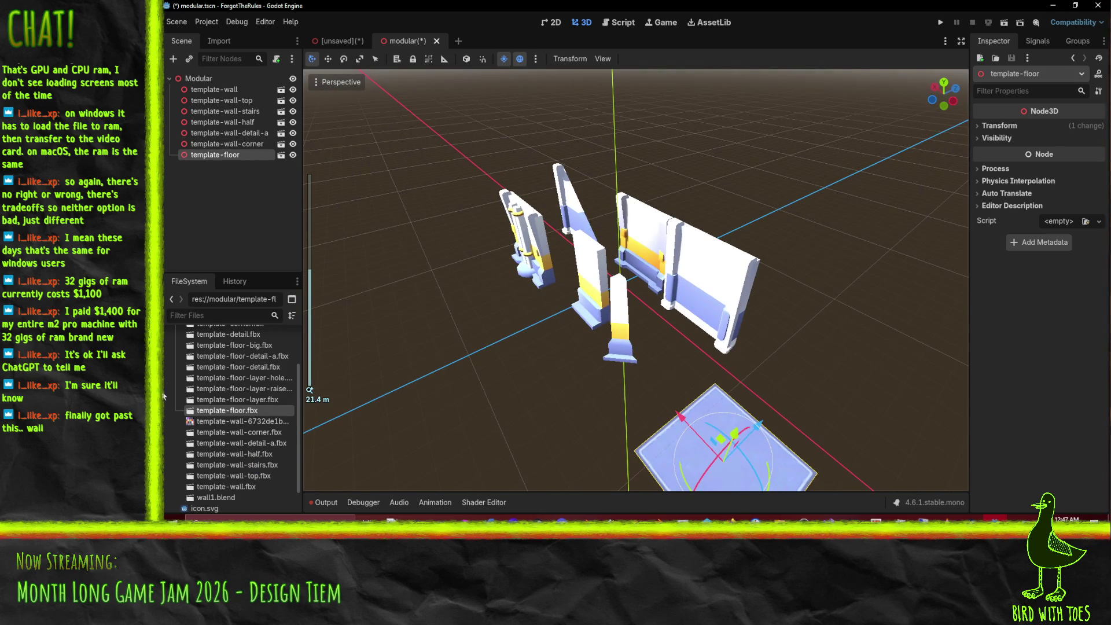
left_click_drag(243, 400, 833, 398)
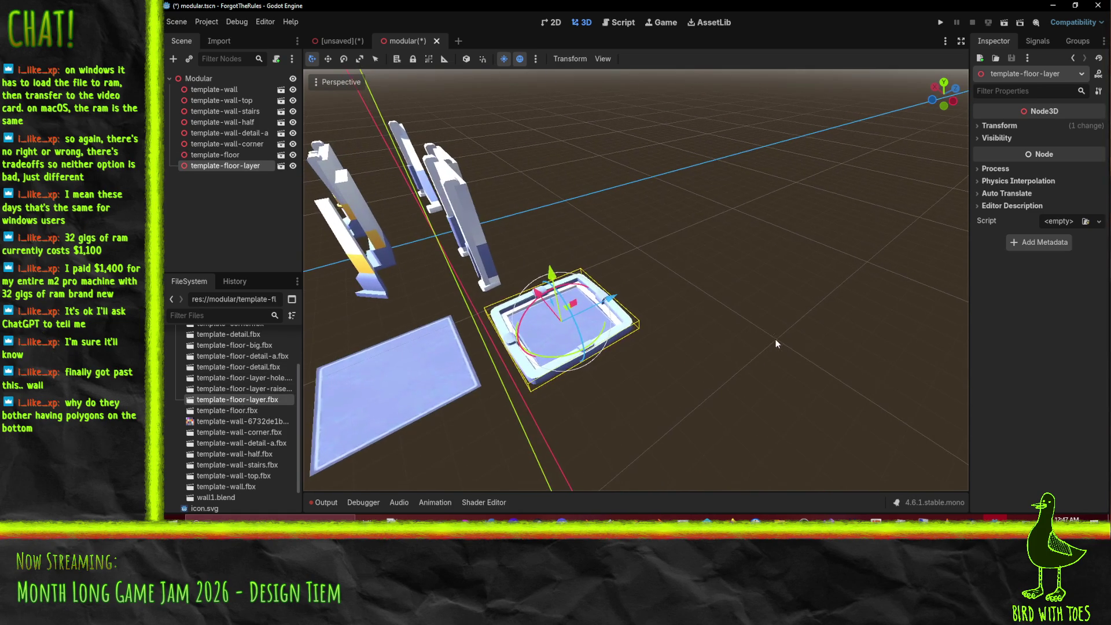
scroll(624, 339, "down", 2)
mouse_move(249, 389)
left_mouse_down()
mouse_move(846, 371)
mouse_move(810, 347)
left_mouse_up()
mouse_move(265, 380)
left_mouse_down()
mouse_move(822, 463)
mouse_move(808, 452)
left_mouse_up()
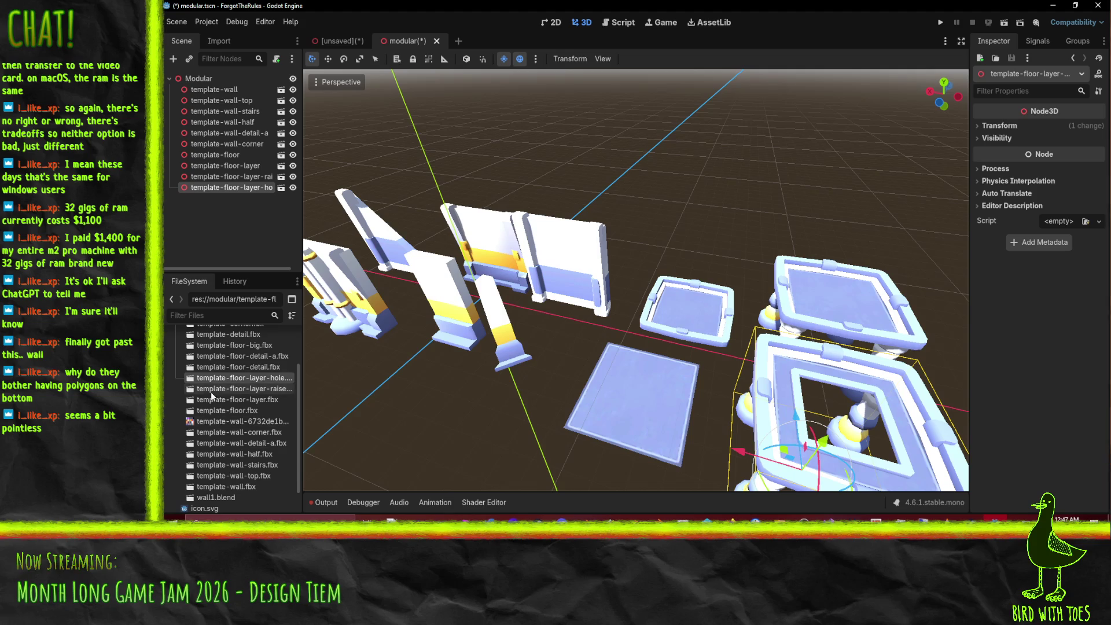
Step: Add floor-detail, floor-detail-a and floor-big, then delete the template-floor-big.fbx file
mouse_move(228, 370)
left_mouse_down()
mouse_move(730, 289)
mouse_move(714, 259)
left_mouse_up()
mouse_move(258, 356)
left_mouse_down()
mouse_move(325, 361)
mouse_move(666, 243)
mouse_move(636, 245)
left_mouse_up()
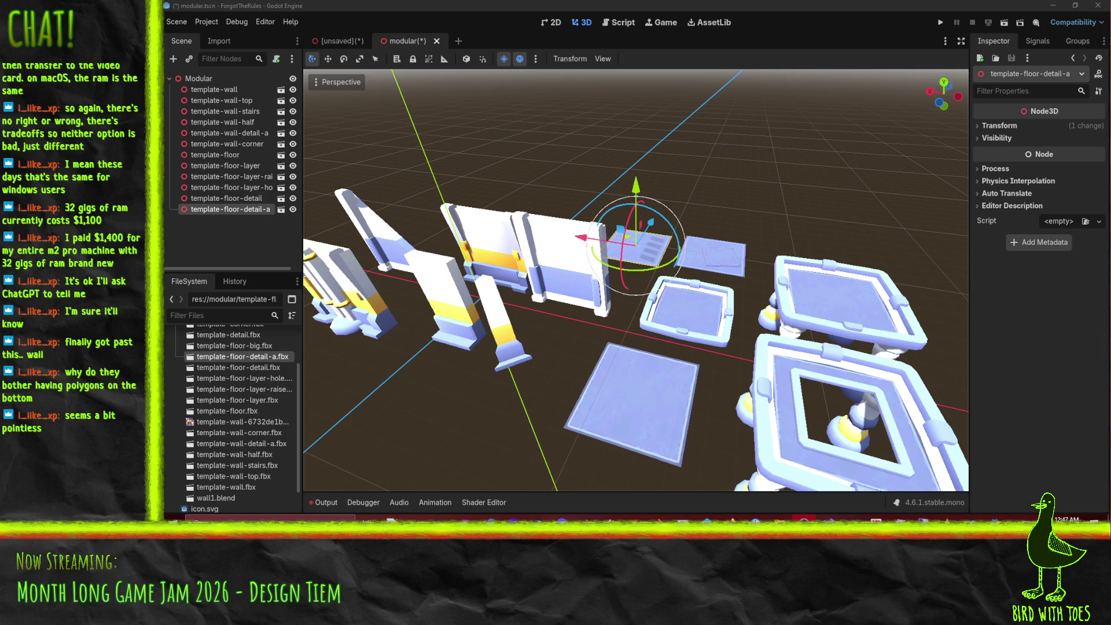
mouse_move(258, 346)
left_mouse_down()
mouse_move(611, 290)
mouse_move(816, 200)
mouse_move(792, 230)
left_mouse_up()
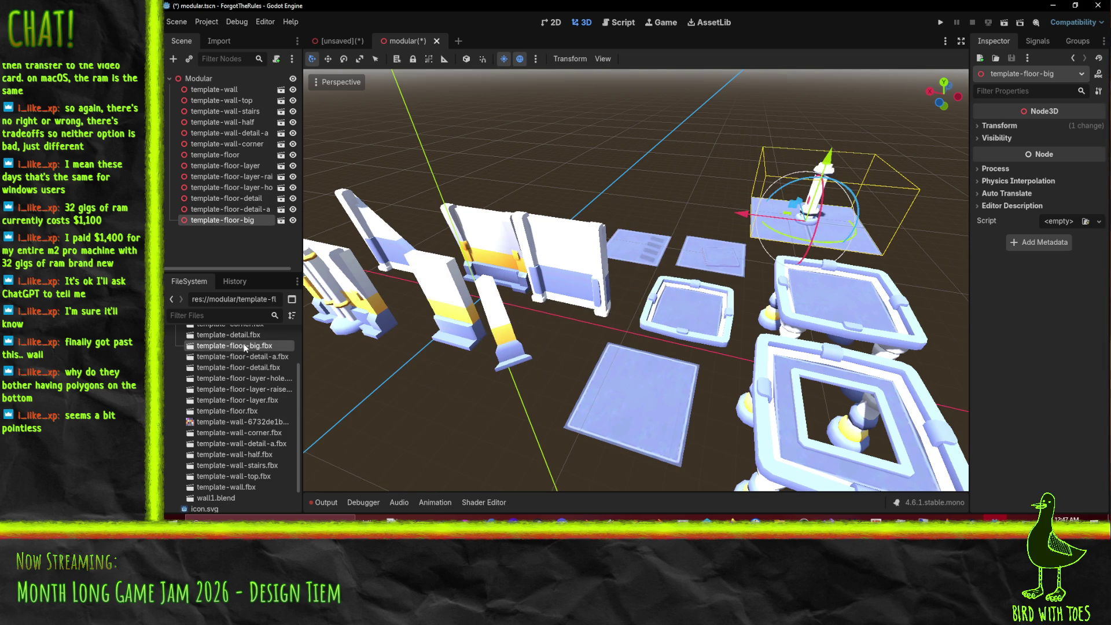
left_click(256, 344)
key("Delete")
left_click(560, 313)
Step: Add template-detail to the scene and start deleting the big floor piece
mouse_move(228, 335)
left_mouse_down()
mouse_move(376, 376)
mouse_move(456, 422)
left_mouse_up()
left_click(813, 225)
key("Delete")
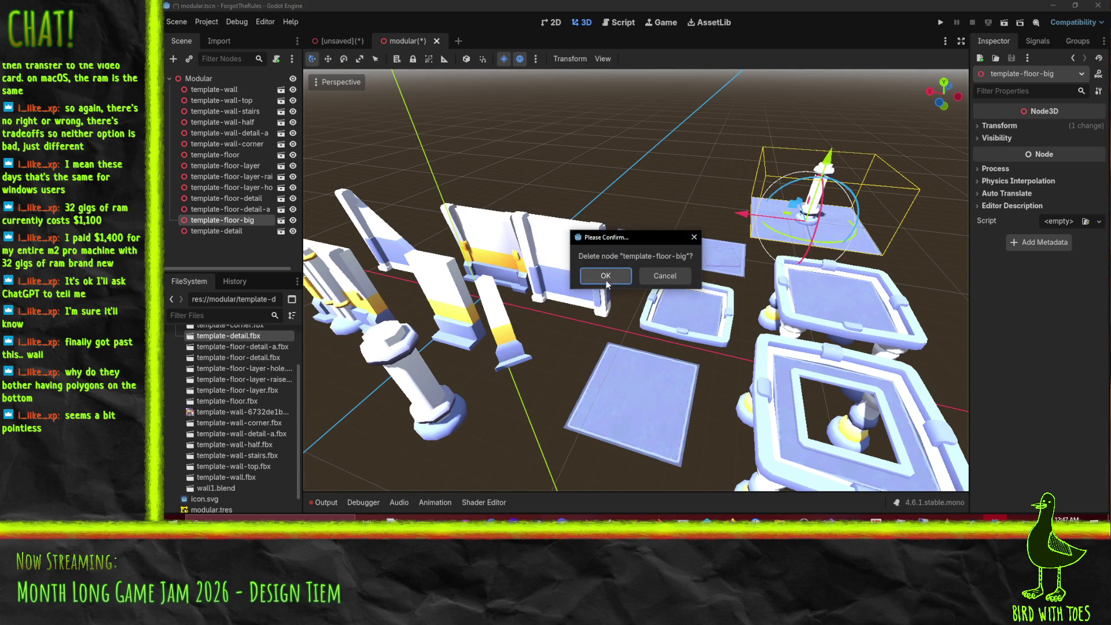
Step: Confirm removing the big floor piece and place template-corner.fbx in the scene
left_click(605, 276)
scroll(232, 376, "up", 3)
mouse_move(232, 379)
left_mouse_down()
mouse_move(648, 371)
mouse_move(666, 249)
mouse_move(492, 243)
mouse_move(434, 264)
left_mouse_up()
scroll(596, 289, "up", 3)
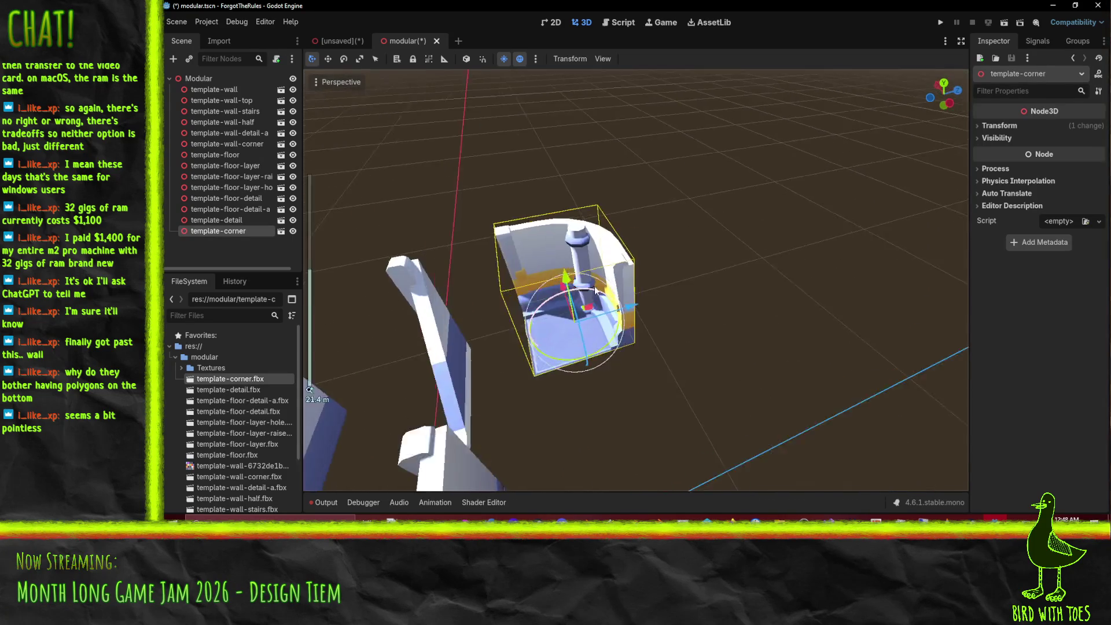
scroll(597, 290, "up", 5)
scroll(621, 297, "down", 3)
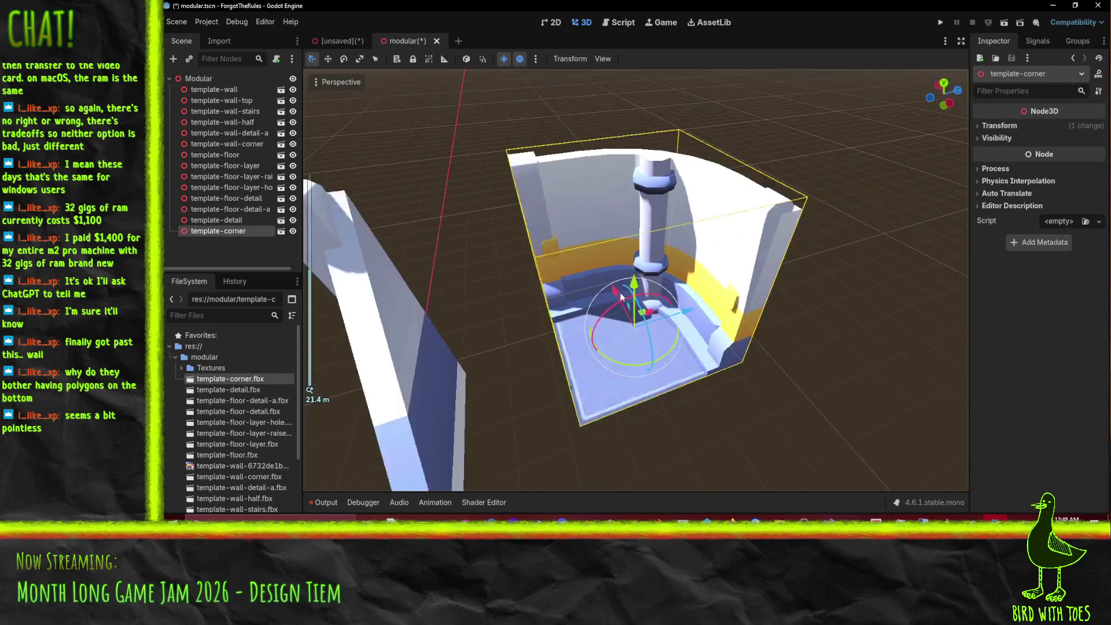
scroll(621, 297, "down", 4)
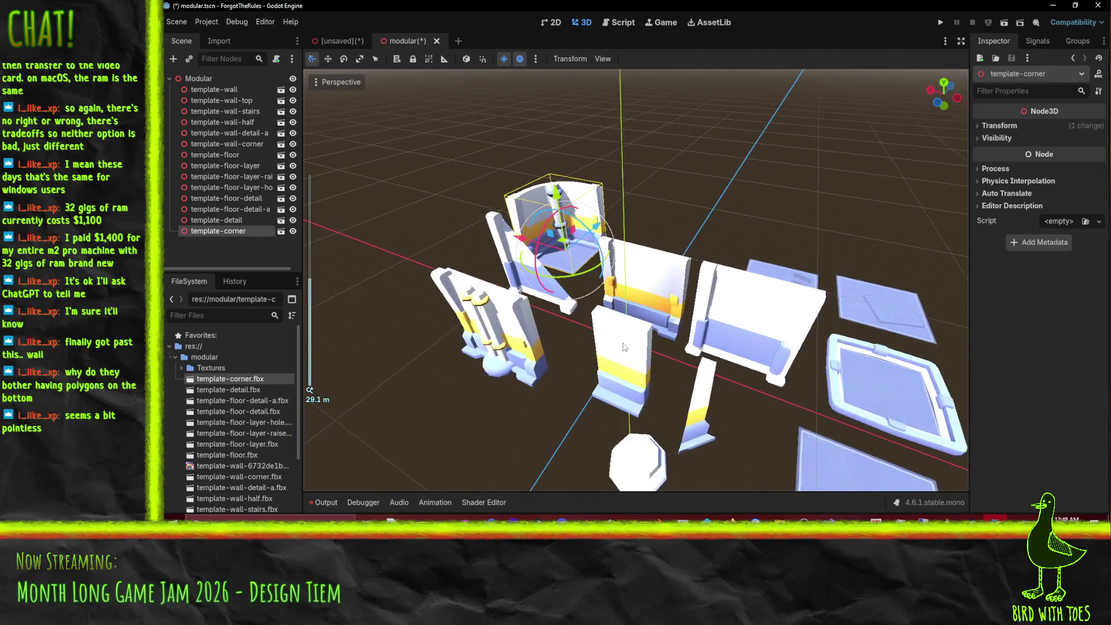
scroll(642, 346, "down", 2)
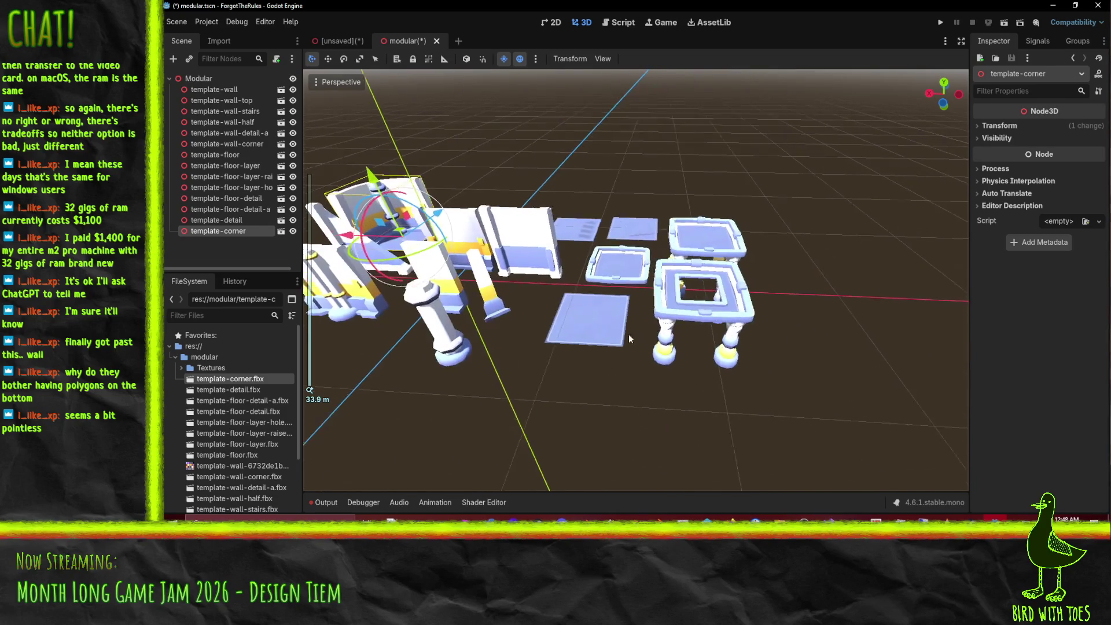
scroll(631, 339, "down", 2)
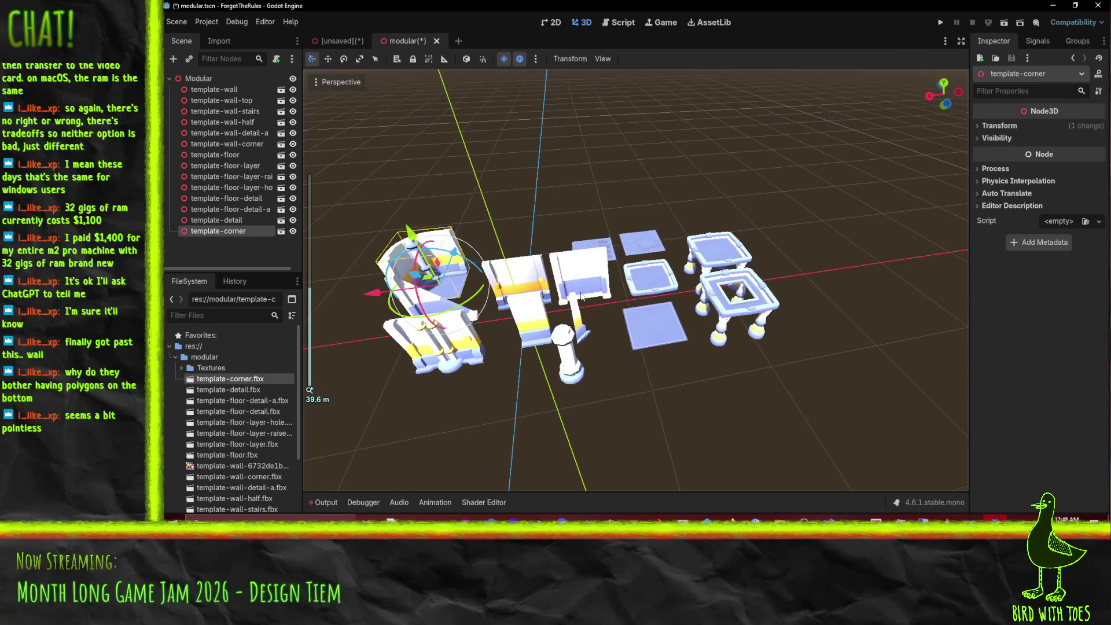
Step: Inspect the wall-top, wall-detail-a and wall-stairs pieces, cancelling the stairs deletion
left_click_drag(536, 350, 582, 508)
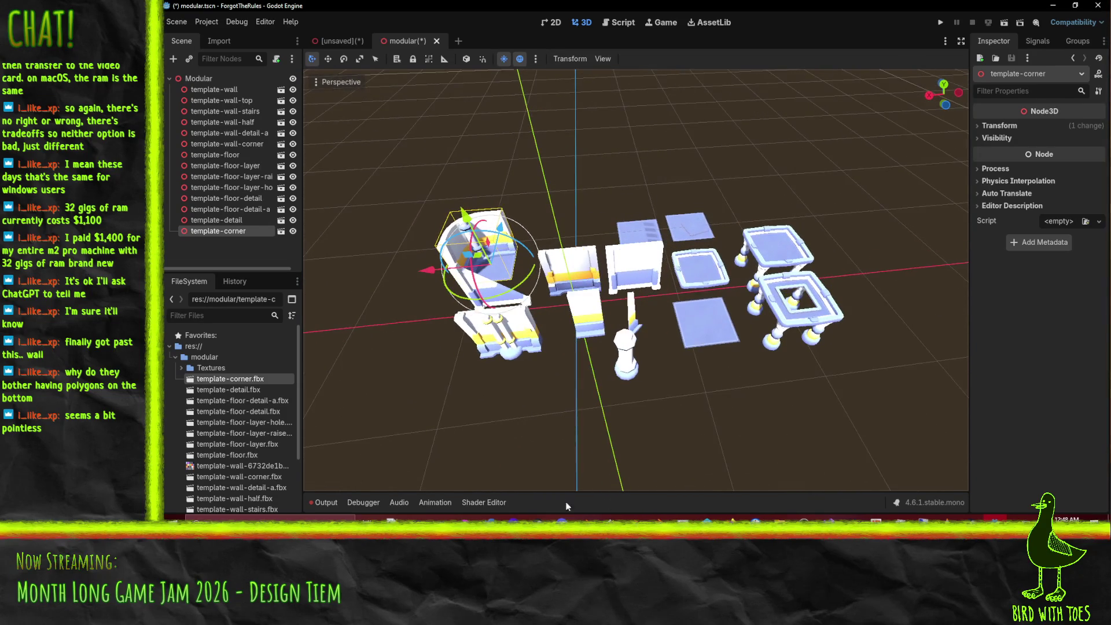
left_click(586, 276)
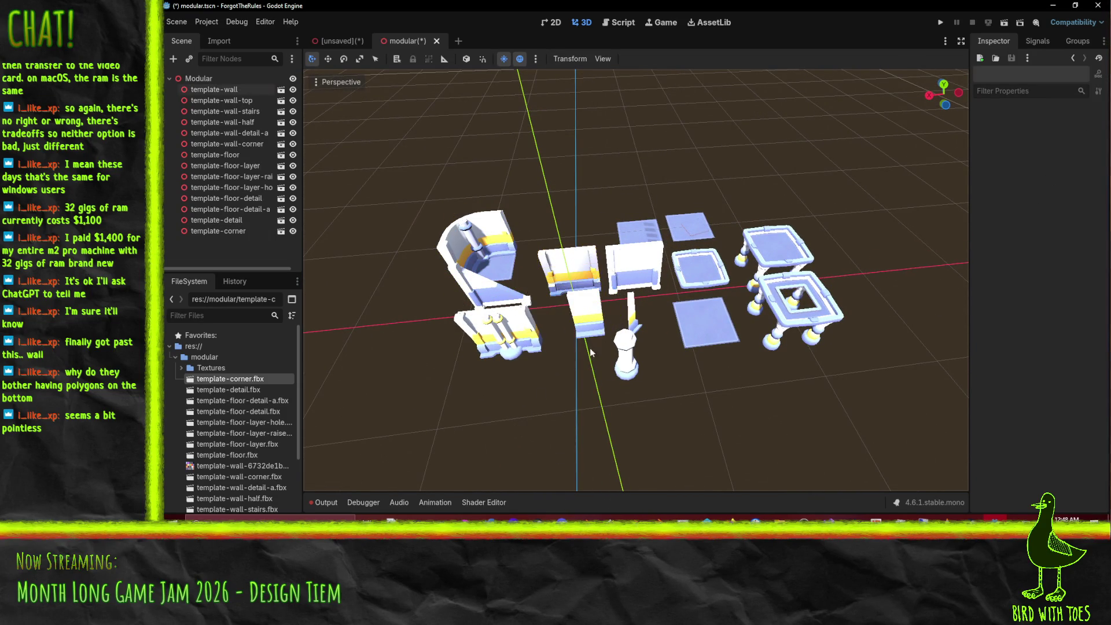
left_click(654, 276)
left_click(464, 344)
left_click(491, 341)
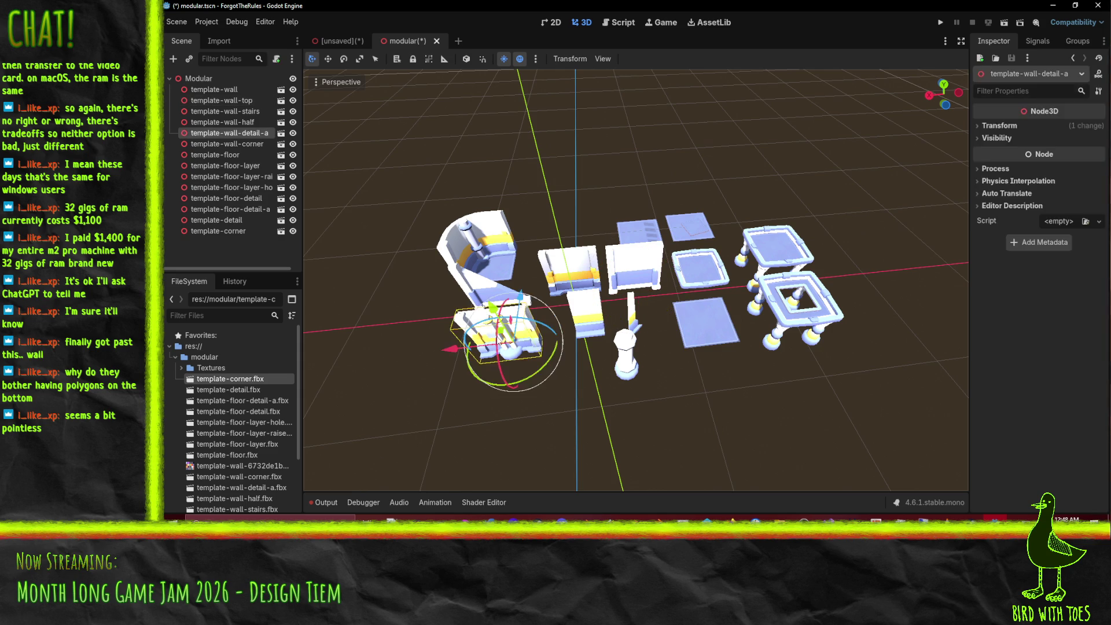
left_click(470, 295)
key("Delete")
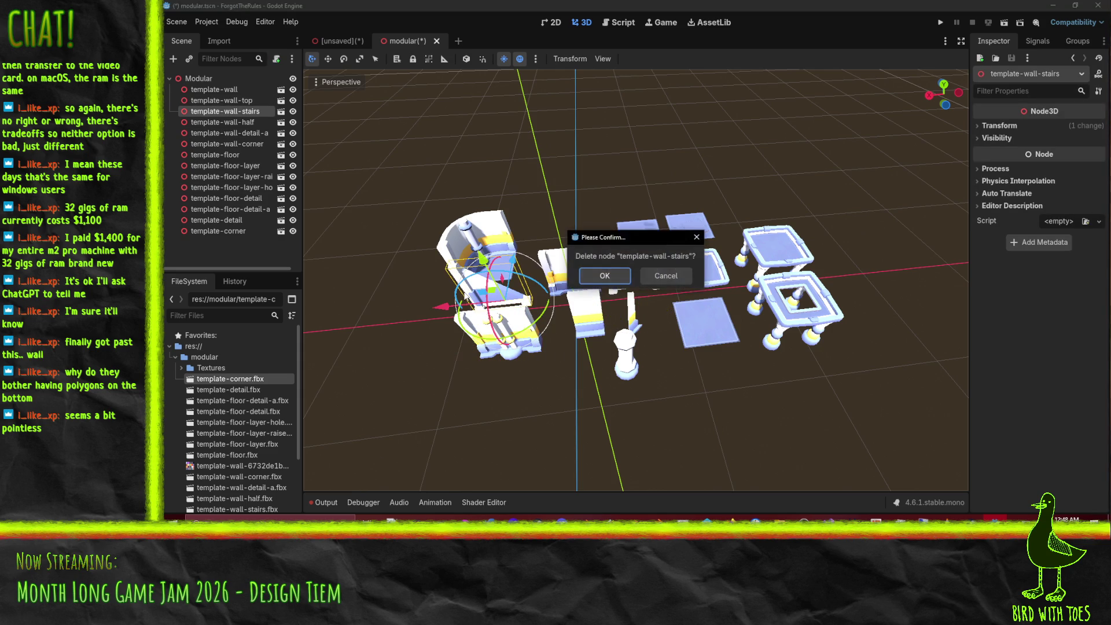
left_click(663, 277)
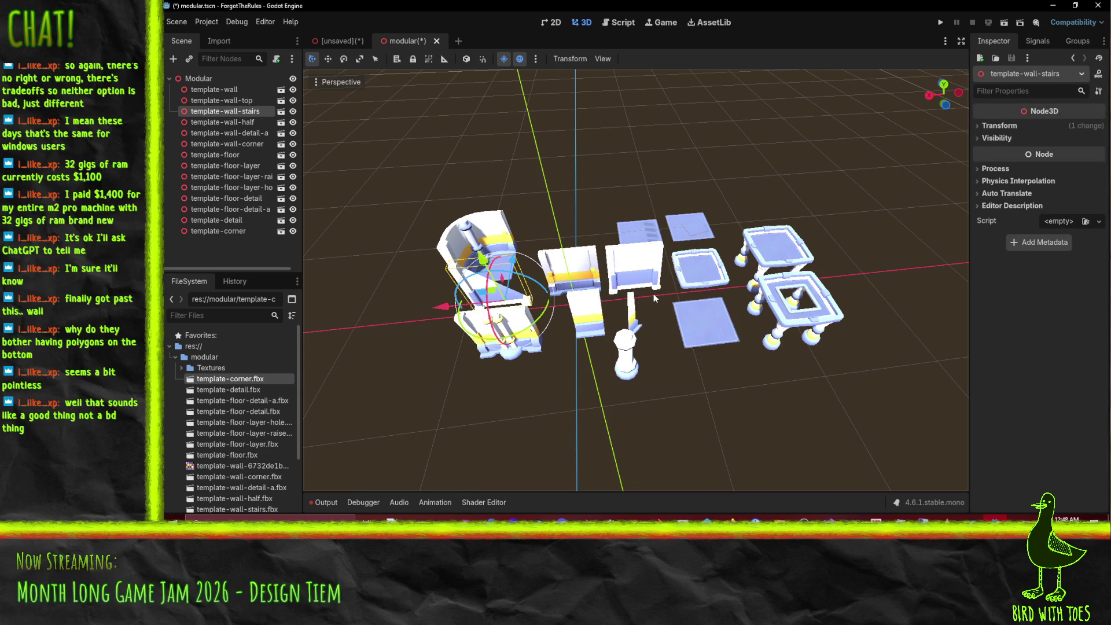
Step: Select all 14 kit pieces together in the Scene tree
left_click(706, 334)
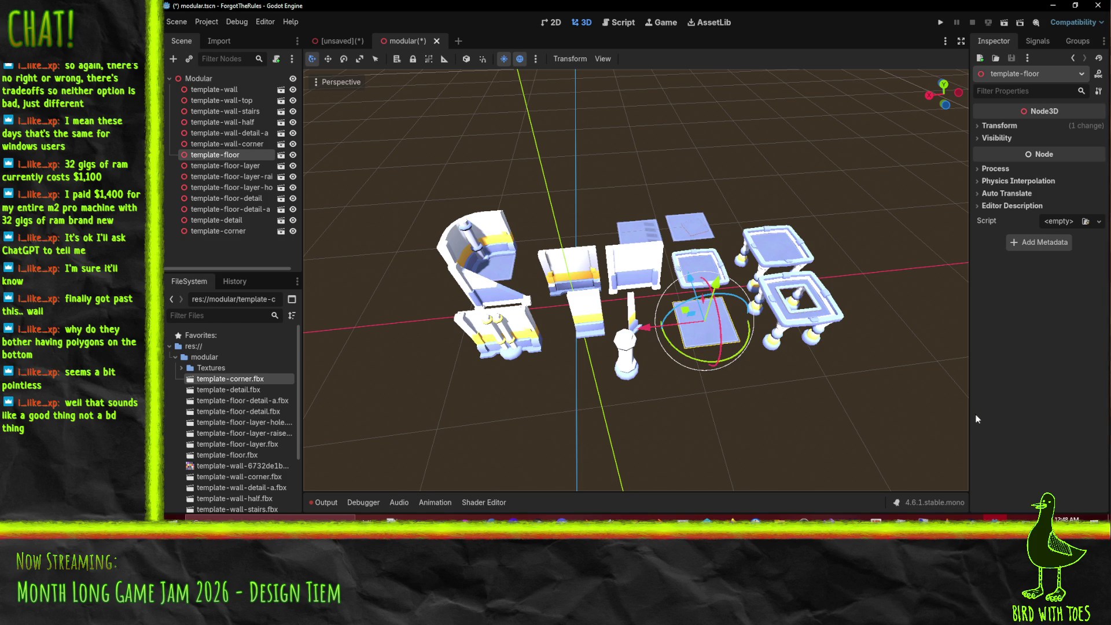
left_click(250, 93)
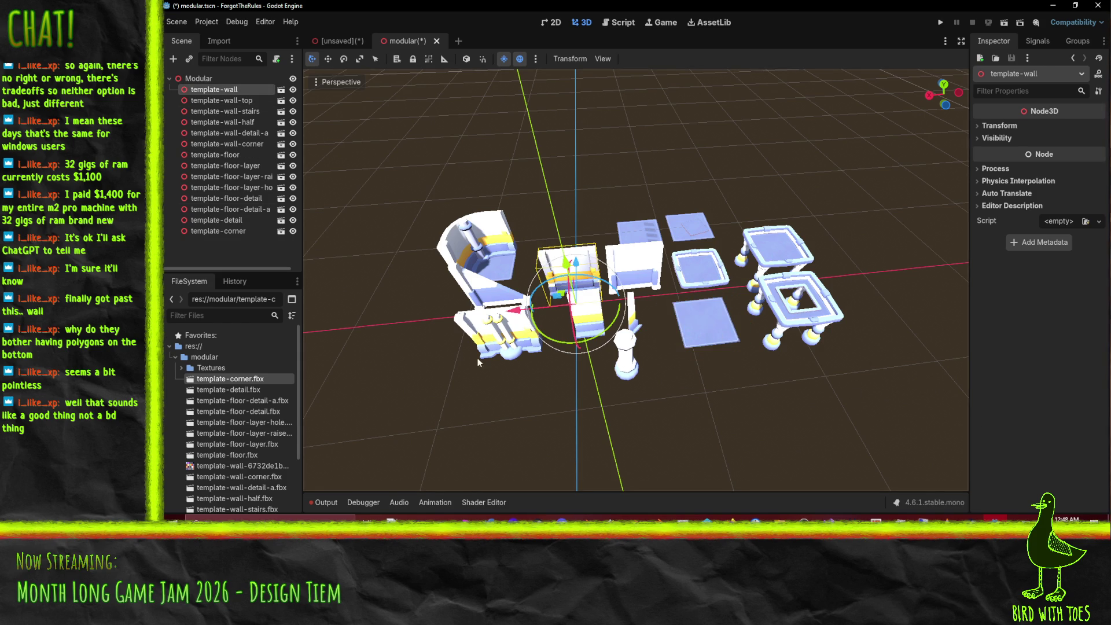
left_click(216, 231, "shift")
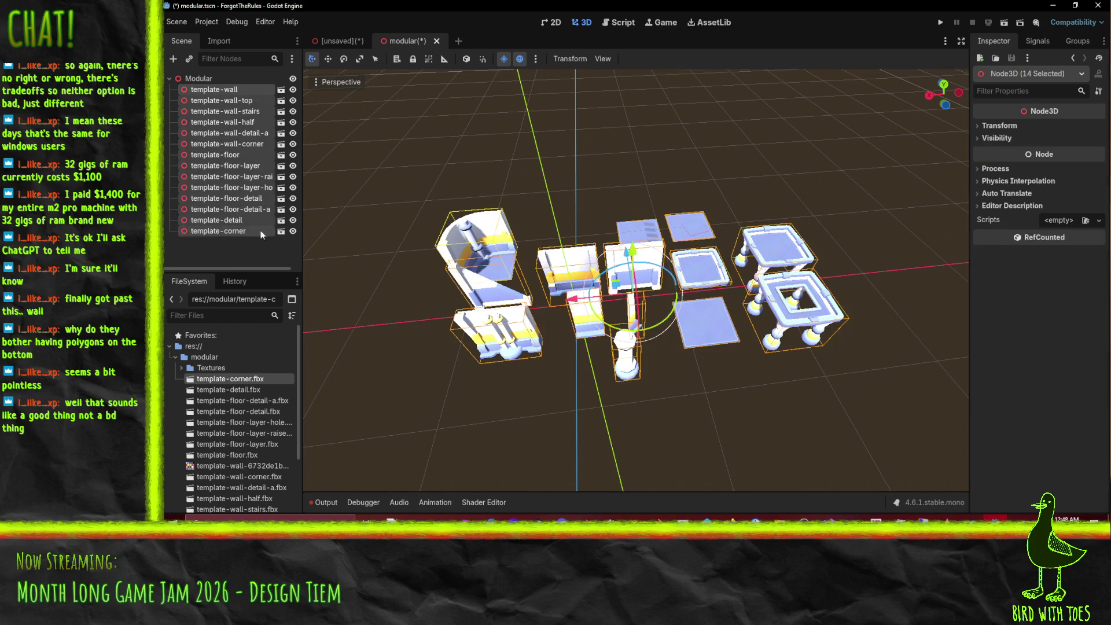
Step: Expand the pieces' shared Transform values and check the template-corner context actions
left_click(1036, 125)
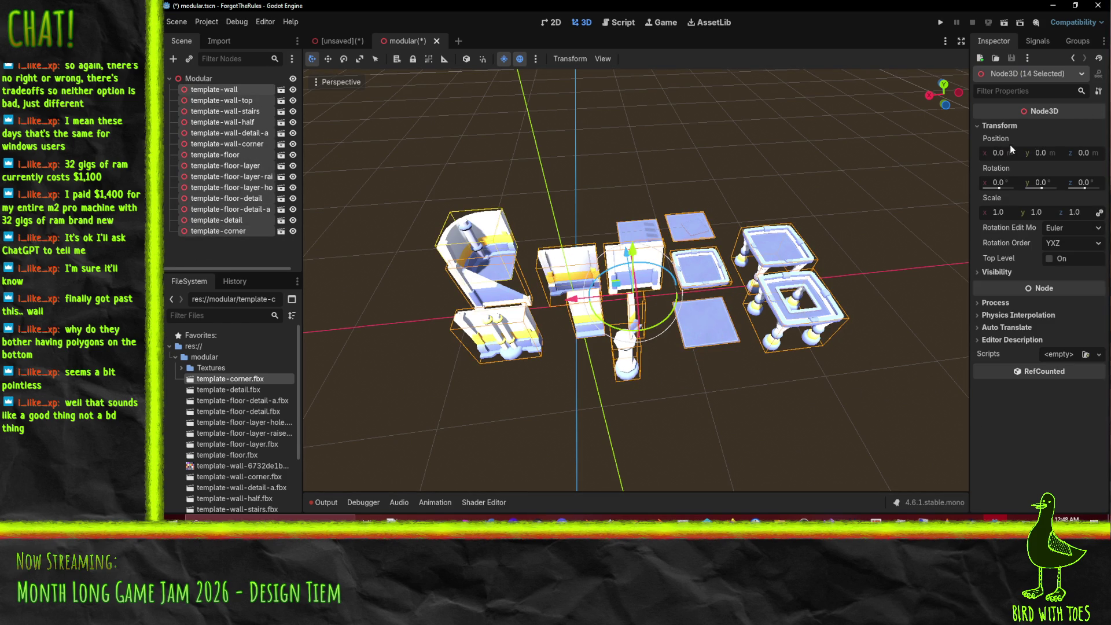
right_click(231, 211)
left_click(200, 231)
right_click(203, 233)
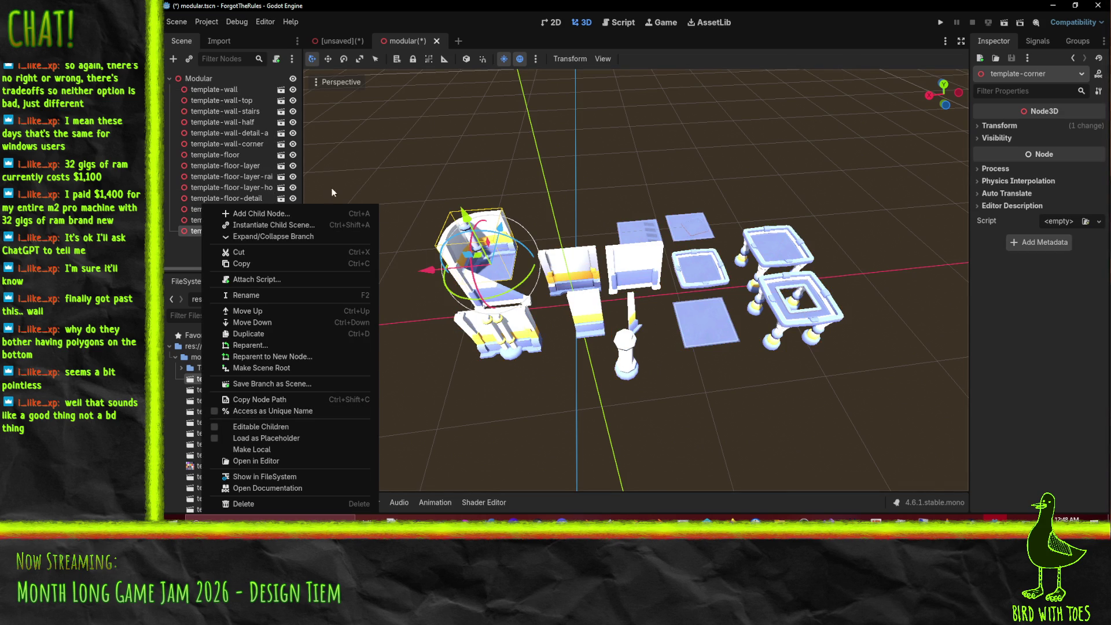
left_click(508, 364)
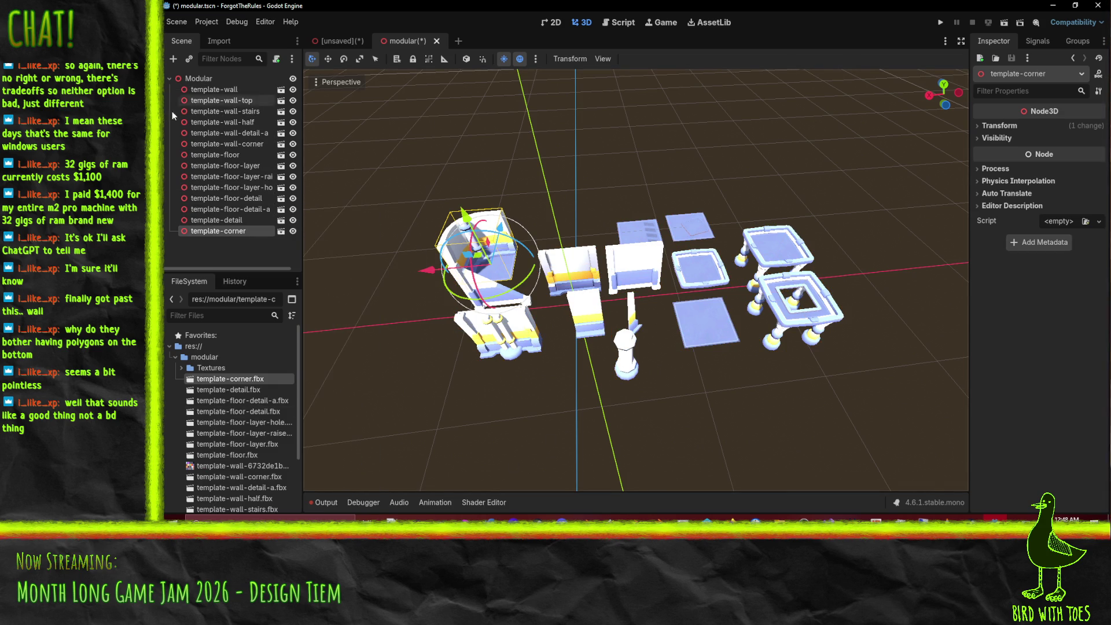
Step: Select wall1.blend in the FileSystem dock and switch over to Blender
left_click(651, 275)
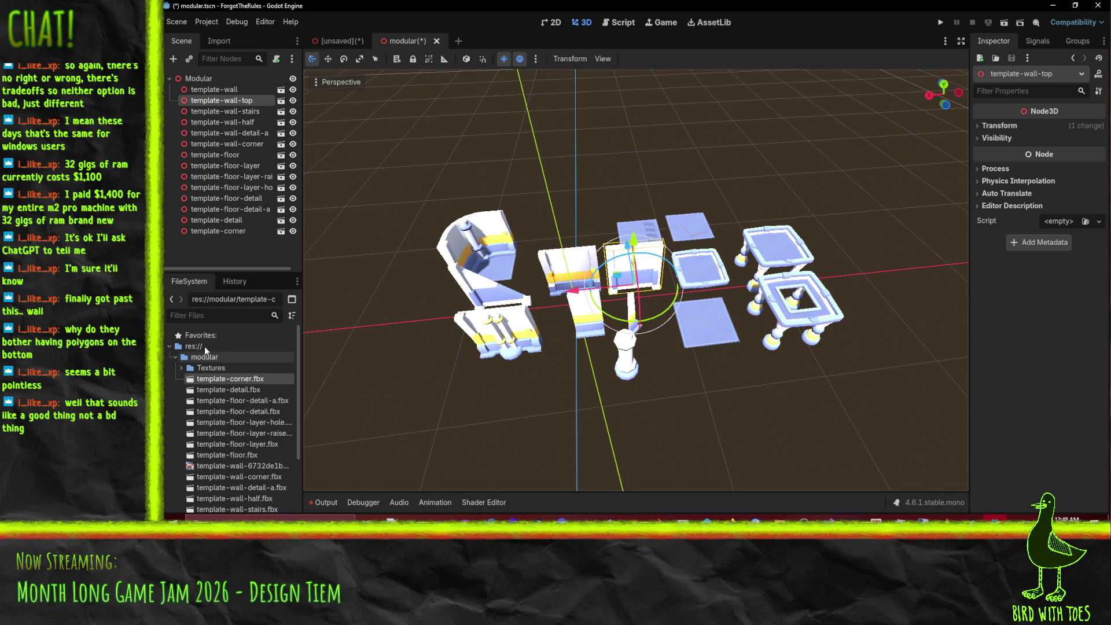
scroll(234, 416, "down", 3)
left_click(226, 470)
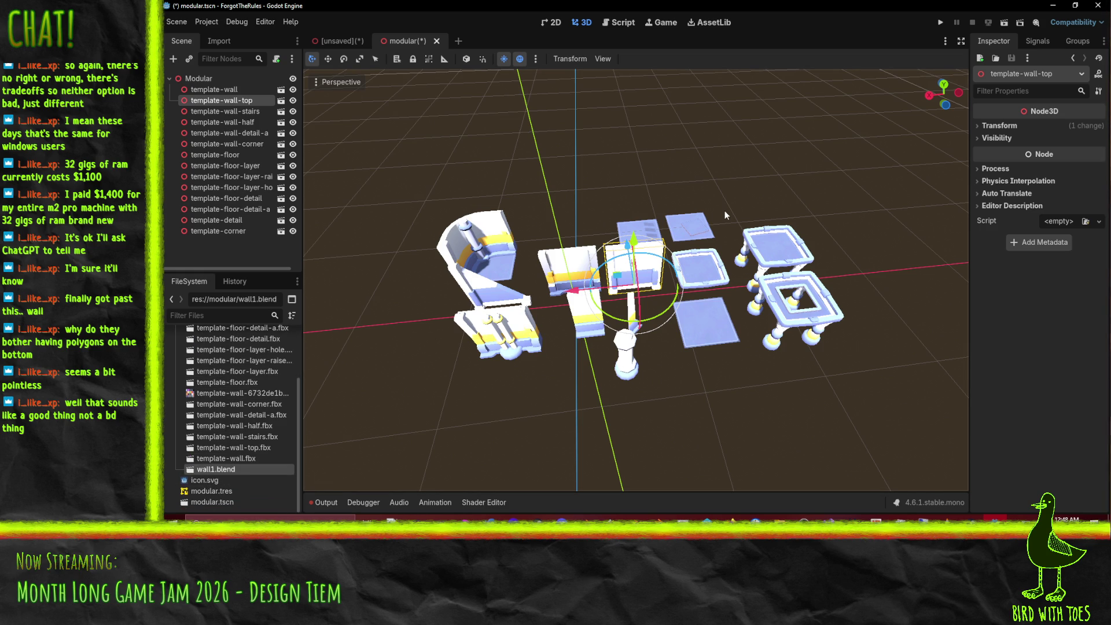
left_click(595, 333)
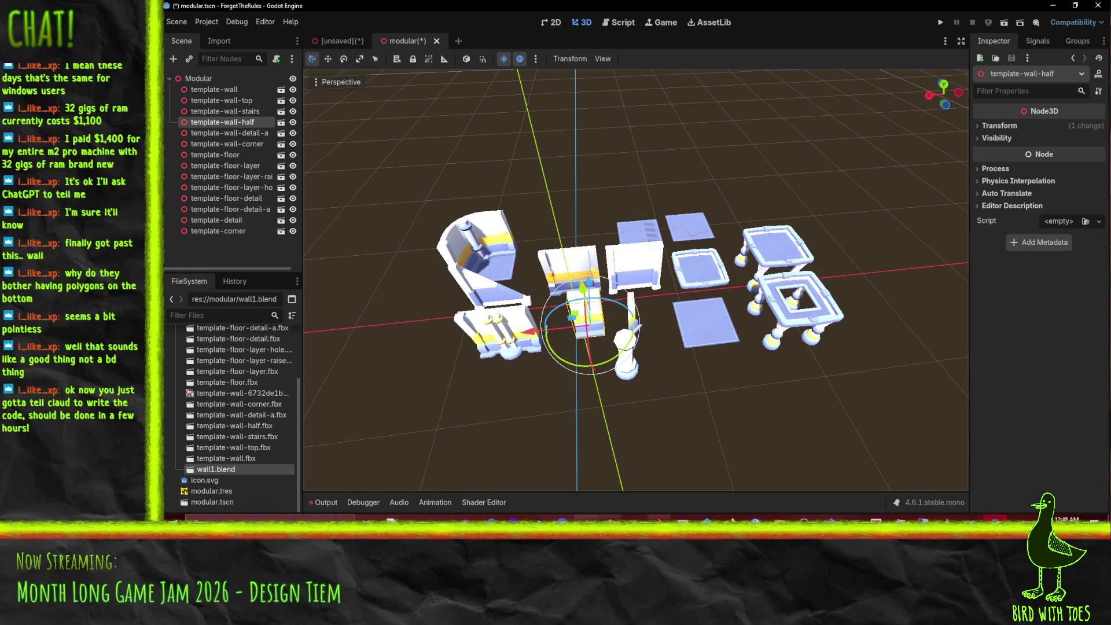
key("alt+Tab")
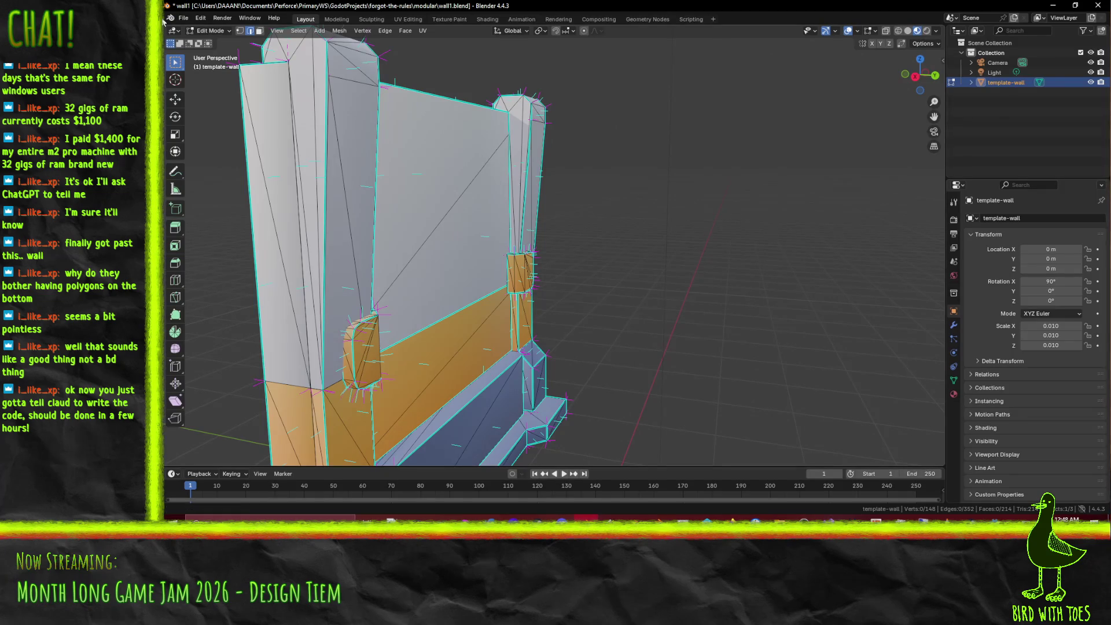
Step: Start a new General file from File > New, discarding wall1.blend's unsaved changes
left_click(183, 18)
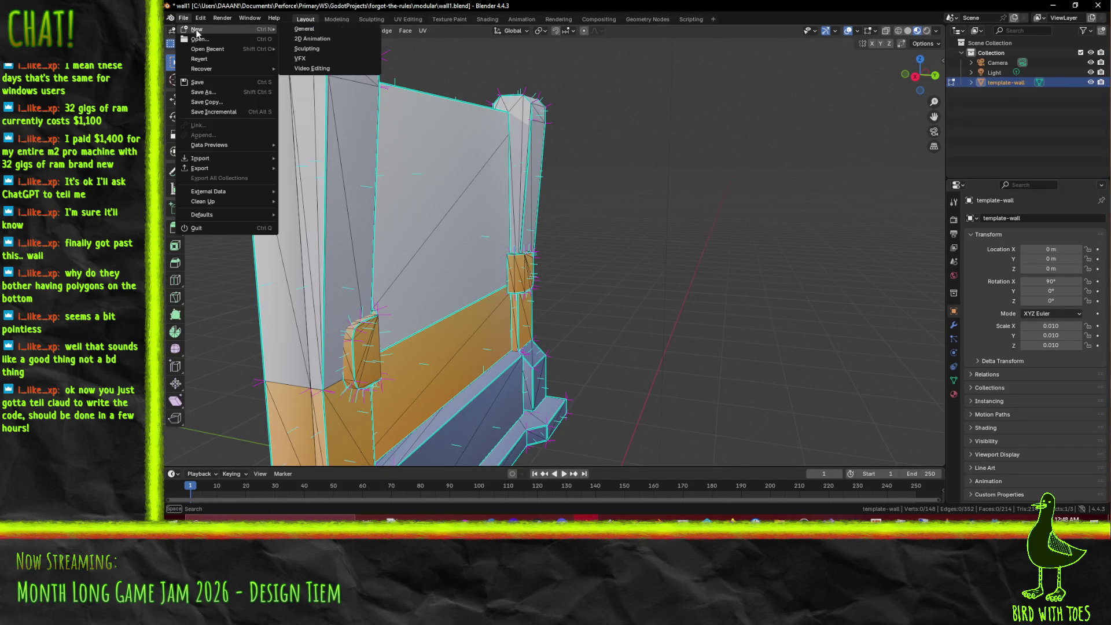
left_click(179, 19)
mouse_move(197, 32)
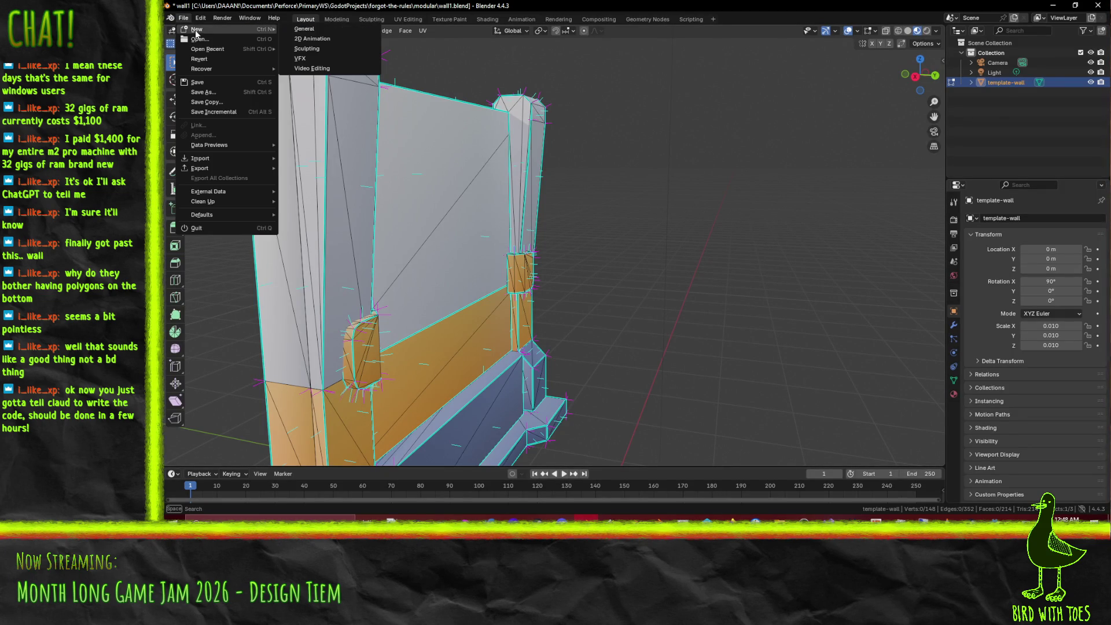
left_click(305, 29)
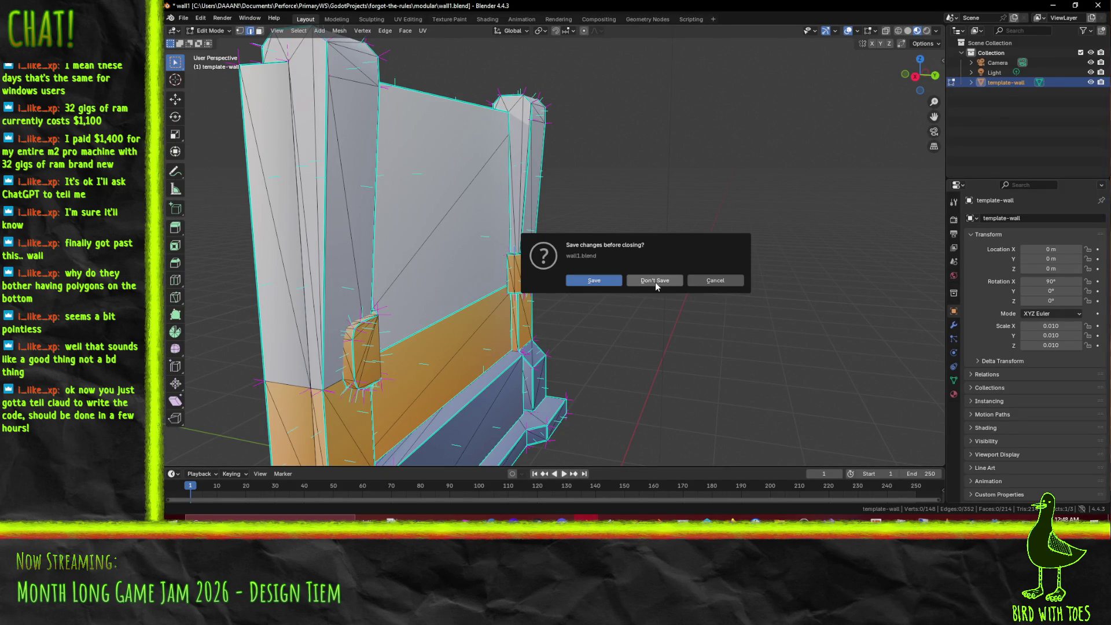
left_click(599, 283)
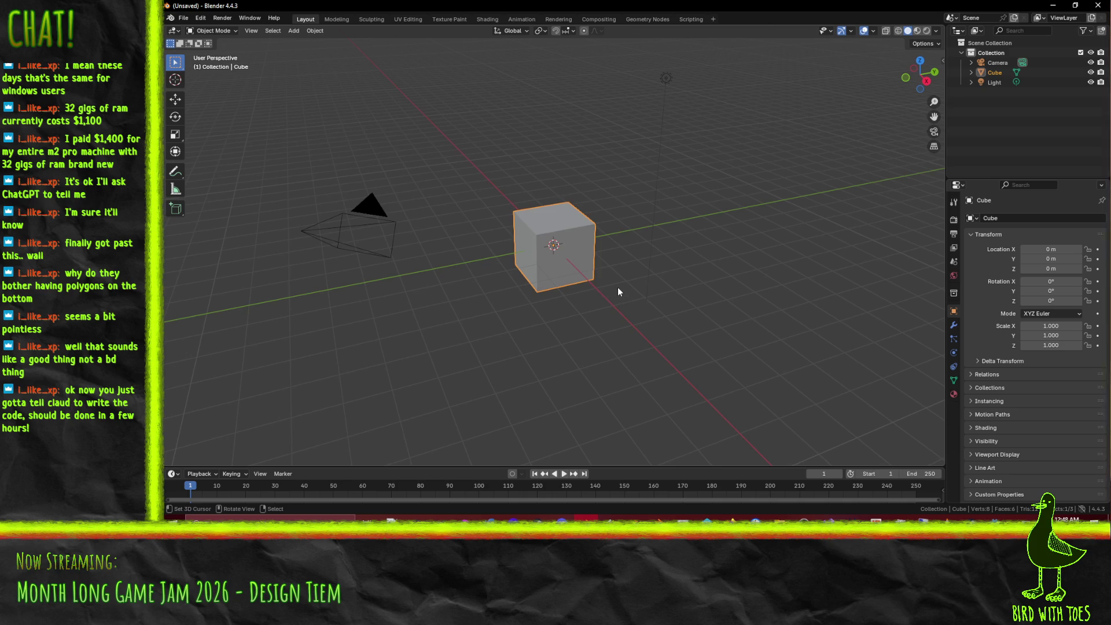